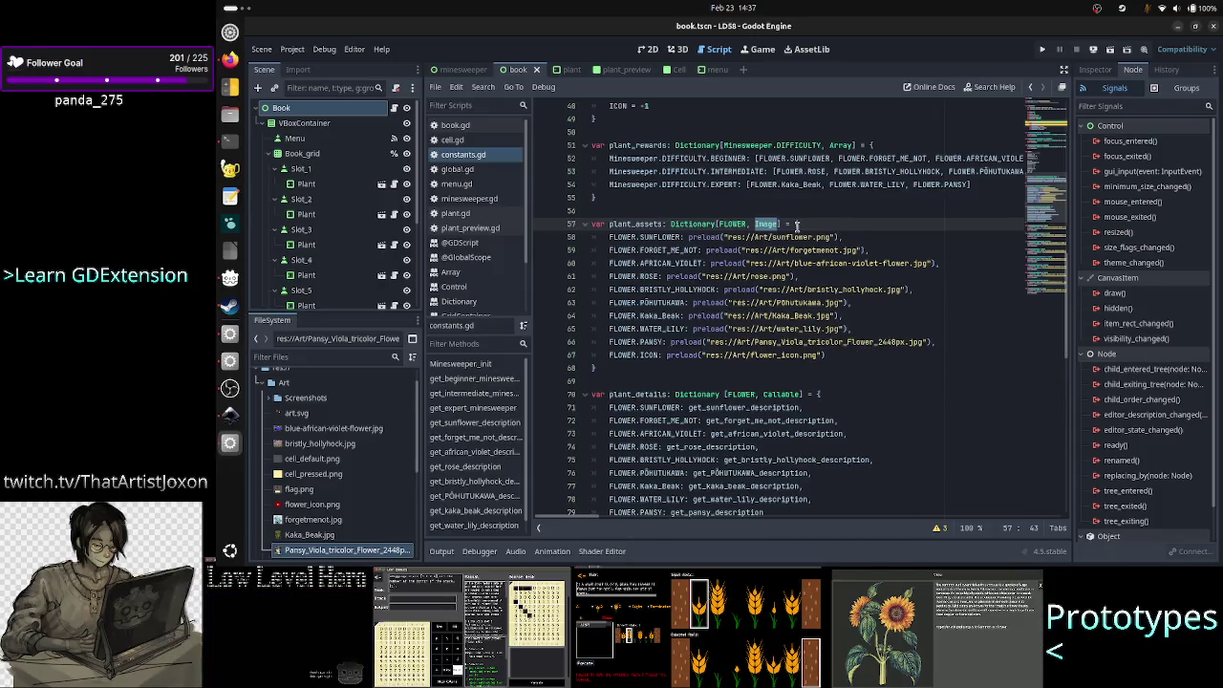
- Review the plant_assets dictionary in constants.gd, then bring the Godot Manager project list forward
{"action": "left_click", "coordinate": [768, 224]}
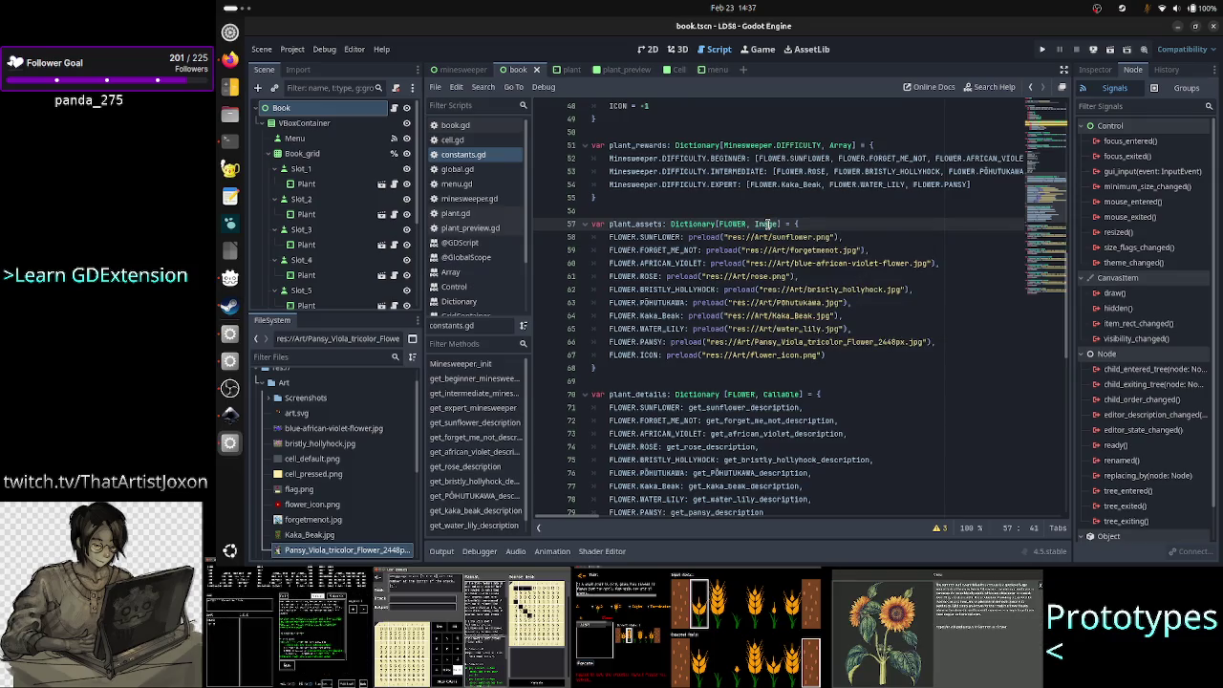
{"action": "double_click", "coordinate": [715, 236]}
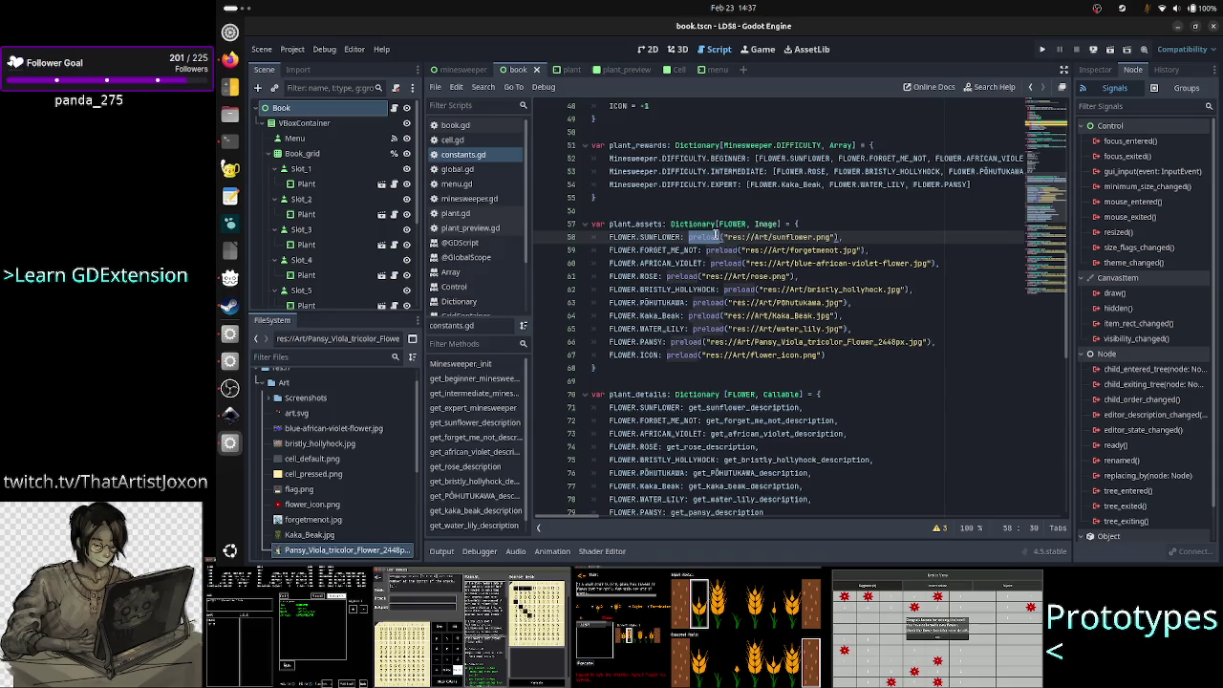
{"action": "left_click", "coordinate": [709, 236]}
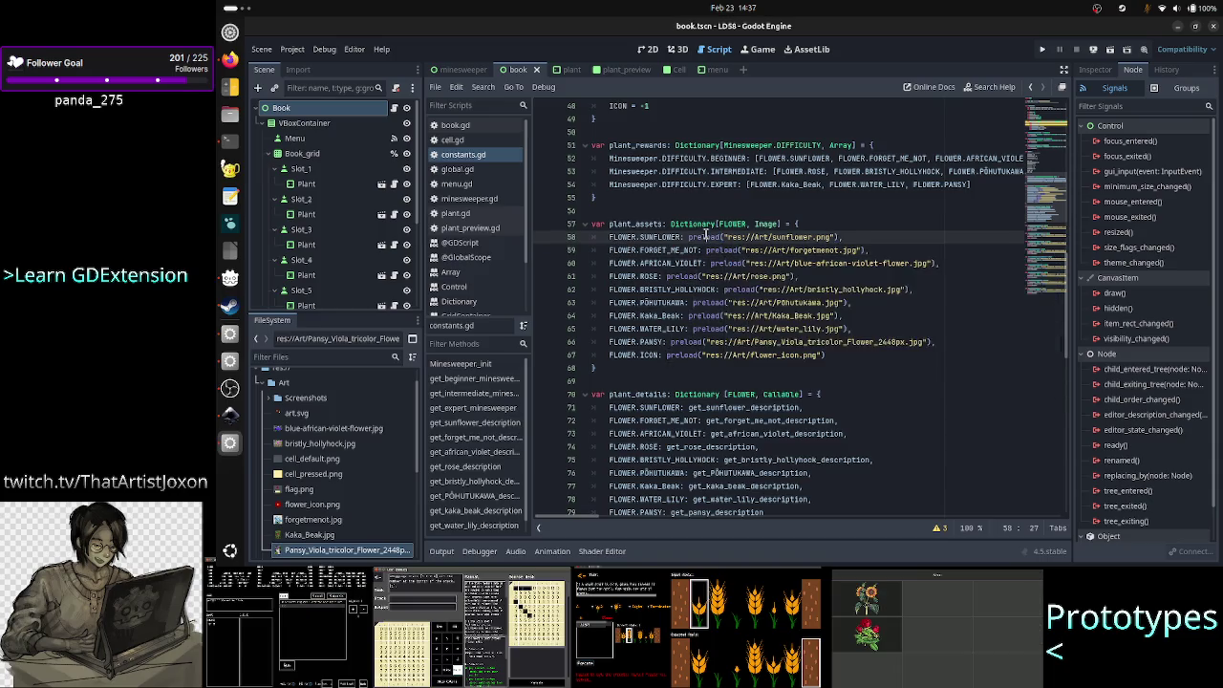
{"action": "left_click", "coordinate": [828, 225]}
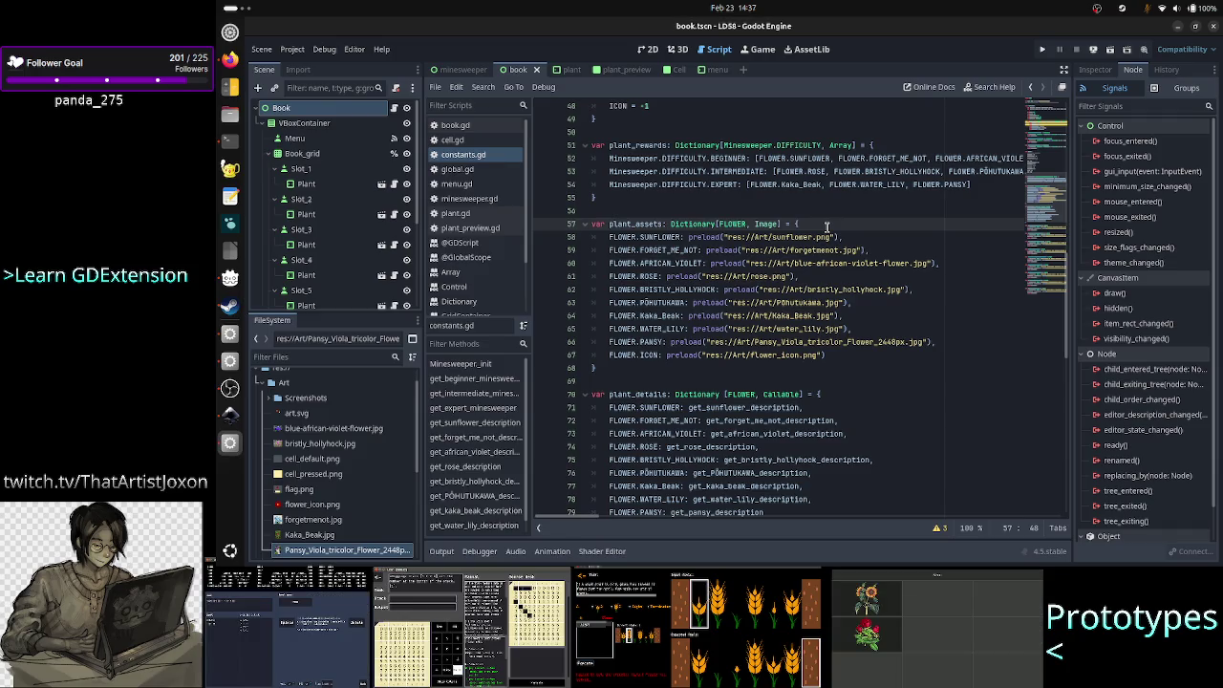
{"action": "key", "text": "Up"}
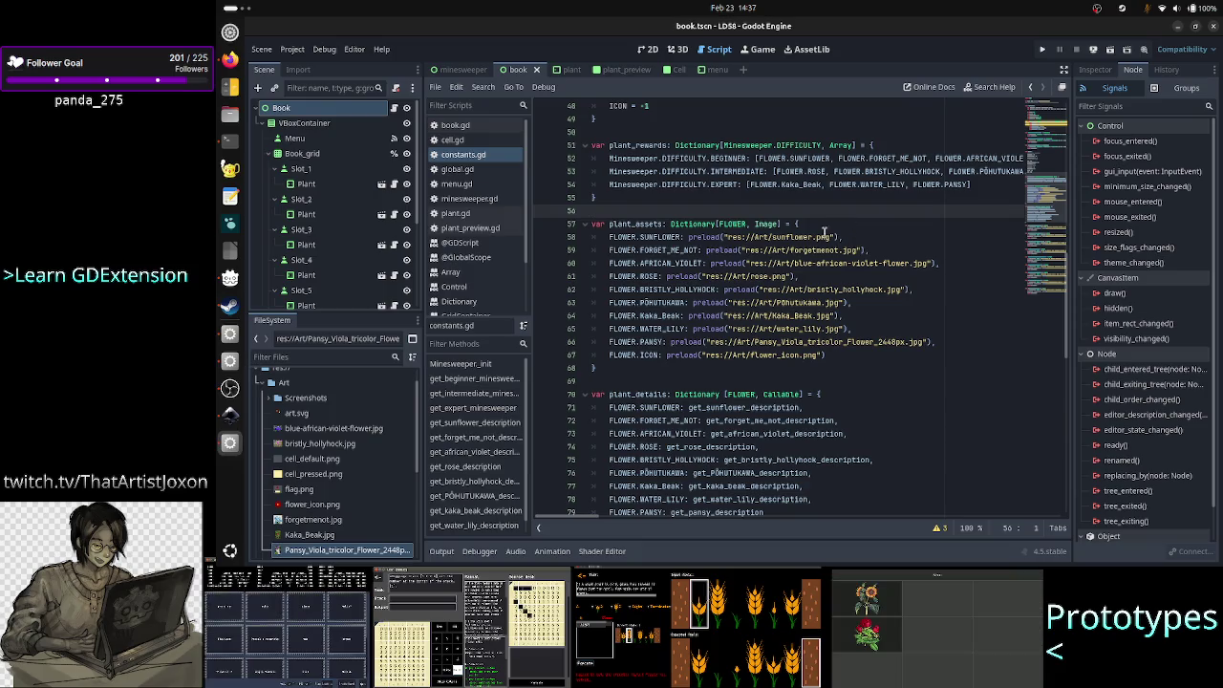
{"action": "key", "text": "alt+Tab"}
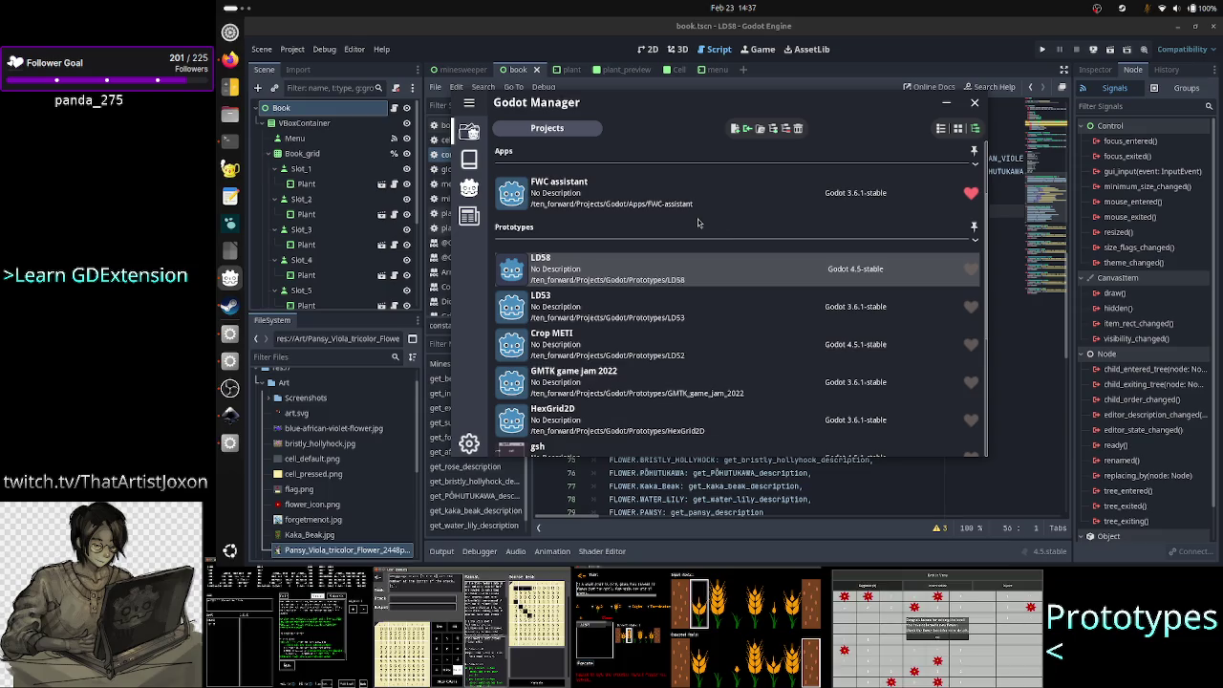
- In Crop_METI's debug_button.gd, change the polygon map's Callable value type to Image
{"action": "left_click", "coordinate": [1181, 29]}
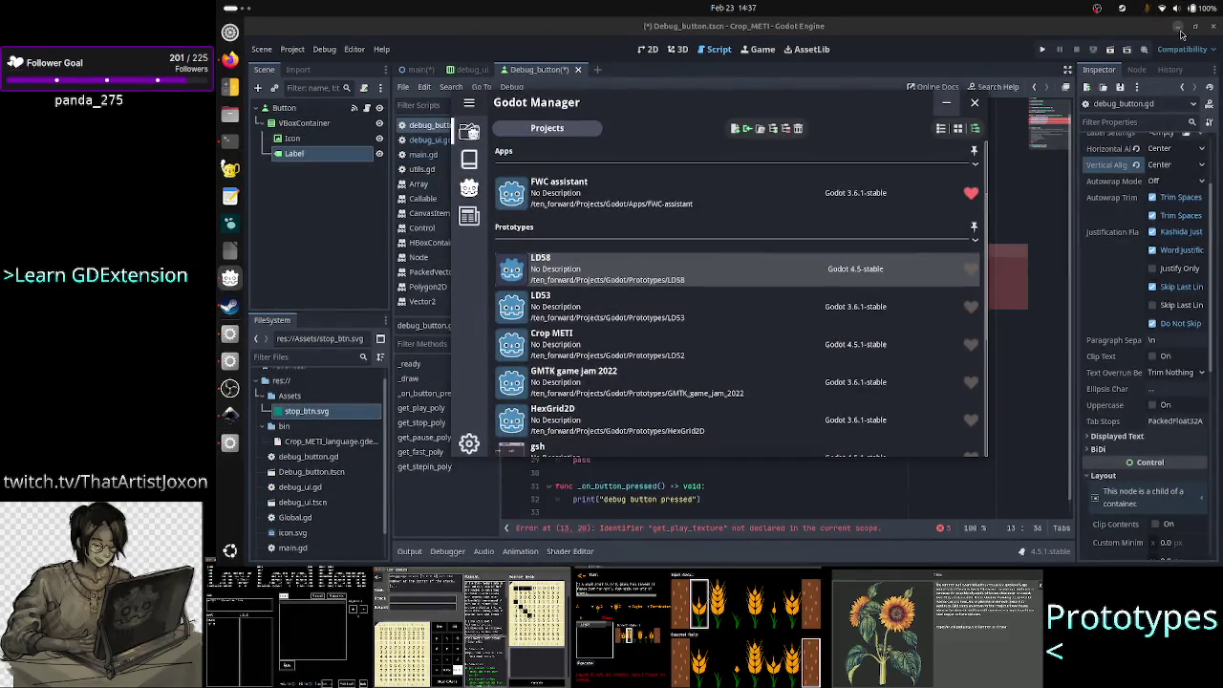
{"action": "left_click", "coordinate": [946, 104]}
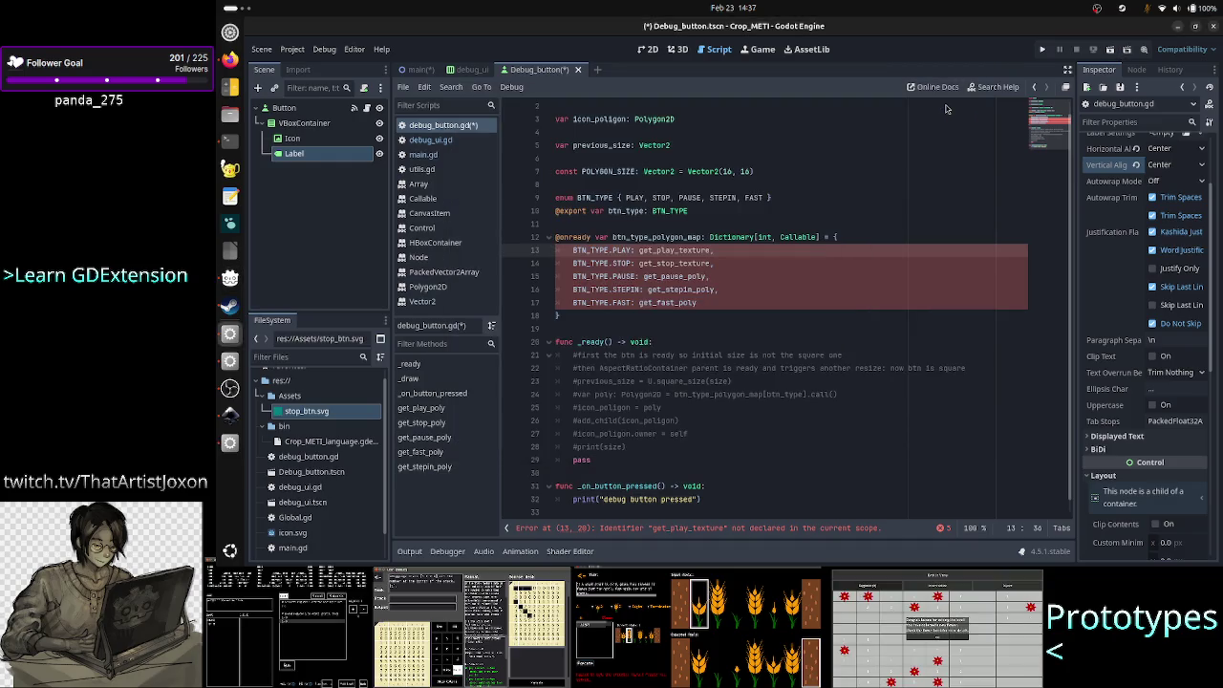
{"action": "double_click", "coordinate": [798, 237]}
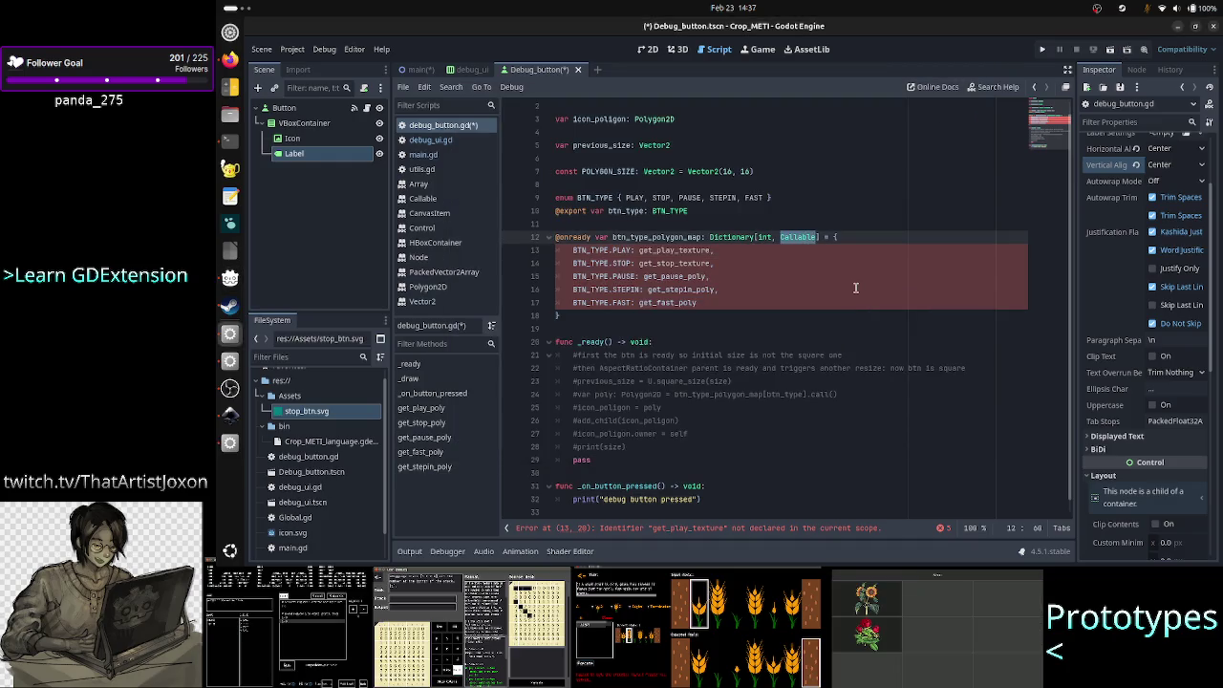
{"action": "type", "text": "Text"}
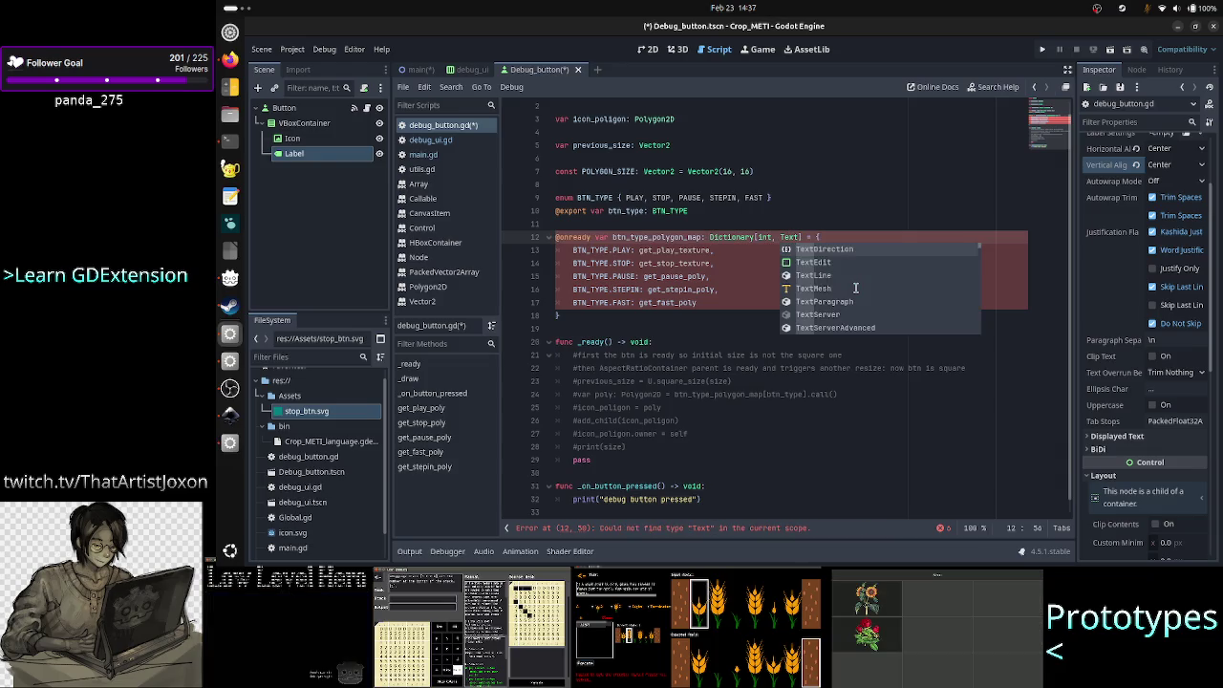
{"action": "key", "text": "BackSpace"}
{"action": "key", "text": "BackSpace"}
{"action": "key", "text": "BackSpace"}
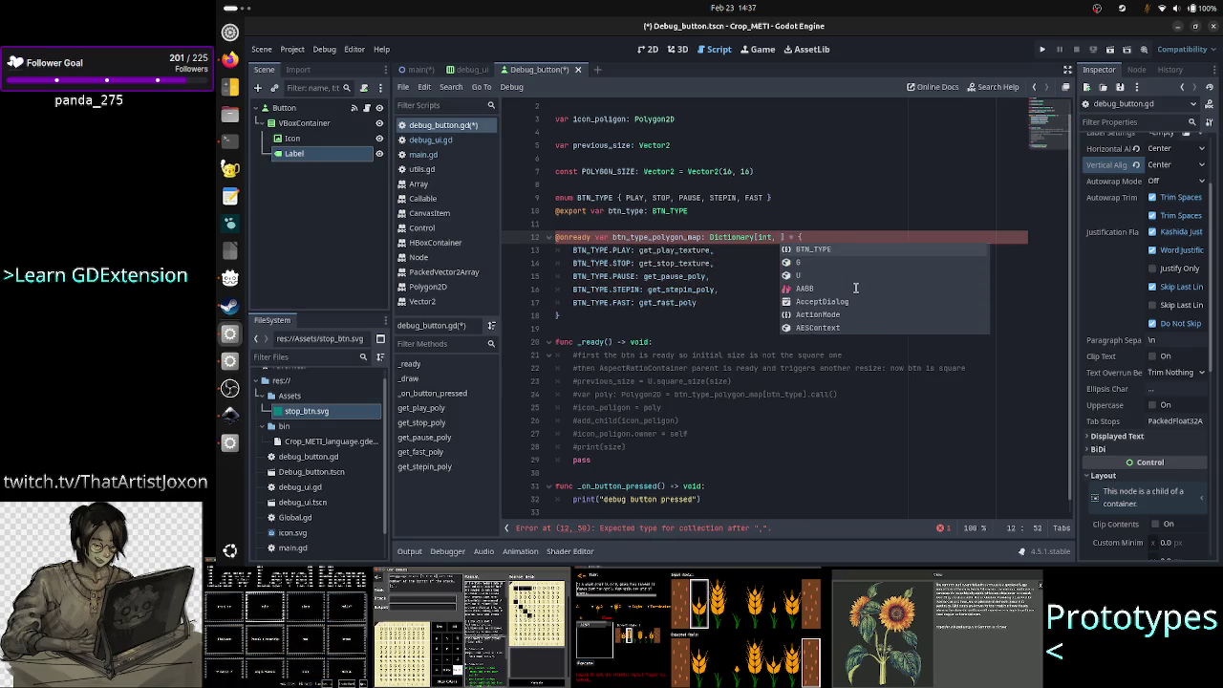
{"action": "type", "text": "Image"}
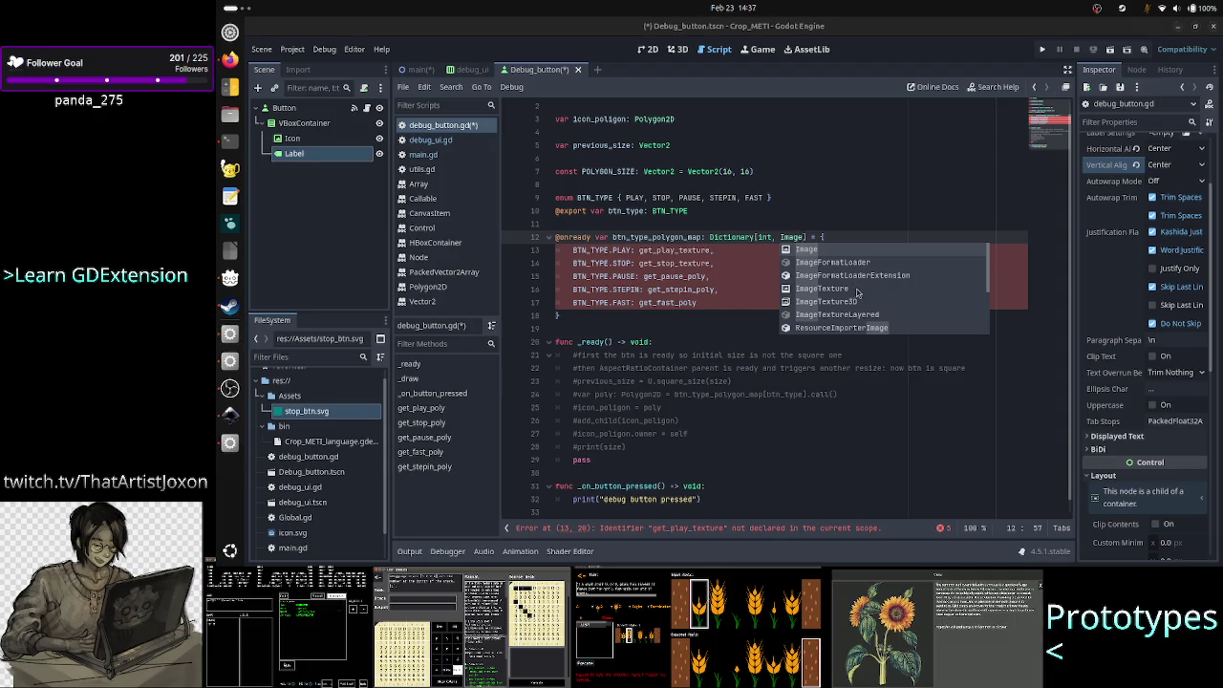
- Switch back to the LD58 project editor window
{"action": "key", "text": "alt+Tab"}
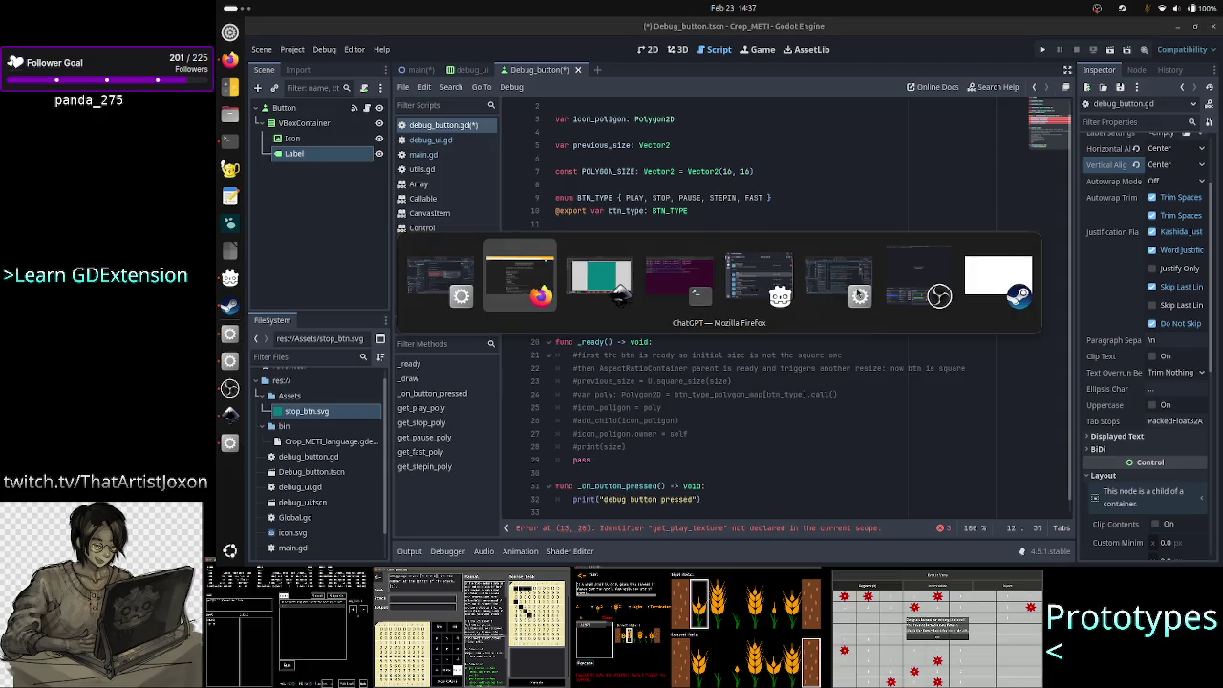
{"action": "key", "text": "alt+Tab"}
{"action": "key", "text": "alt+Tab"}
{"action": "key", "text": "alt+Tab"}
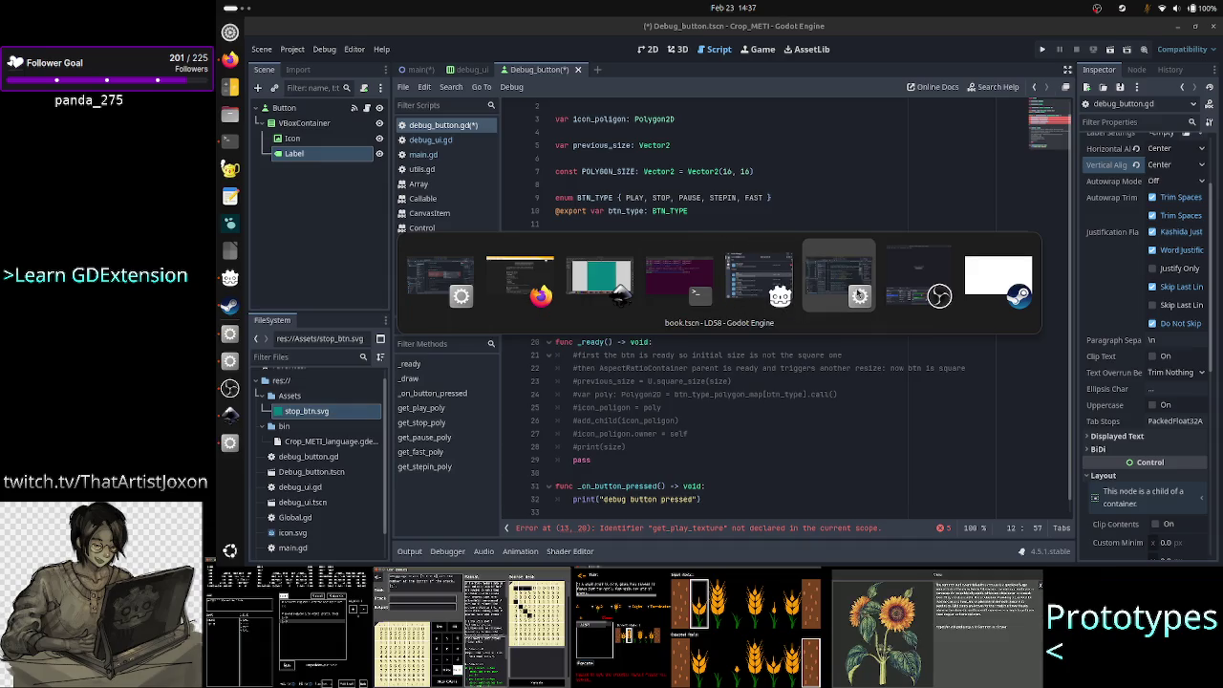
{"action": "left_click", "coordinate": [858, 295]}
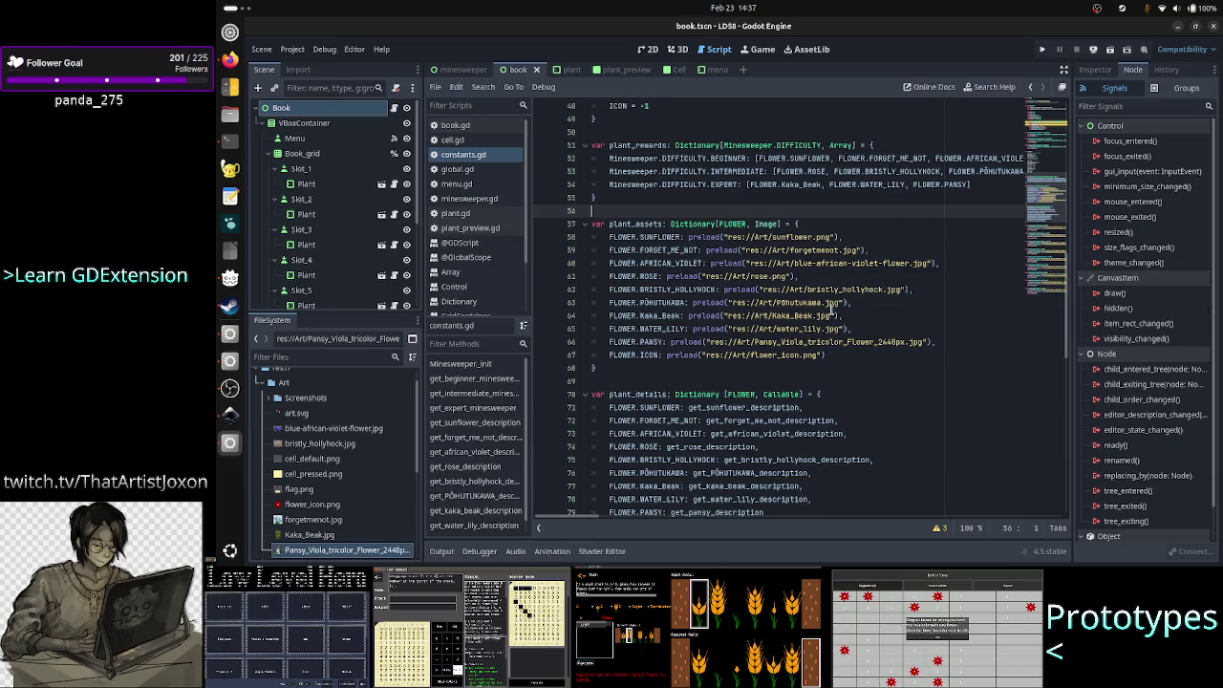
{"action": "scroll", "coordinate": [830, 316], "scroll_direction": "down", "scroll_amount": 1}
{"action": "mouse_move", "coordinate": [830, 315]}
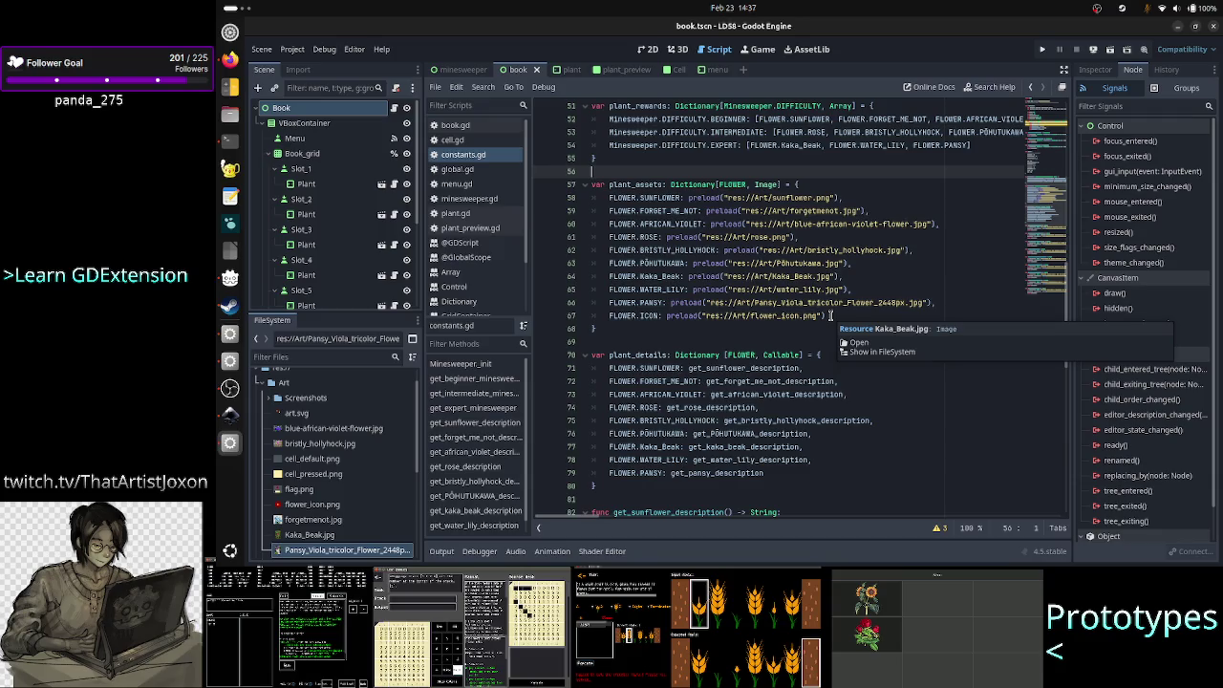
{"action": "scroll", "coordinate": [831, 316], "scroll_direction": "up", "scroll_amount": 1}
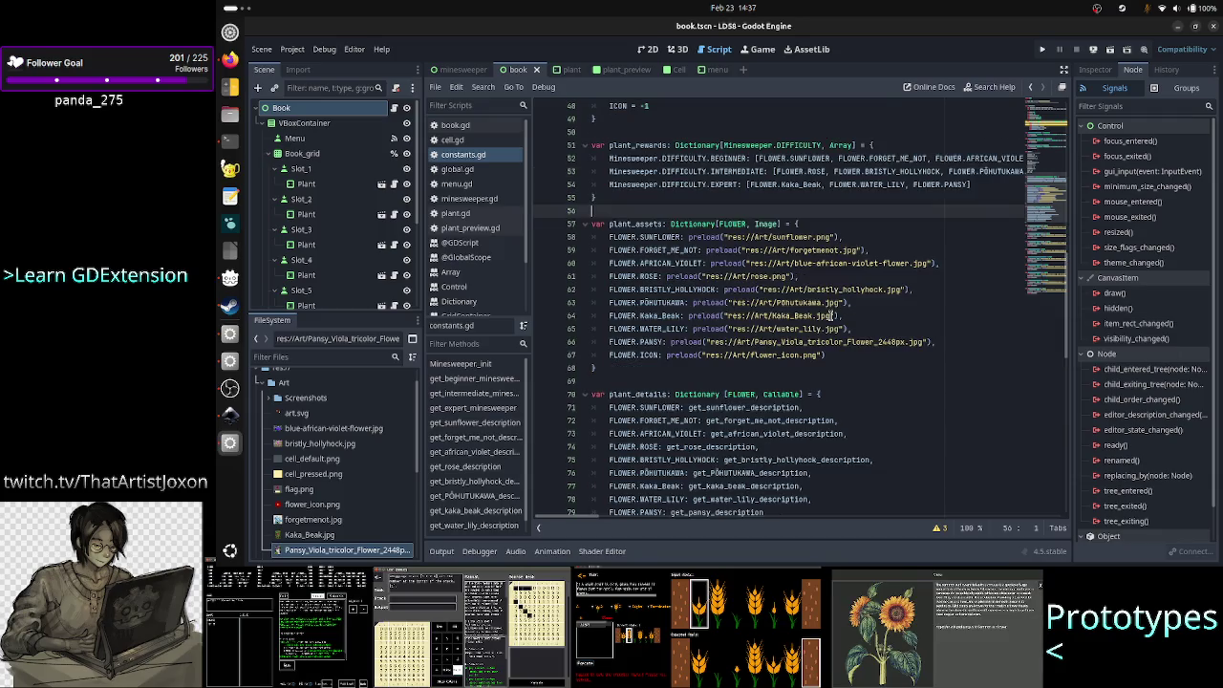
{"action": "double_click", "coordinate": [659, 237]}
{"action": "double_click", "coordinate": [639, 223]}
{"action": "scroll", "coordinate": [820, 316], "scroll_direction": "up", "scroll_amount": 4}
{"action": "mouse_move", "coordinate": [820, 315]}
{"action": "scroll", "coordinate": [820, 315], "scroll_direction": "up", "scroll_amount": 11}
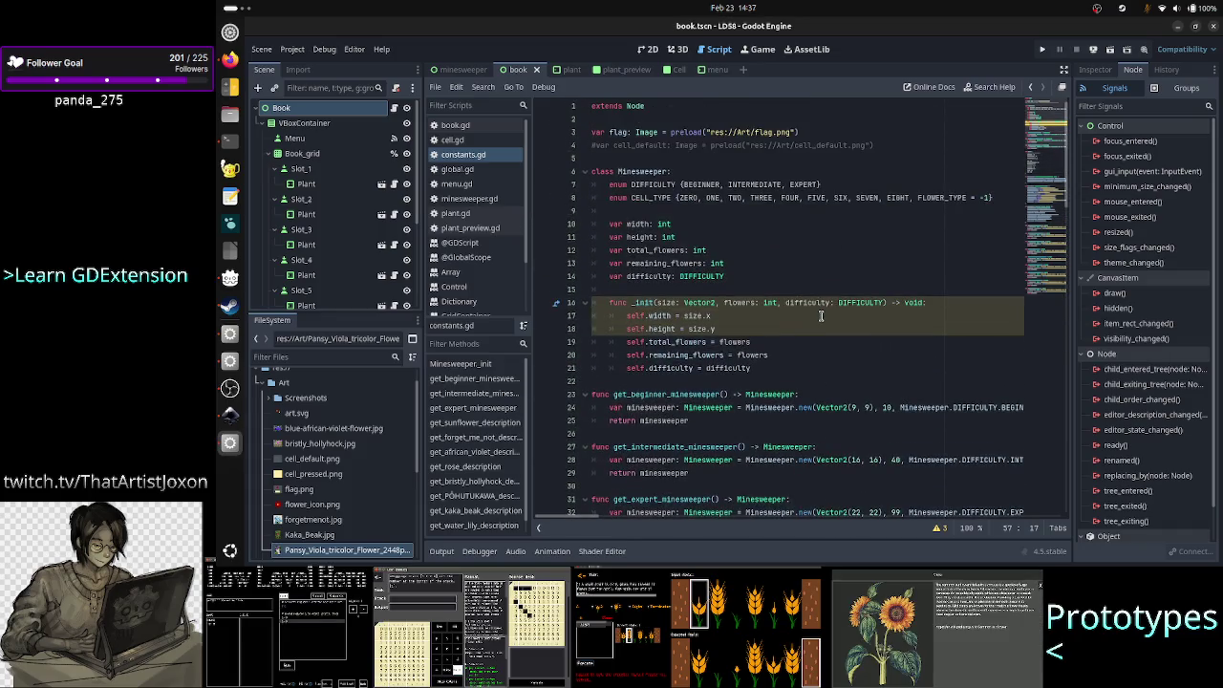
{"action": "scroll", "coordinate": [820, 315], "scroll_direction": "down", "scroll_amount": 20}
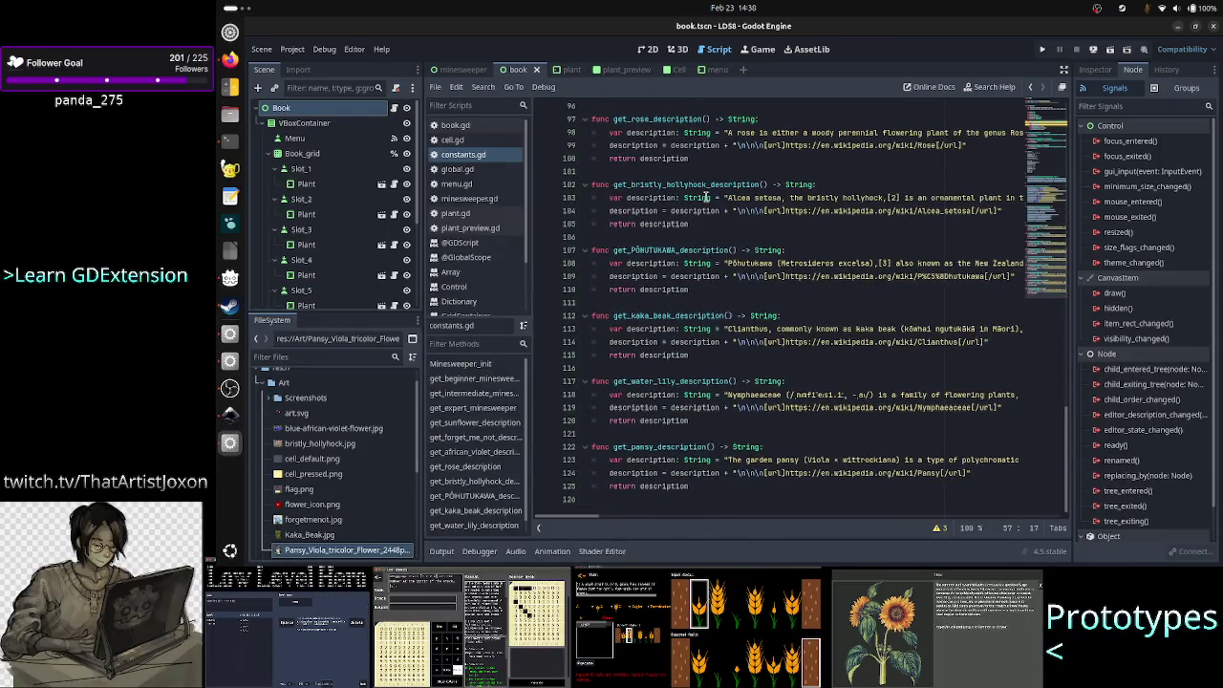
{"action": "scroll", "coordinate": [712, 206], "scroll_direction": "up", "scroll_amount": 17}
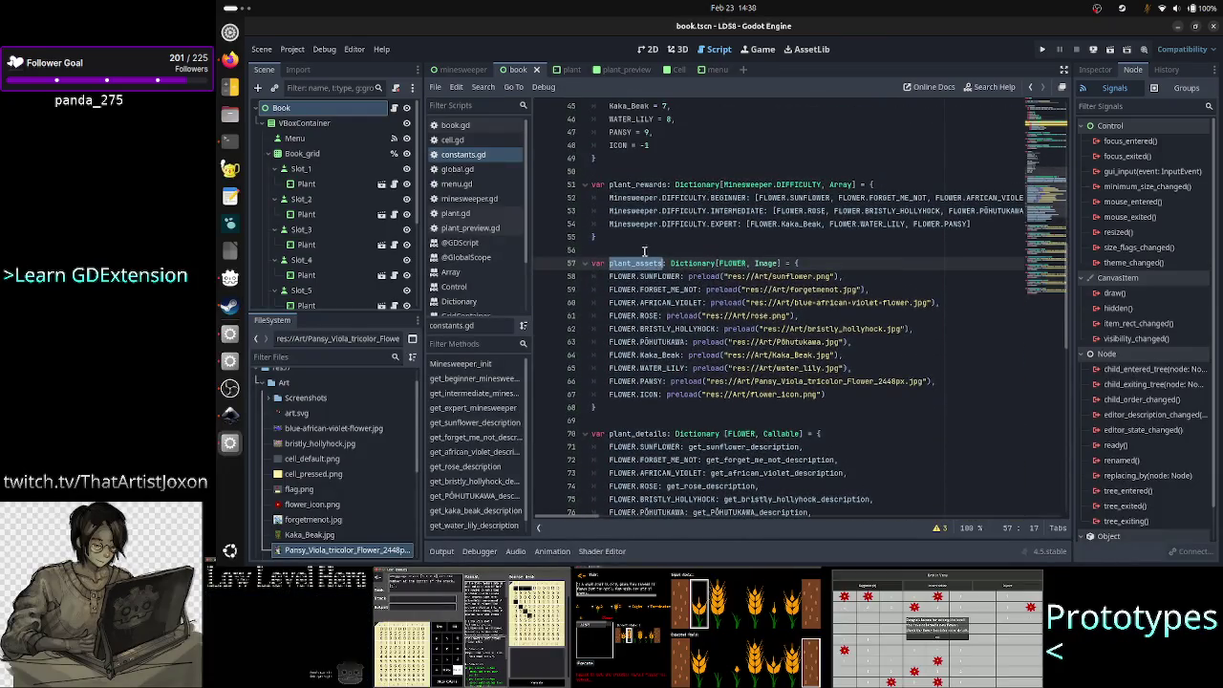
{"action": "left_click", "coordinate": [483, 87]}
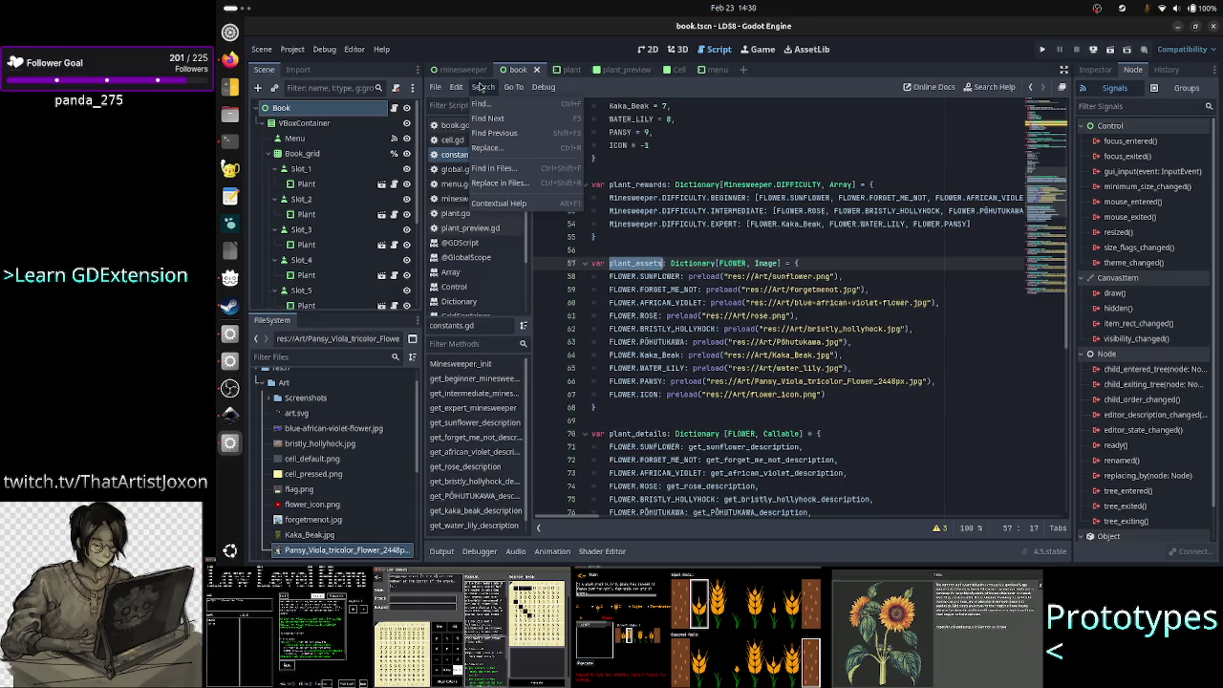
- Search all scripts for plant_assets and open the plant_preview.gd match
{"action": "left_click", "coordinate": [510, 172]}
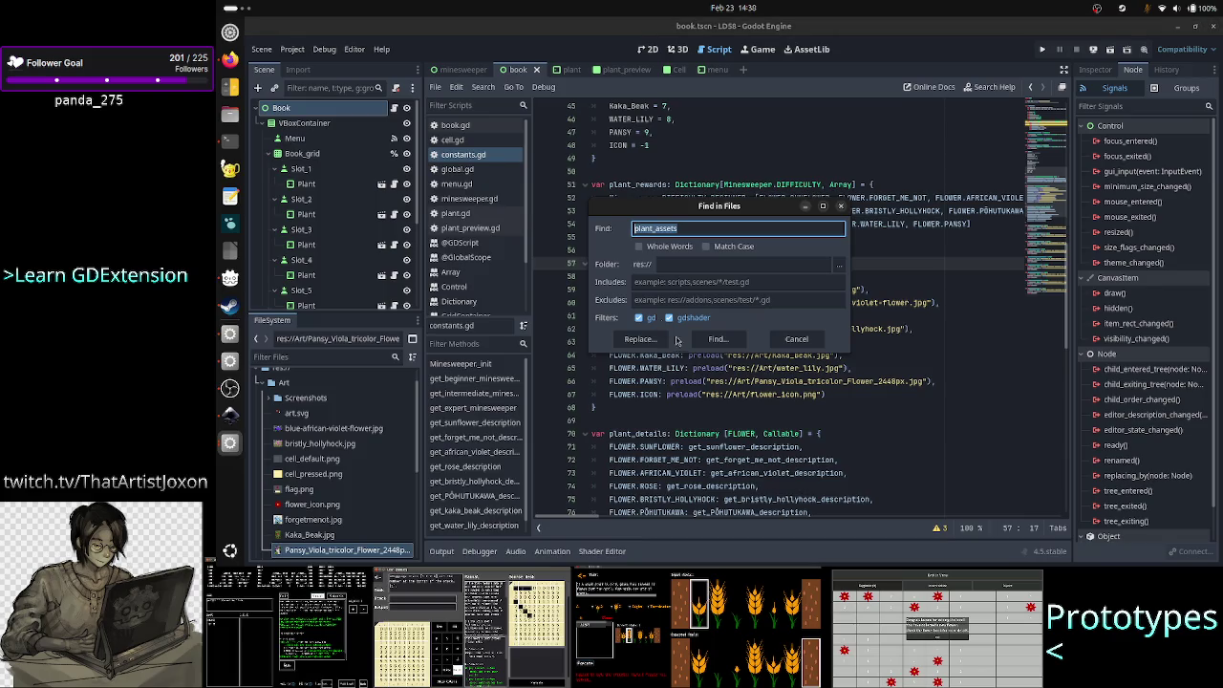
{"action": "left_click", "coordinate": [718, 350]}
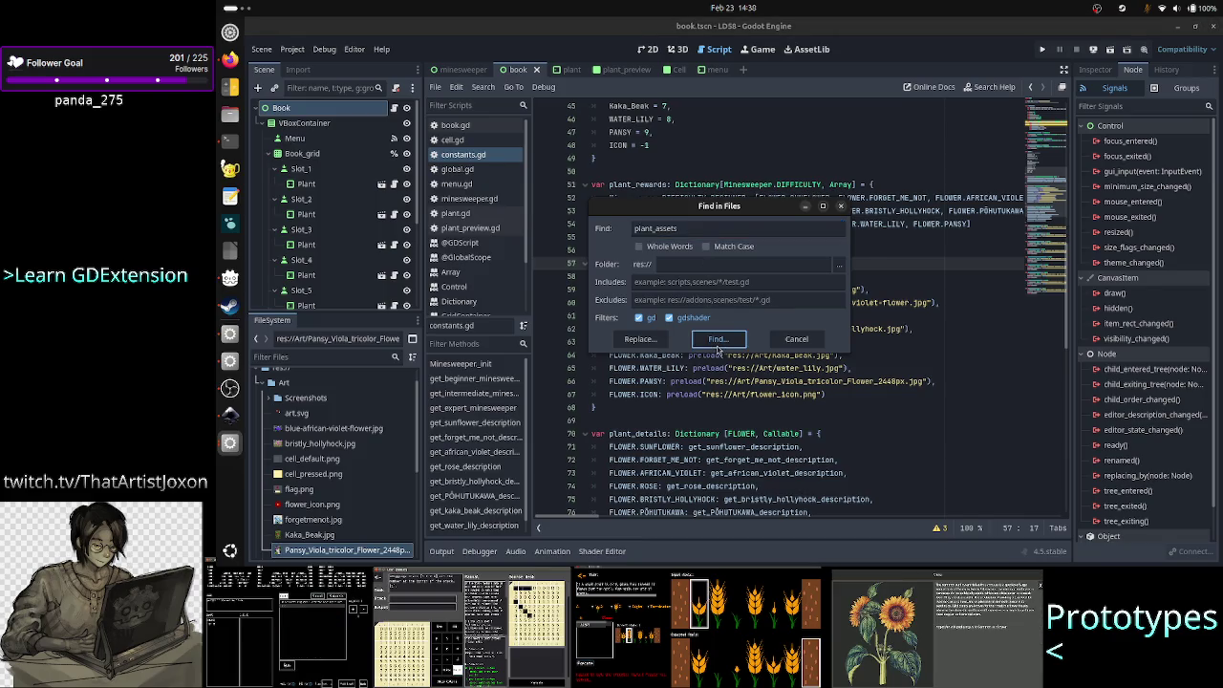
{"action": "left_click", "coordinate": [718, 350]}
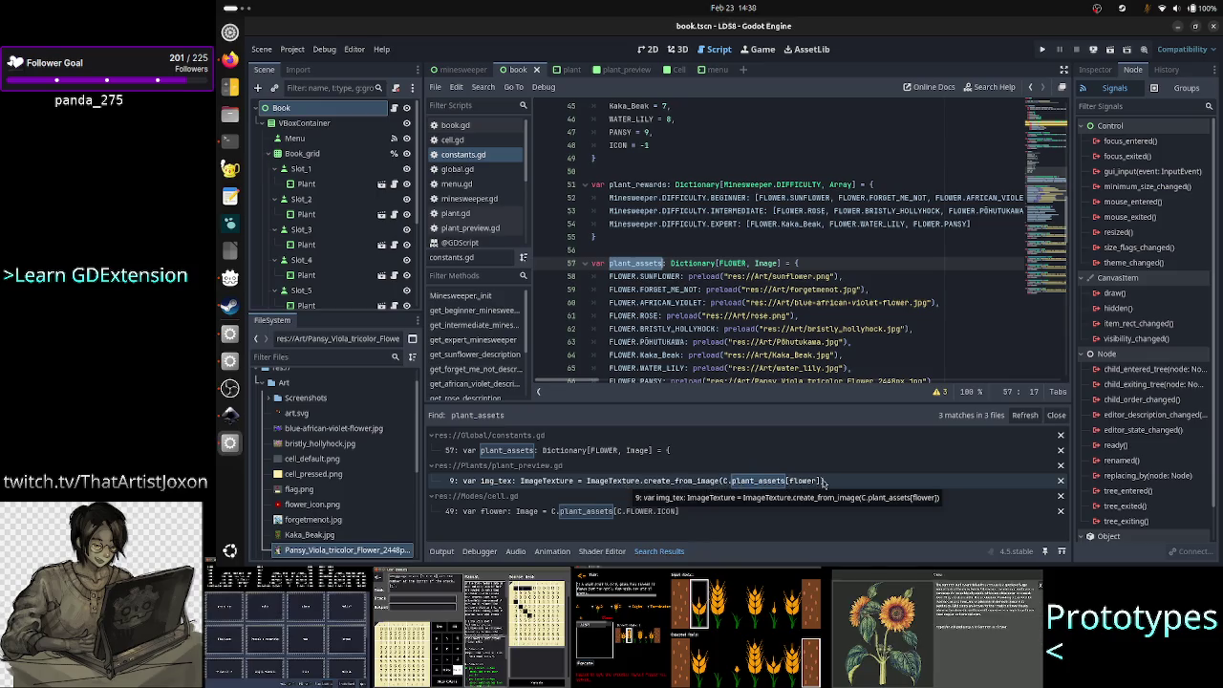
{"action": "left_click", "coordinate": [607, 482]}
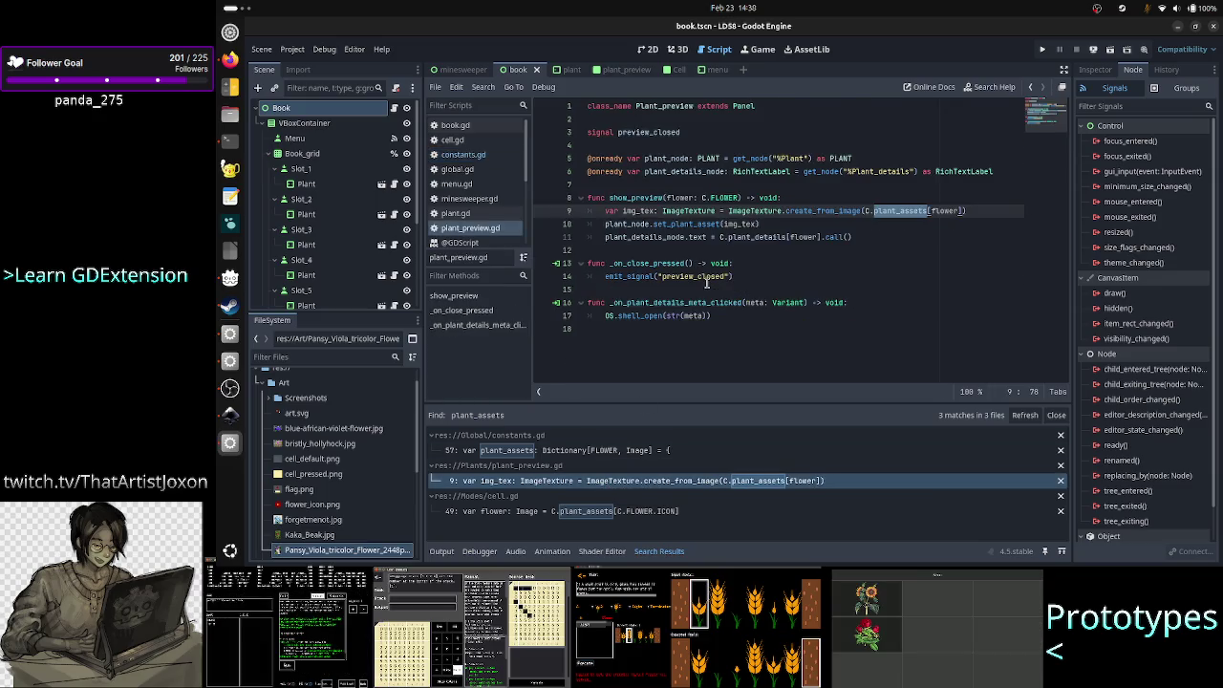
- Inspect the ImageTexture, img_tex and plant_node uses in plant_preview.gd, scrolling the Scripts list down
{"action": "double_click", "coordinate": [690, 211]}
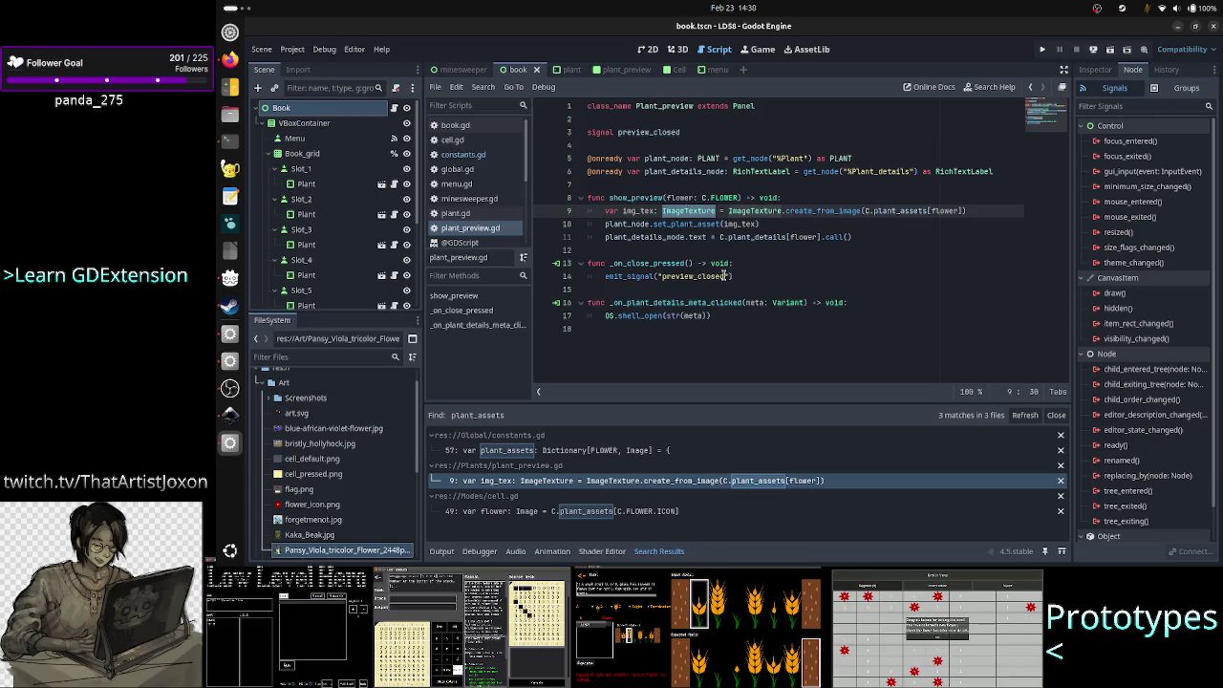
{"action": "left_click", "coordinate": [689, 224]}
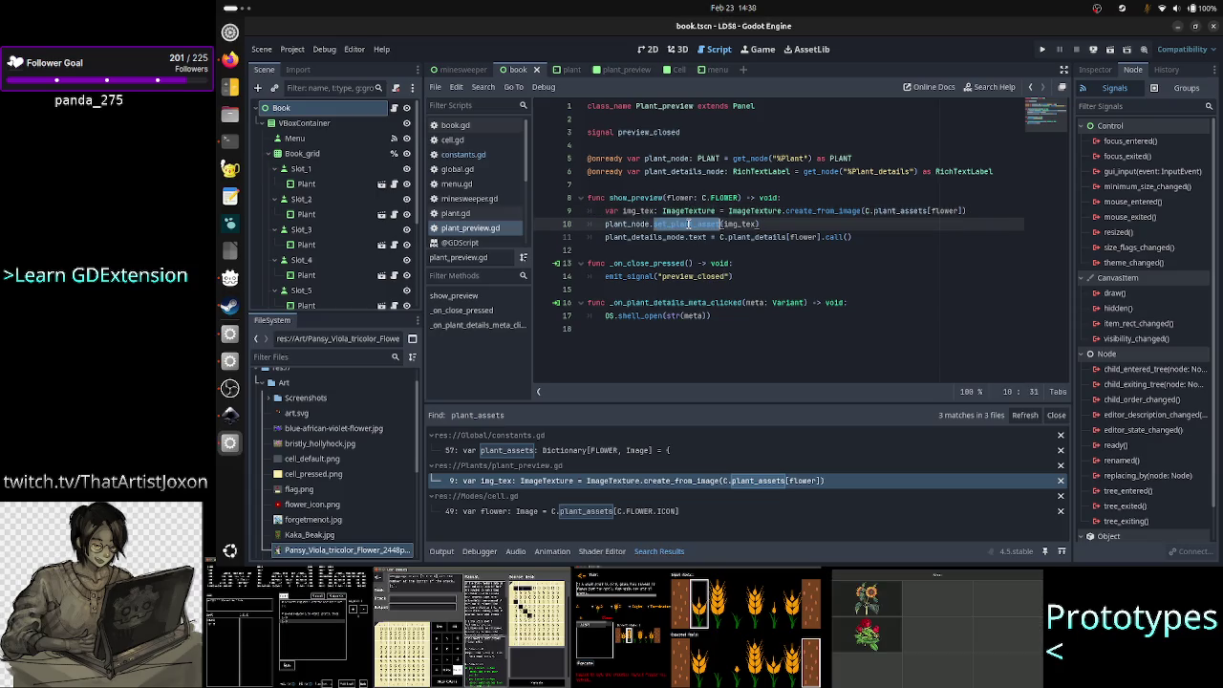
{"action": "double_click", "coordinate": [728, 224]}
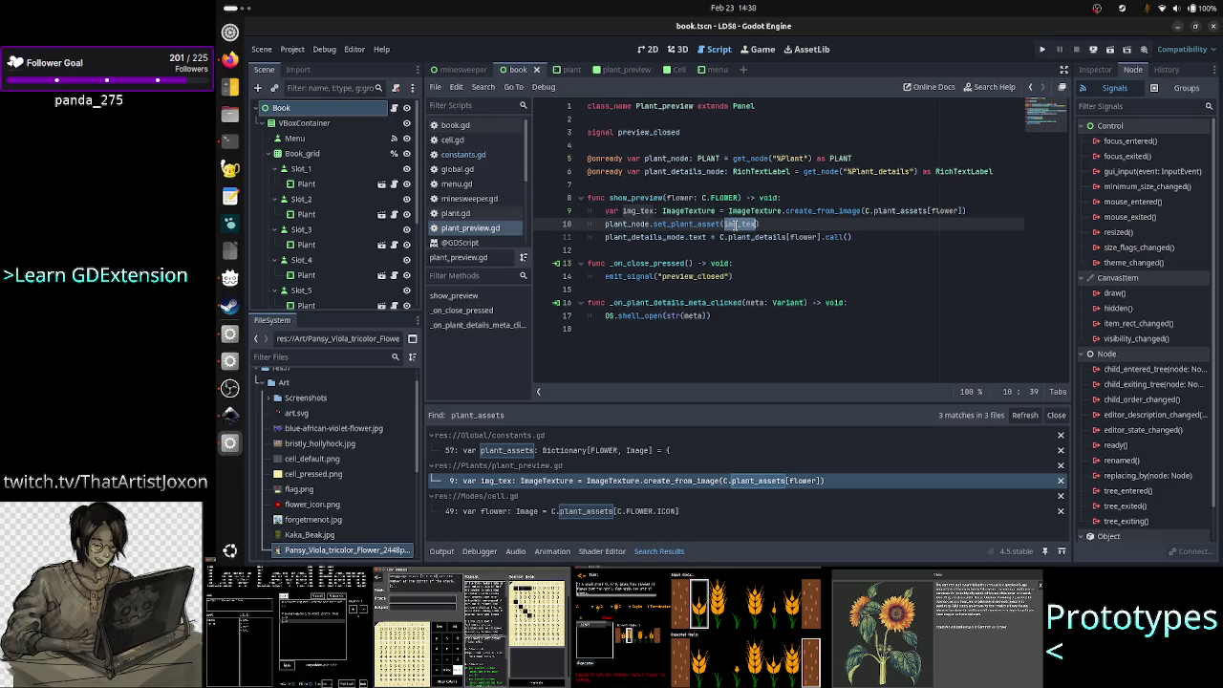
{"action": "left_click", "coordinate": [635, 223]}
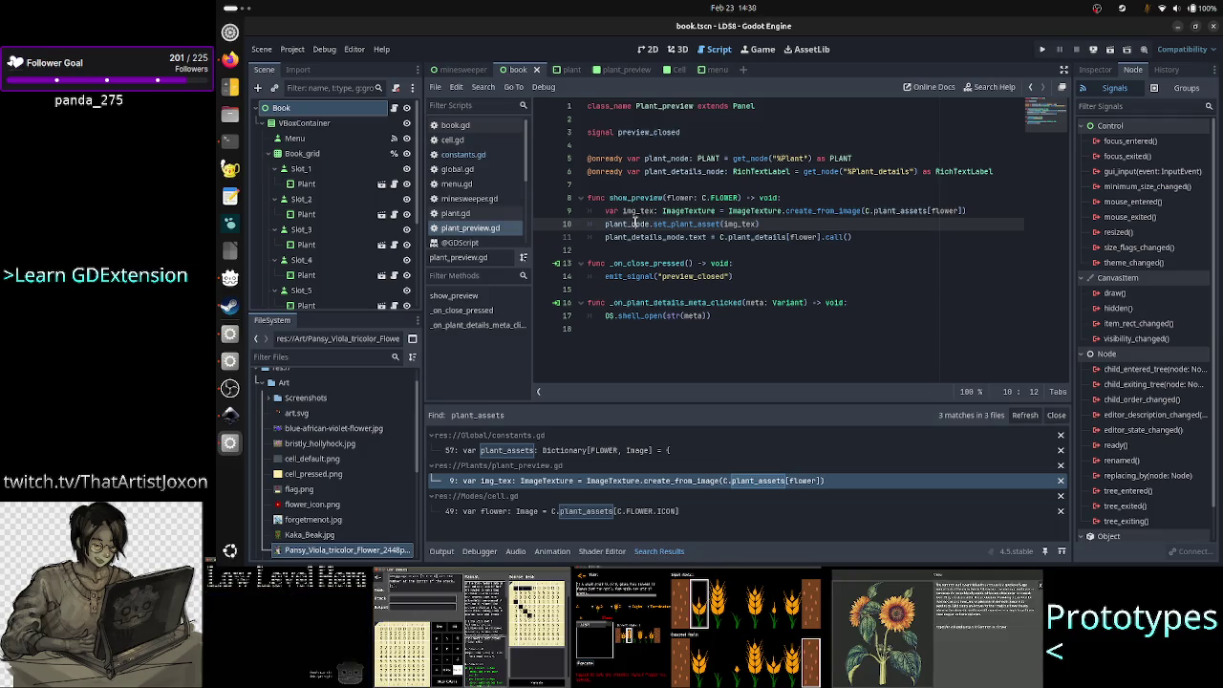
{"action": "double_click", "coordinate": [636, 223]}
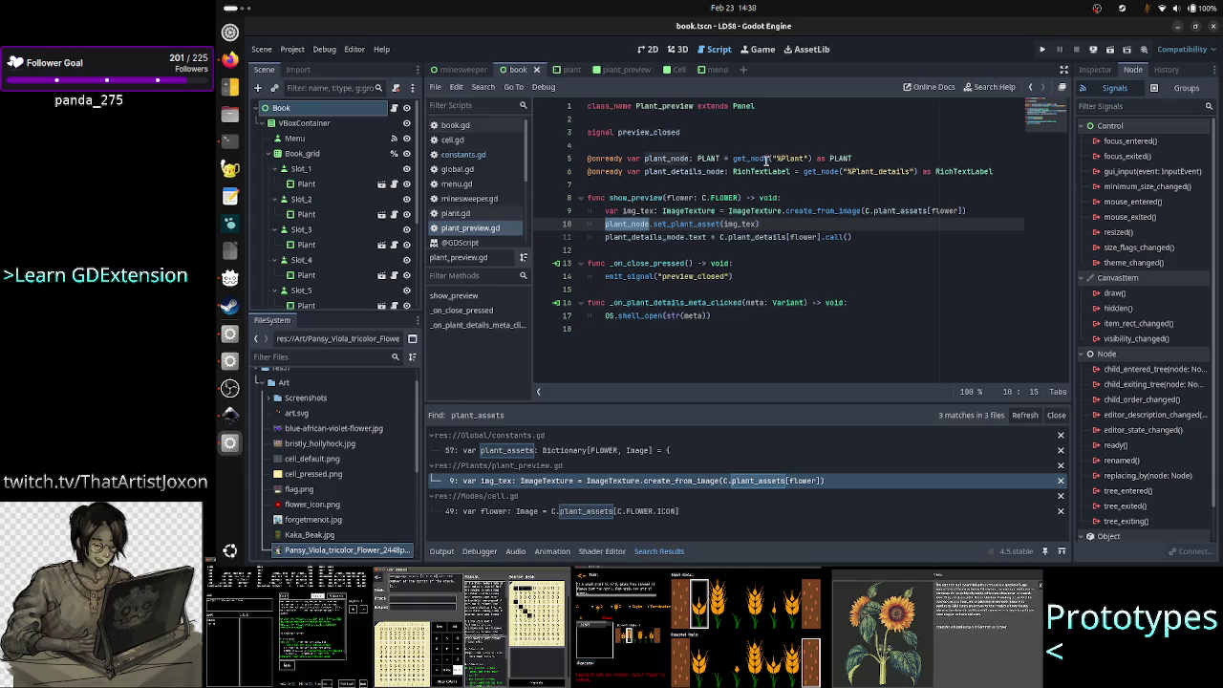
{"action": "mouse_move", "coordinate": [766, 160]}
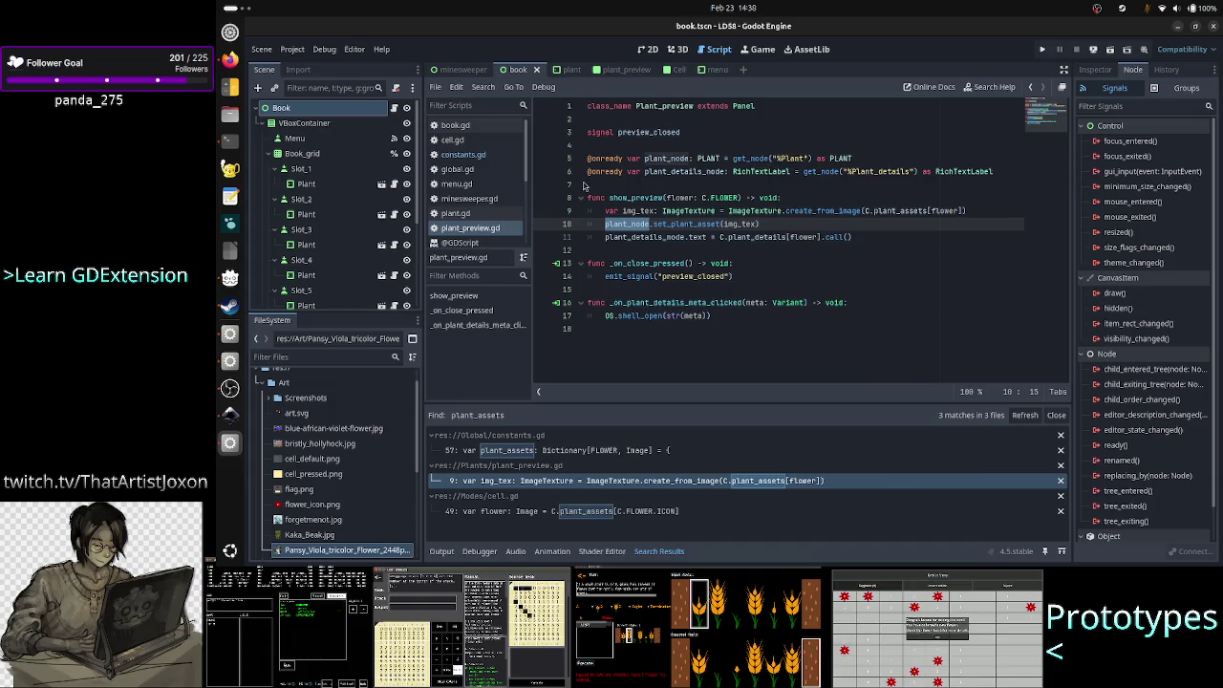
{"action": "scroll", "coordinate": [487, 191], "scroll_direction": "down", "scroll_amount": 2}
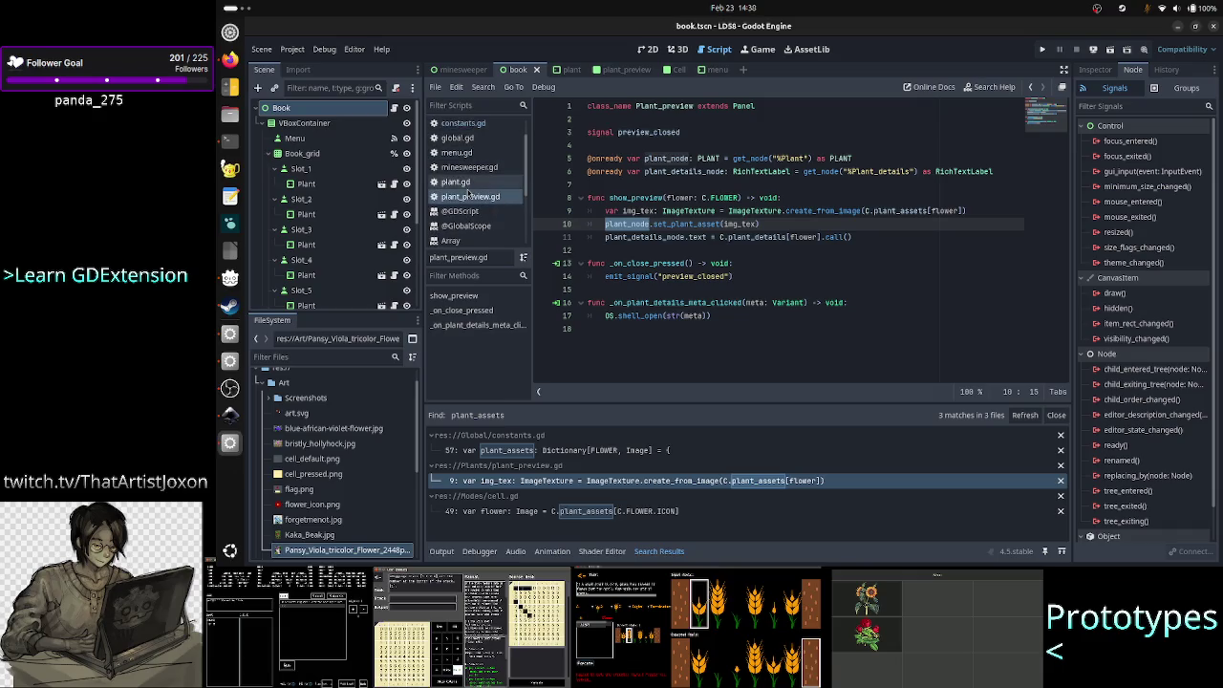
- Check plant.gd's set_plant_asset ImageTexture parameter and texture assignment, then minimize the LD58 window
{"action": "left_click", "coordinate": [467, 183]}
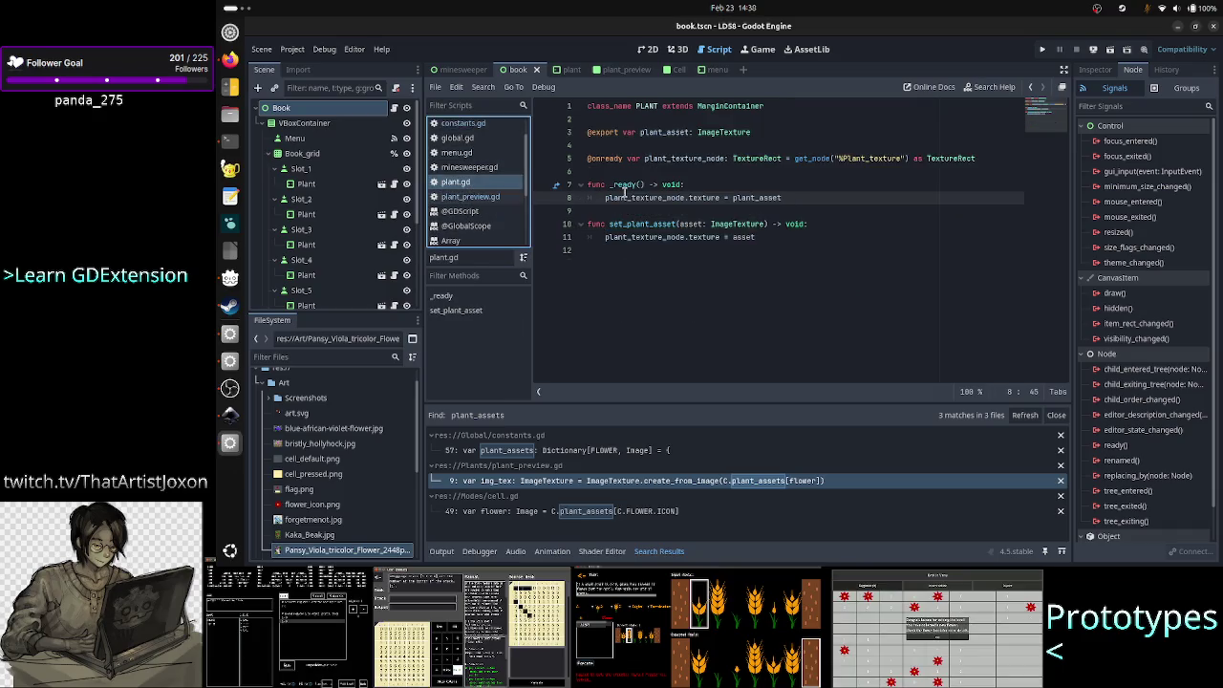
{"action": "double_click", "coordinate": [650, 223]}
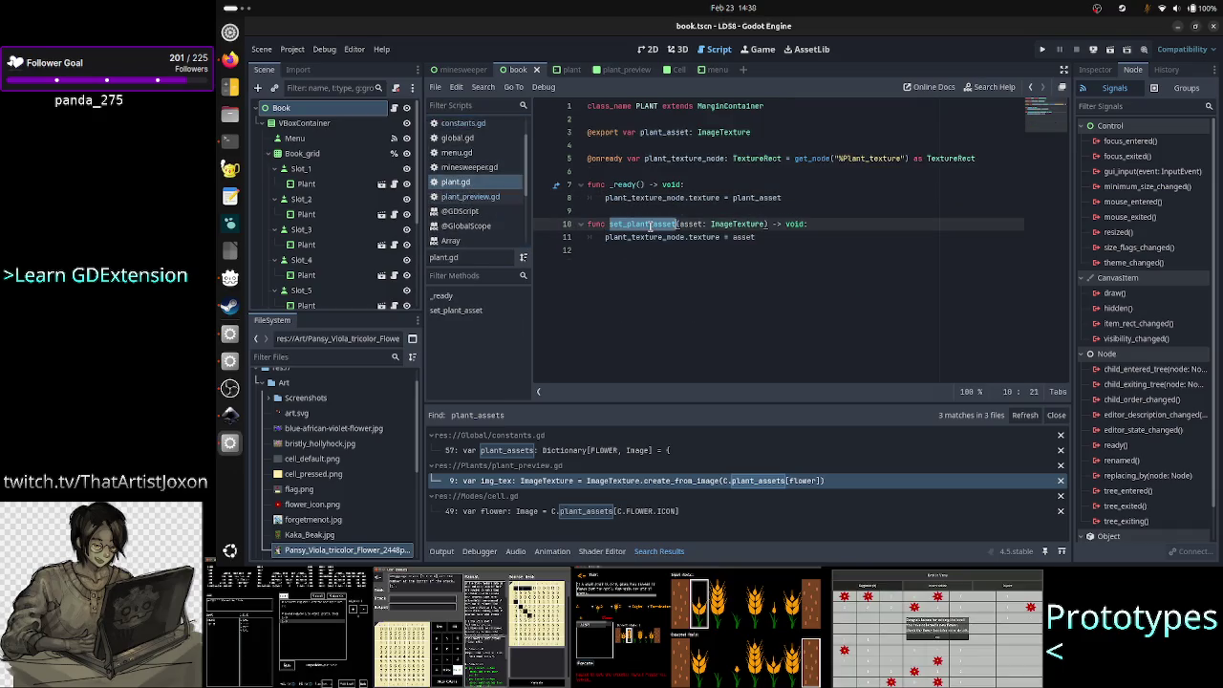
{"action": "double_click", "coordinate": [738, 224]}
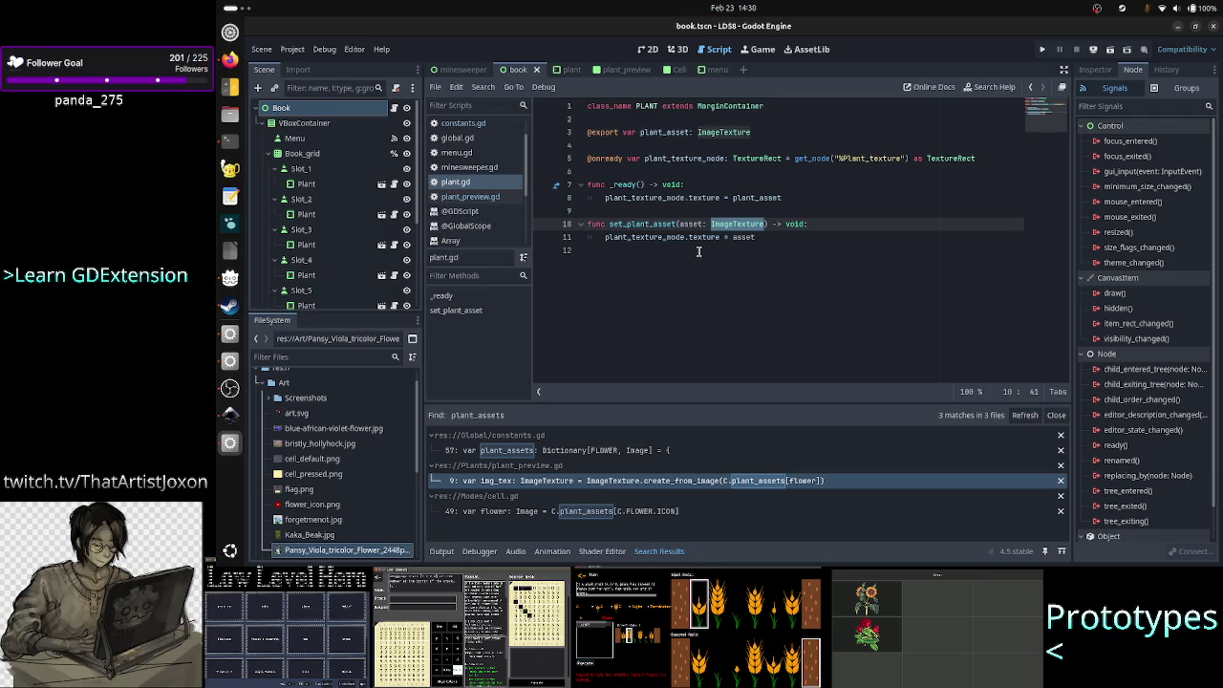
{"action": "double_click", "coordinate": [703, 238]}
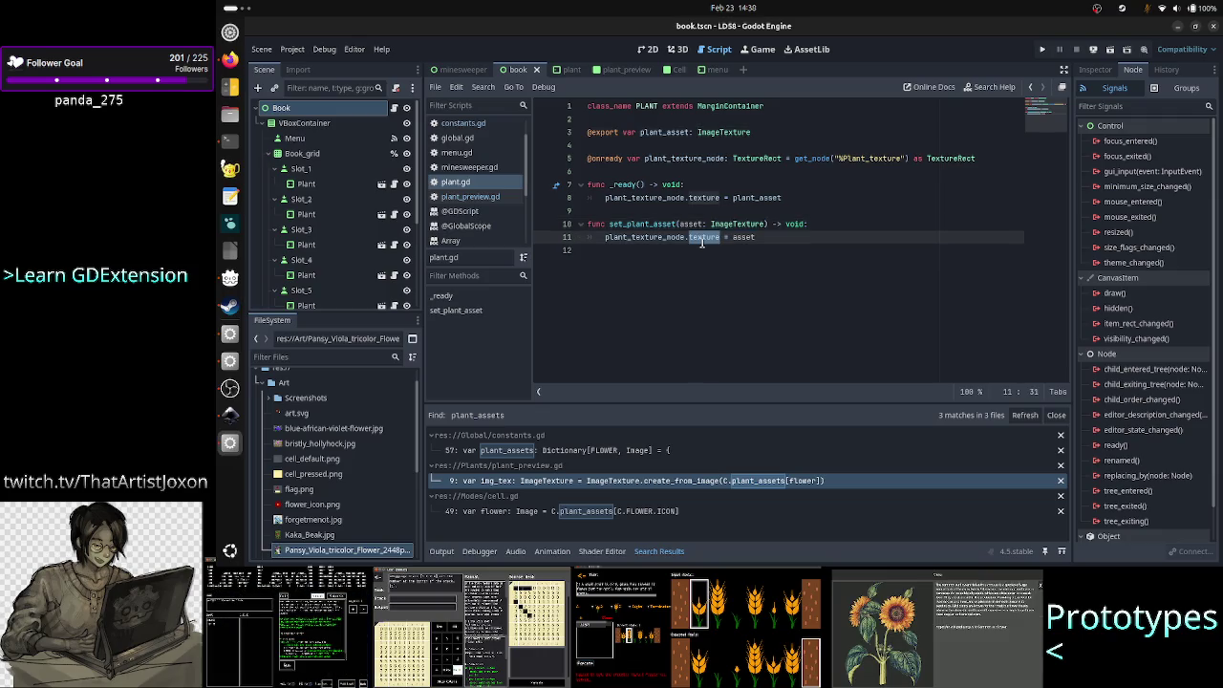
{"action": "left_click", "coordinate": [753, 237]}
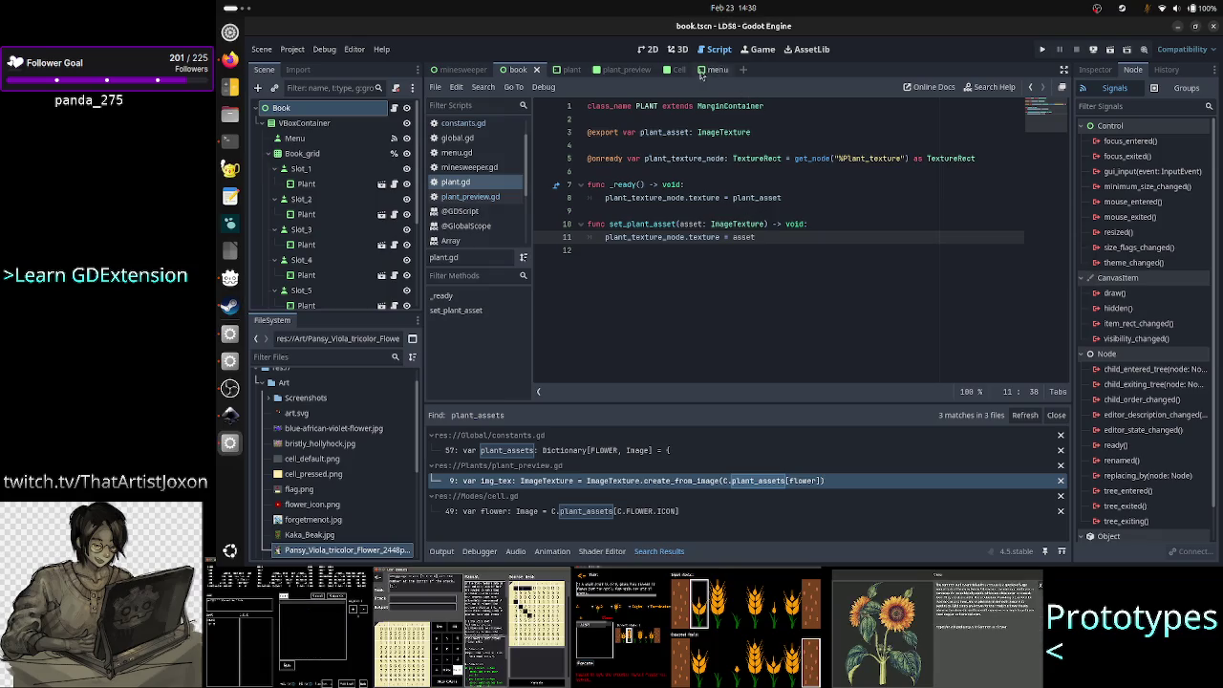
{"action": "left_click", "coordinate": [1179, 28]}
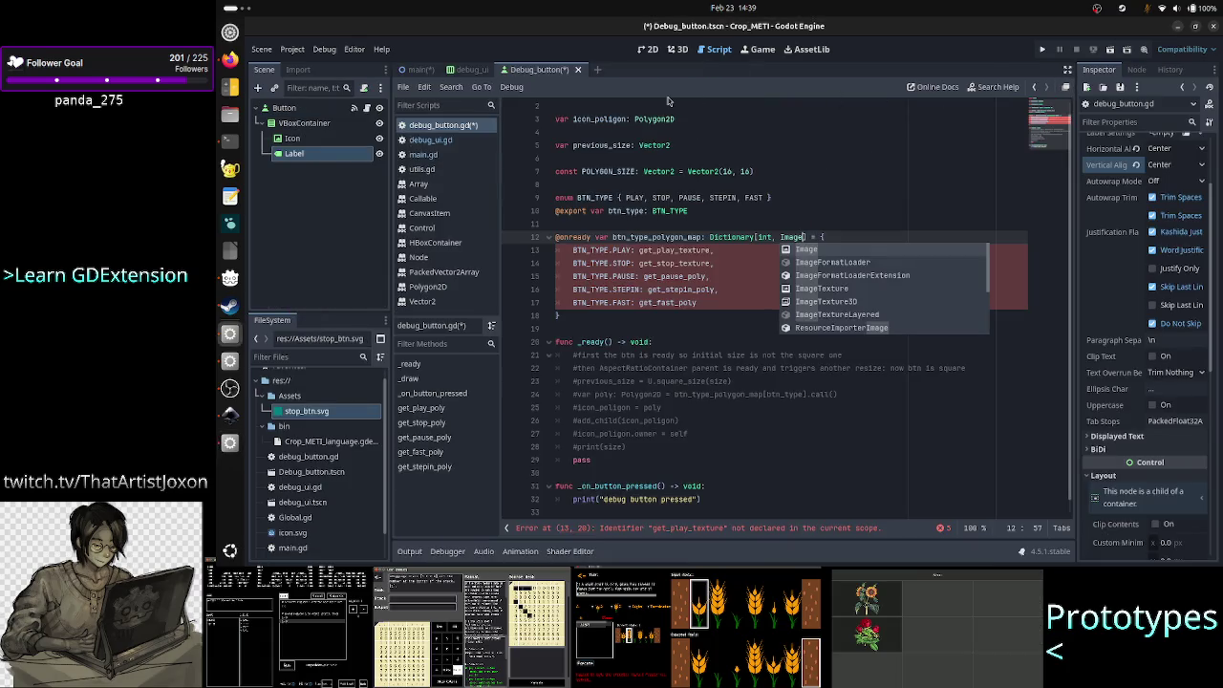
- In the 2D view, select the Icon node to see its 64×64 teal texture, then switch to Firefox
{"action": "left_click", "coordinate": [649, 49]}
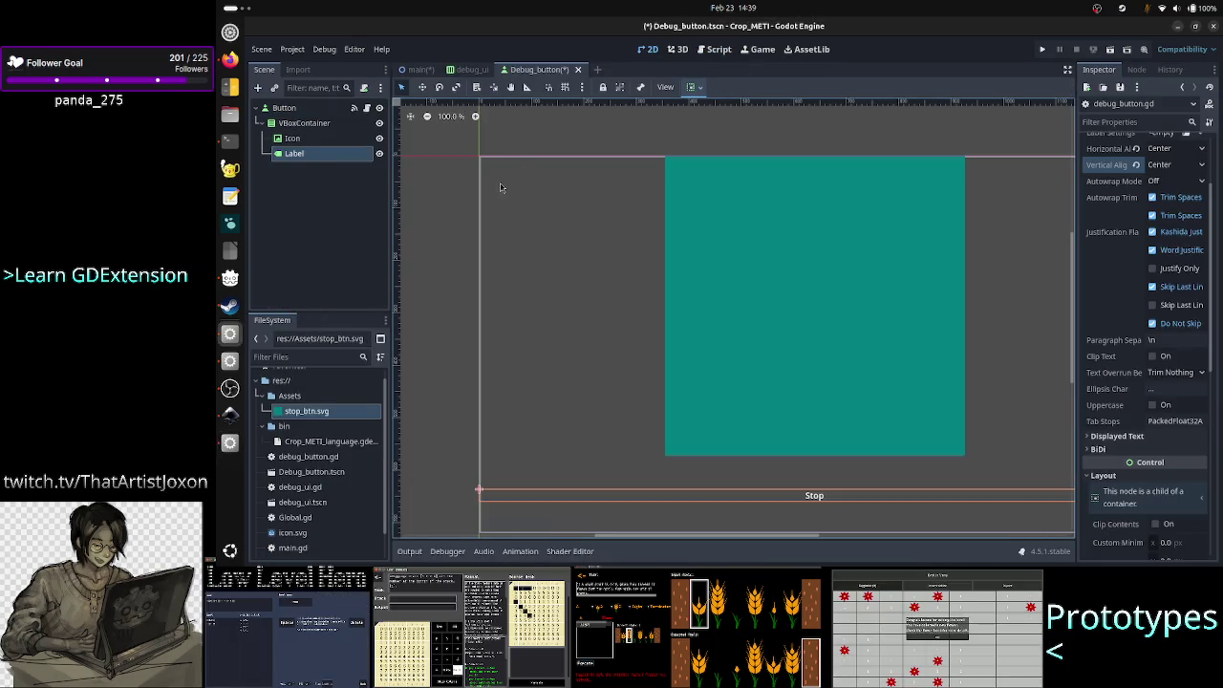
{"action": "left_click", "coordinate": [317, 144]}
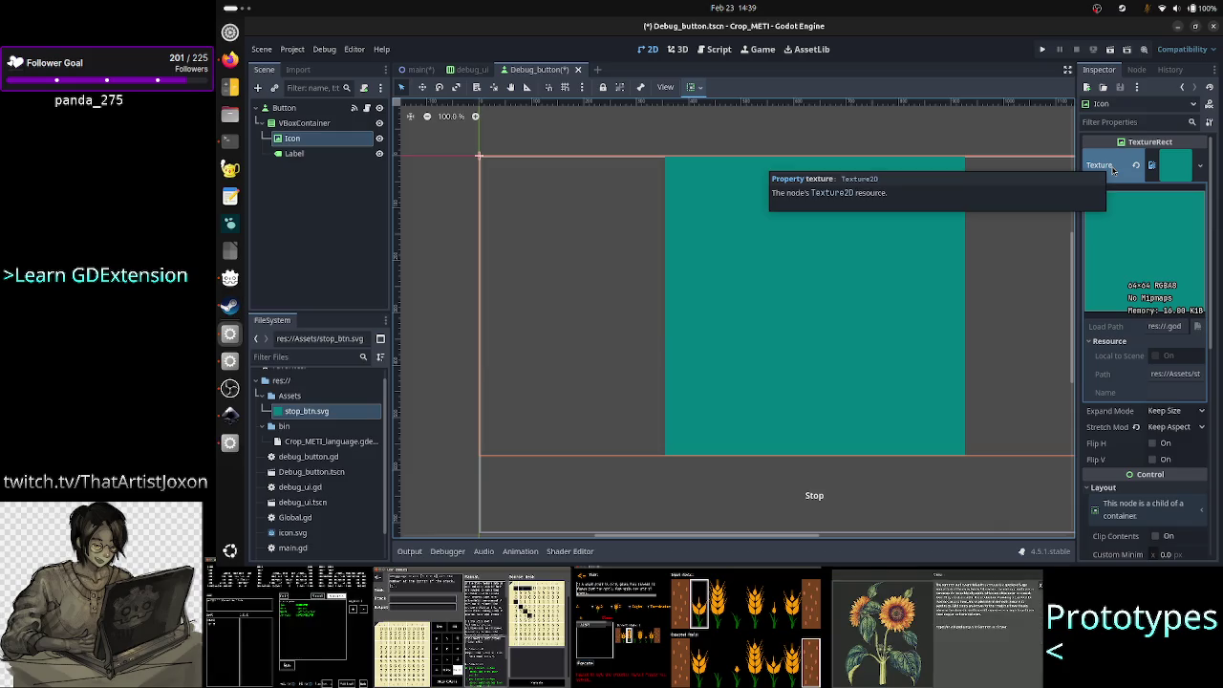
{"action": "key", "text": "alt+Tab"}
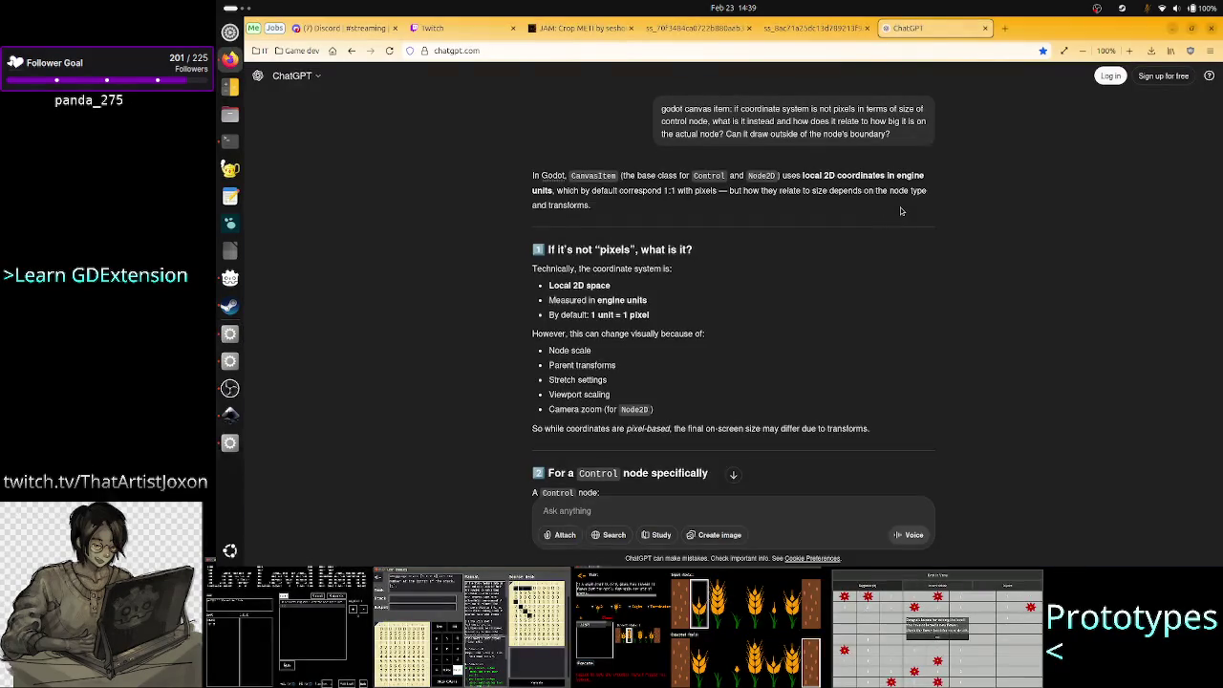
{"action": "key", "text": "alt+Tab"}
{"action": "key", "text": "Tab"}
{"action": "key", "text": "Tab"}
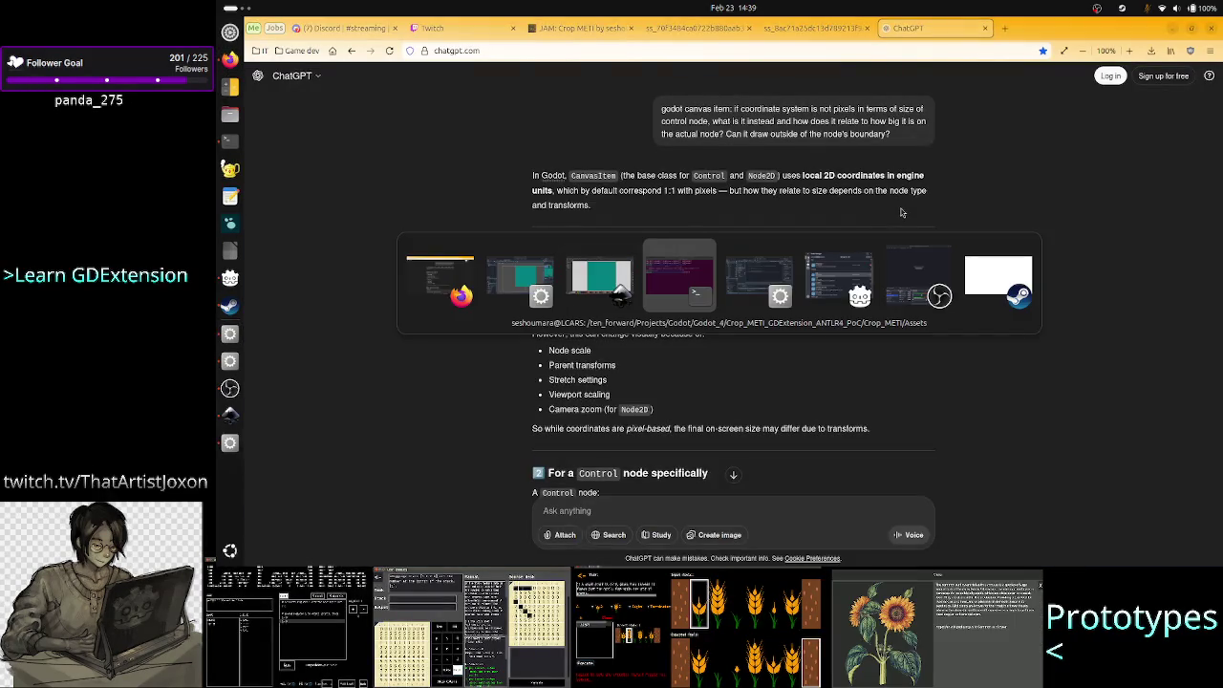
- In LD58, check constants.gd's plant_assets Dictionary[FLOWER, Image], then return to the Crop_METI window
{"action": "key", "text": "Tab"}
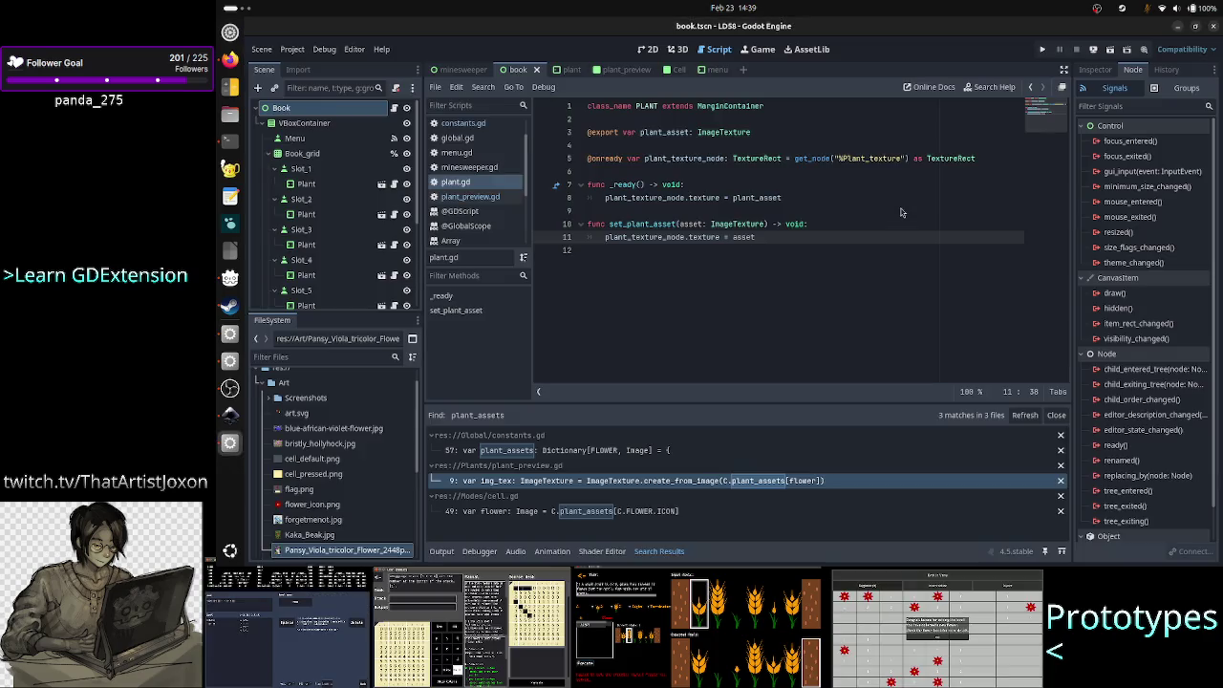
{"action": "double_click", "coordinate": [740, 225]}
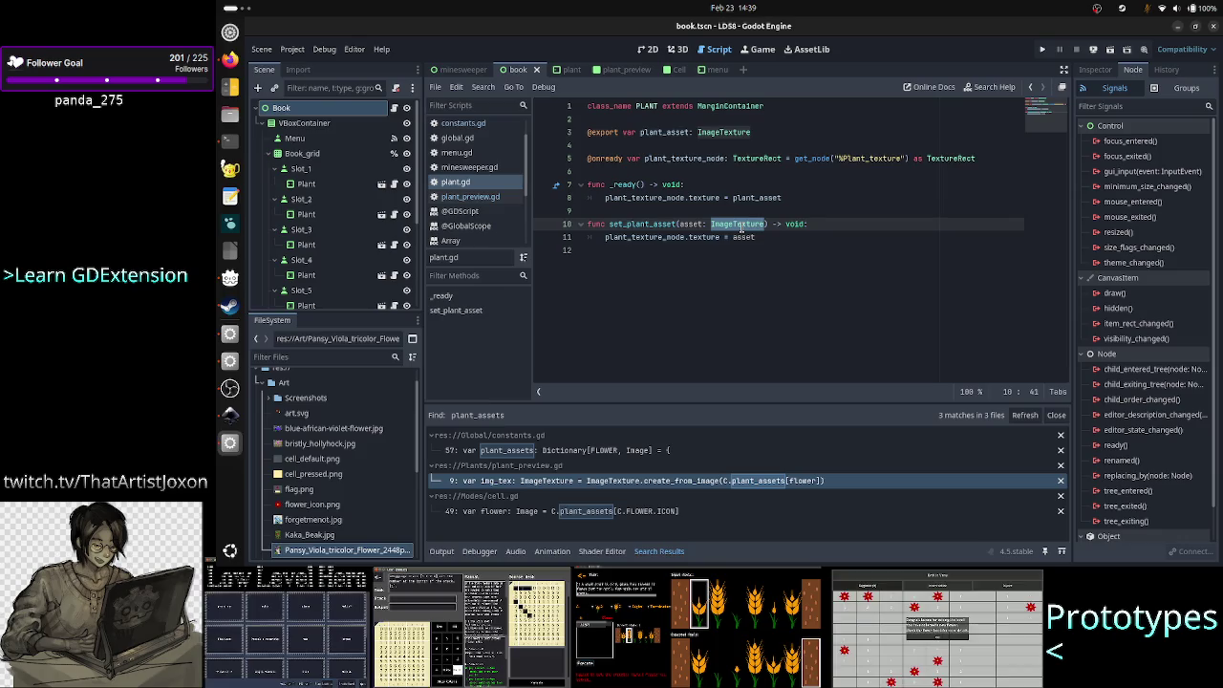
{"action": "left_click", "coordinate": [486, 125]}
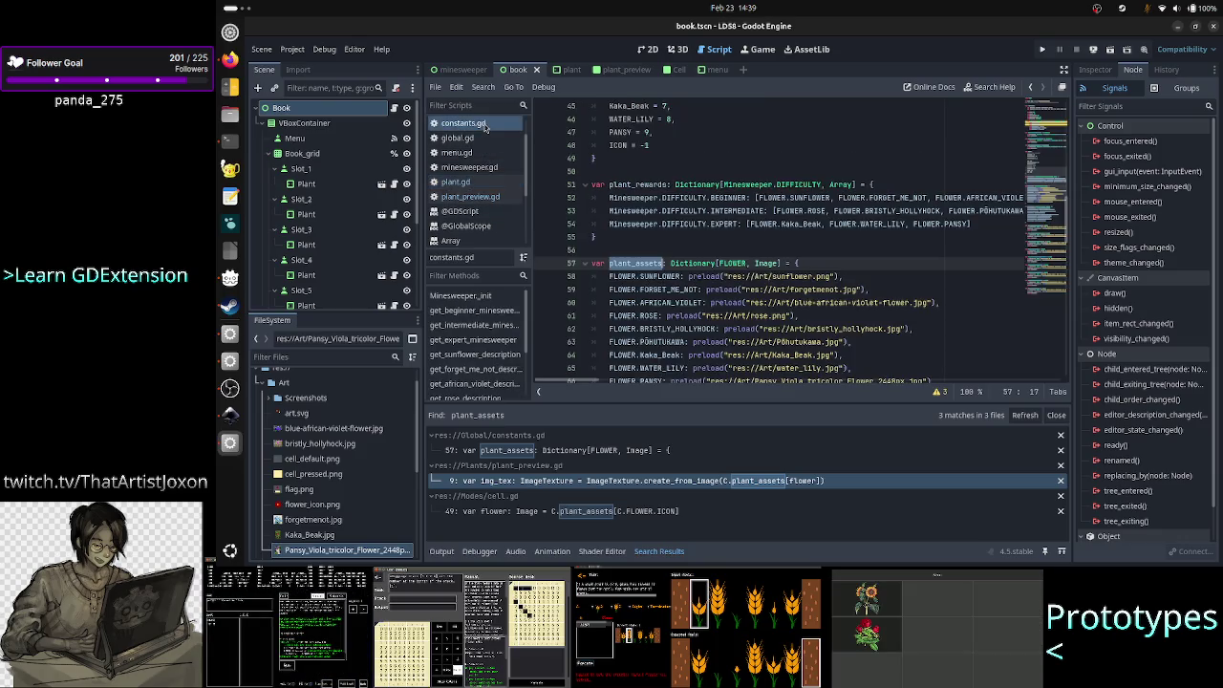
{"action": "double_click", "coordinate": [767, 263]}
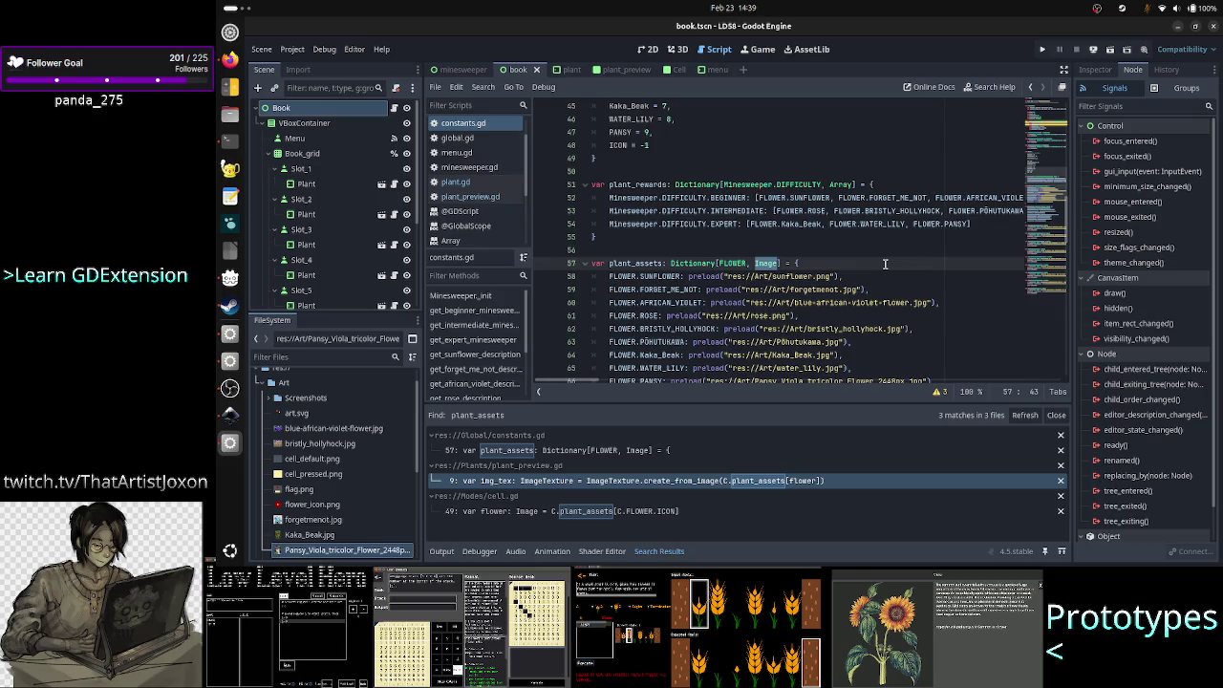
{"action": "key", "text": "alt+Tab"}
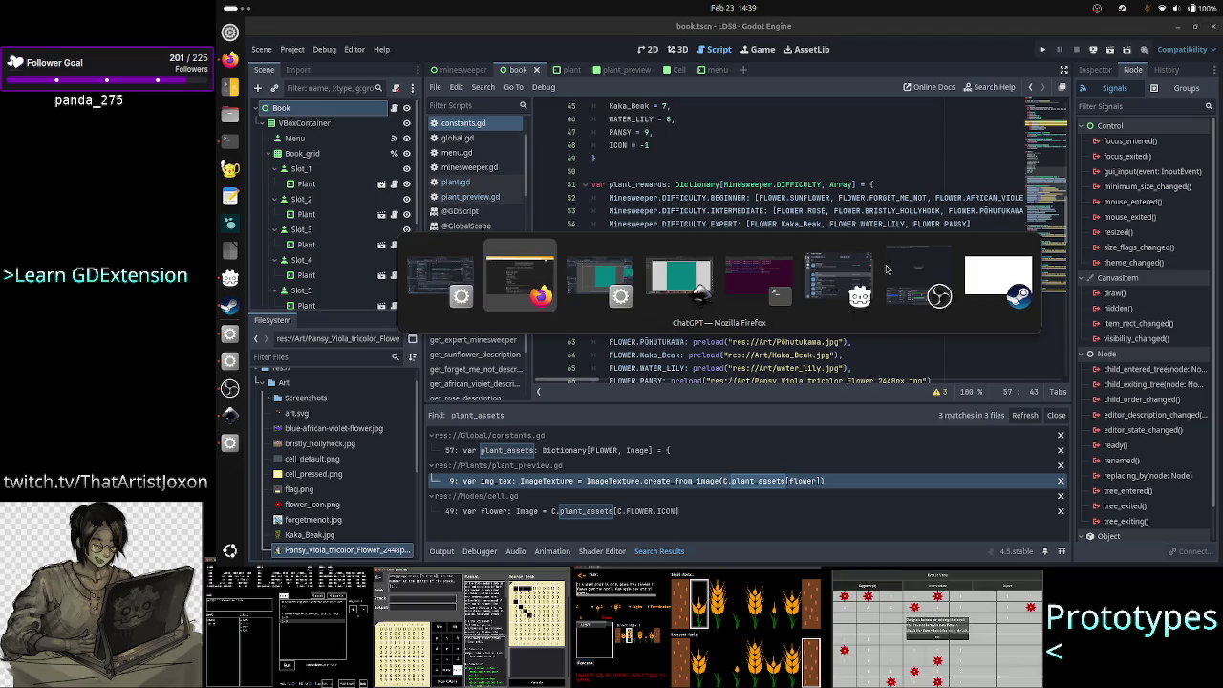
{"action": "key", "text": "alt+Tab"}
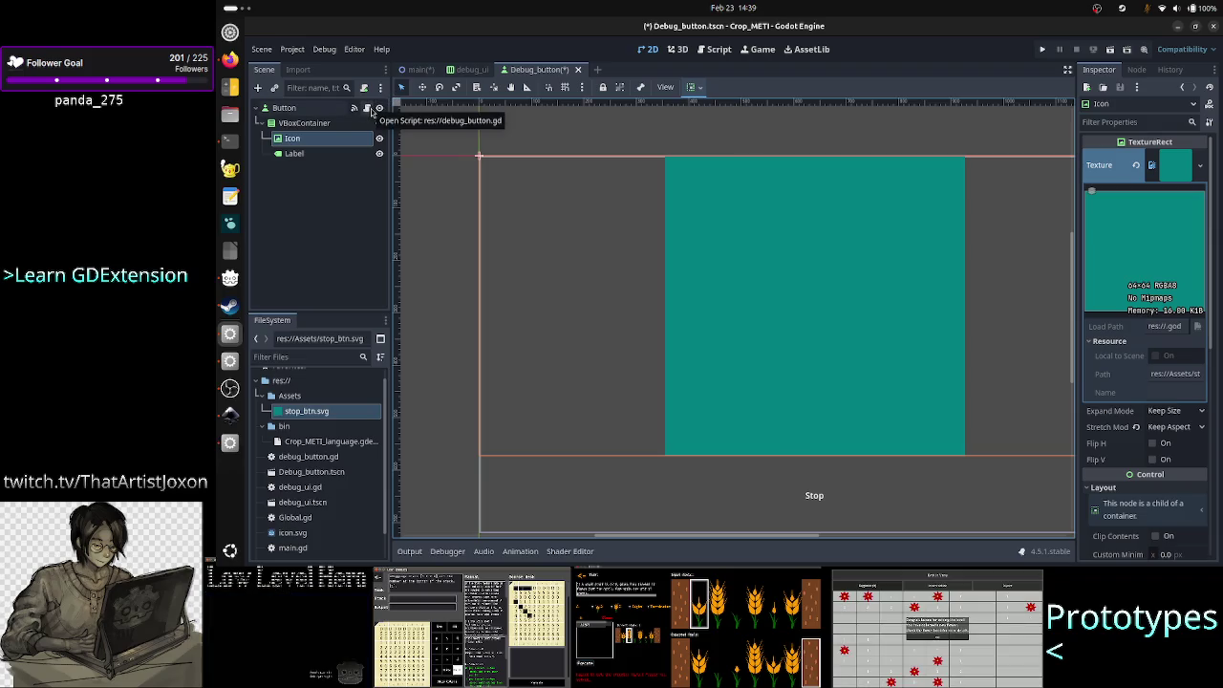
- In debug_button.gd, change the dictionary value type from Image to ImageTexture
{"action": "left_click", "coordinate": [369, 108]}
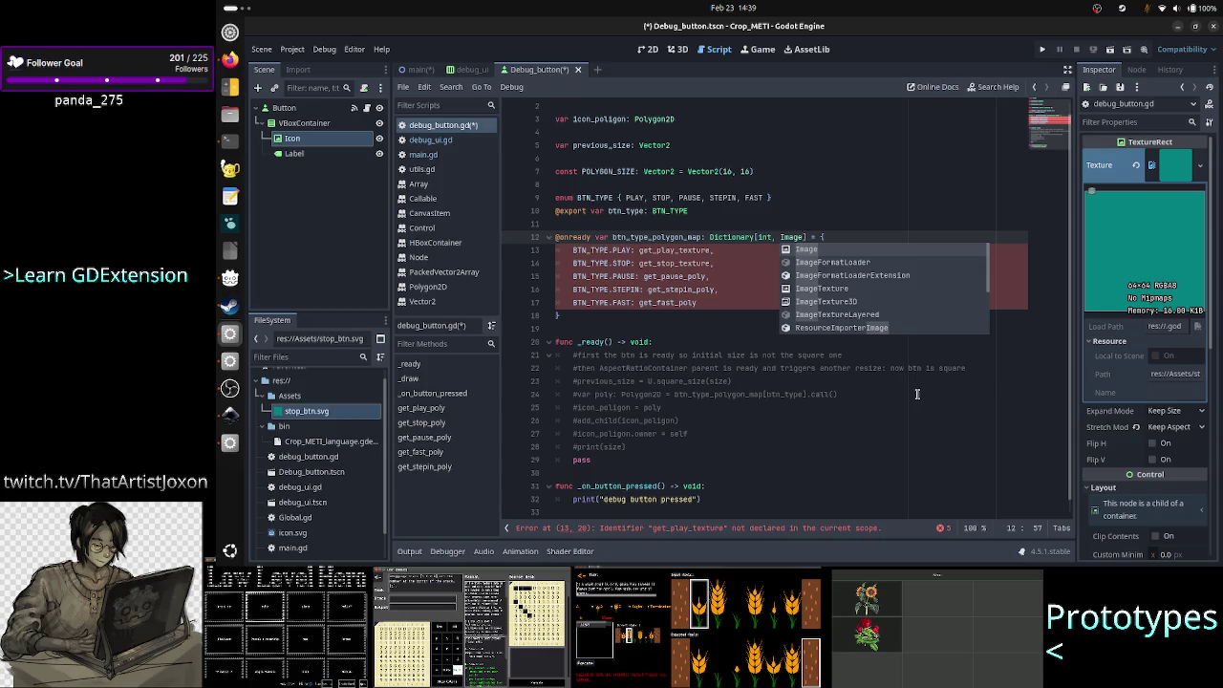
{"action": "type", "text": "Te"}
{"action": "key", "text": "Return"}
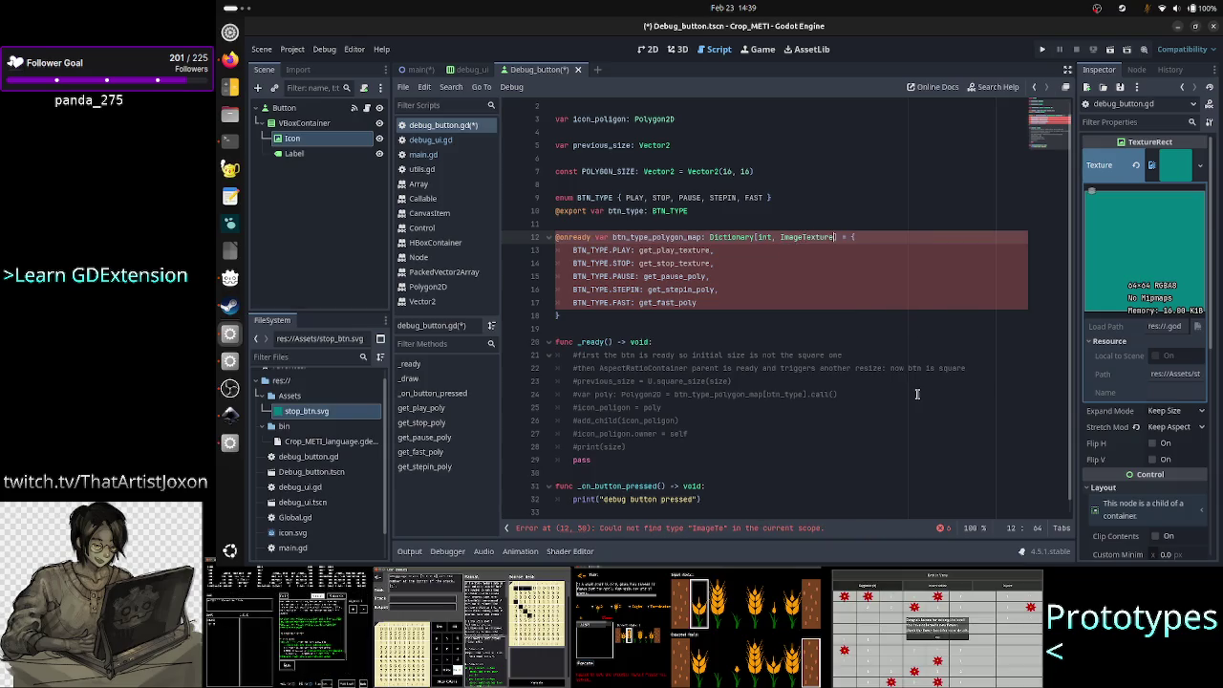
- Replace the PLAY entry's get_play_texture call with an empty preload() call
{"action": "key", "text": "Down"}
{"action": "key", "text": "Left"}
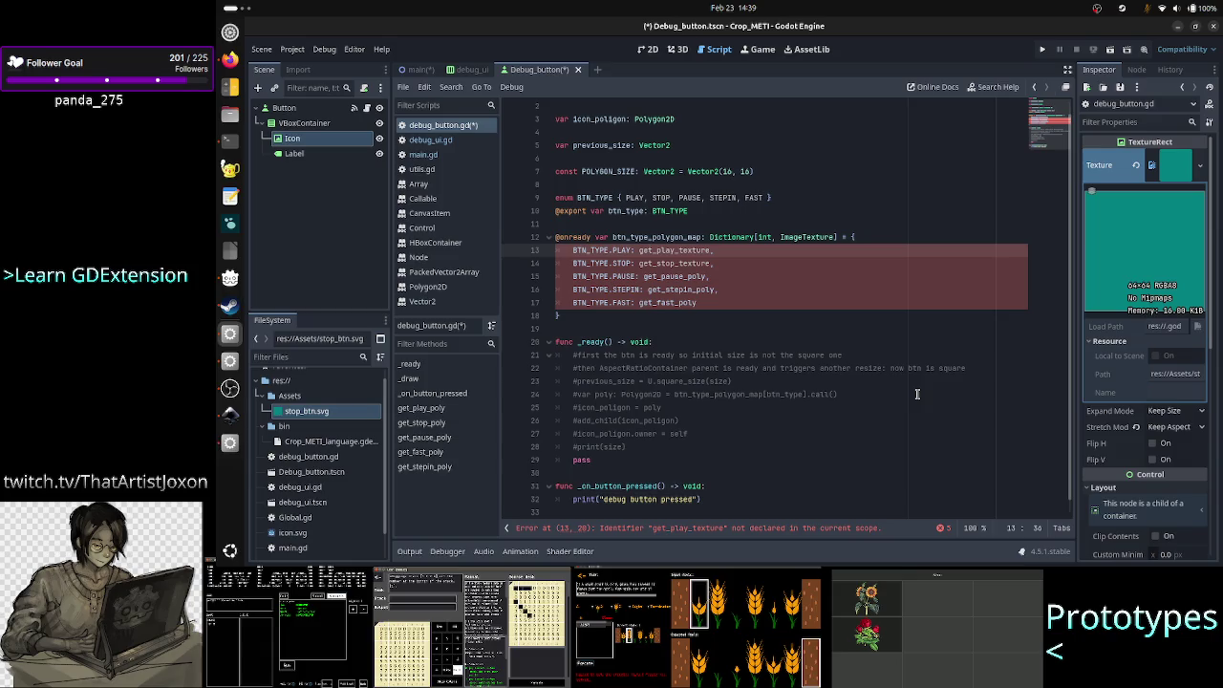
{"action": "key", "text": "BackSpace"}
{"action": "key", "text": "BackSpace"}
{"action": "key", "text": "BackSpace"}
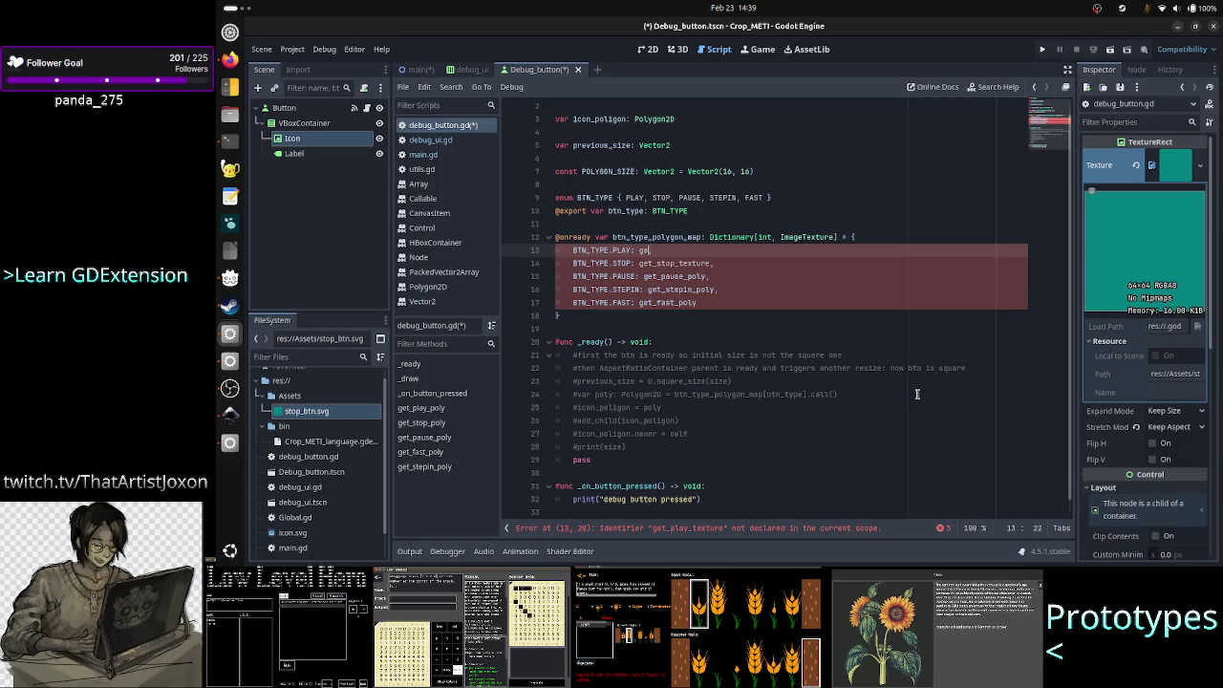
{"action": "key", "text": "BackSpace"}
{"action": "key", "text": "BackSpace"}
{"action": "type", "text": "preload"}
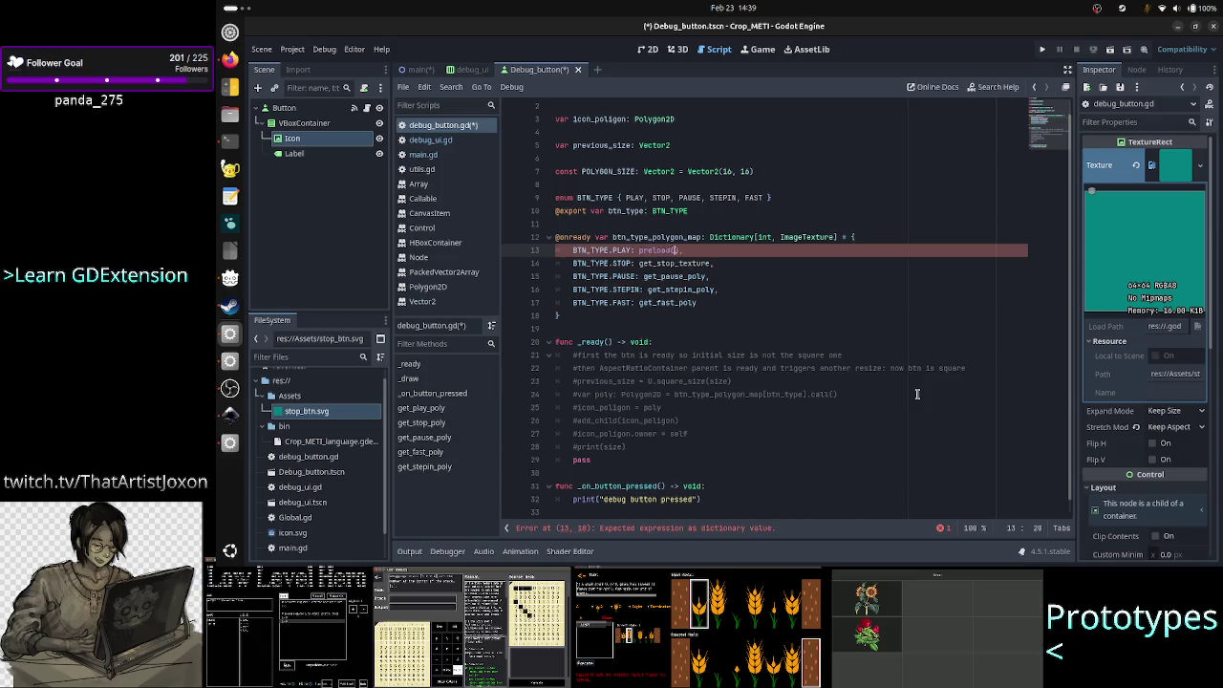
{"action": "type", "text": "("}
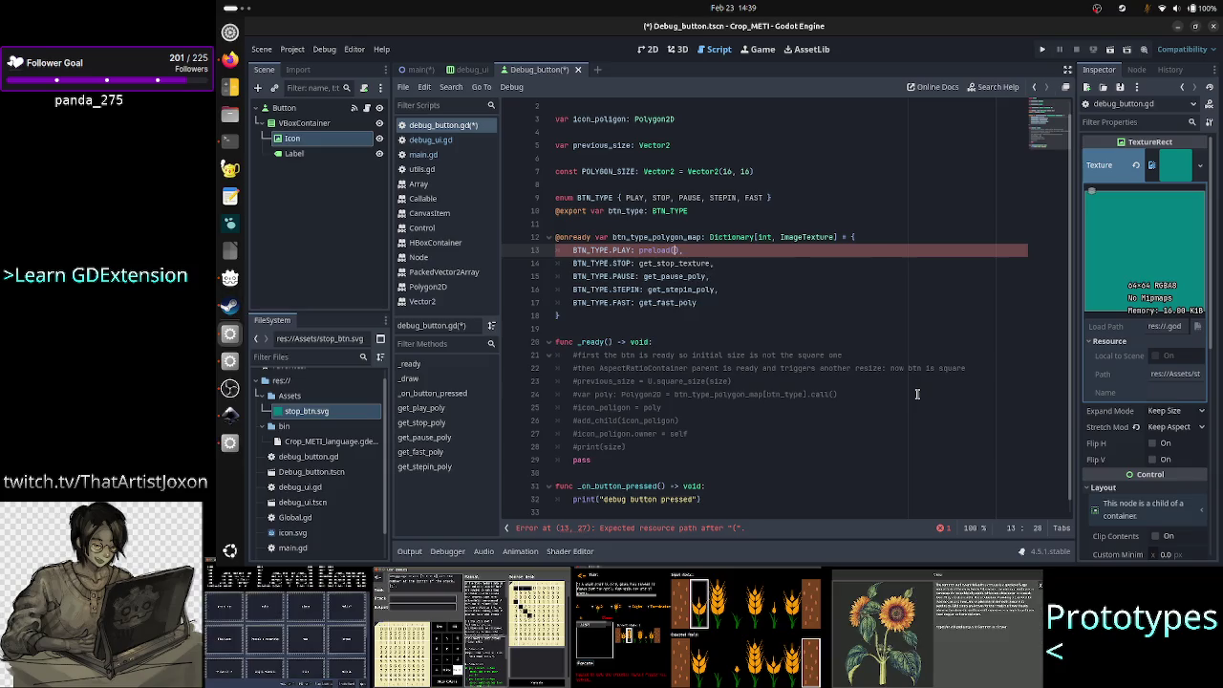
{"action": "key", "text": "alt+Tab"}
{"action": "key", "text": "alt+Tab"}
{"action": "key", "text": "alt+Tab"}
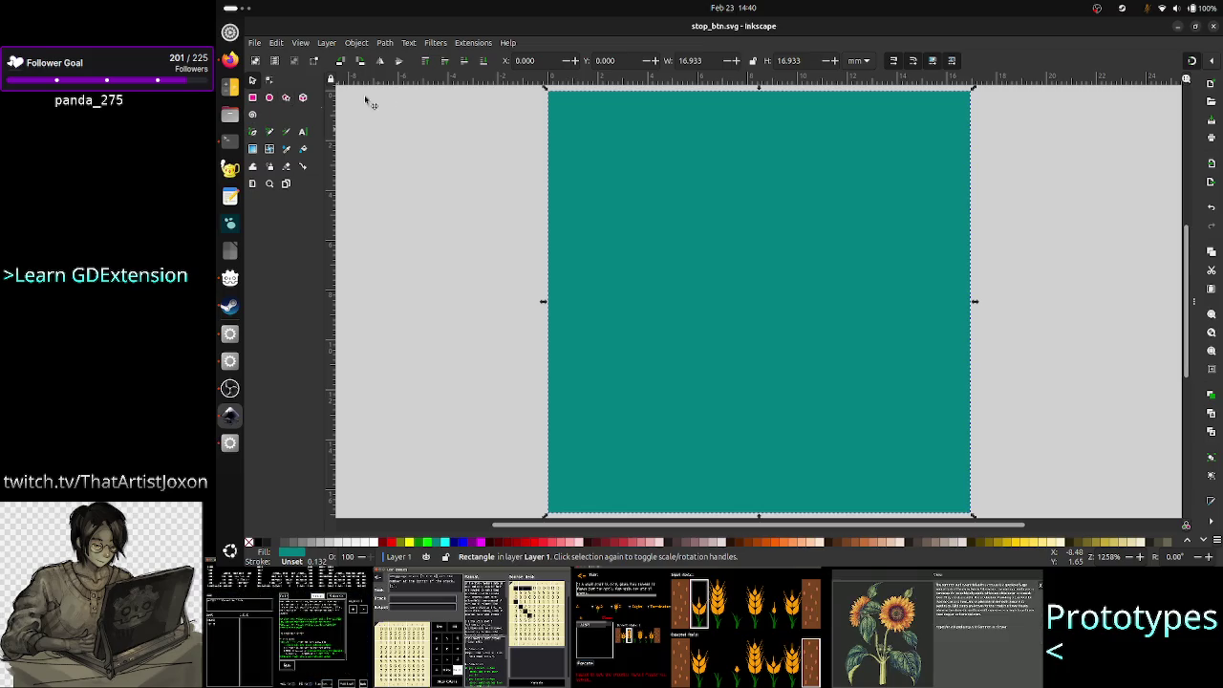
- Delete the teal square and draw a 3-corner teal triangle at the page's top-left
{"action": "left_click", "coordinate": [739, 174]}
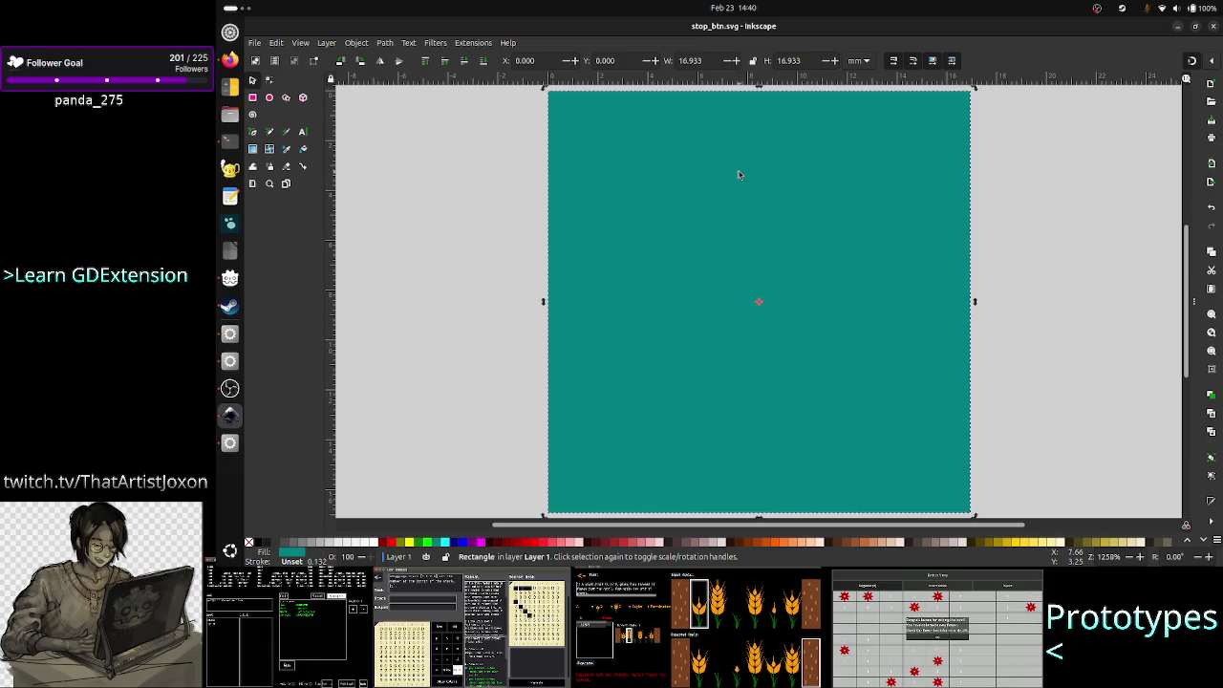
{"action": "key", "text": "Delete"}
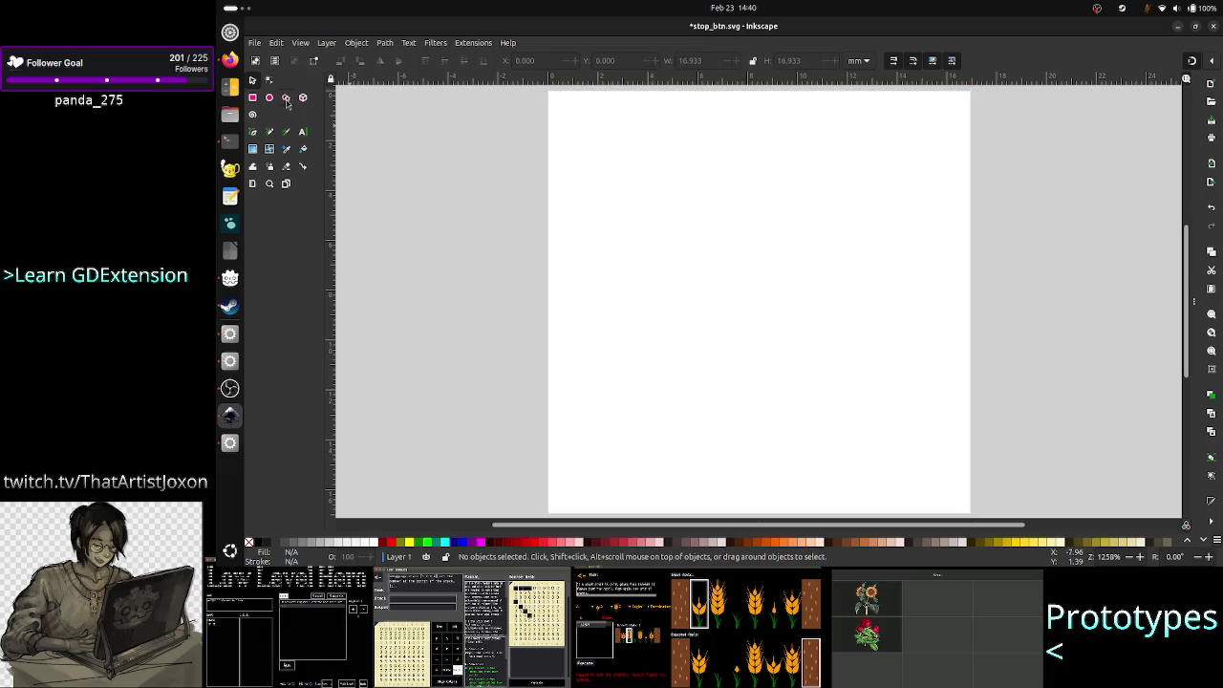
{"action": "left_click", "coordinate": [286, 99]}
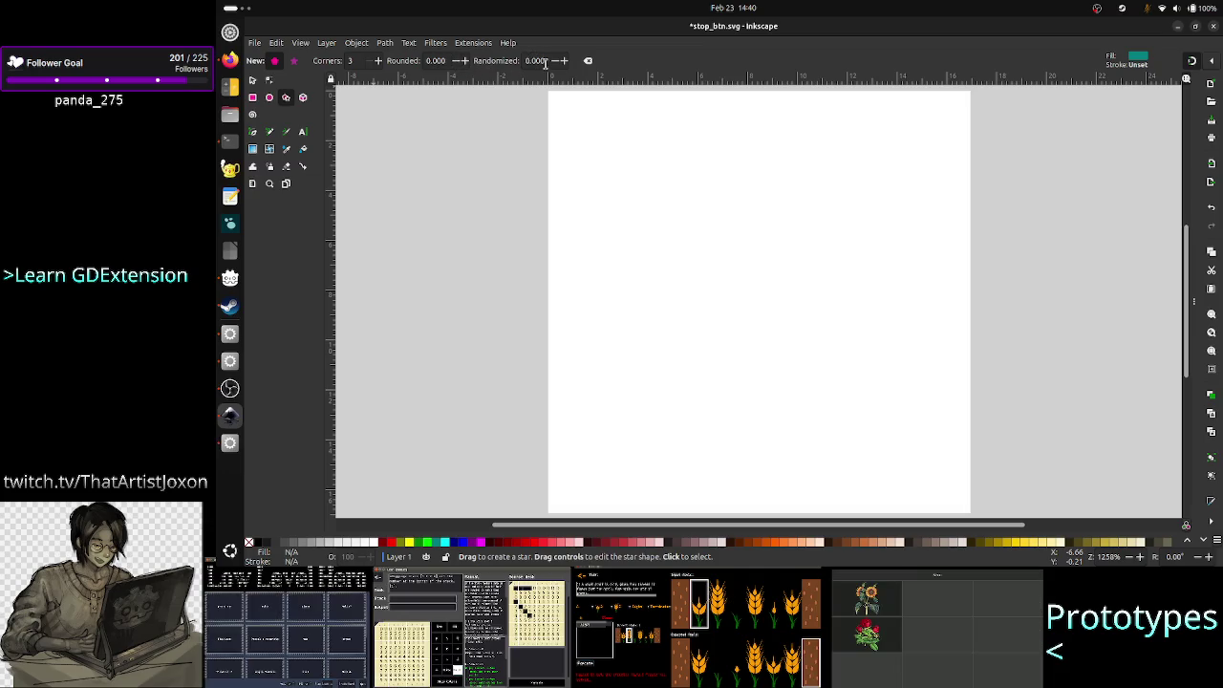
{"action": "mouse_move", "coordinate": [579, 115]}
{"action": "left_mouse_down"}
{"action": "mouse_move", "coordinate": [595, 200]}
{"action": "mouse_move", "coordinate": [639, 186]}
{"action": "mouse_move", "coordinate": [702, 104]}
{"action": "mouse_move", "coordinate": [715, 185]}
{"action": "mouse_move", "coordinate": [594, 250]}
{"action": "mouse_move", "coordinate": [557, 248]}
{"action": "mouse_move", "coordinate": [559, 287]}
{"action": "left_mouse_up"}
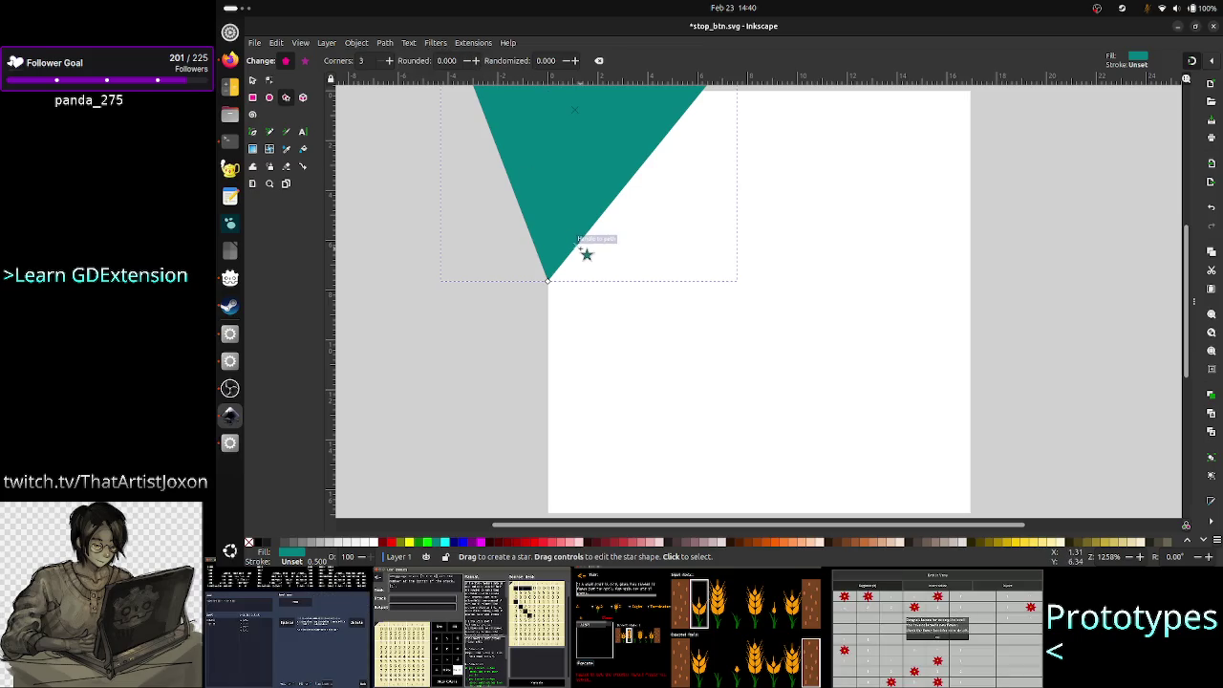
- Drag the triangle's tip node to reshape it and switch the toolbar units to px
{"action": "left_click", "coordinate": [269, 80]}
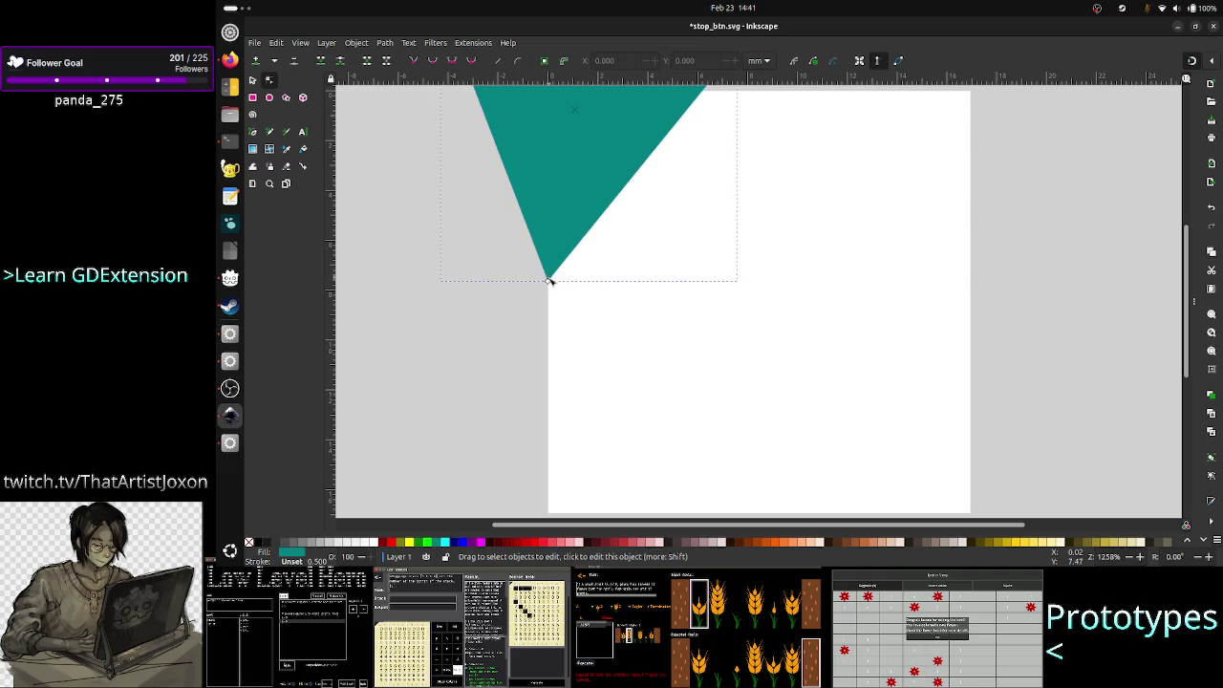
{"action": "mouse_move", "coordinate": [551, 286]}
{"action": "left_mouse_down"}
{"action": "mouse_move", "coordinate": [563, 309]}
{"action": "mouse_move", "coordinate": [570, 295]}
{"action": "mouse_move", "coordinate": [577, 368]}
{"action": "mouse_move", "coordinate": [577, 340]}
{"action": "left_mouse_up"}
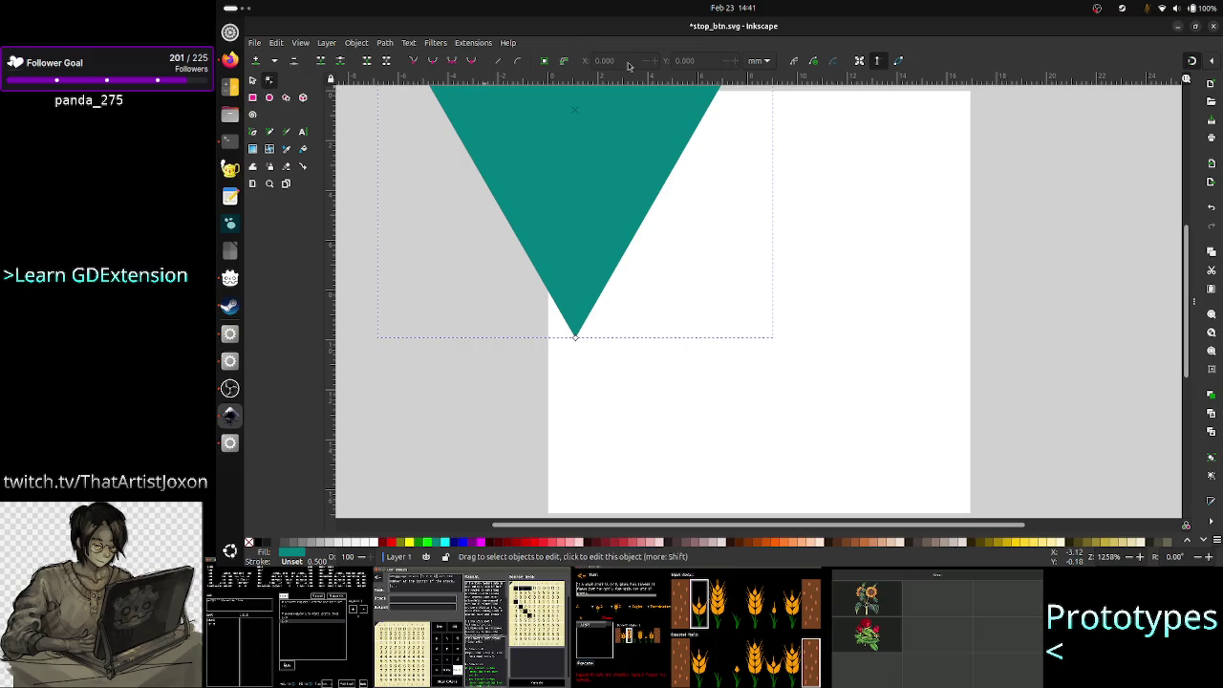
{"action": "left_click", "coordinate": [756, 60]}
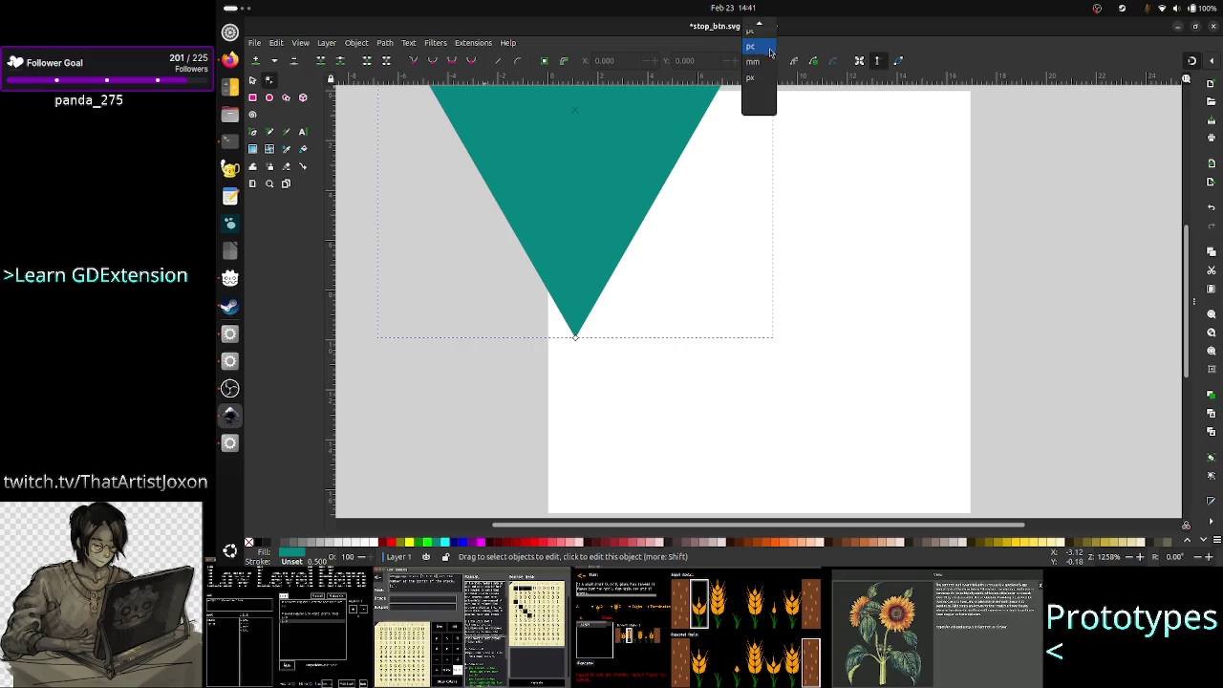
{"action": "left_click", "coordinate": [759, 79]}
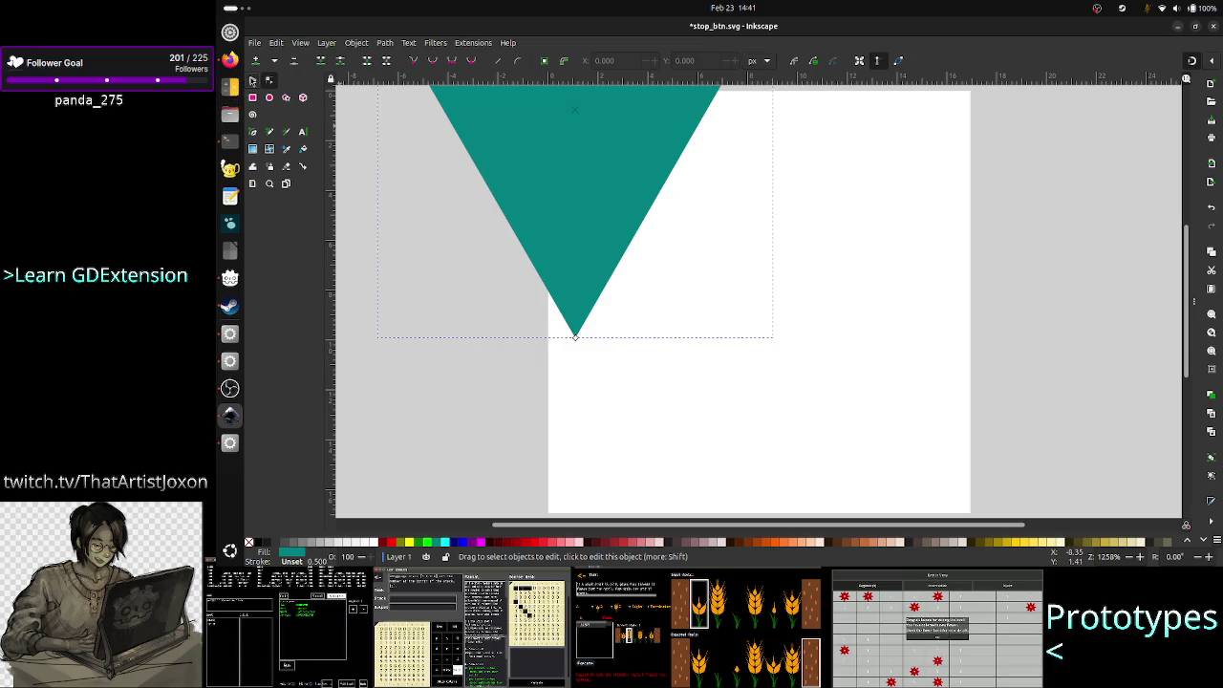
- Move the downward-pointing triangle fully onto the page
{"action": "key", "text": "s"}
{"action": "mouse_move", "coordinate": [527, 143]}
{"action": "left_mouse_down"}
{"action": "mouse_move", "coordinate": [625, 188]}
{"action": "mouse_move", "coordinate": [729, 273]}
{"action": "mouse_move", "coordinate": [748, 274]}
{"action": "left_mouse_up"}
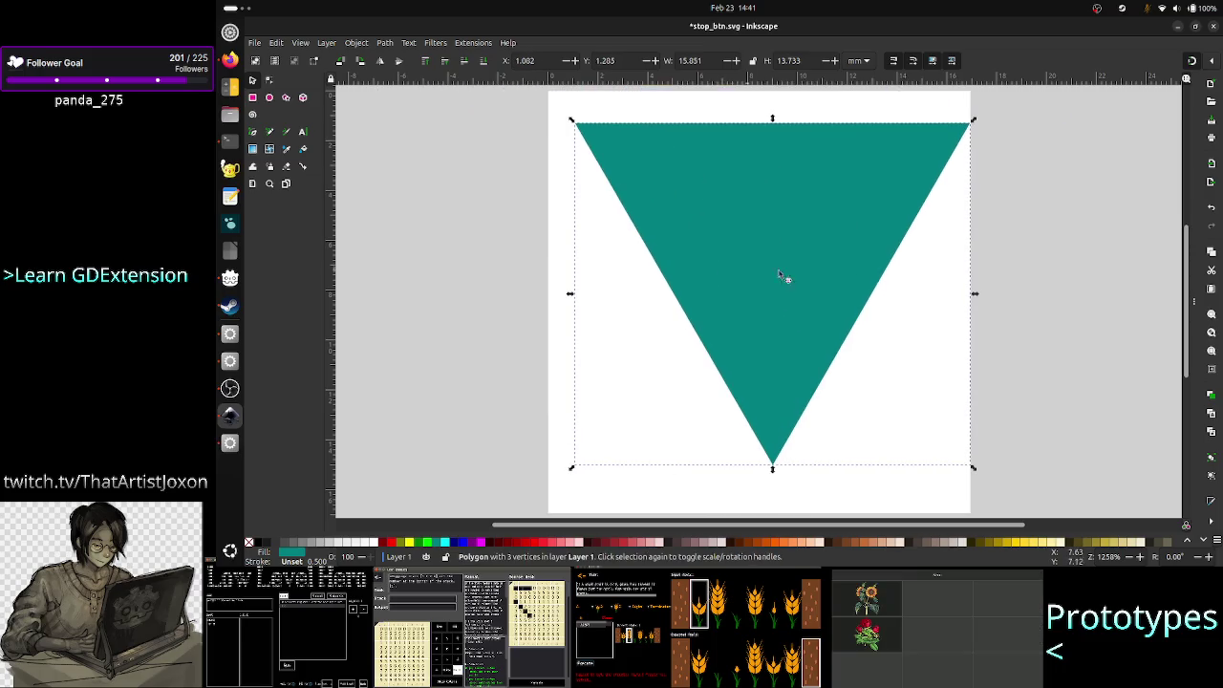
{"action": "scroll", "coordinate": [873, 285], "scroll_direction": "down", "scroll_amount": 4}
{"action": "scroll", "coordinate": [874, 286], "scroll_direction": "up", "scroll_amount": 5}
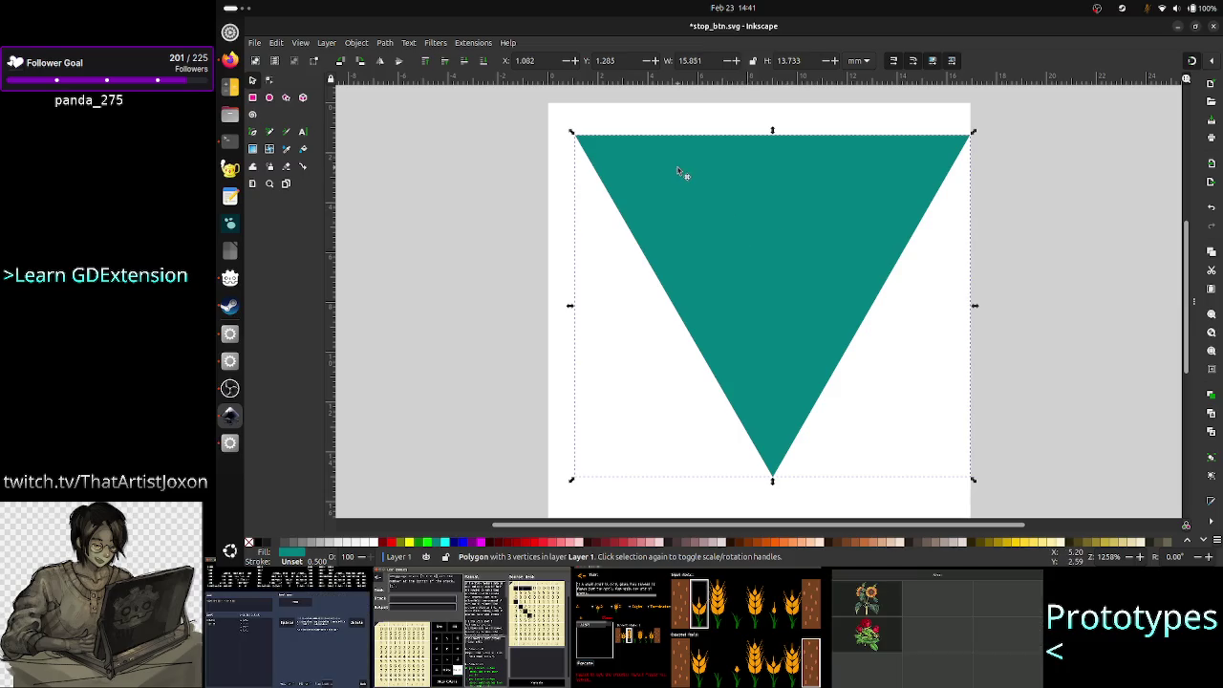
- Replace the downward triangle with a smaller right-pointing teal triangle on the upper-left page
{"action": "left_click", "coordinate": [289, 98]}
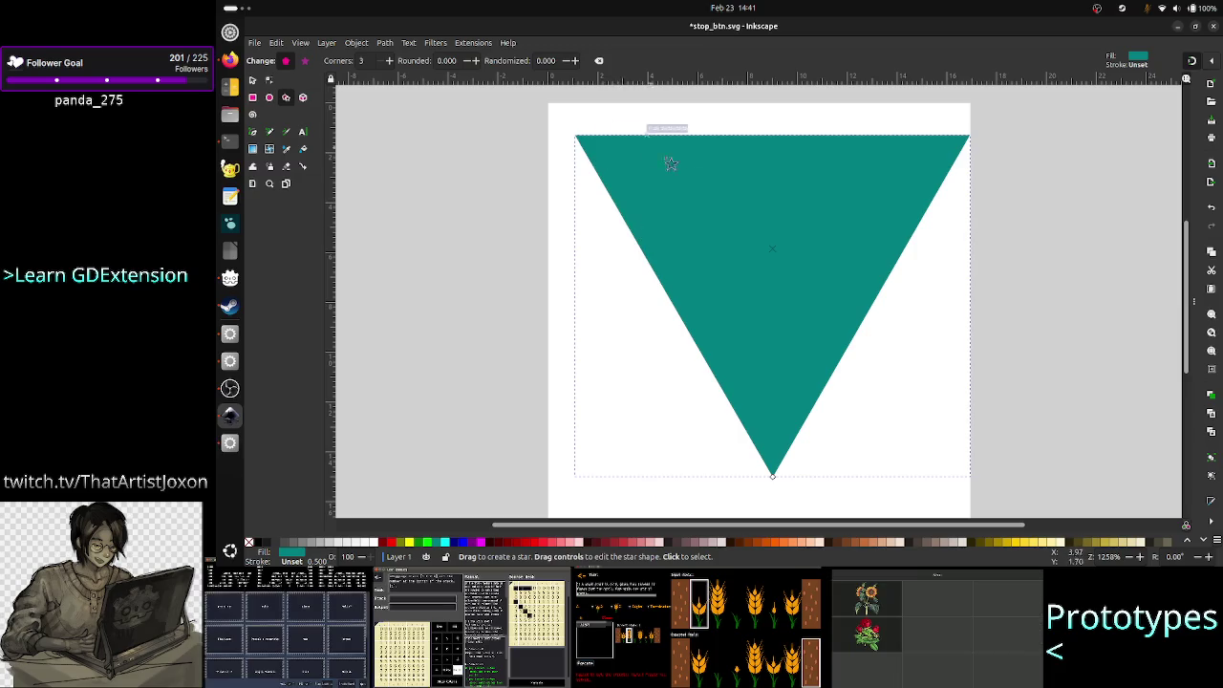
{"action": "mouse_move", "coordinate": [656, 142]}
{"action": "left_mouse_down"}
{"action": "mouse_move", "coordinate": [644, 273]}
{"action": "mouse_move", "coordinate": [765, 230]}
{"action": "mouse_move", "coordinate": [784, 114]}
{"action": "mouse_move", "coordinate": [791, 132]}
{"action": "left_mouse_up"}
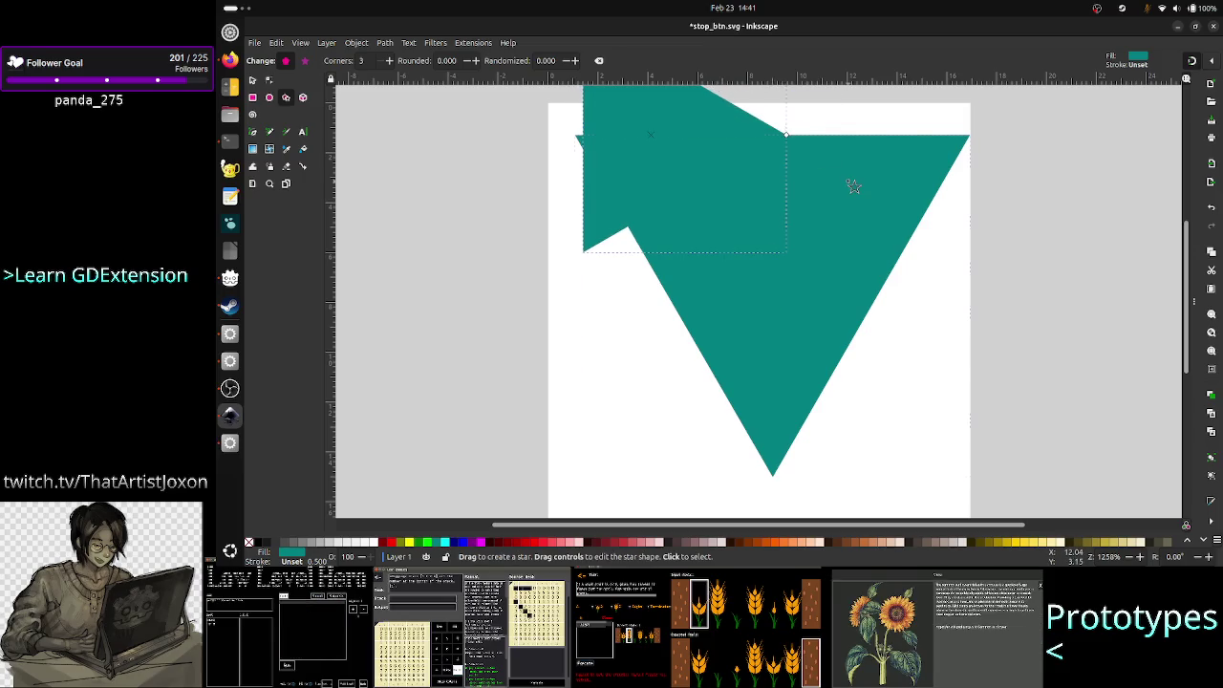
{"action": "key", "text": "ctrl+z"}
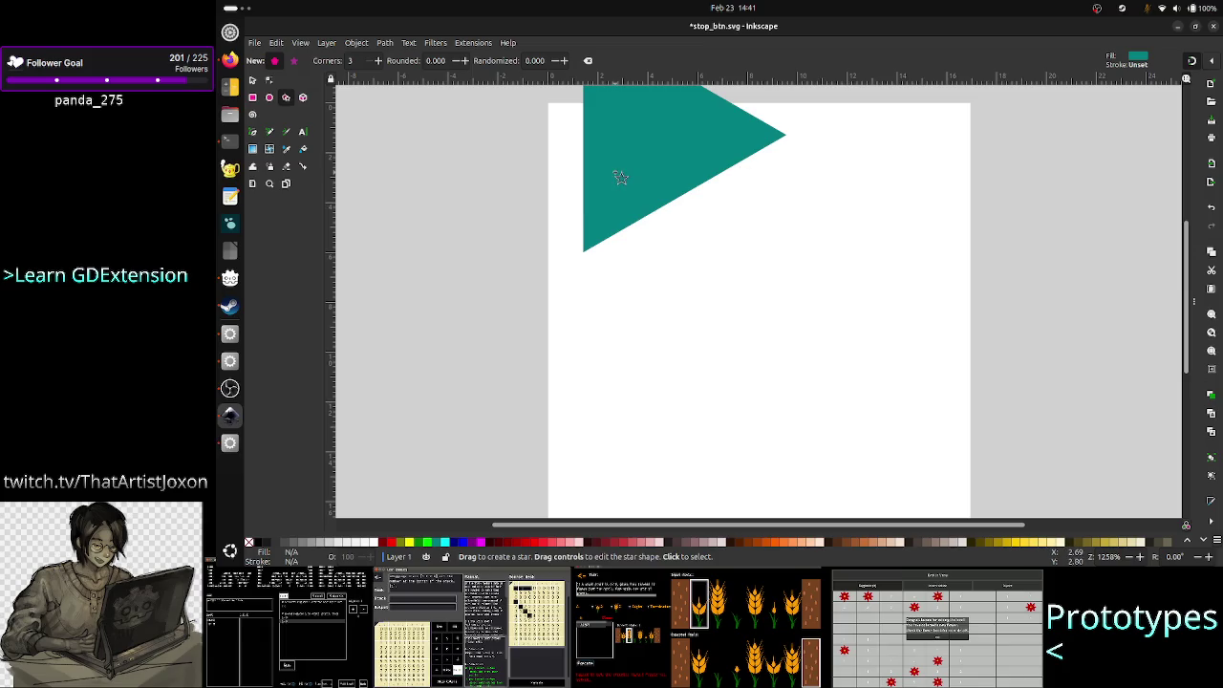
{"action": "left_click", "coordinate": [249, 79]}
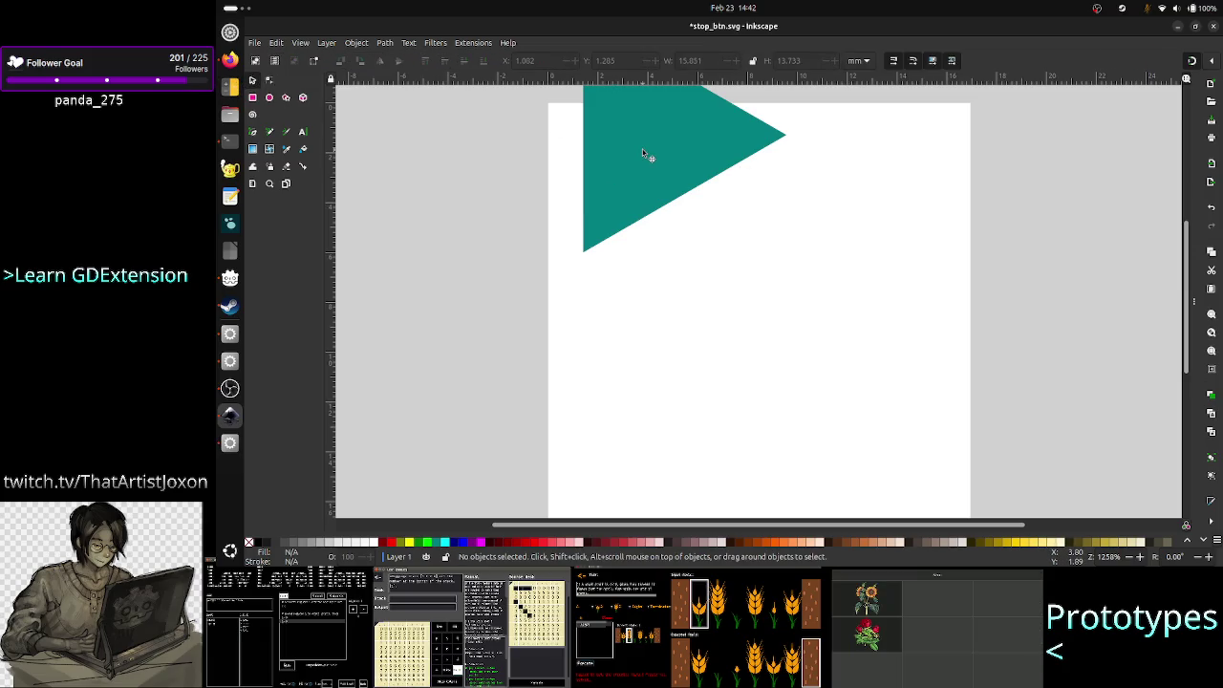
{"action": "left_click_drag", "start_coordinate": [663, 142], "coordinate": [676, 272]}
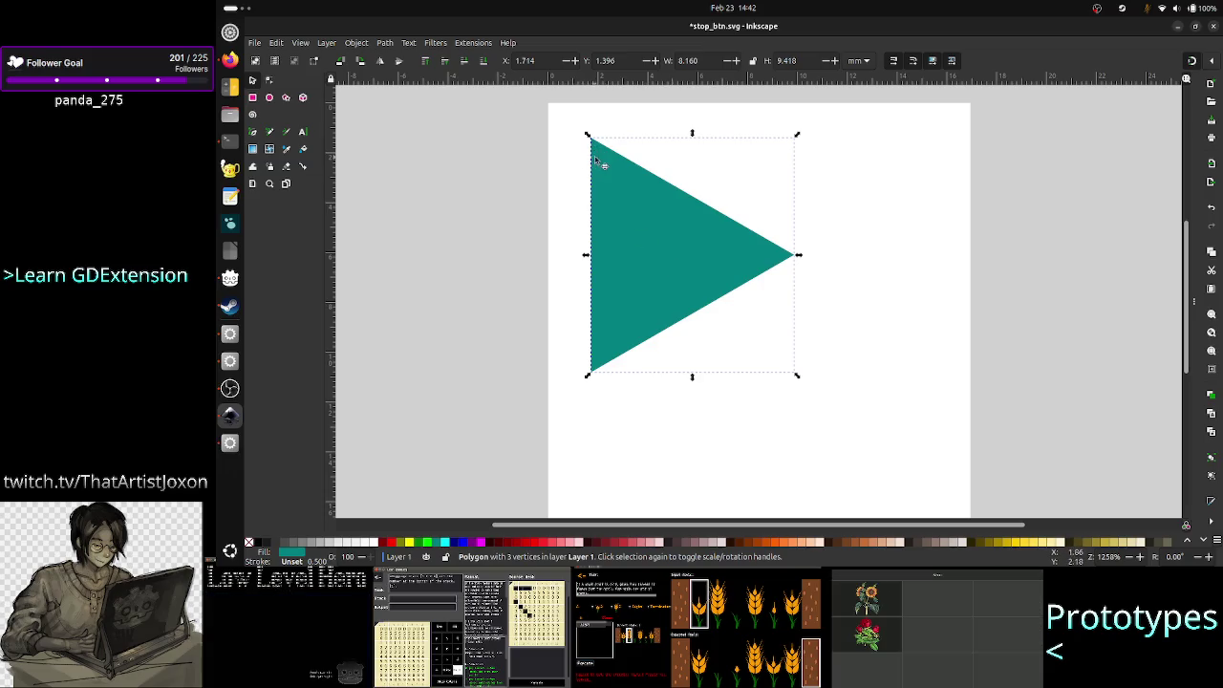
{"action": "left_click", "coordinate": [270, 81]}
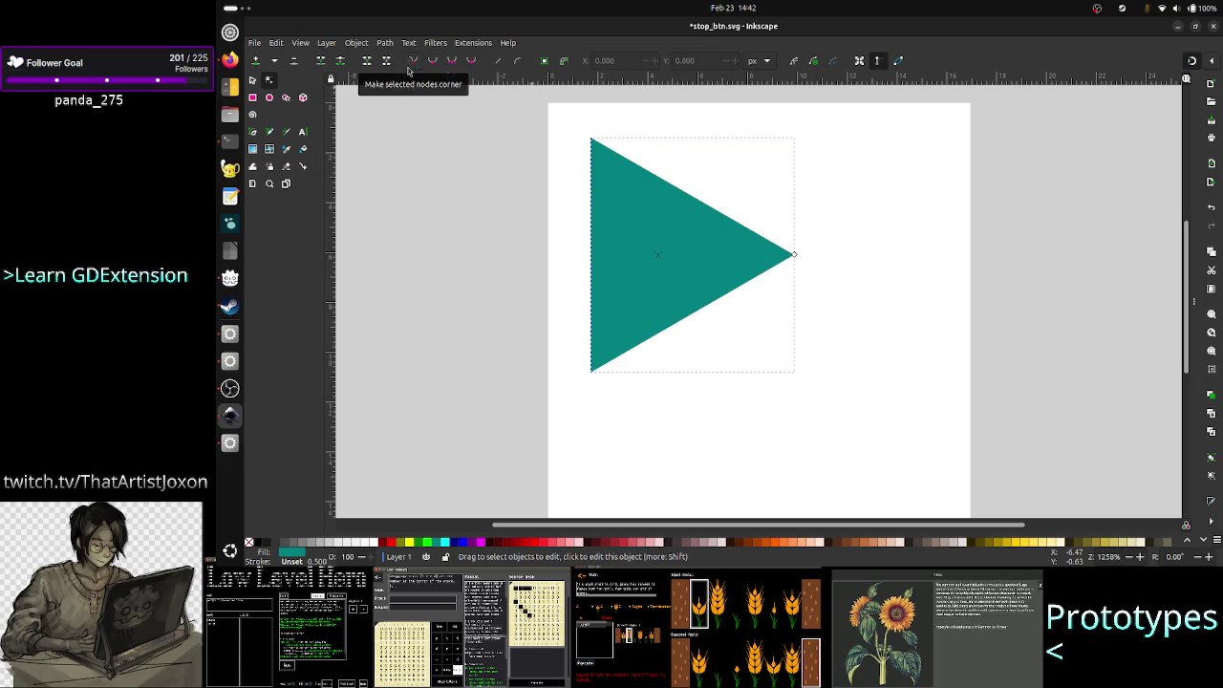
{"action": "left_click", "coordinate": [287, 99]}
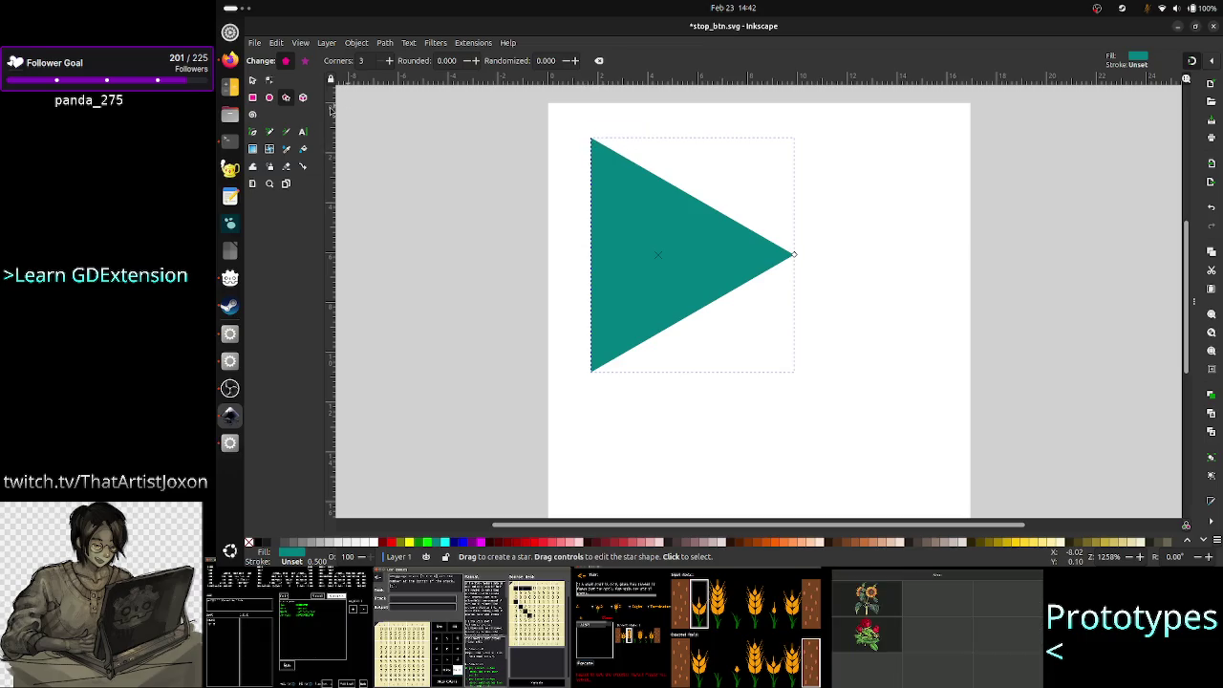
{"action": "left_click", "coordinate": [272, 79]}
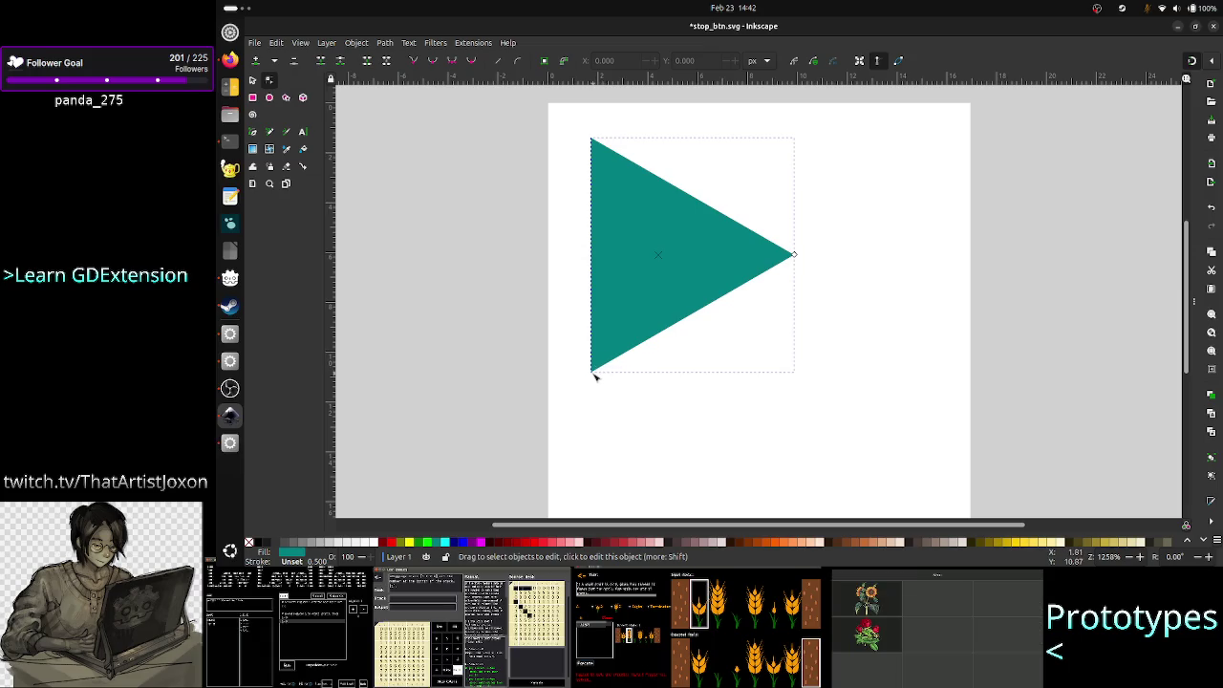
{"action": "mouse_move", "coordinate": [594, 374]}
{"action": "left_mouse_down"}
{"action": "mouse_move", "coordinate": [600, 431]}
{"action": "mouse_move", "coordinate": [594, 420]}
{"action": "left_mouse_up"}
{"action": "left_click", "coordinate": [620, 276]}
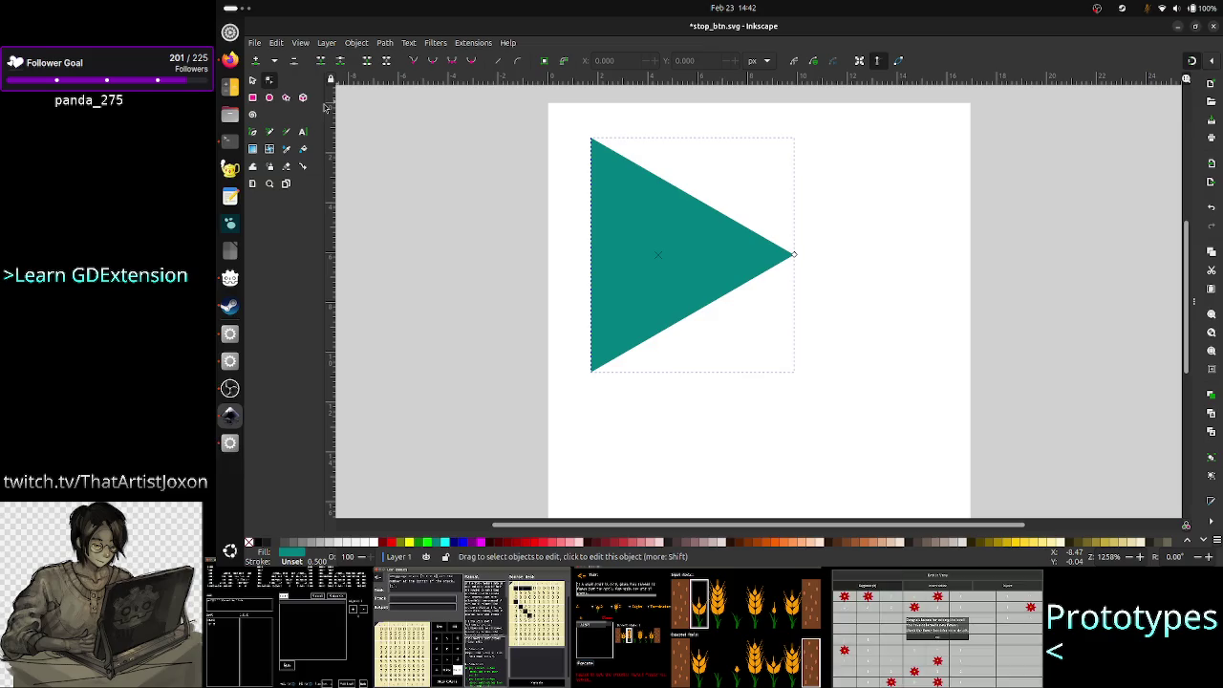
{"action": "left_click", "coordinate": [286, 97]}
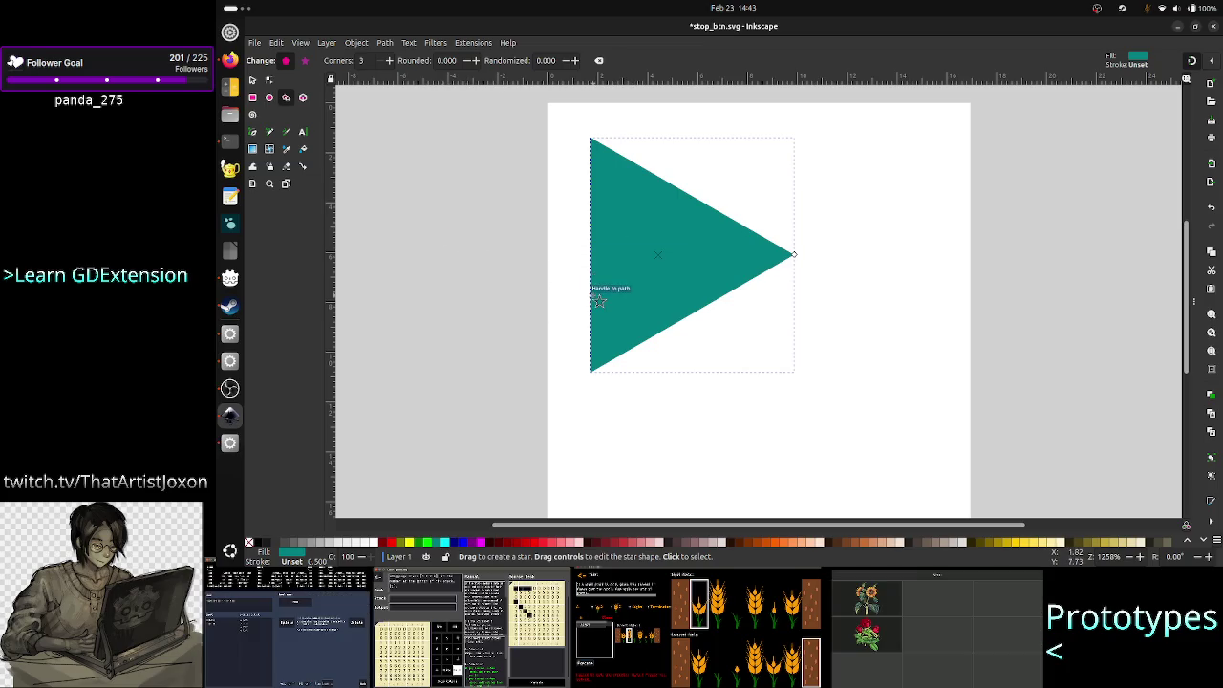
{"action": "left_click", "coordinate": [253, 80]}
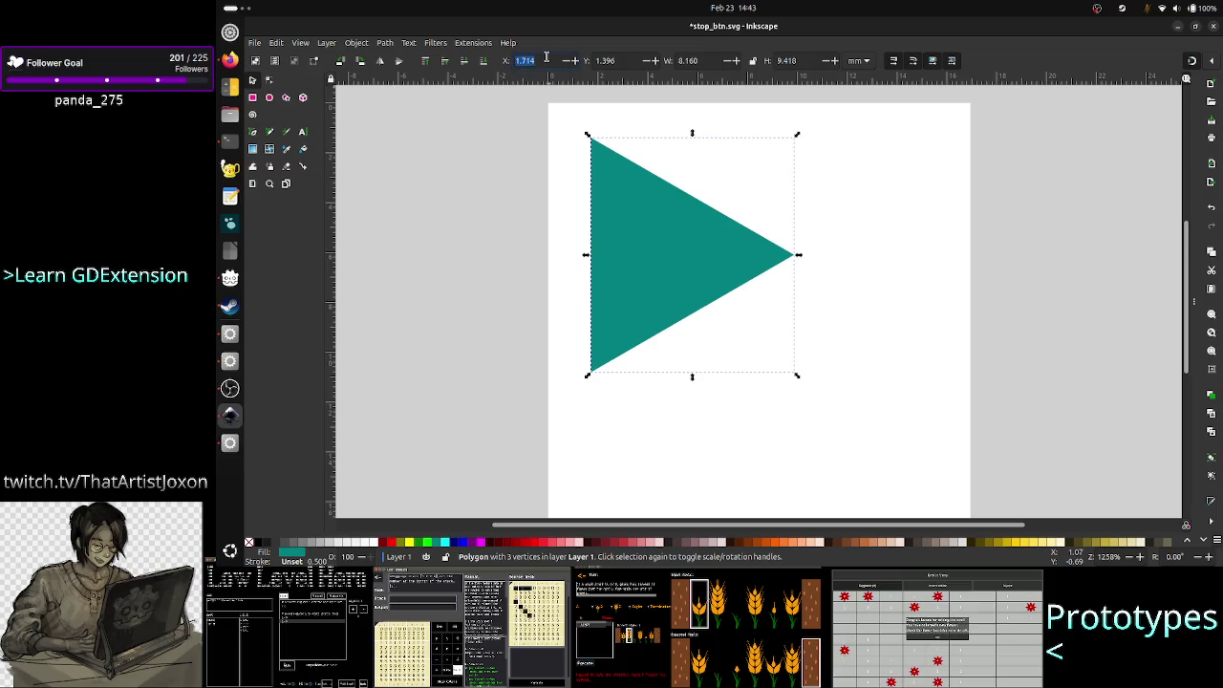
- Place the triangle at X 0, Y 0 and enter a width of 64
{"action": "key", "text": "Tab"}
{"action": "type", "text": "0"}
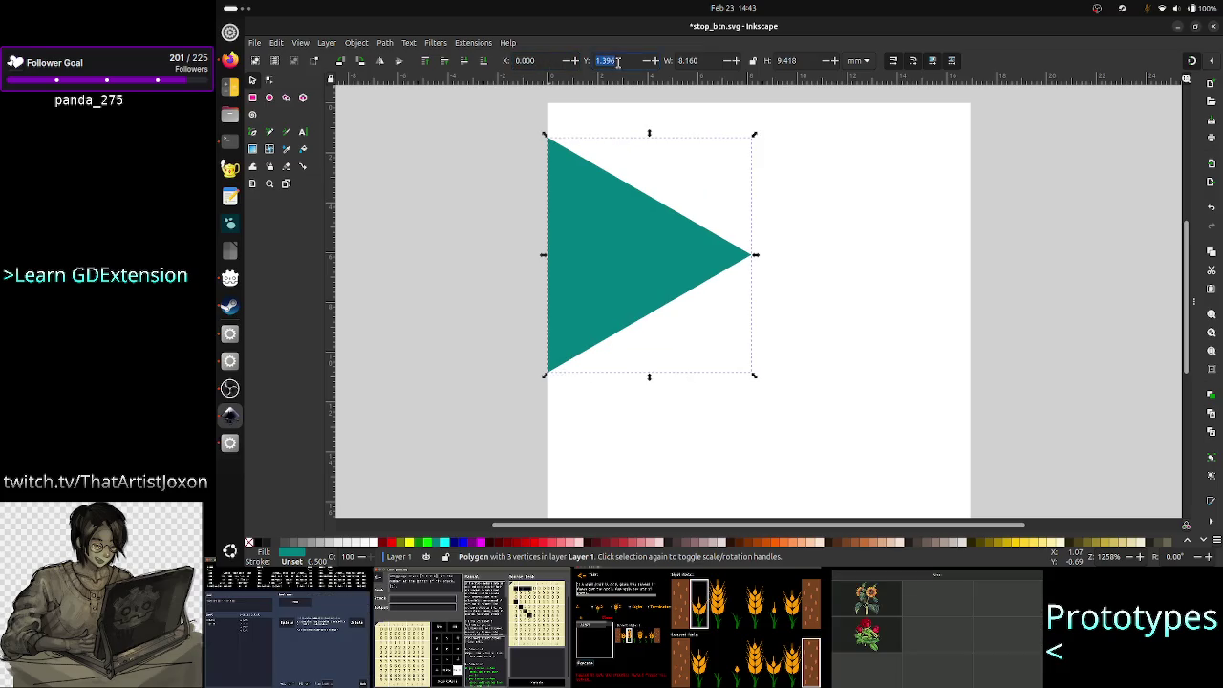
{"action": "left_click", "coordinate": [696, 60]}
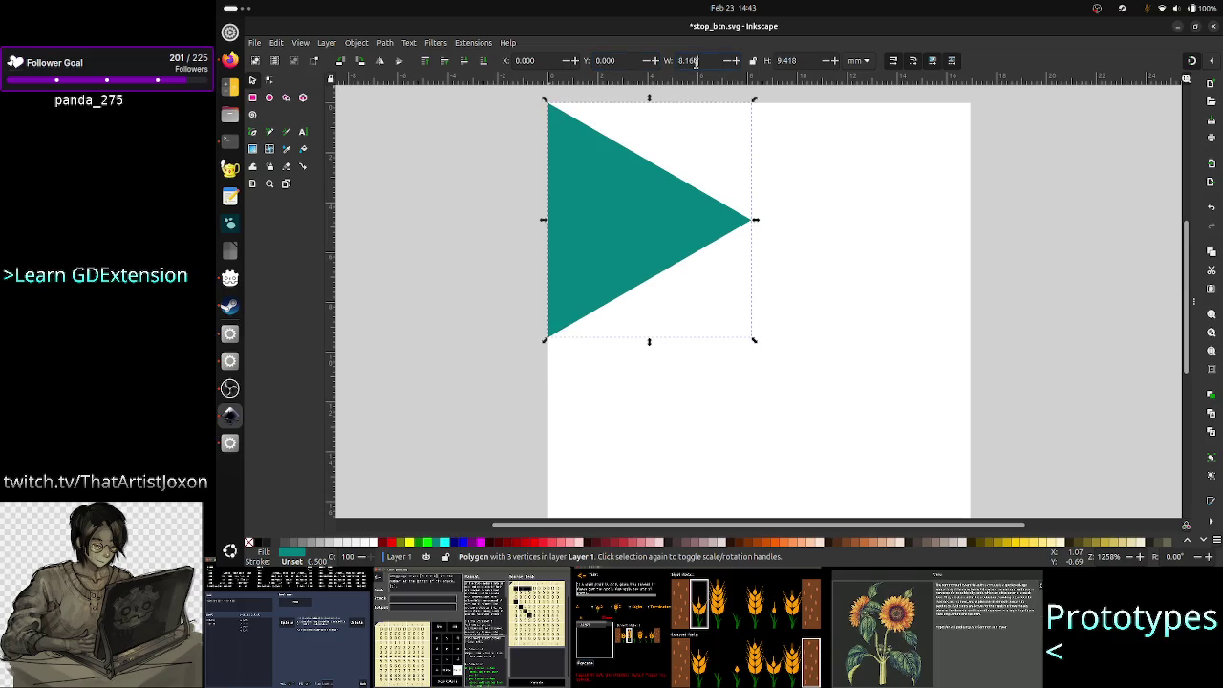
{"action": "triple_click", "coordinate": [708, 60]}
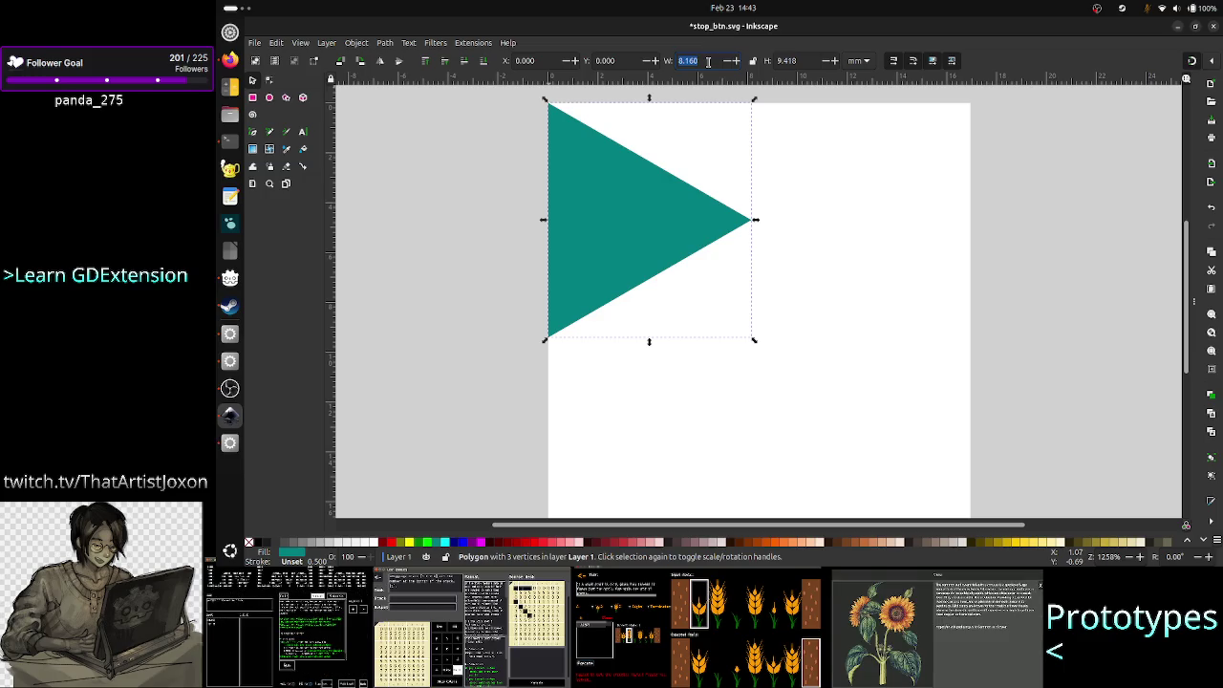
{"action": "type", "text": "64"}
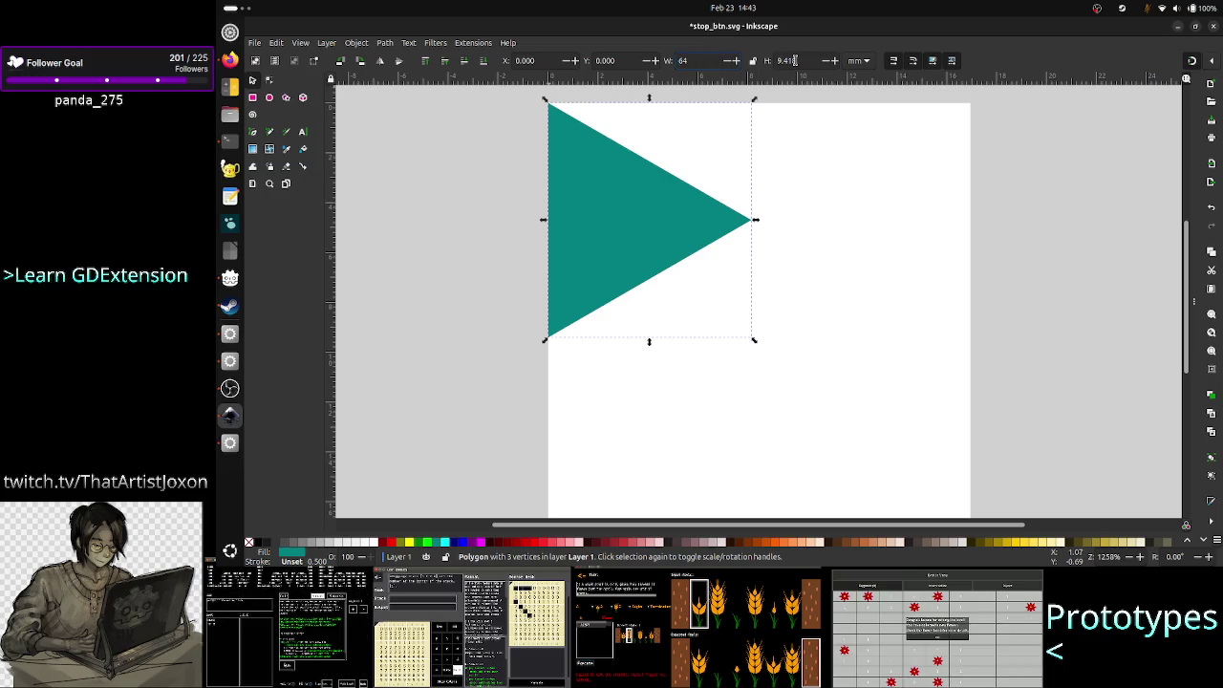
{"action": "left_click", "coordinate": [794, 60]}
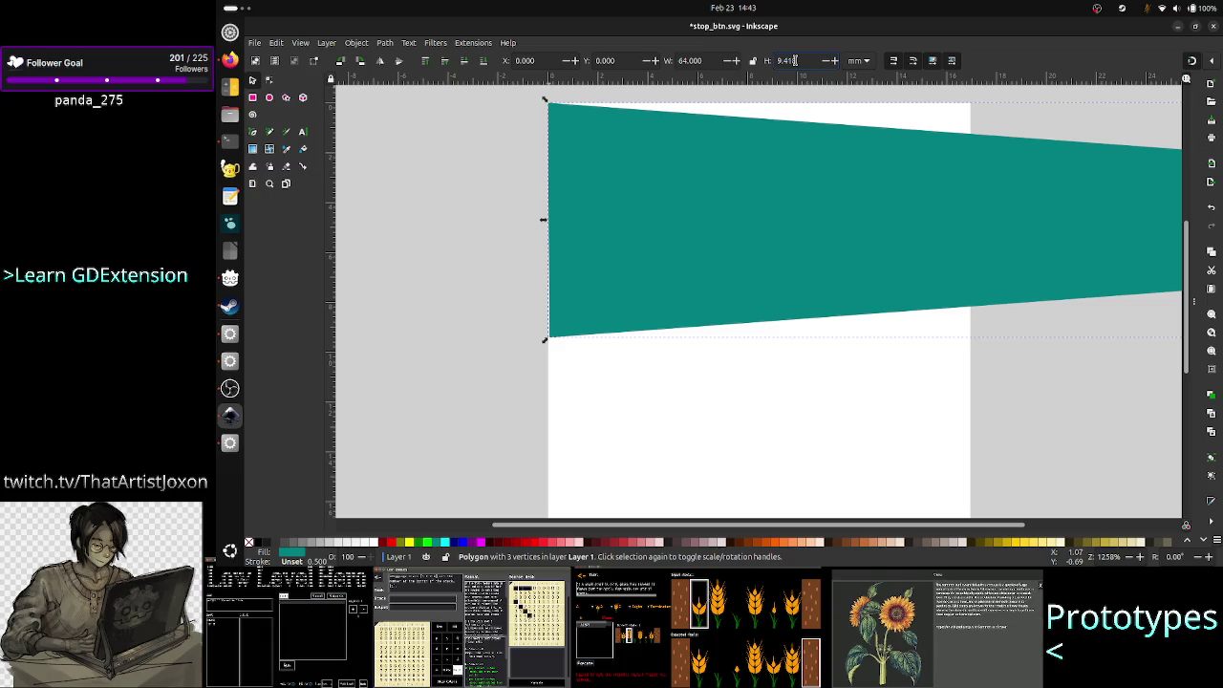
- Switch the units to px and make the triangle 64 × 64 px
{"action": "left_click", "coordinate": [852, 60]}
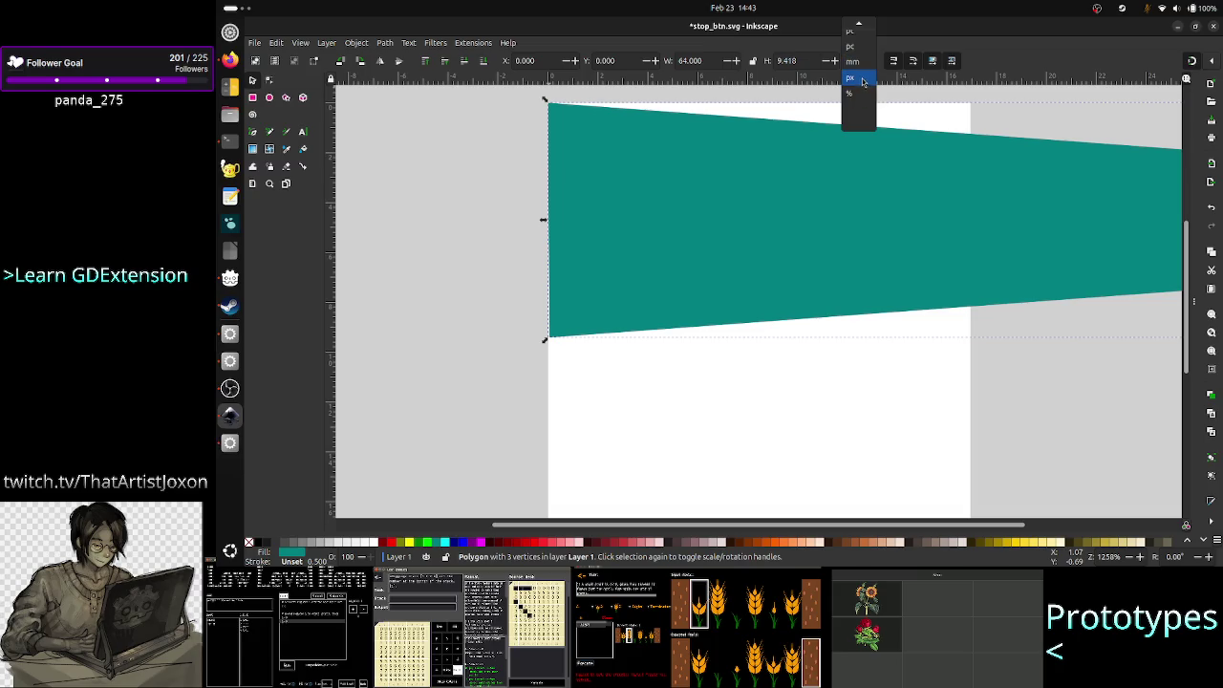
{"action": "left_click", "coordinate": [856, 78]}
{"action": "triple_click", "coordinate": [708, 60]}
{"action": "type", "text": "64"}
{"action": "key", "text": "Return"}
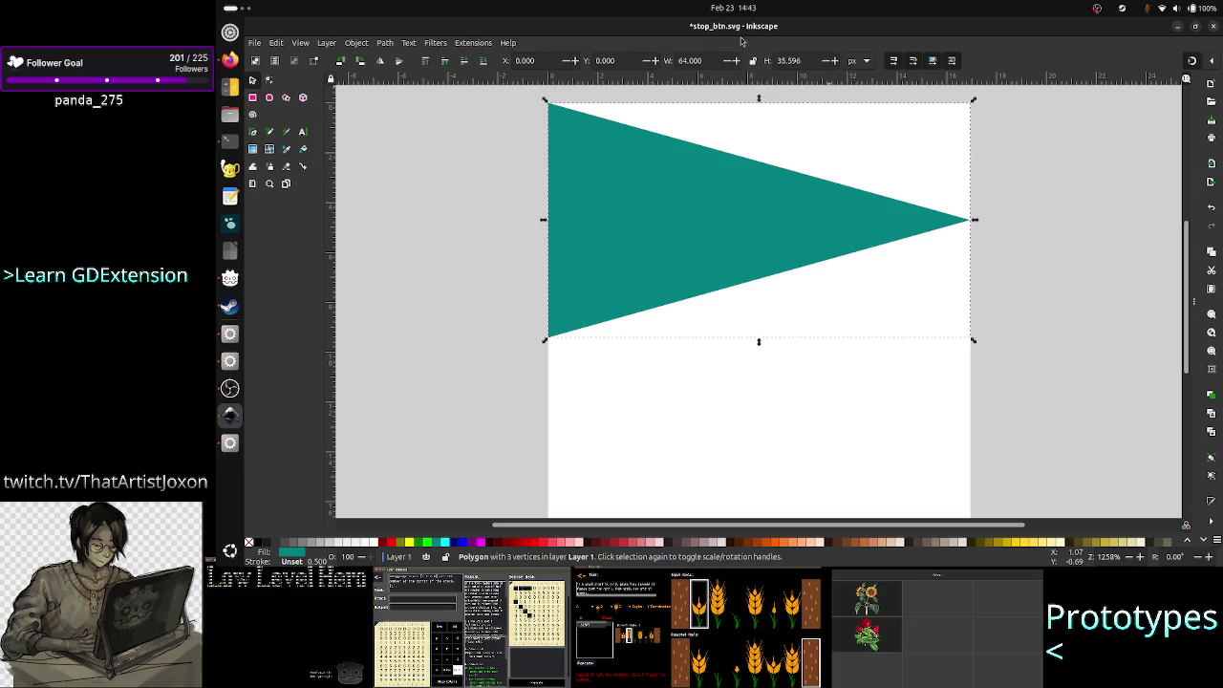
{"action": "triple_click", "coordinate": [788, 60]}
{"action": "type", "text": "64"}
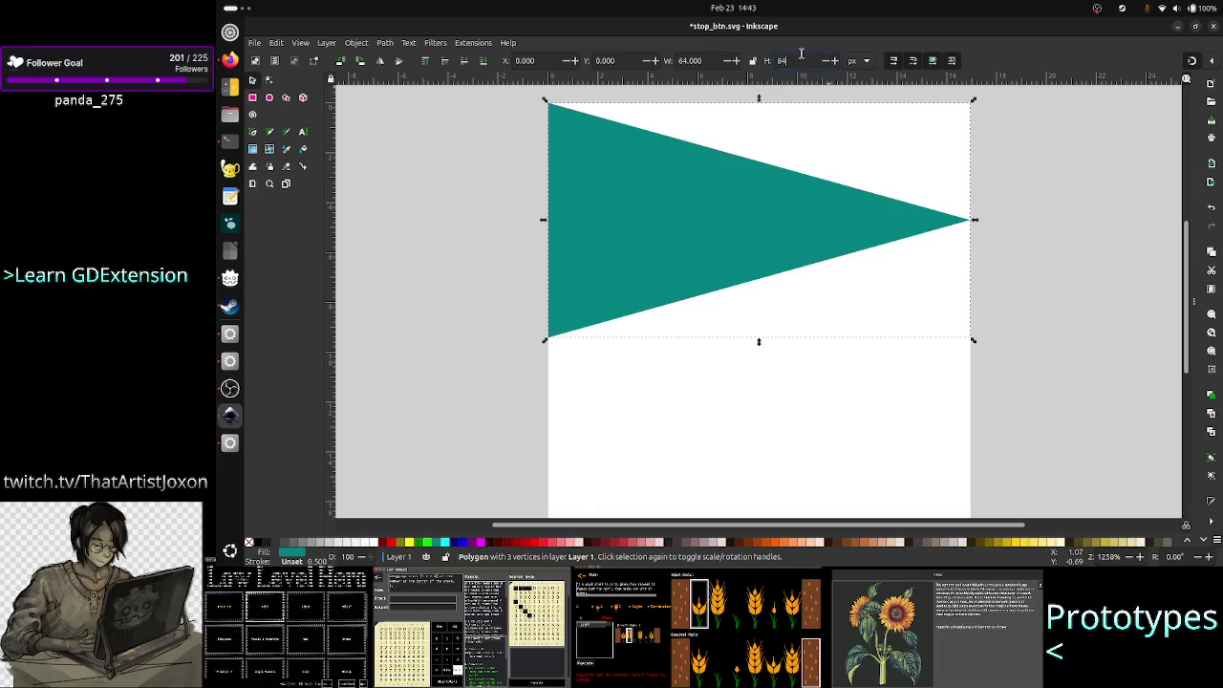
{"action": "key", "text": "Return"}
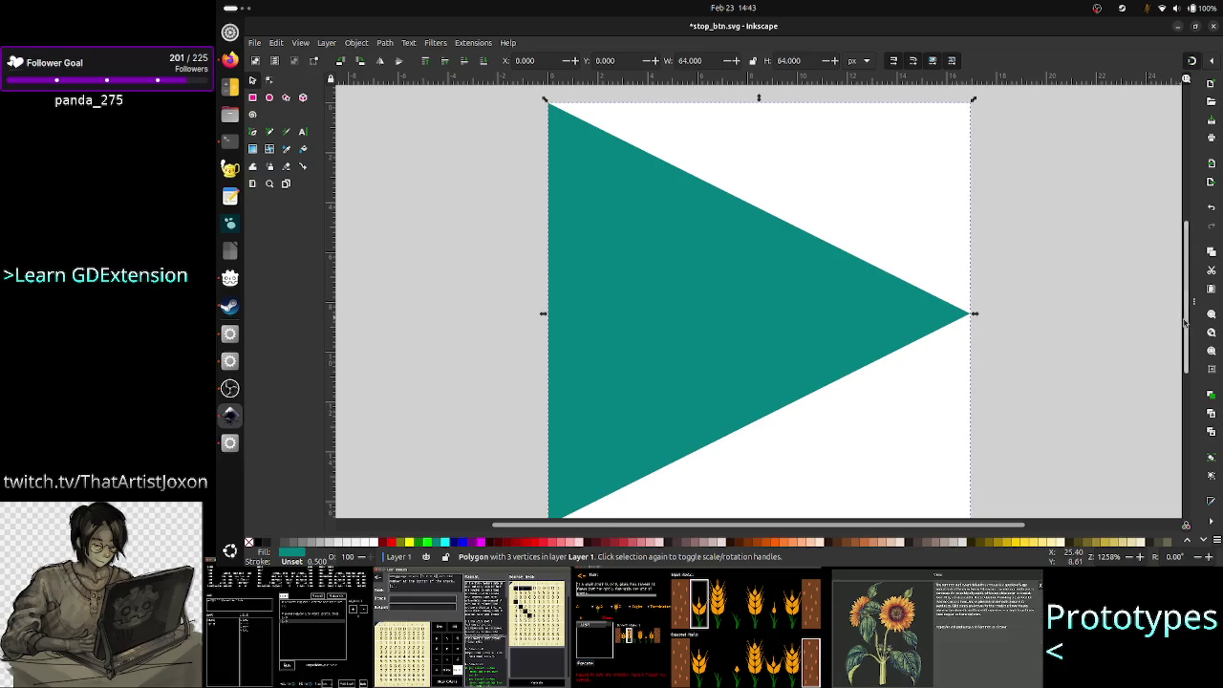
{"action": "mouse_move", "coordinate": [1188, 323]}
{"action": "left_mouse_down"}
{"action": "mouse_move", "coordinate": [1190, 350]}
{"action": "mouse_move", "coordinate": [1190, 337]}
{"action": "left_mouse_up"}
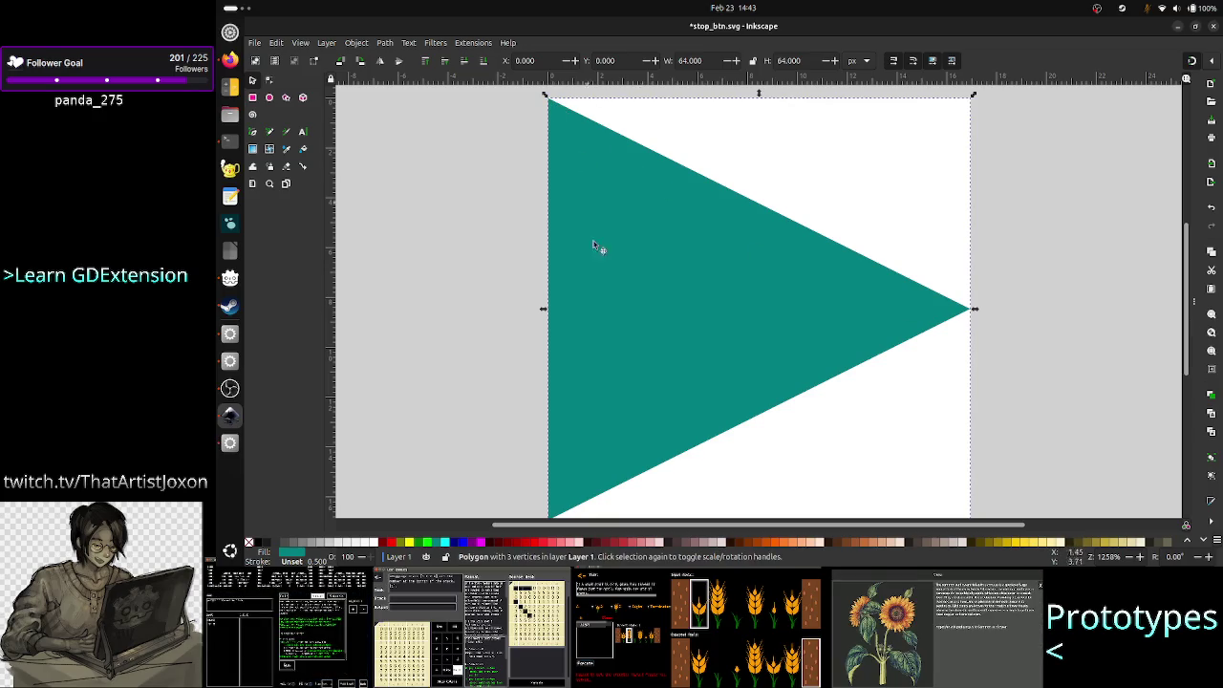
{"action": "mouse_move", "coordinate": [1188, 323]}
{"action": "left_mouse_down"}
{"action": "mouse_move", "coordinate": [1190, 346]}
{"action": "mouse_move", "coordinate": [1185, 309]}
{"action": "mouse_move", "coordinate": [1187, 353]}
{"action": "mouse_move", "coordinate": [1185, 281]}
{"action": "mouse_move", "coordinate": [1188, 353]}
{"action": "mouse_move", "coordinate": [1194, 299]}
{"action": "left_mouse_up"}
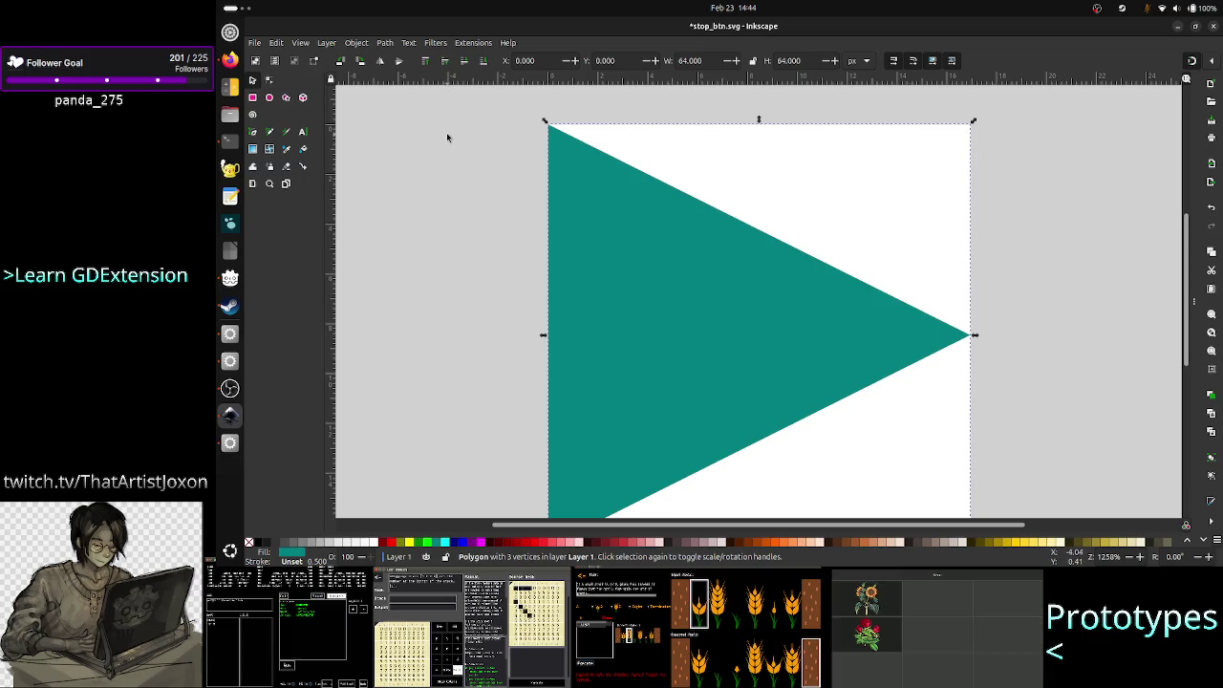
- Save the drawing as play_btn.svg via Save As, then delete the teal triangle
{"action": "left_click", "coordinate": [256, 43]}
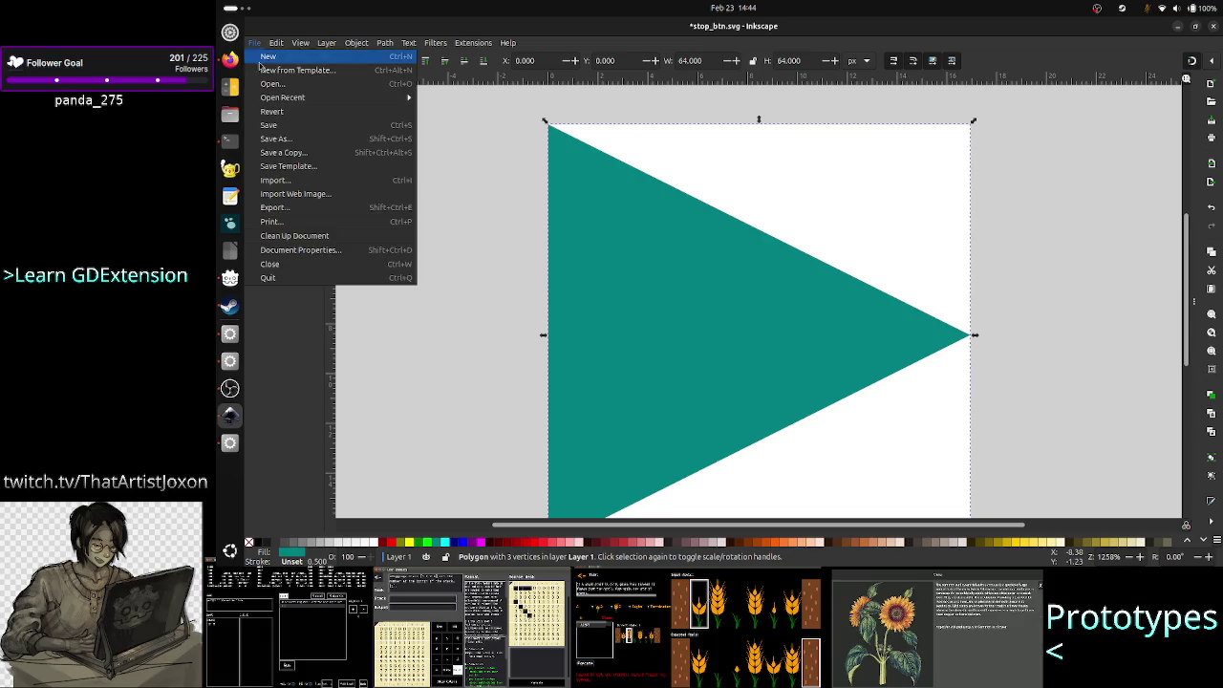
{"action": "left_click", "coordinate": [301, 146]}
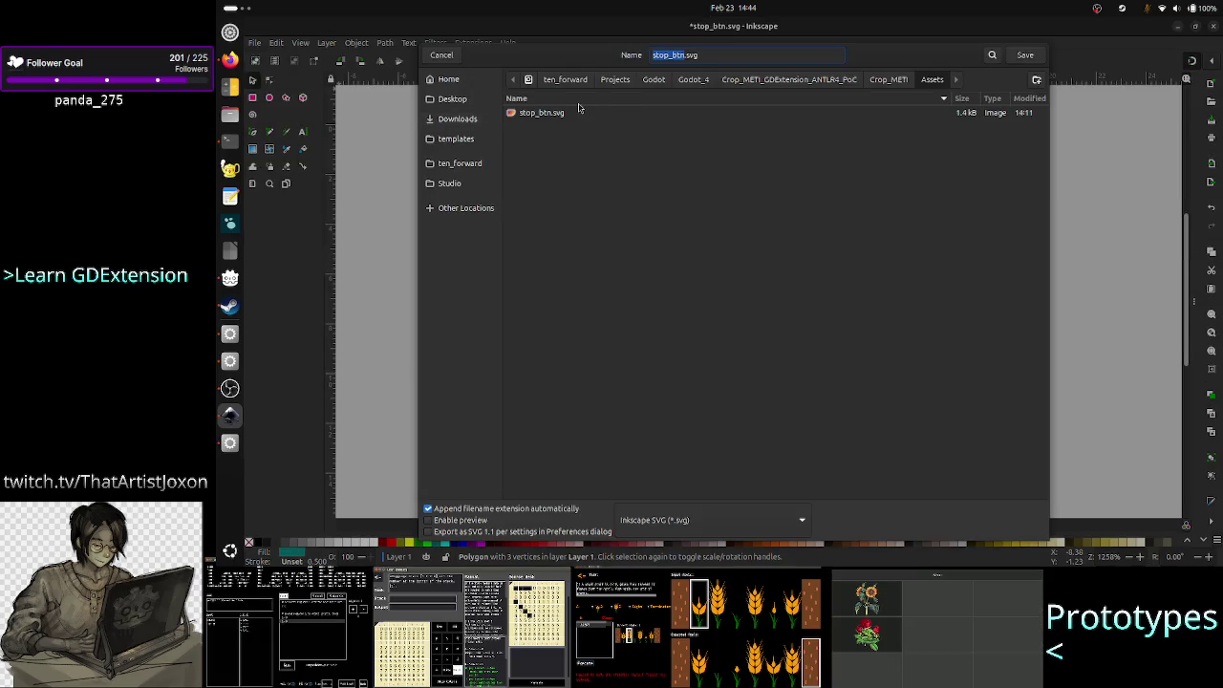
{"action": "left_click", "coordinate": [707, 55]}
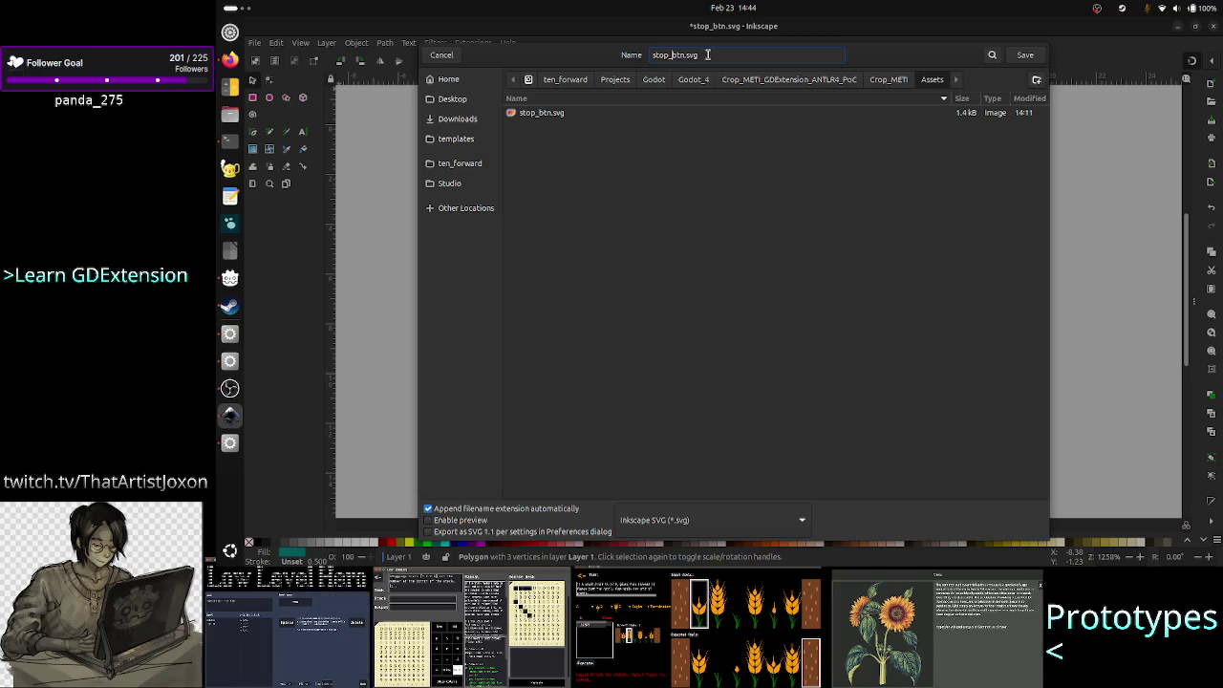
{"action": "key", "text": "BackSpace"}
{"action": "key", "text": "BackSpace"}
{"action": "key", "text": "BackSpace"}
{"action": "type", "text": "play"}
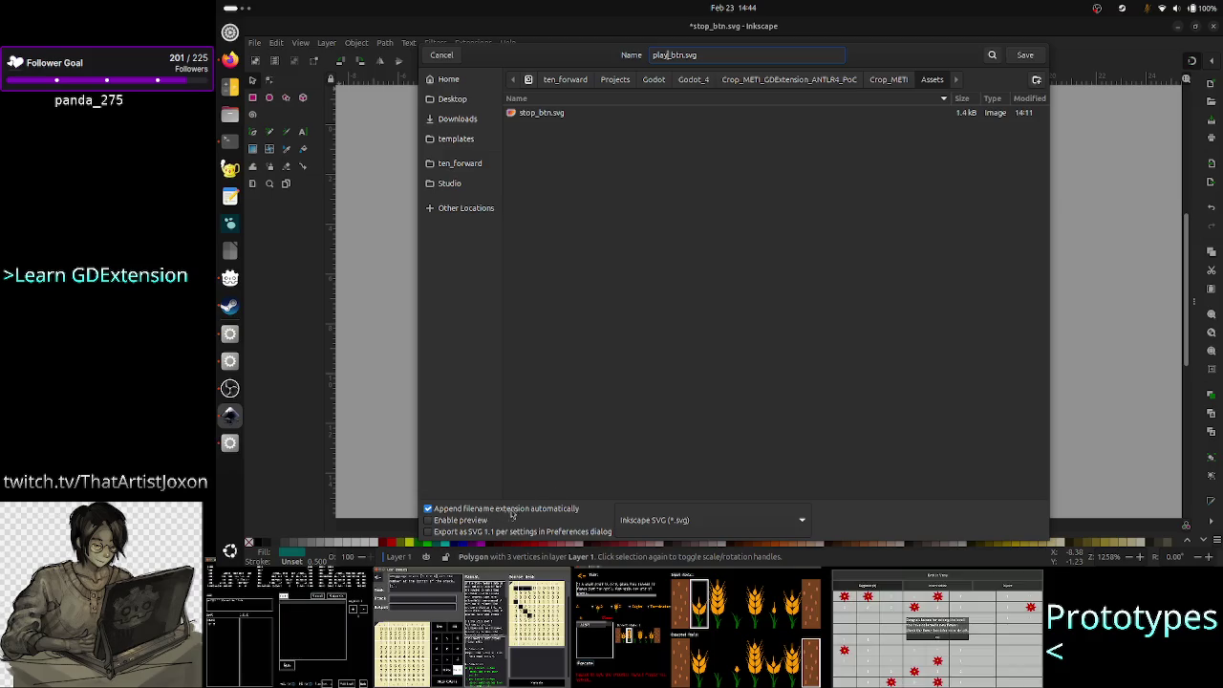
{"action": "left_click", "coordinate": [1026, 56]}
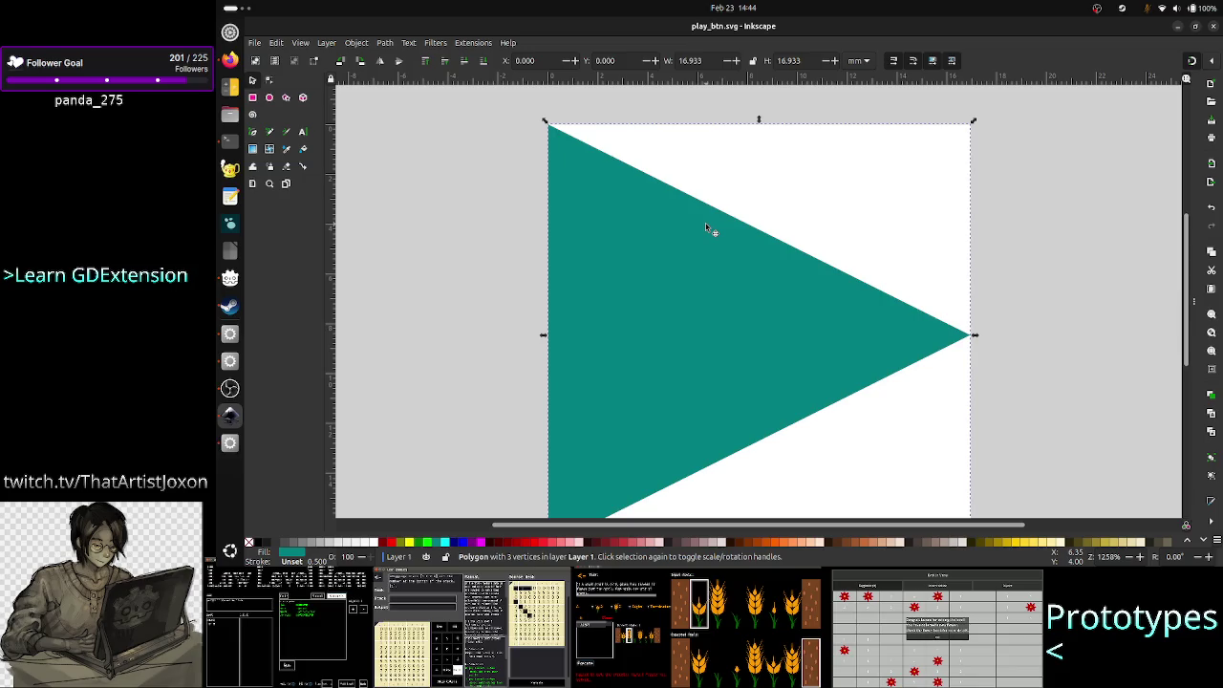
{"action": "key", "text": "Delete"}
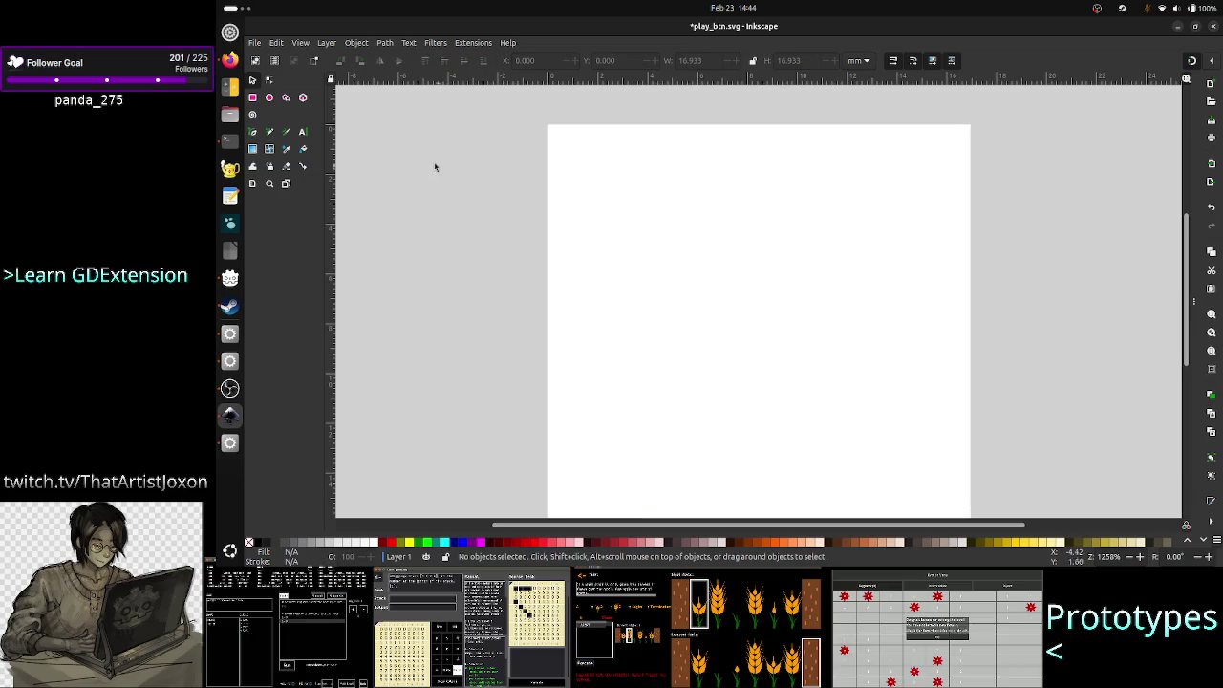
- Draw a tall teal rectangle, about 4.242 × 10.851 mm, near the page's top-left
{"action": "left_click", "coordinate": [254, 98]}
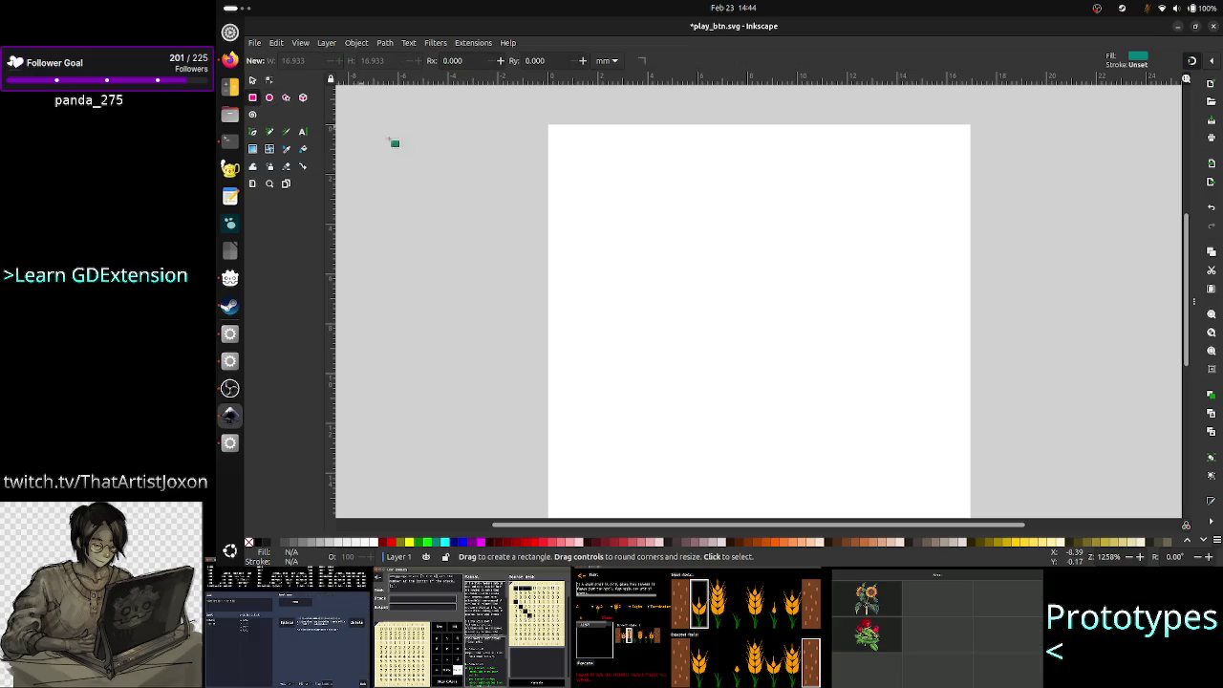
{"action": "mouse_move", "coordinate": [583, 136]}
{"action": "left_mouse_down"}
{"action": "mouse_move", "coordinate": [587, 232]}
{"action": "mouse_move", "coordinate": [680, 242]}
{"action": "mouse_move", "coordinate": [689, 406]}
{"action": "left_mouse_up"}
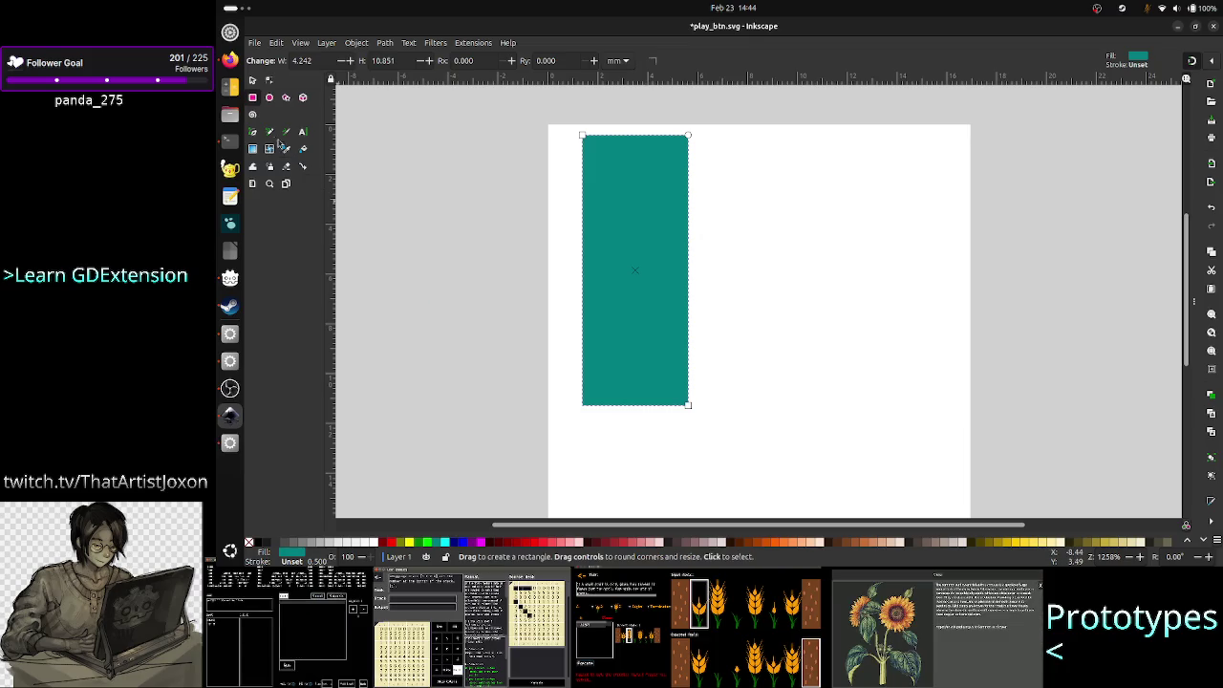
{"action": "left_click", "coordinate": [228, 84]}
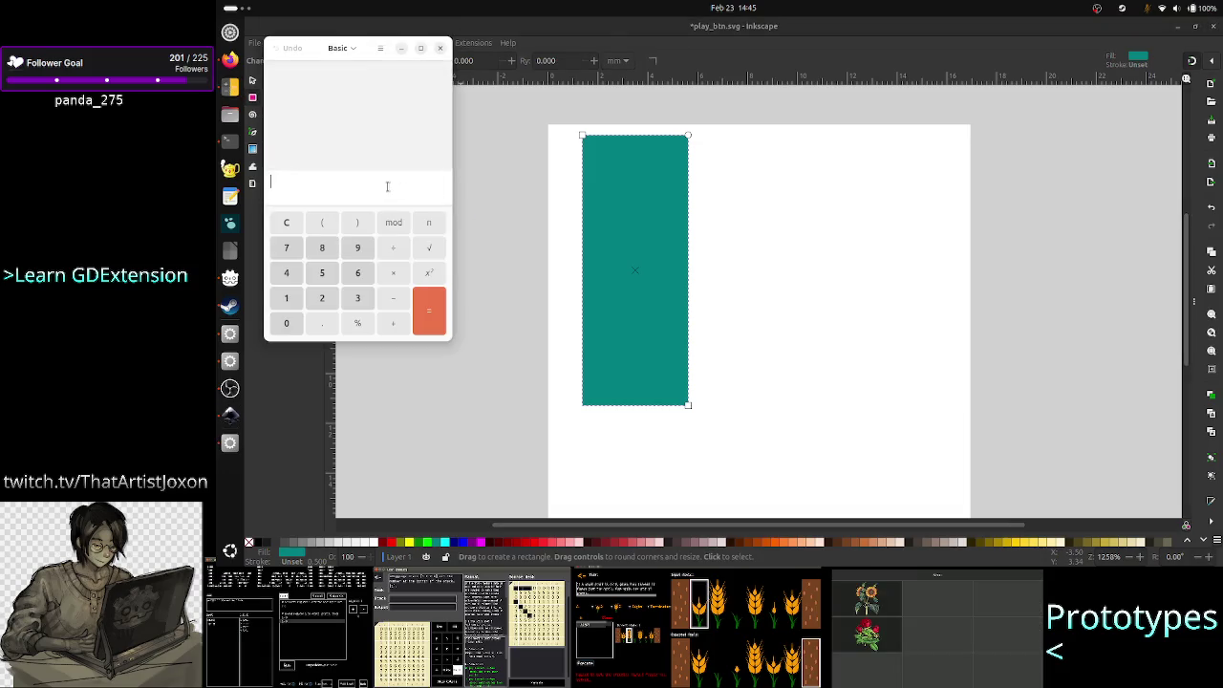
- Work out 64×0.4 = 25.6 in Calculator, then return to the Inkscape drawing
{"action": "type", "text": "64"}
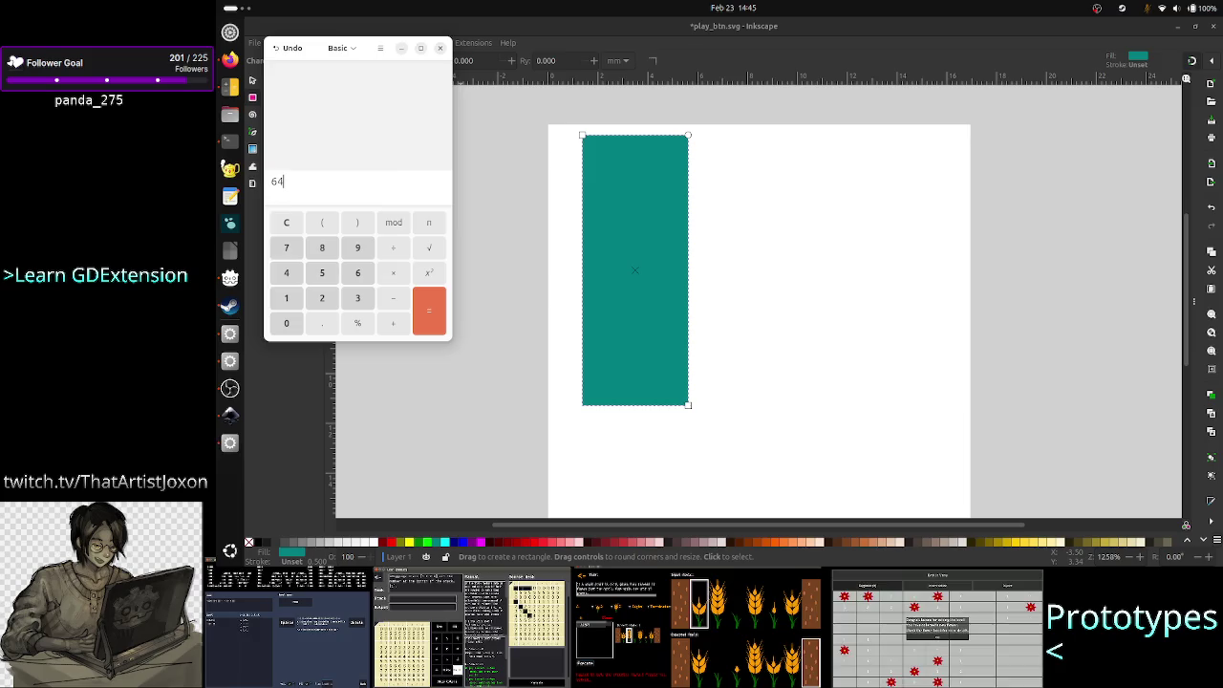
{"action": "type", "text": "×0.4"}
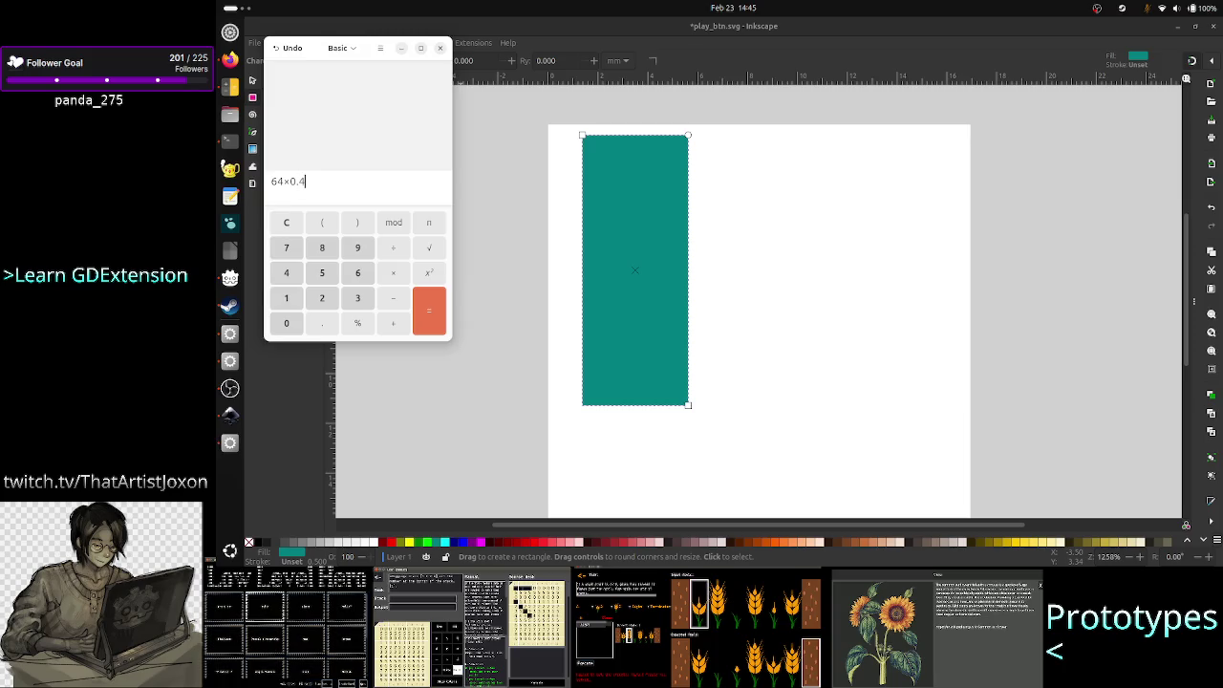
{"action": "key", "text": "Return"}
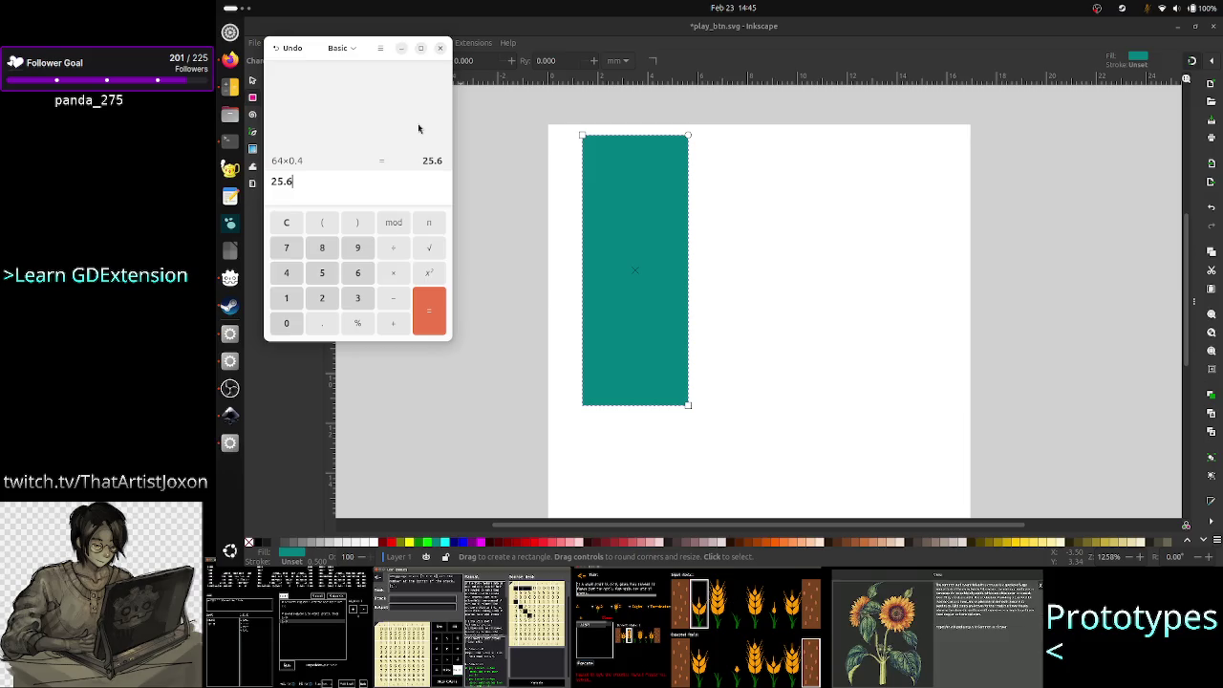
{"action": "left_click", "coordinate": [616, 45]}
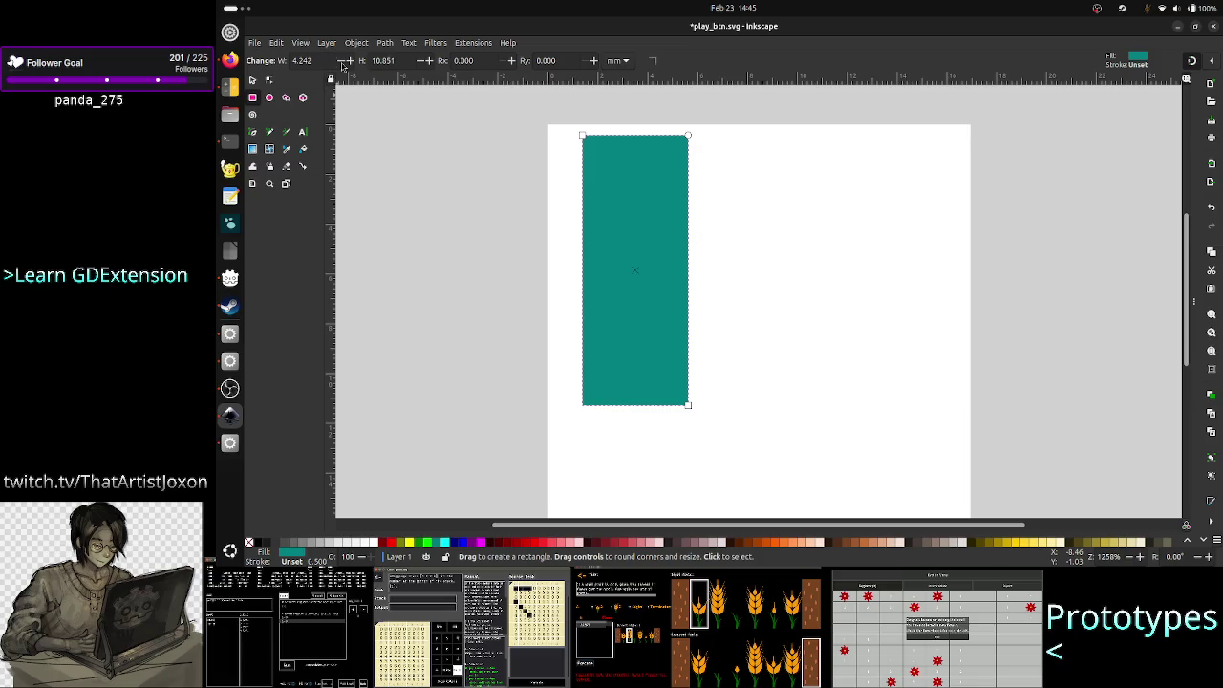
{"action": "left_click", "coordinate": [617, 62]}
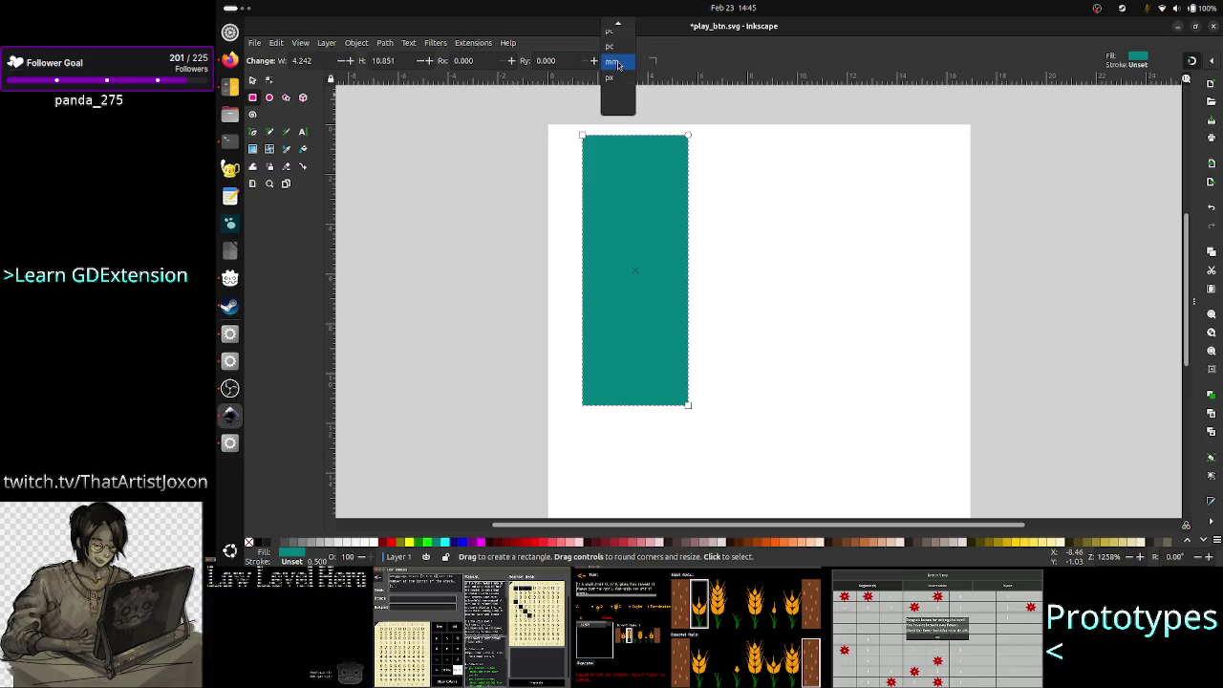
{"action": "left_click", "coordinate": [618, 64]}
{"action": "left_click", "coordinate": [253, 43]}
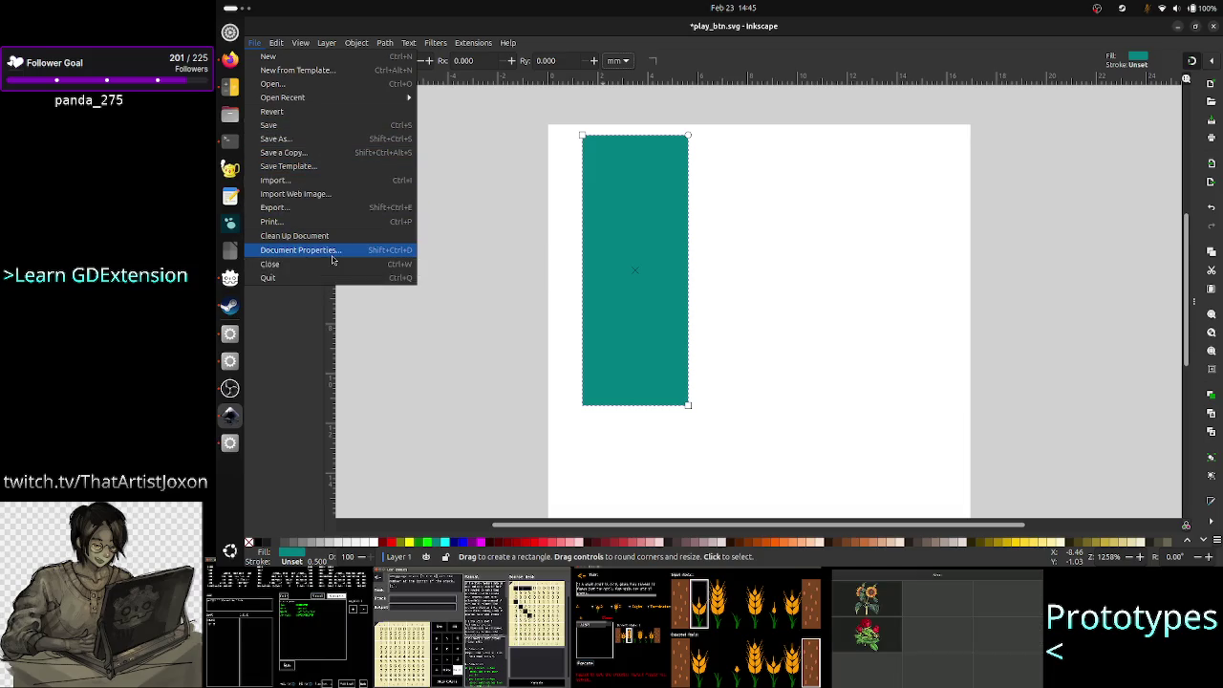
{"action": "left_click", "coordinate": [330, 253]}
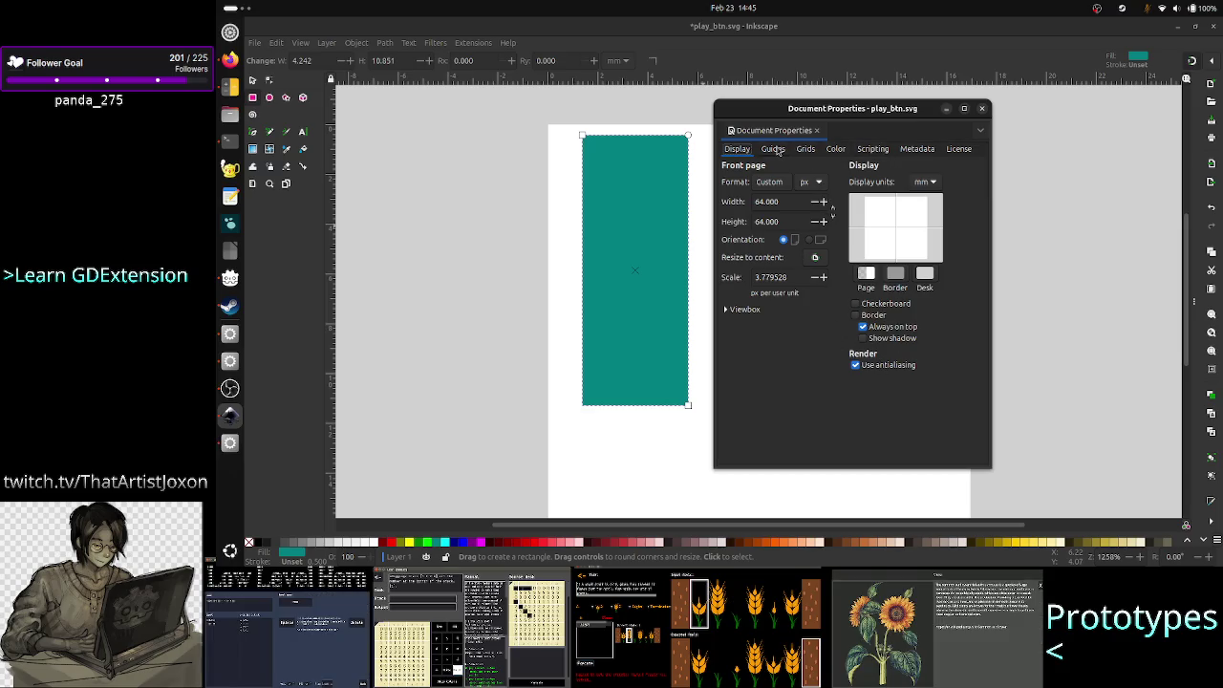
{"action": "left_click", "coordinate": [981, 108]}
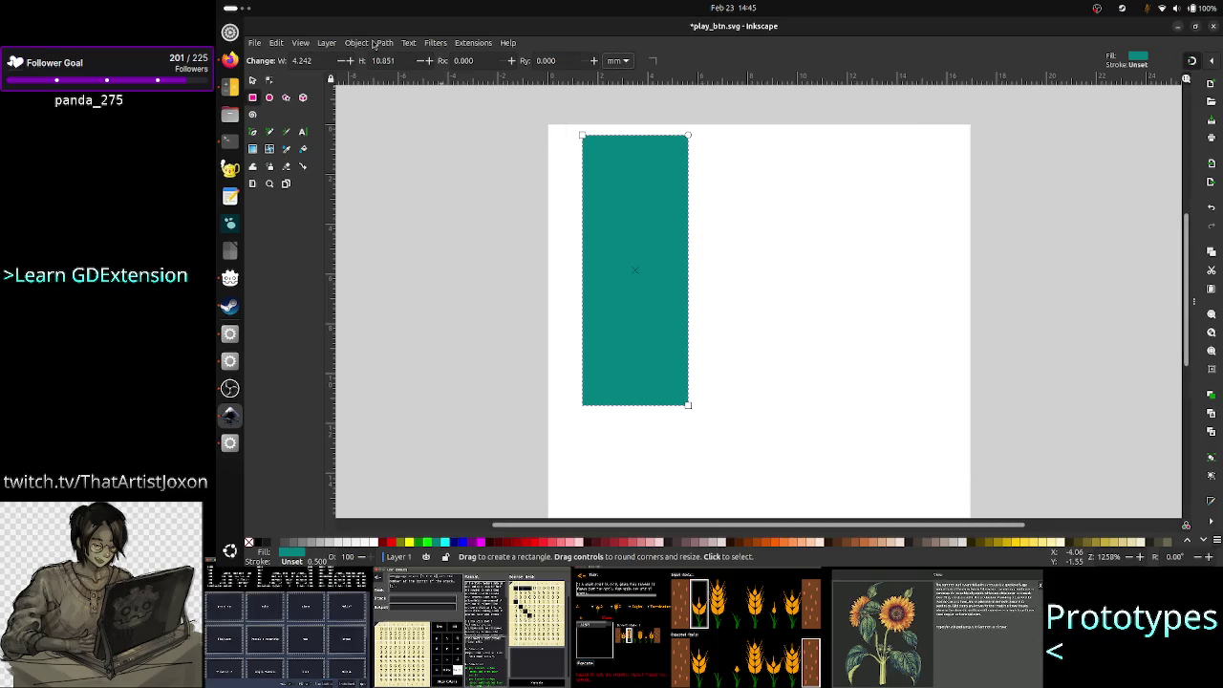
{"action": "left_click", "coordinate": [277, 43]}
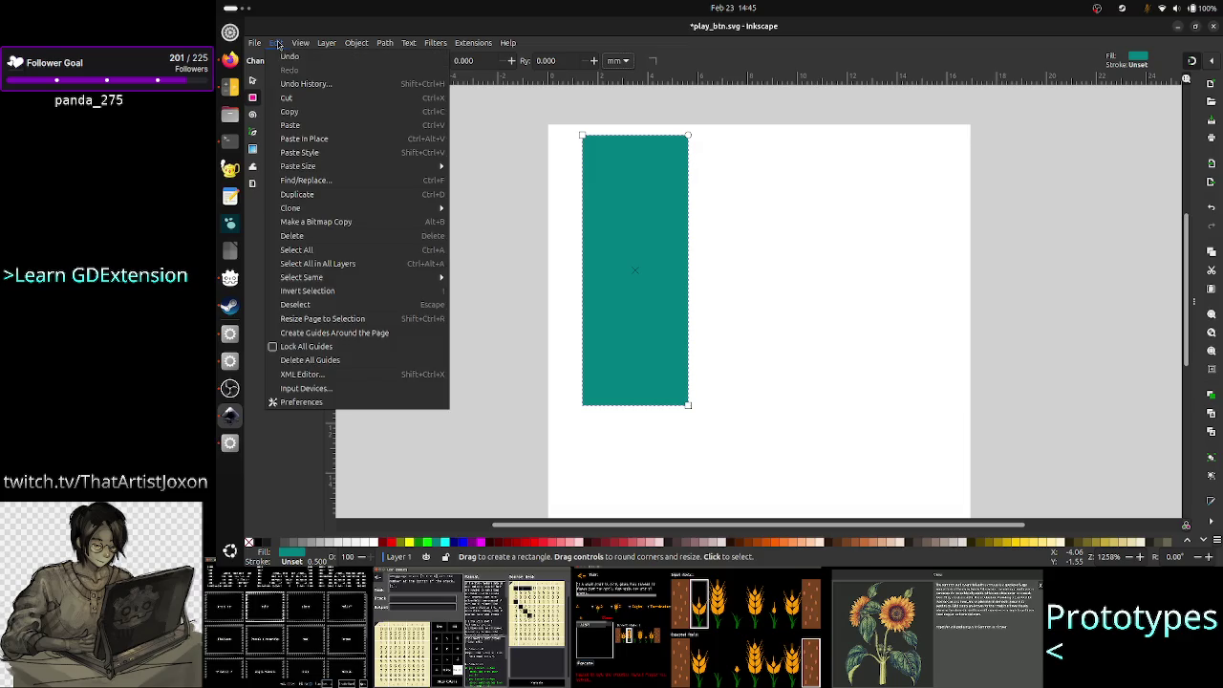
{"action": "left_click", "coordinate": [313, 404]}
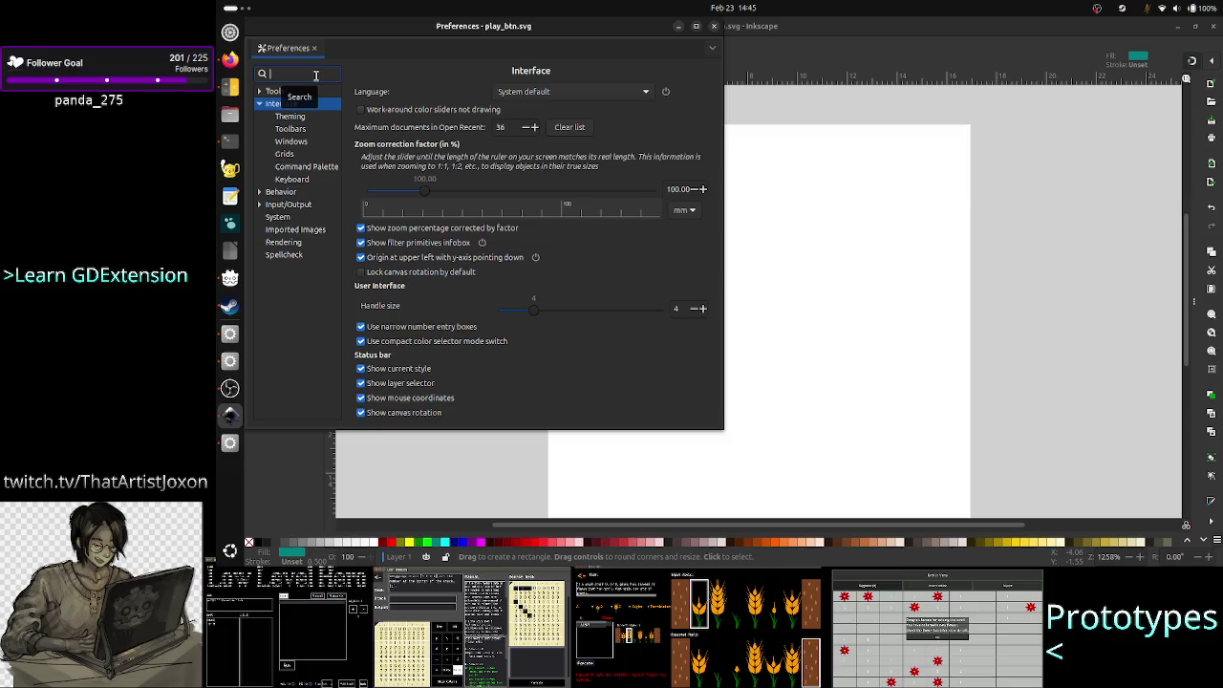
{"action": "left_click", "coordinate": [307, 156]}
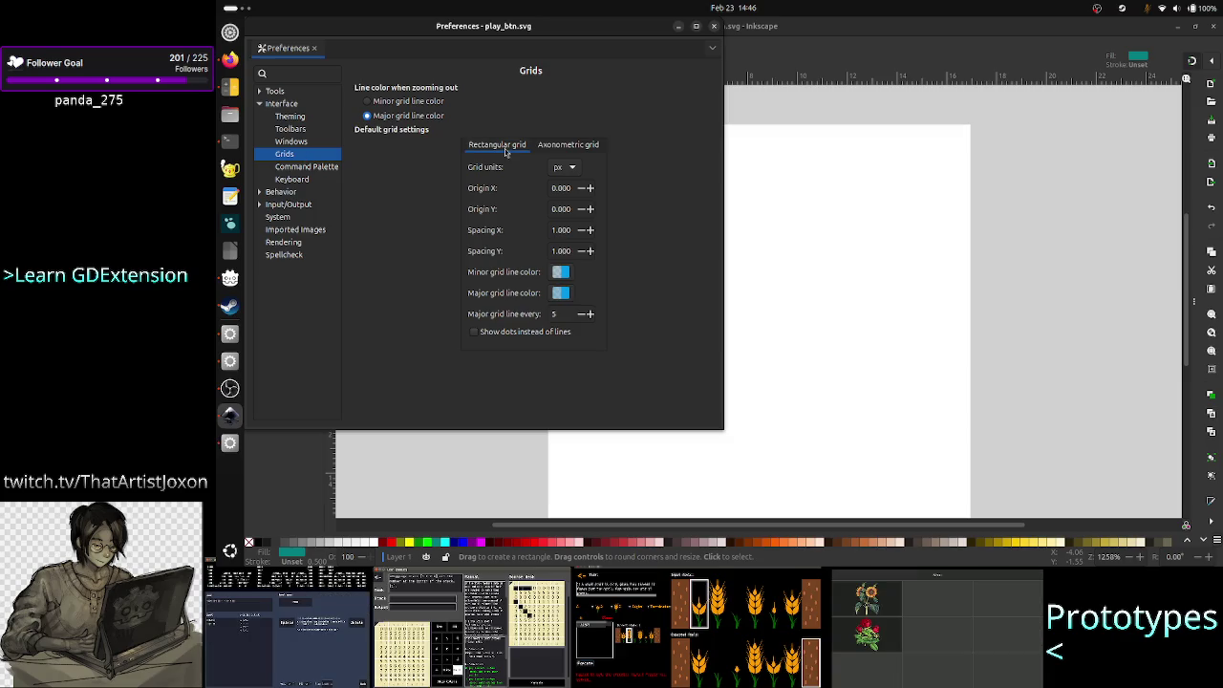
{"action": "left_click", "coordinate": [560, 167]}
{"action": "left_click", "coordinate": [559, 170]}
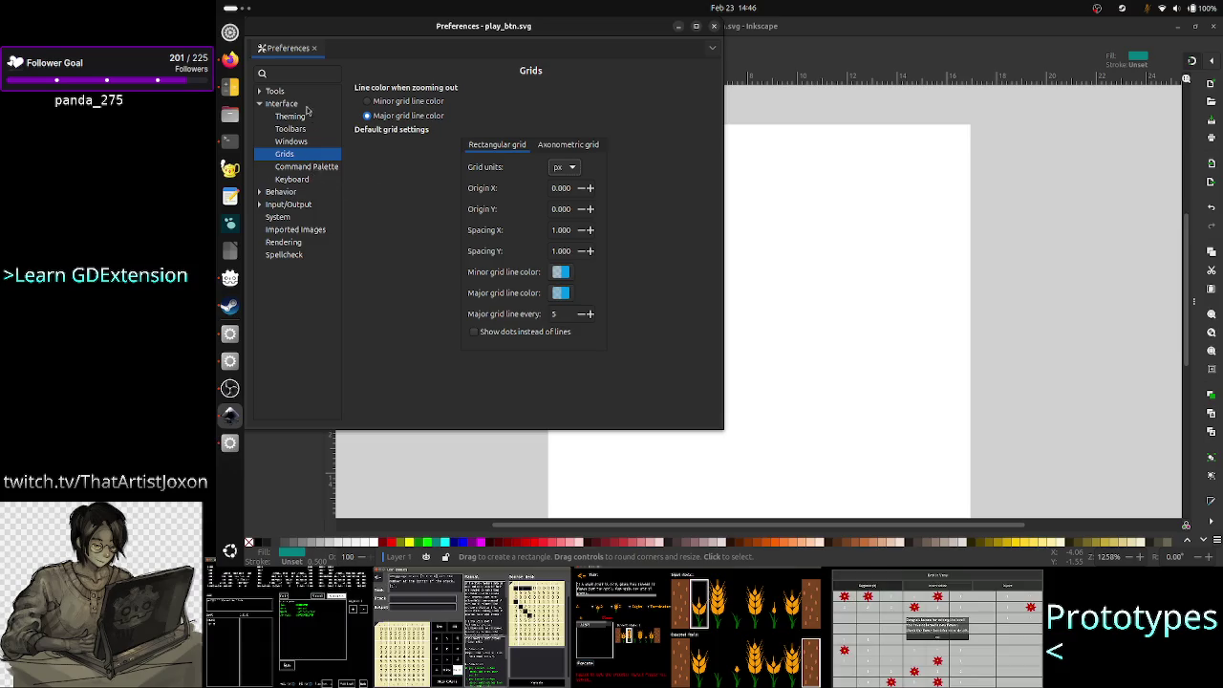
{"action": "left_click", "coordinate": [275, 92]}
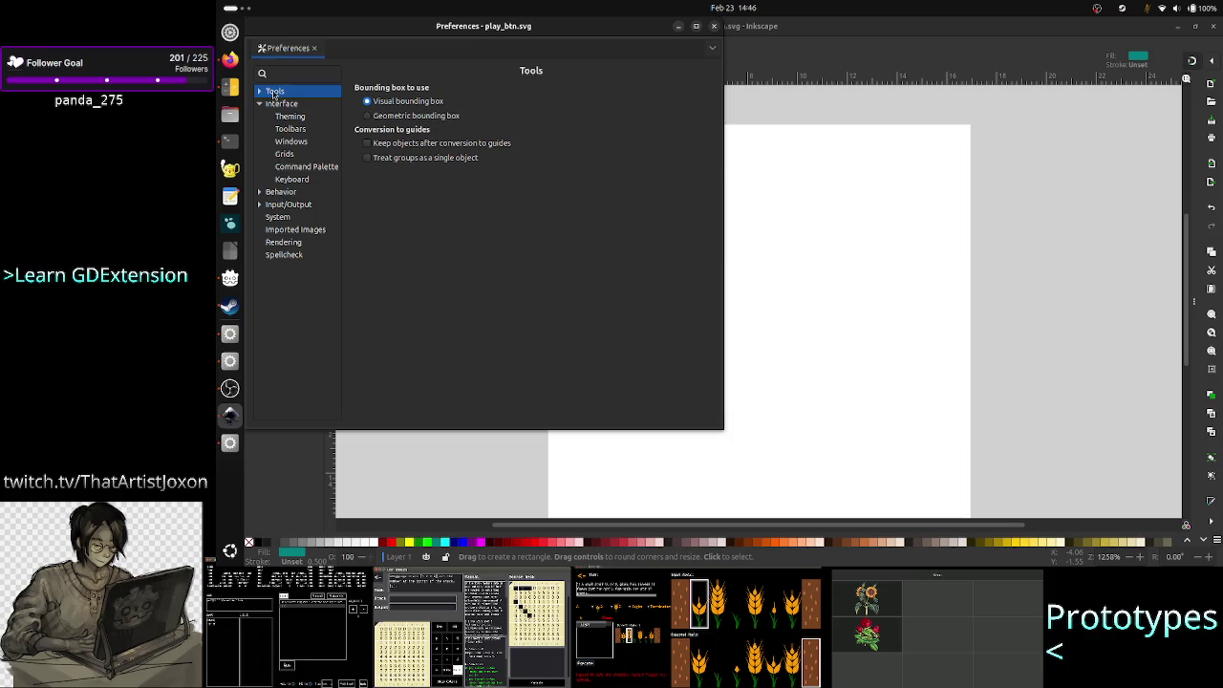
{"action": "double_click", "coordinate": [275, 92]}
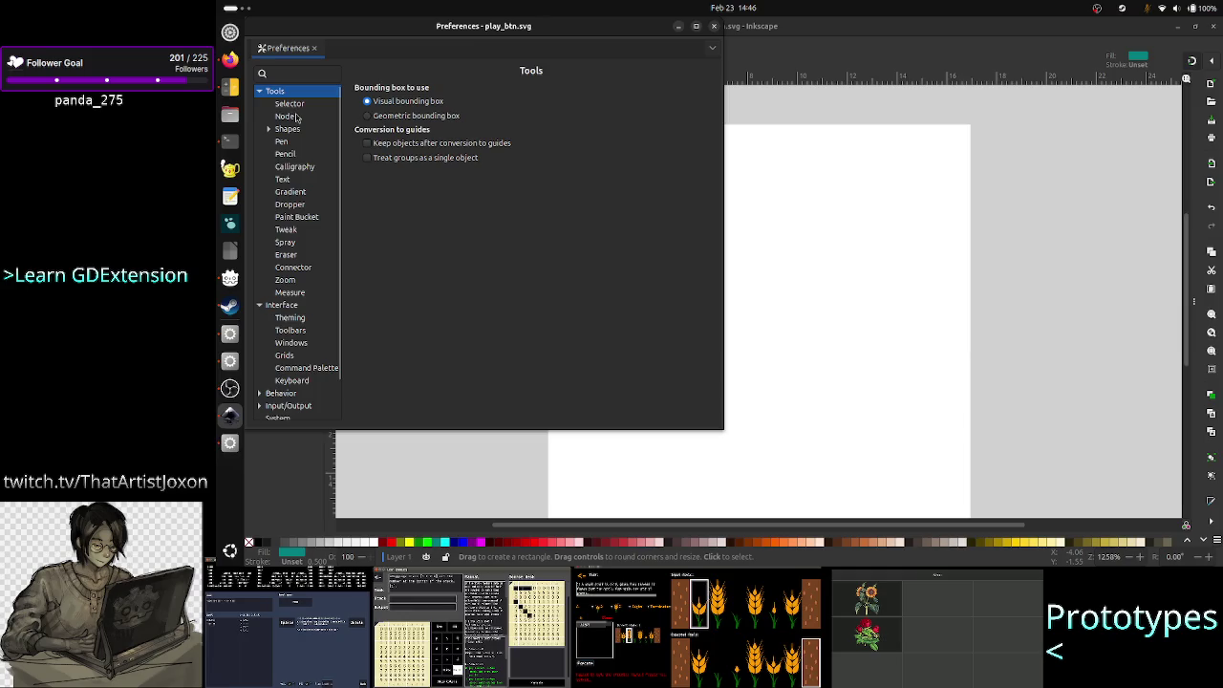
{"action": "left_click", "coordinate": [269, 130]}
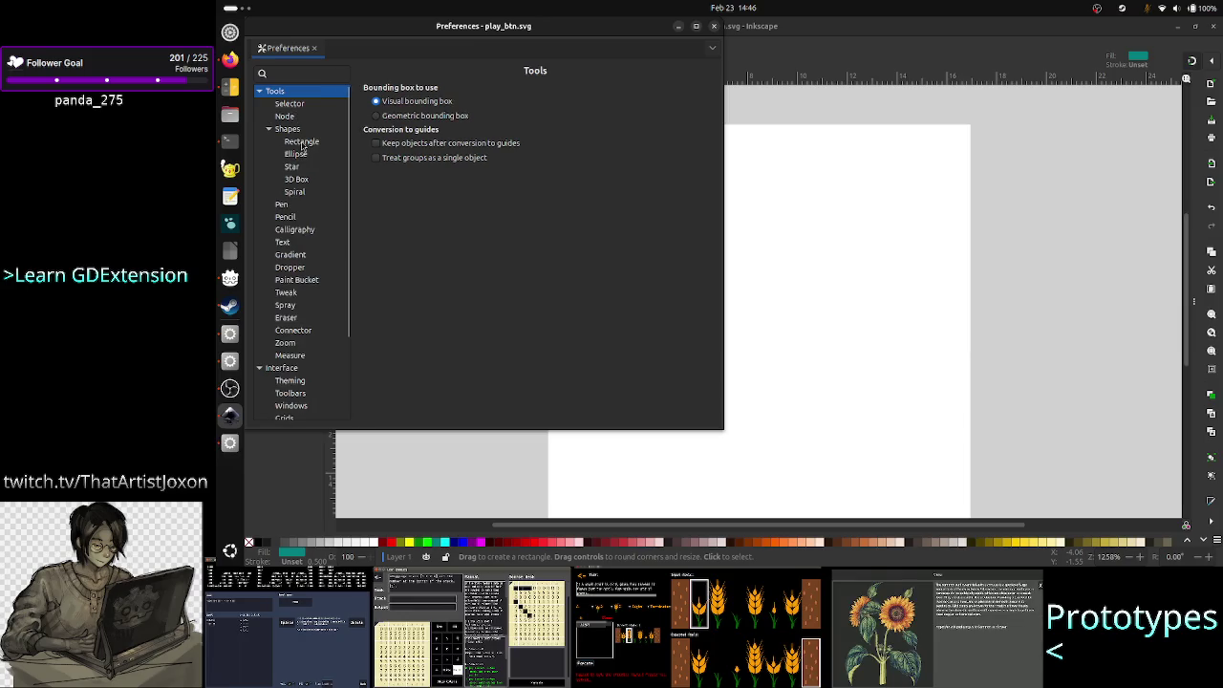
{"action": "left_click", "coordinate": [301, 141]}
{"action": "scroll", "coordinate": [306, 224], "scroll_direction": "down", "scroll_amount": 2}
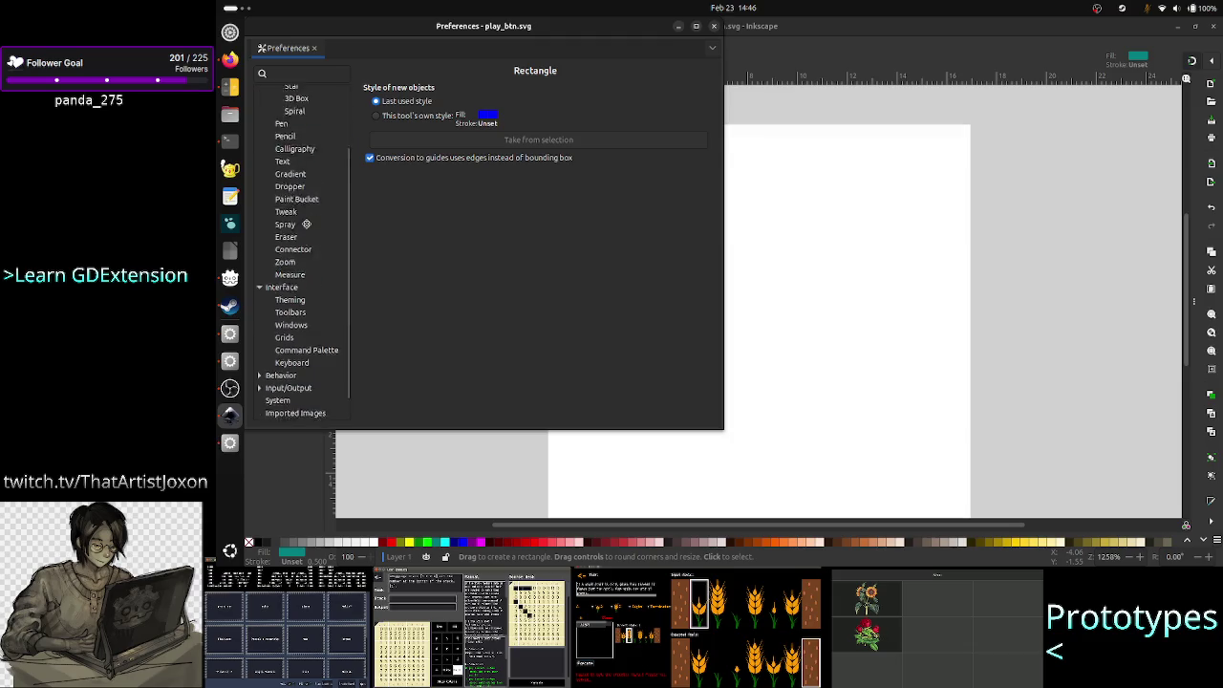
{"action": "scroll", "coordinate": [306, 224], "scroll_direction": "down", "scroll_amount": 1}
{"action": "left_click", "coordinate": [306, 286]}
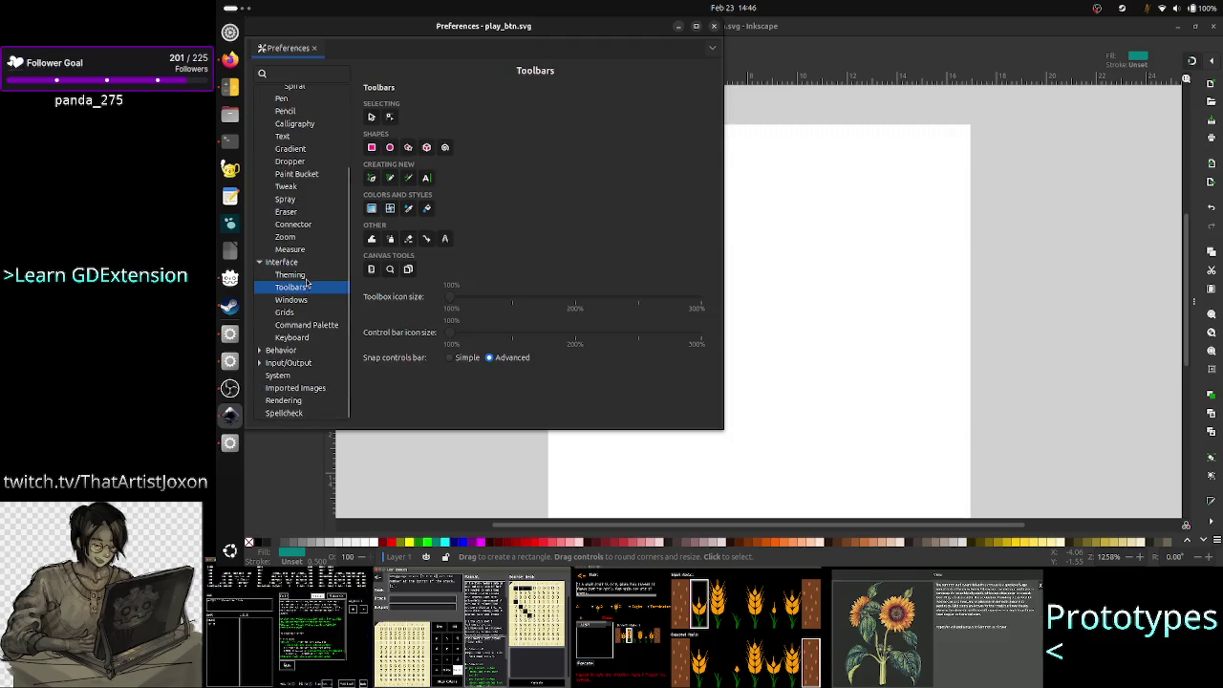
{"action": "left_click", "coordinate": [291, 275]}
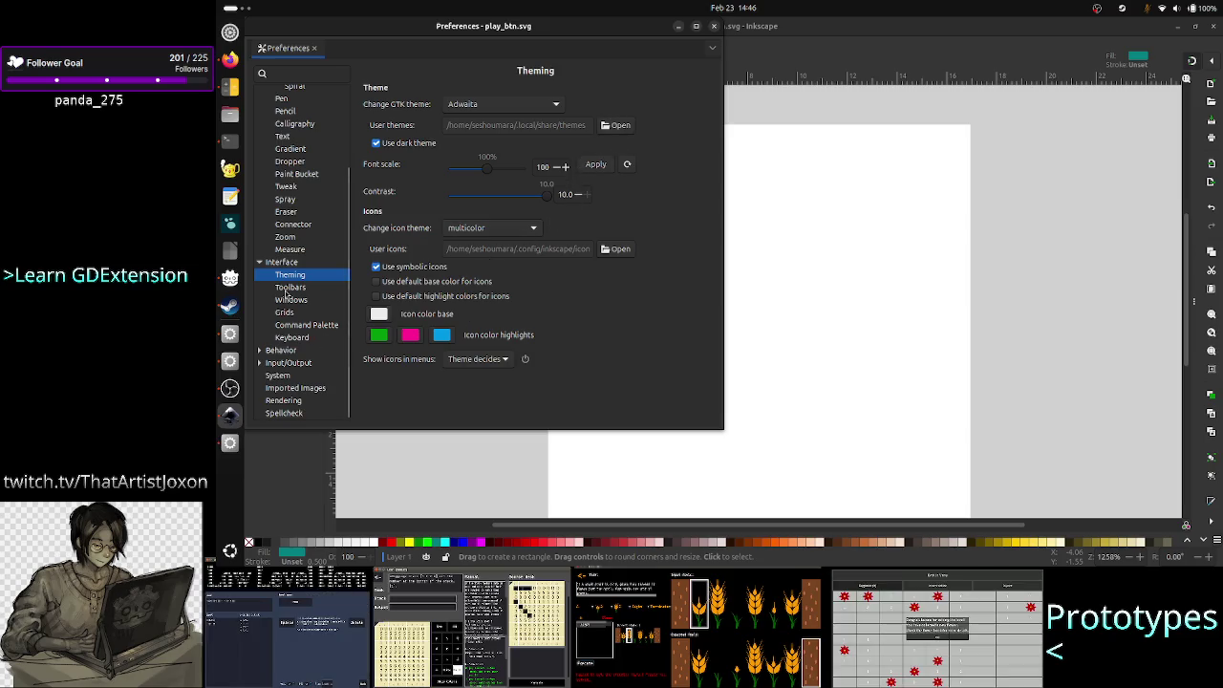
{"action": "left_click", "coordinate": [285, 313]}
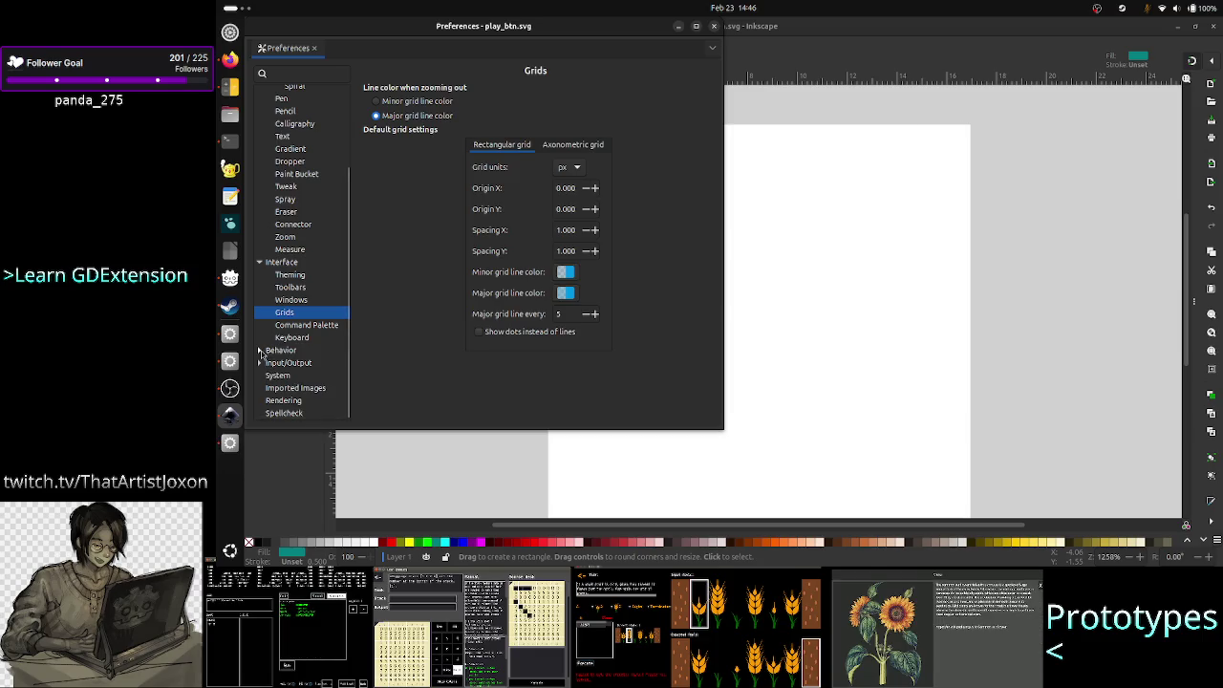
{"action": "left_click", "coordinate": [259, 353]}
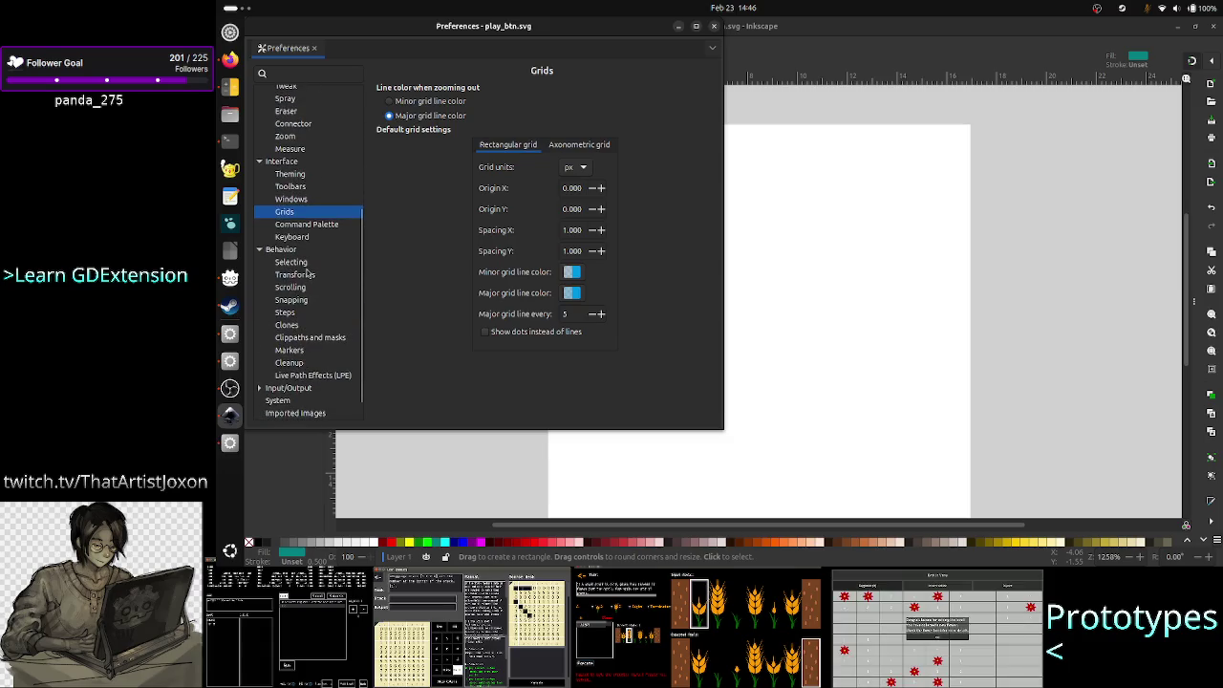
{"action": "left_click", "coordinate": [306, 275]}
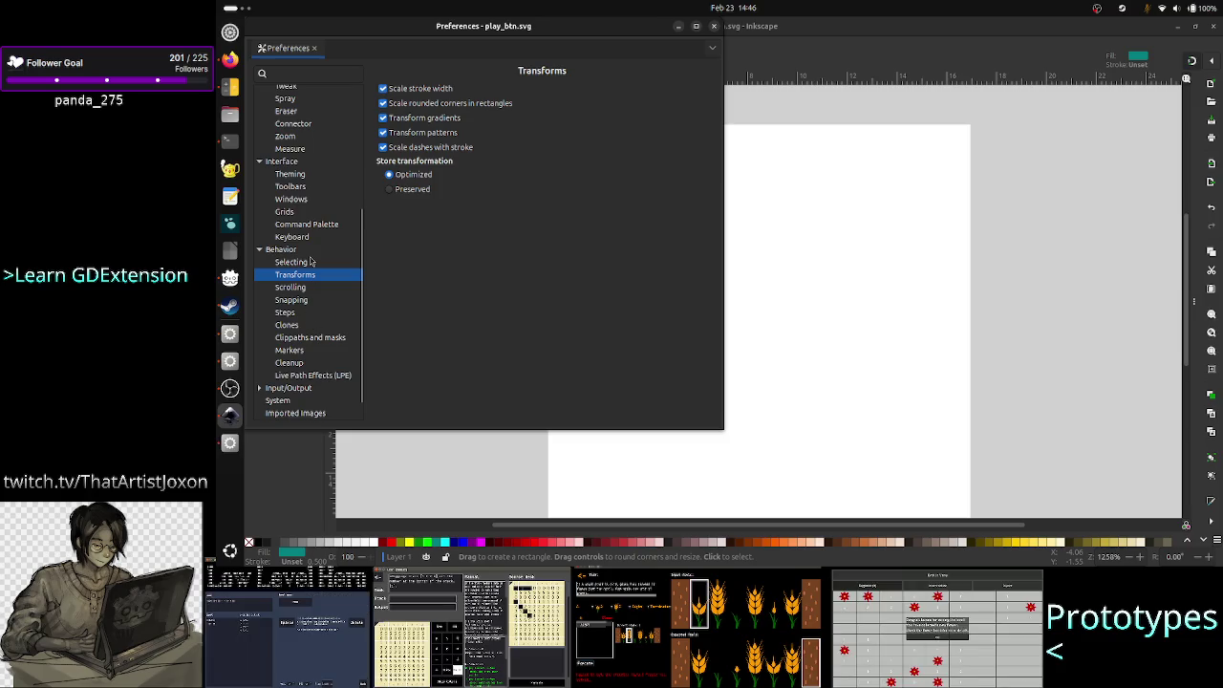
{"action": "left_click", "coordinate": [310, 261]}
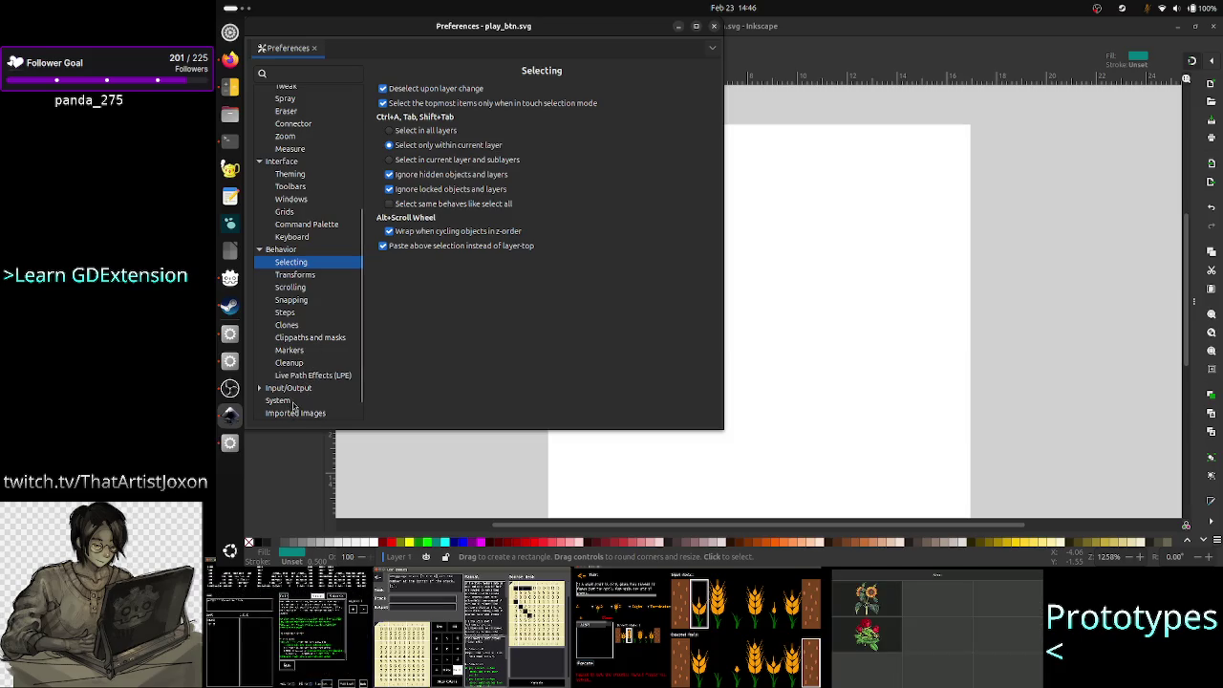
{"action": "left_click", "coordinate": [282, 400]}
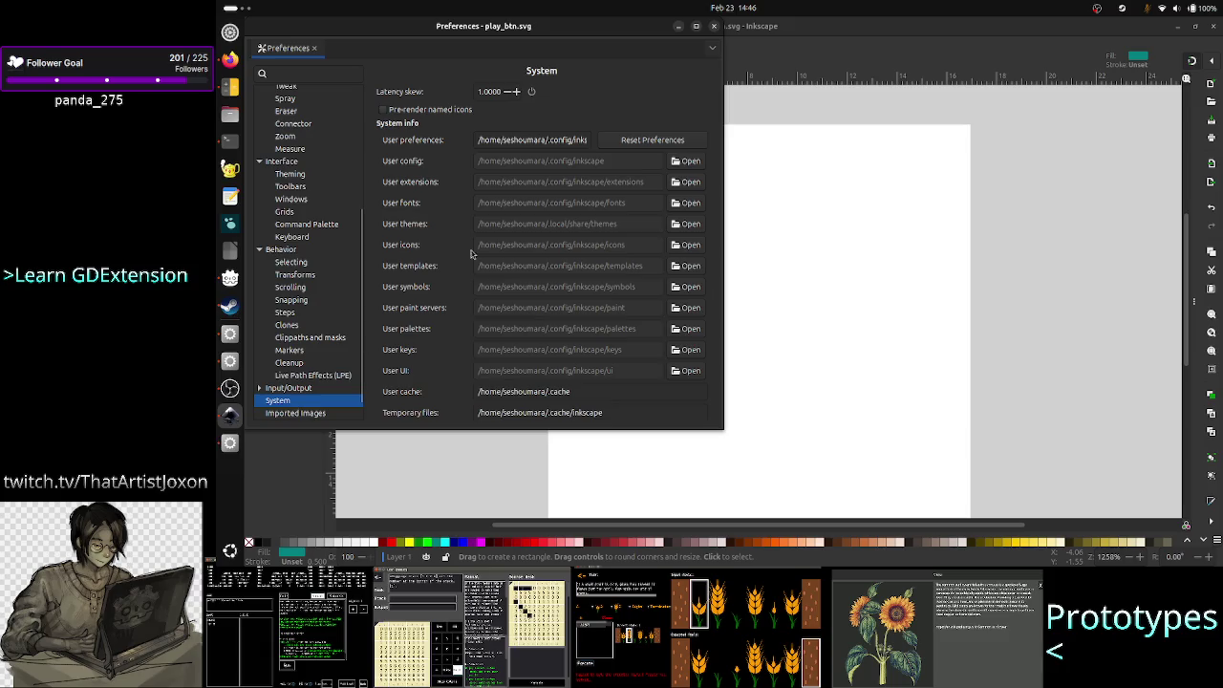
{"action": "left_click", "coordinate": [713, 27]}
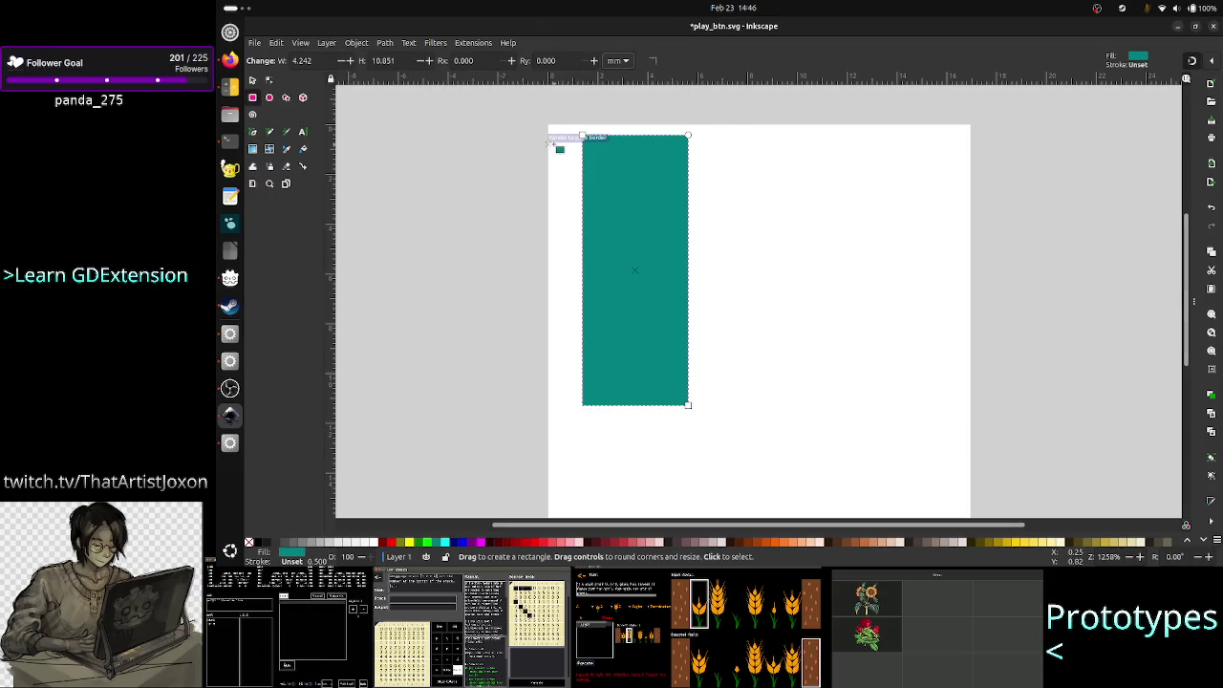
- Set the rectangle's X and Y to 0 and enter a width of 64
{"action": "left_click", "coordinate": [621, 60]}
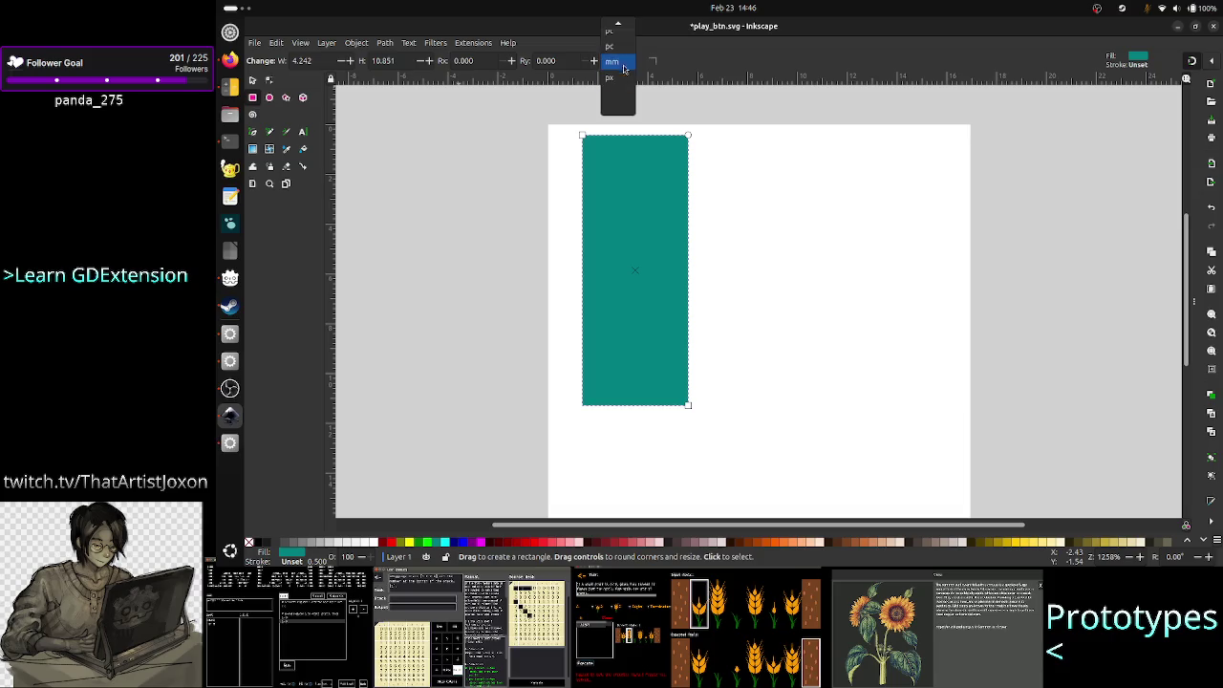
{"action": "left_click", "coordinate": [621, 84]}
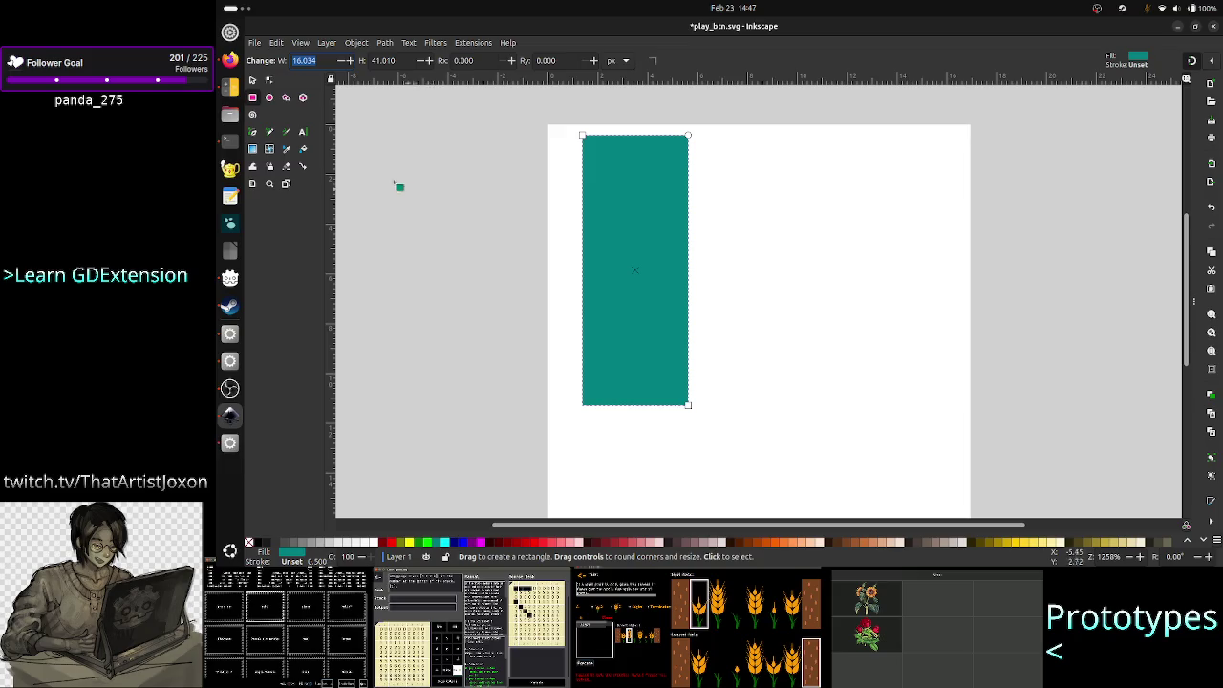
{"action": "left_click", "coordinate": [252, 81]}
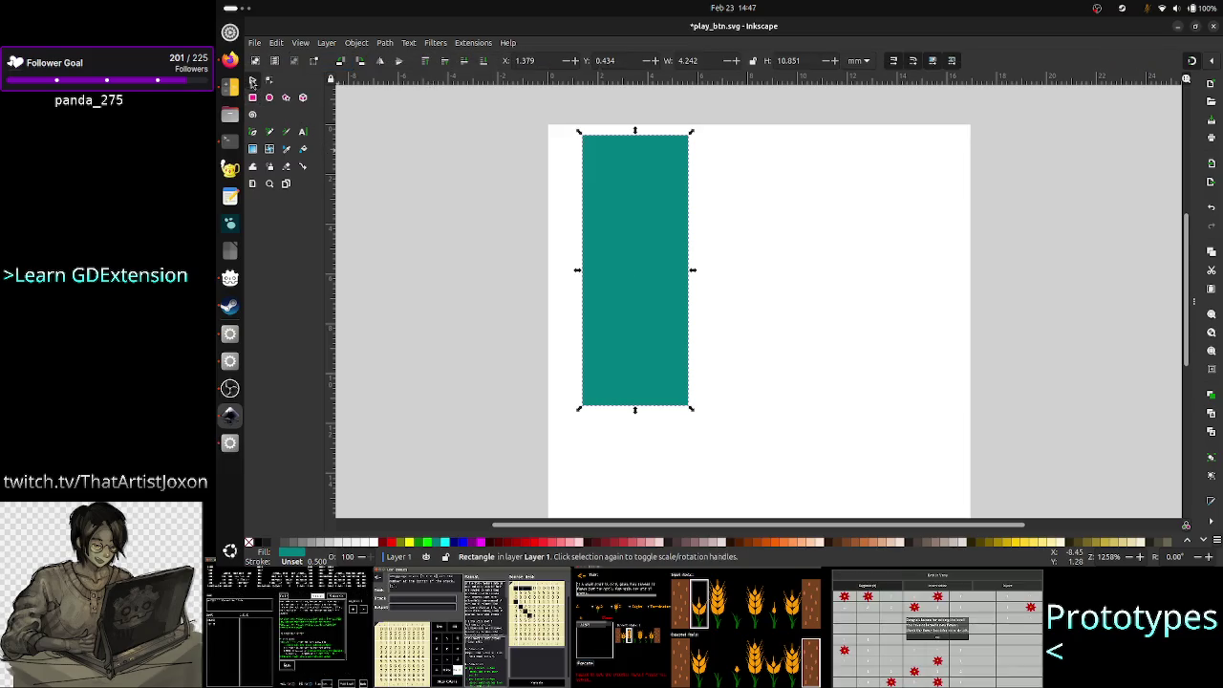
{"action": "triple_click", "coordinate": [546, 60]}
{"action": "type", "text": "0"}
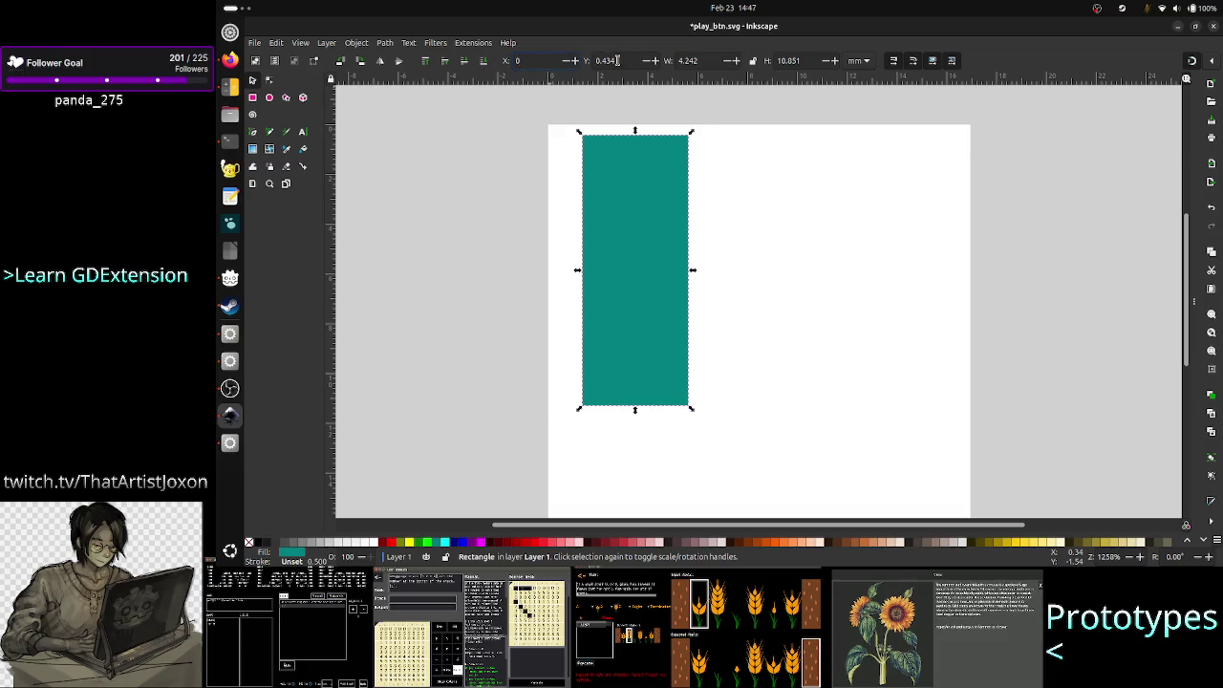
{"action": "triple_click", "coordinate": [616, 61]}
{"action": "type", "text": "0"}
{"action": "triple_click", "coordinate": [713, 60]}
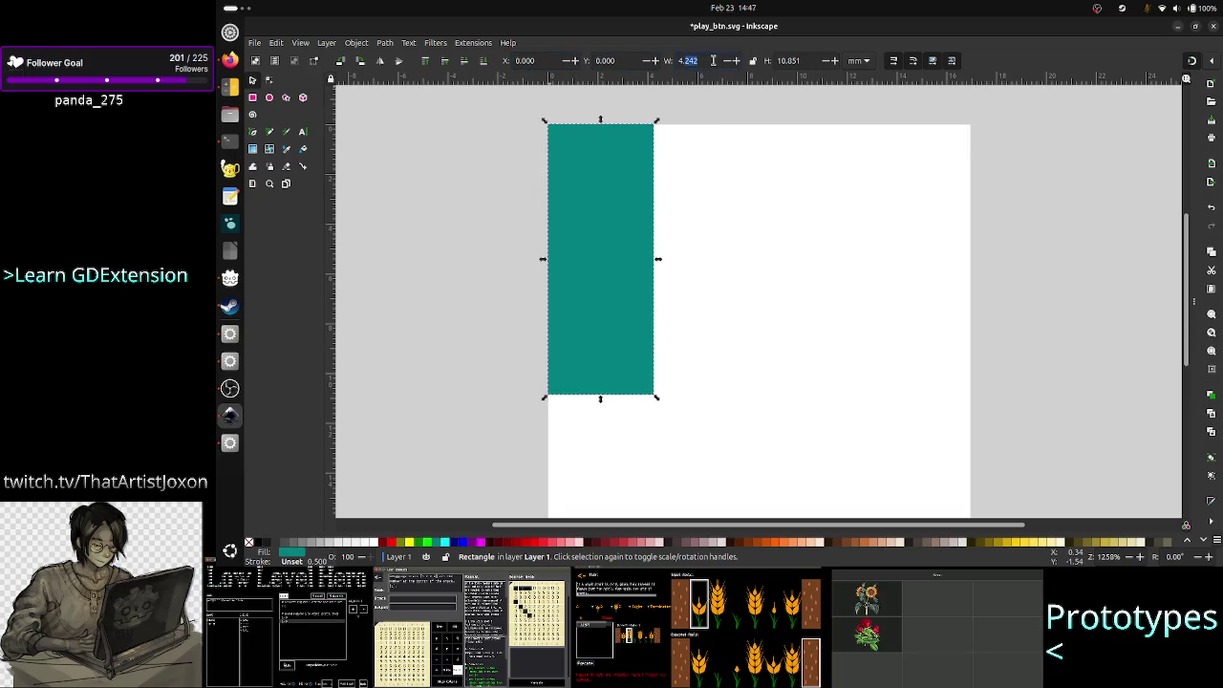
{"action": "type", "text": "64"}
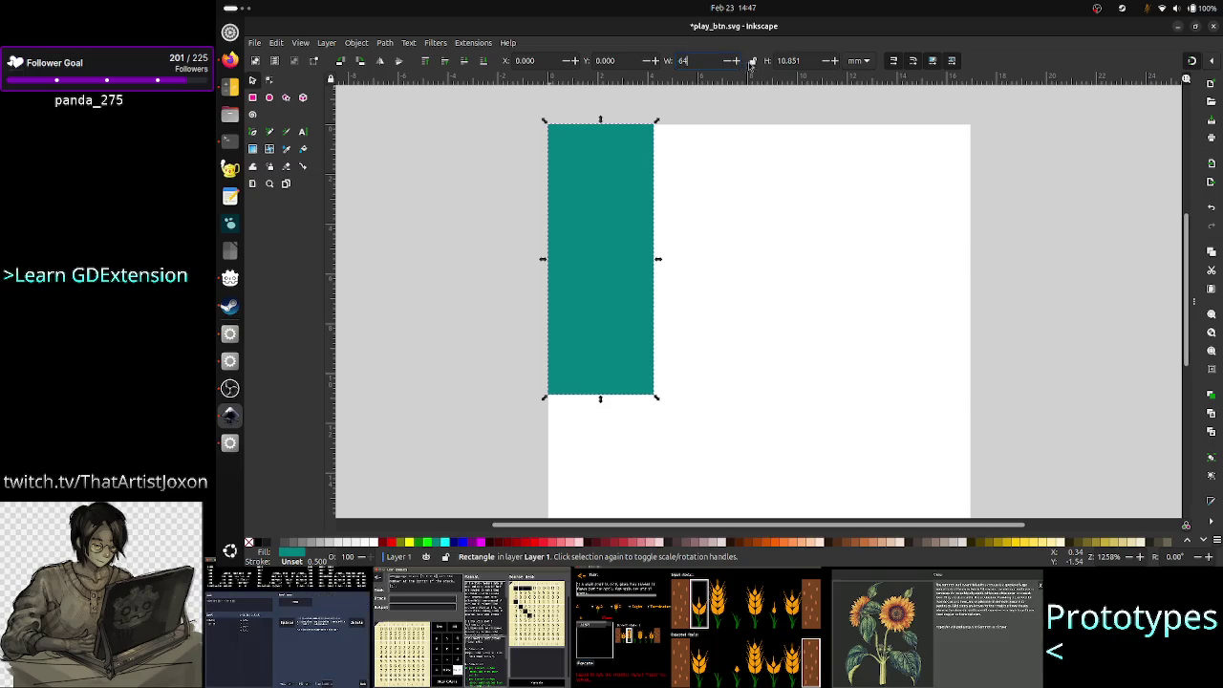
{"action": "triple_click", "coordinate": [790, 60]}
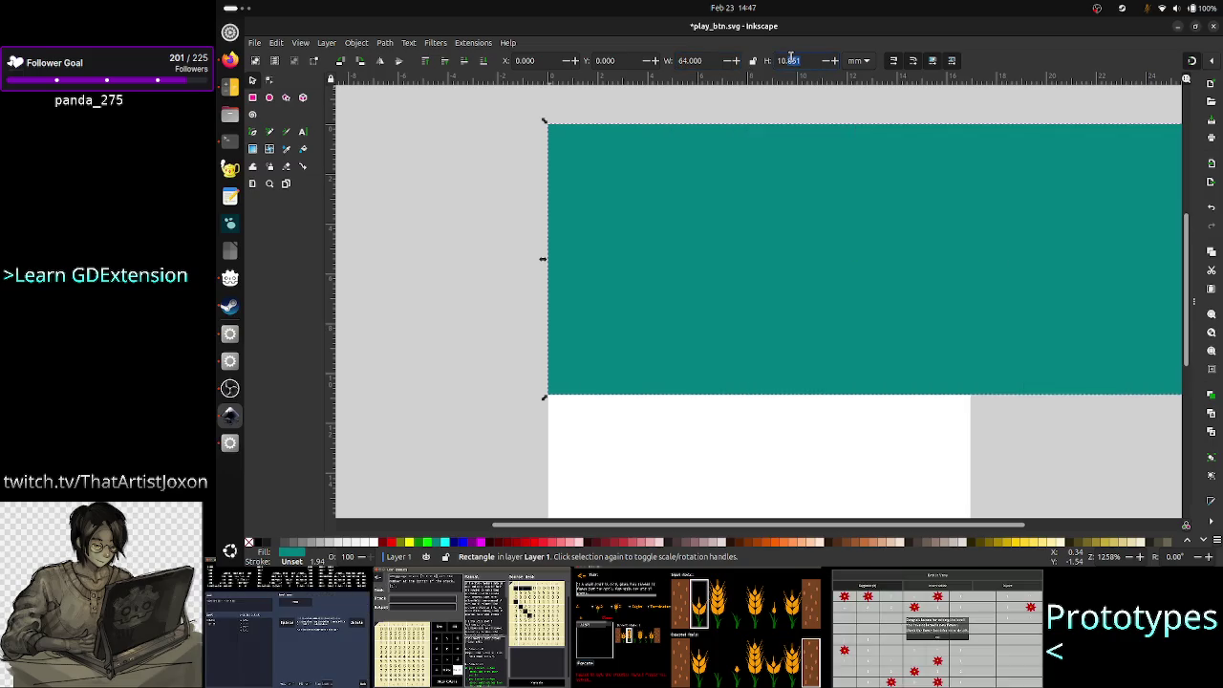
- Switch the units to px and make the rectangle a 64 × 64 px square
{"action": "left_click", "coordinate": [857, 61]}
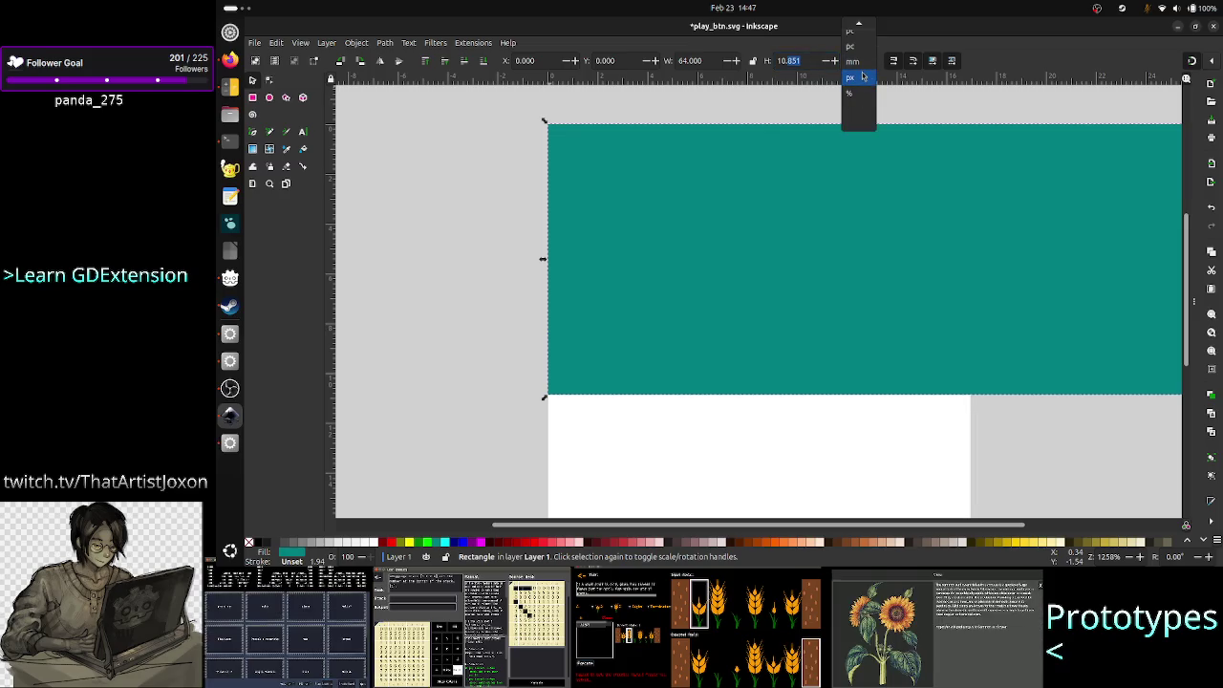
{"action": "left_click", "coordinate": [862, 75]}
{"action": "triple_click", "coordinate": [703, 60]}
{"action": "type", "text": "64"}
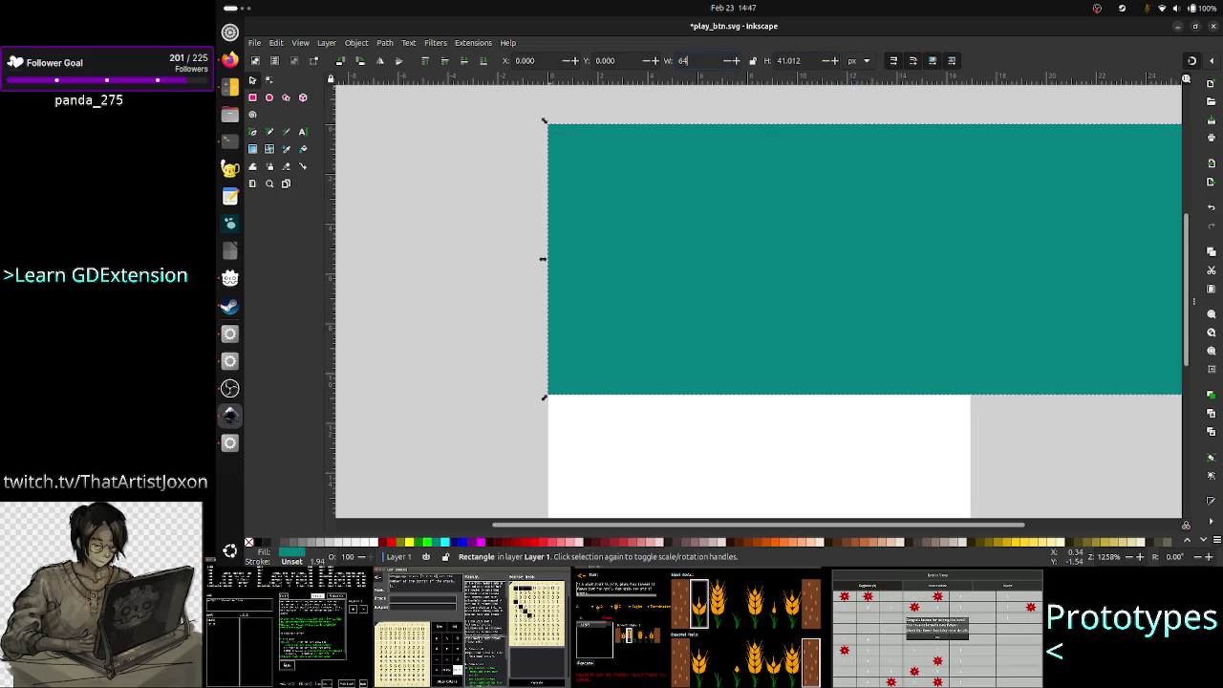
{"action": "triple_click", "coordinate": [787, 60]}
{"action": "type", "text": "64"}
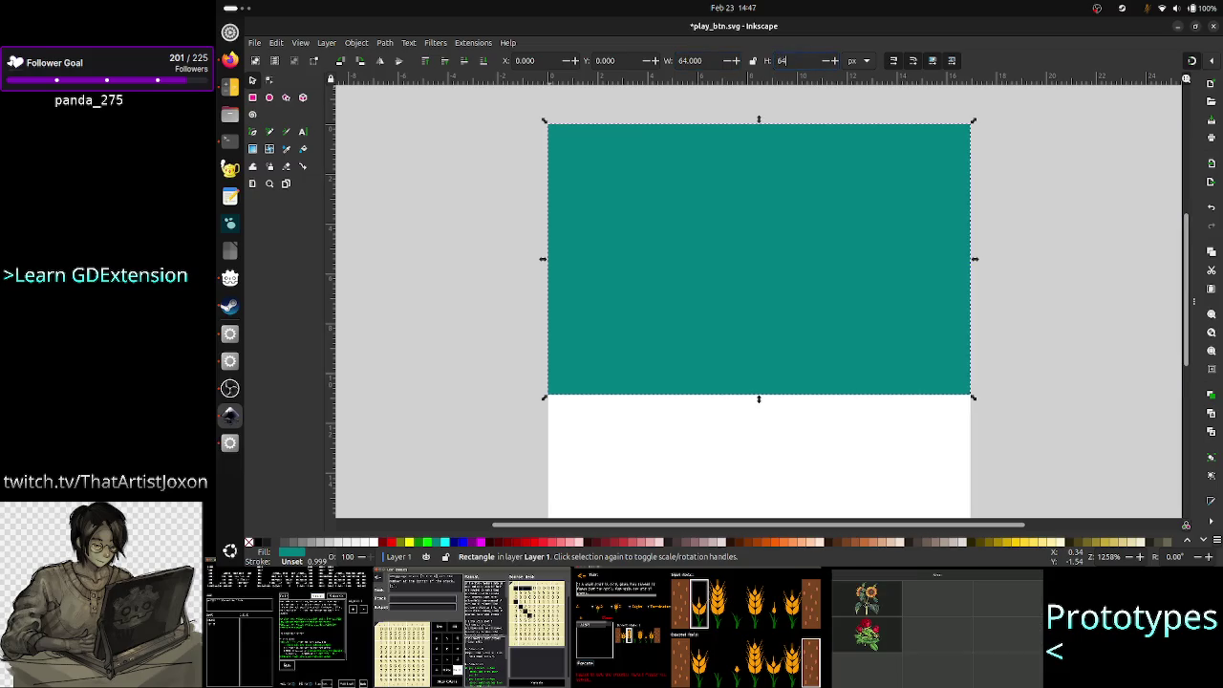
{"action": "key", "text": "Return"}
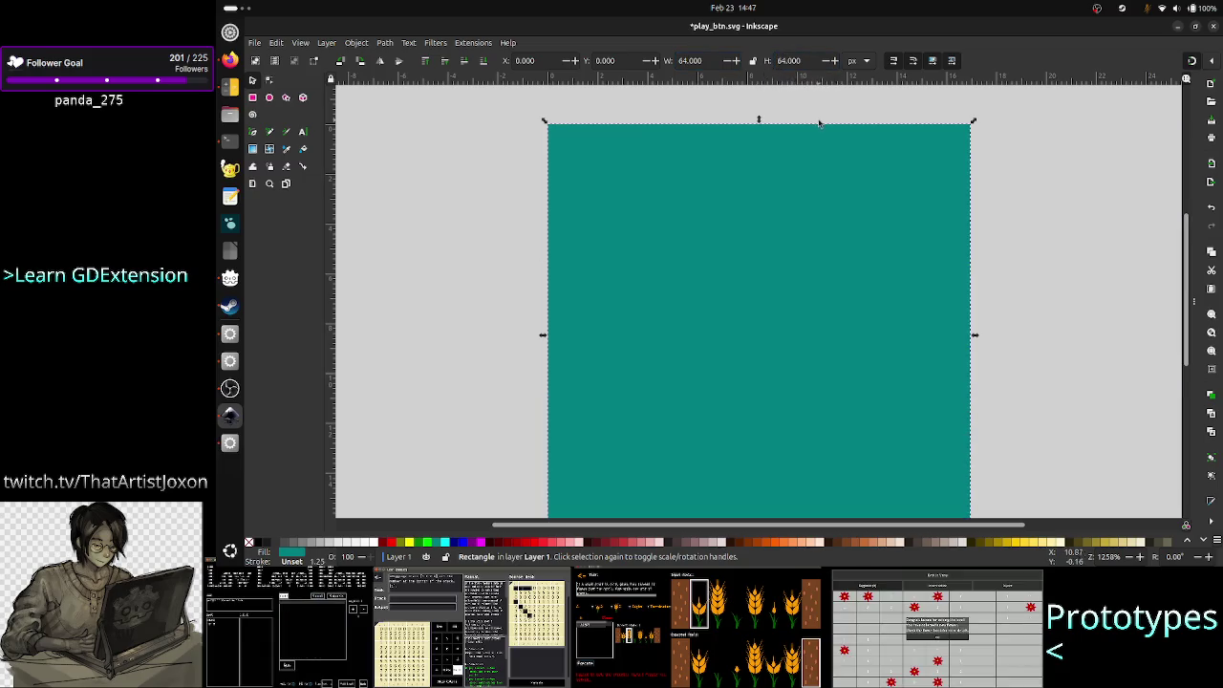
{"action": "left_click", "coordinate": [864, 63]}
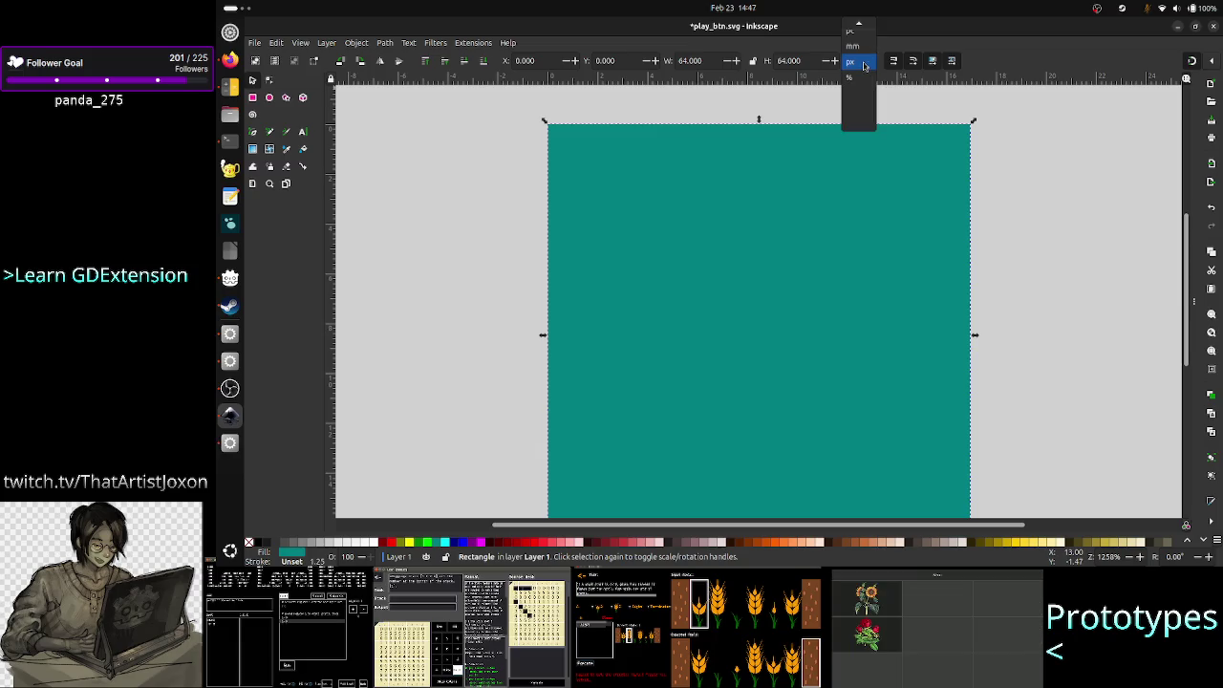
{"action": "left_click", "coordinate": [864, 63]}
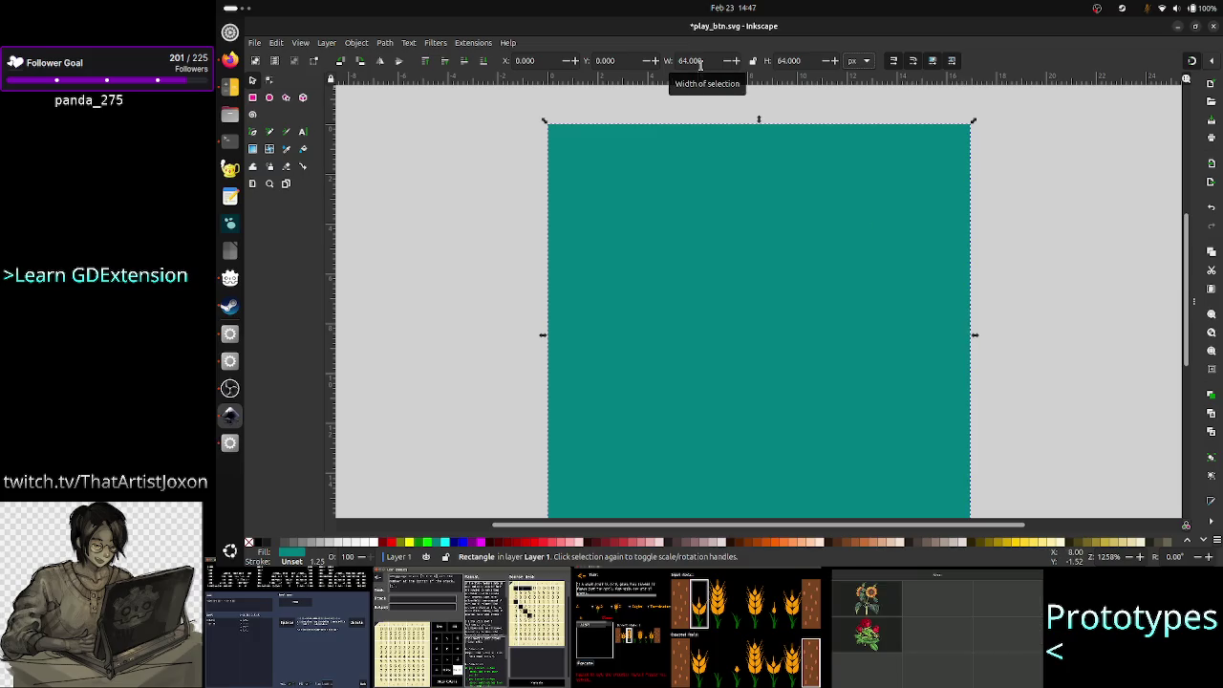
{"action": "key", "text": "alt+Tab"}
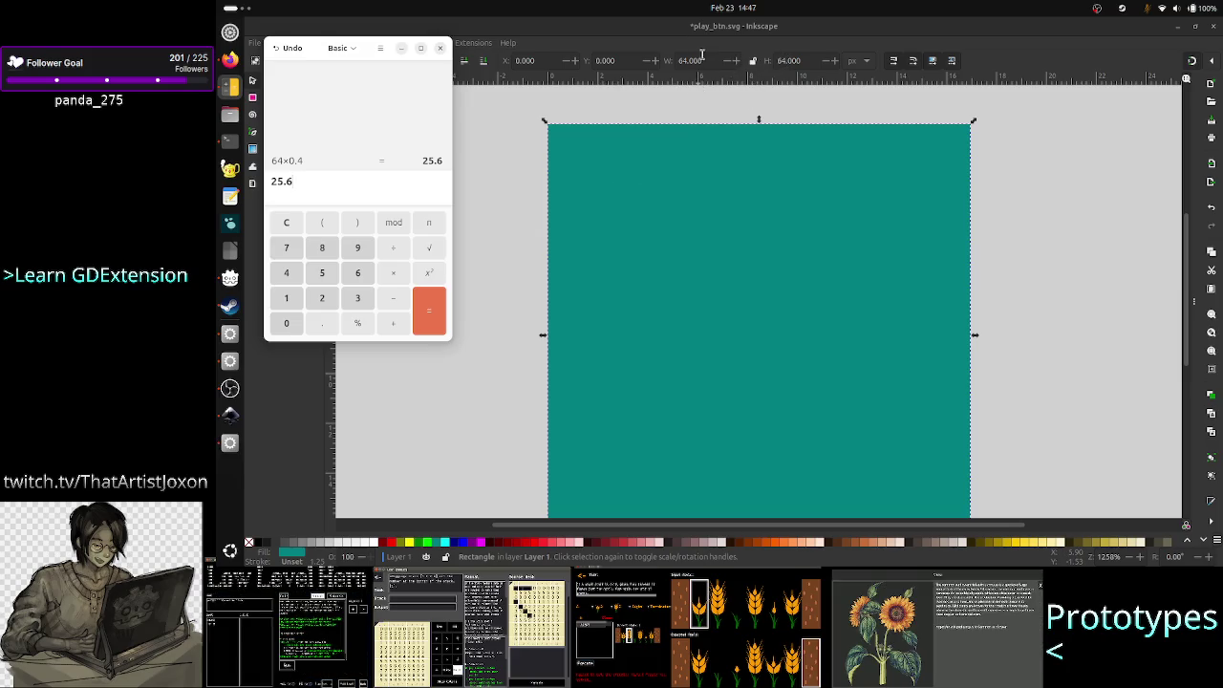
- Narrow the rectangle to 25 px wide and drag a duplicate up and right
{"action": "triple_click", "coordinate": [699, 61]}
{"action": "type", "text": "25"}
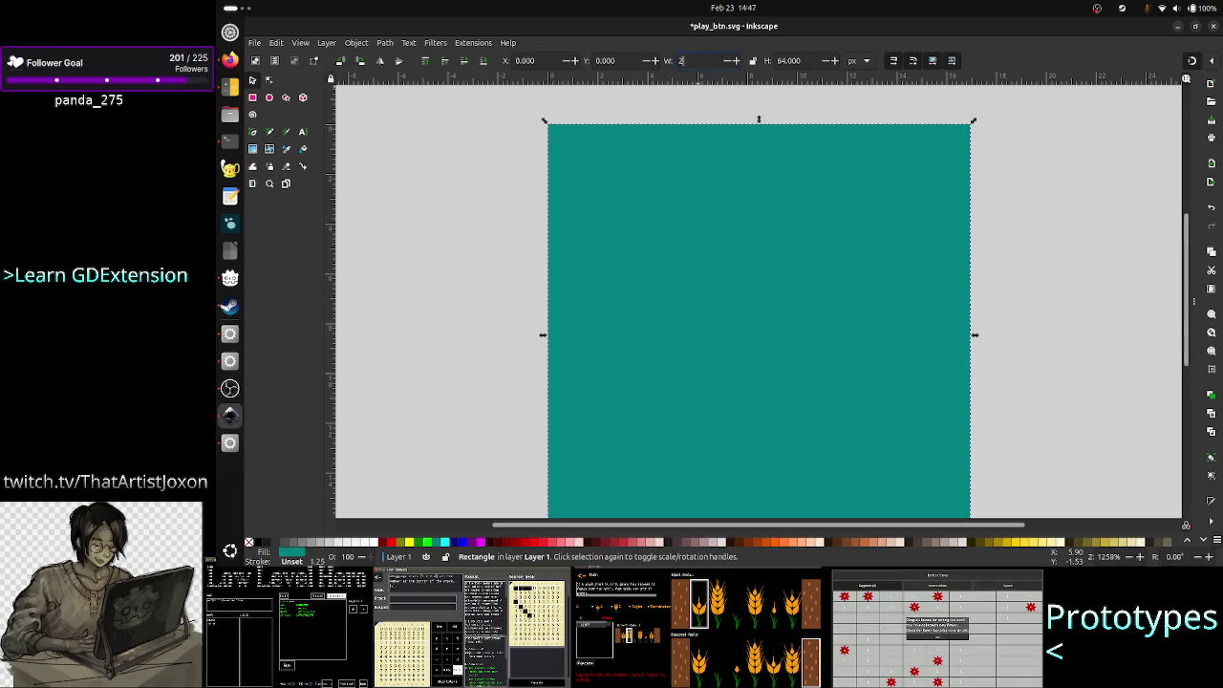
{"action": "key", "text": "Return"}
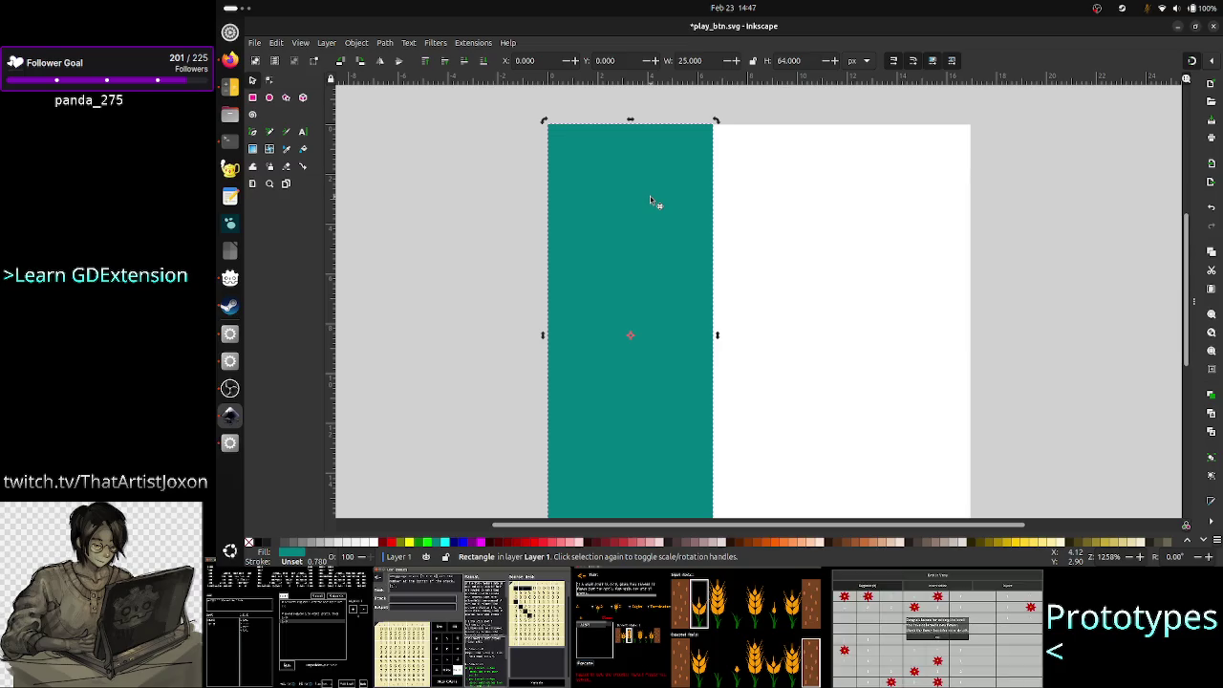
{"action": "key", "text": "ctrl+d"}
{"action": "left_click_drag", "start_coordinate": [649, 195], "coordinate": [669, 58]}
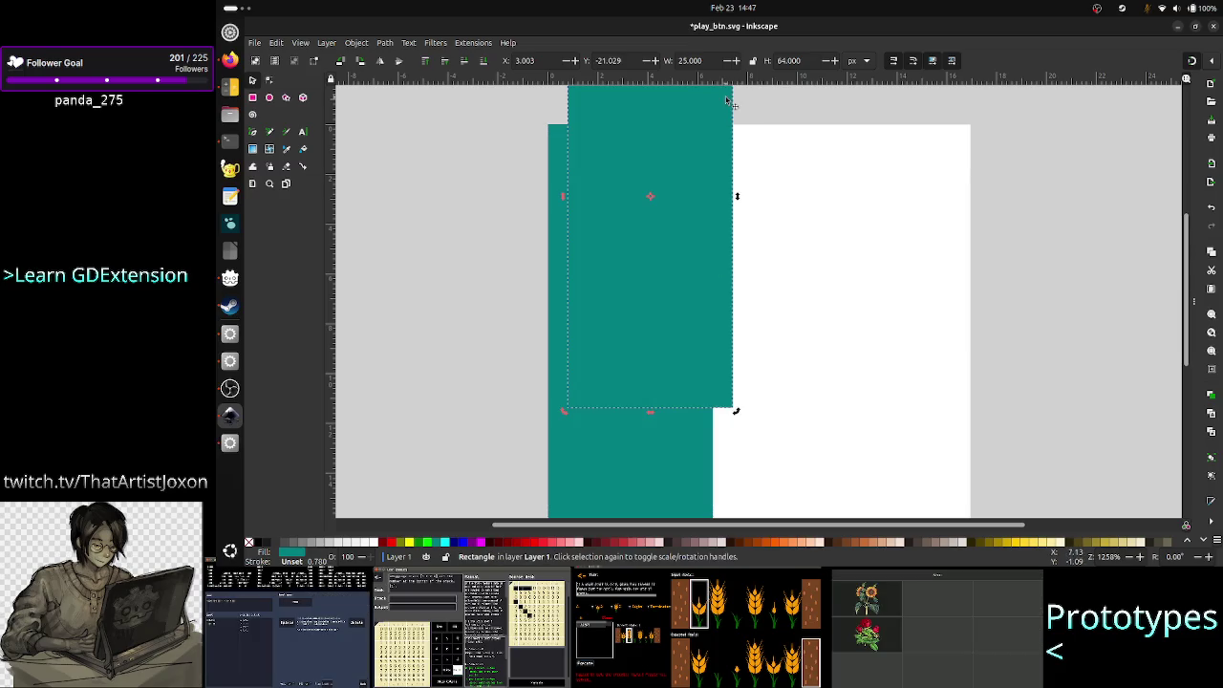
- Work out 64×0.6 = 38.4 in Calculator for the copy's X position
{"action": "double_click", "coordinate": [552, 60]}
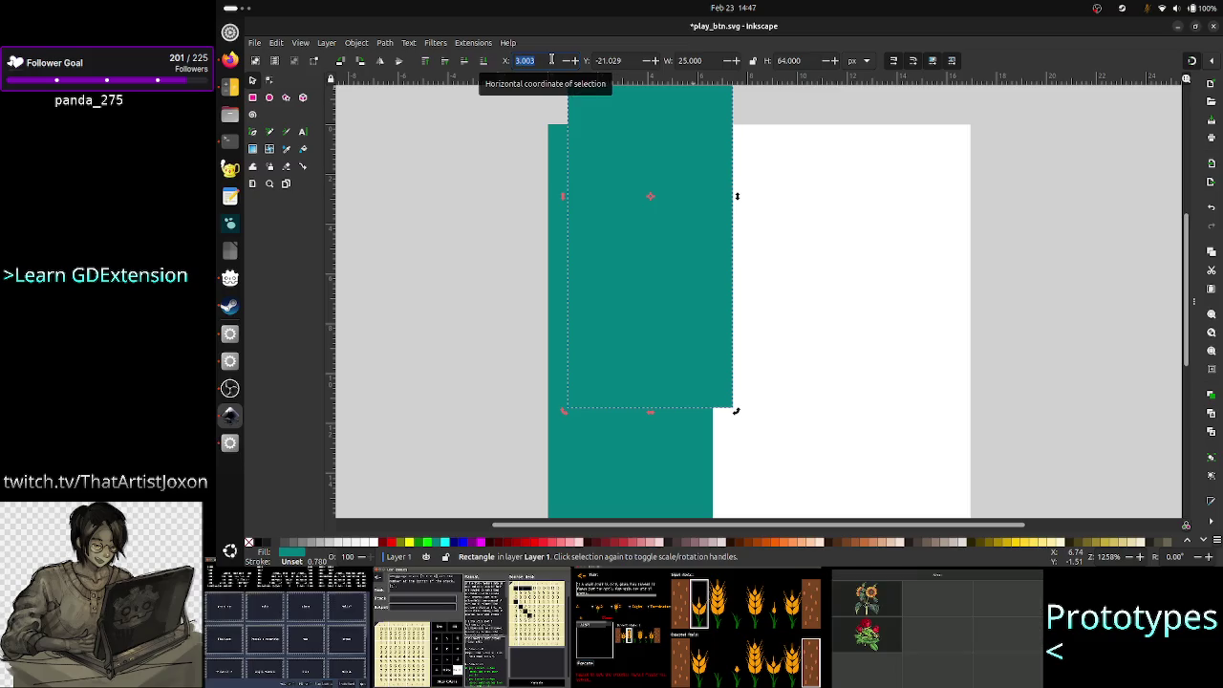
{"action": "key", "text": "alt+Tab"}
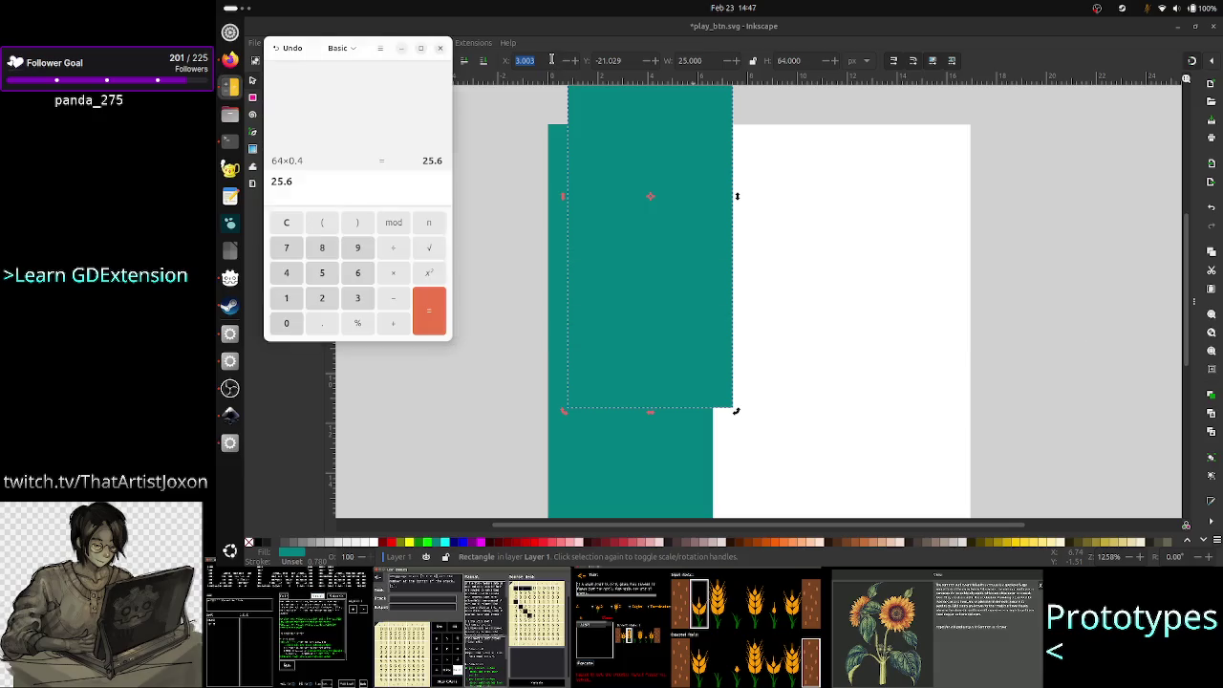
{"action": "left_click", "coordinate": [325, 160]}
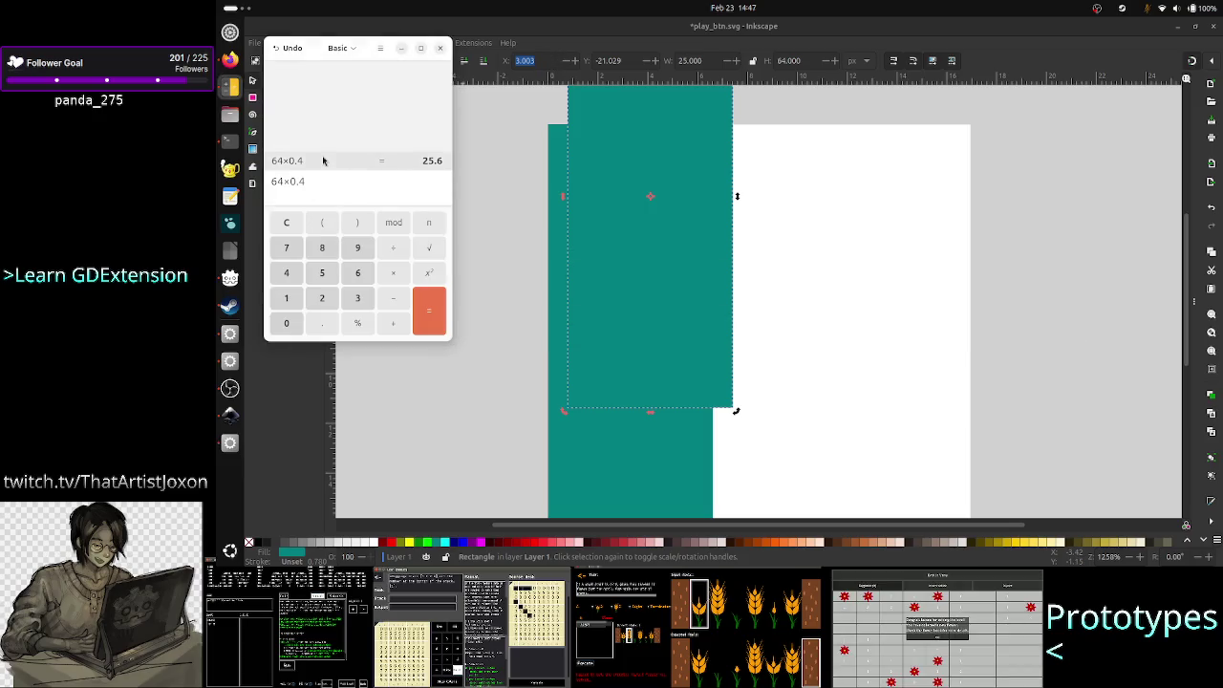
{"action": "key", "text": "BackSpace"}
{"action": "type", "text": "6"}
{"action": "key", "text": "Return"}
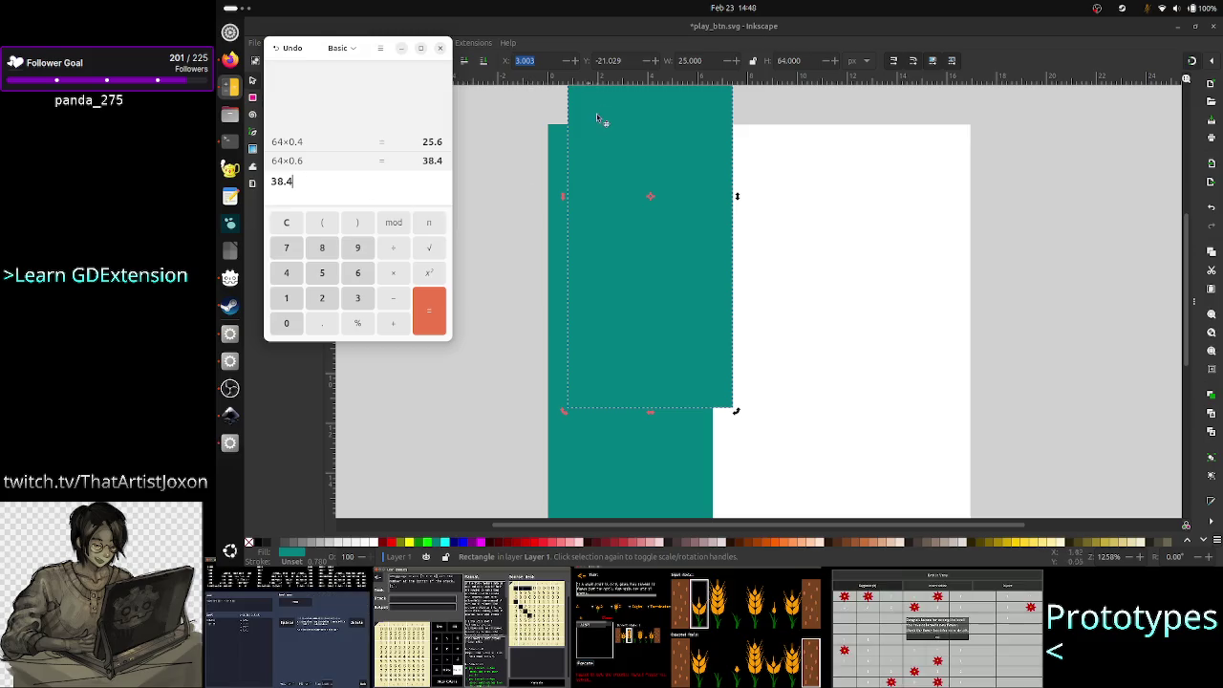
- Place the copy at X 38 px and Y 0, flush with the page top
{"action": "left_click", "coordinate": [550, 61]}
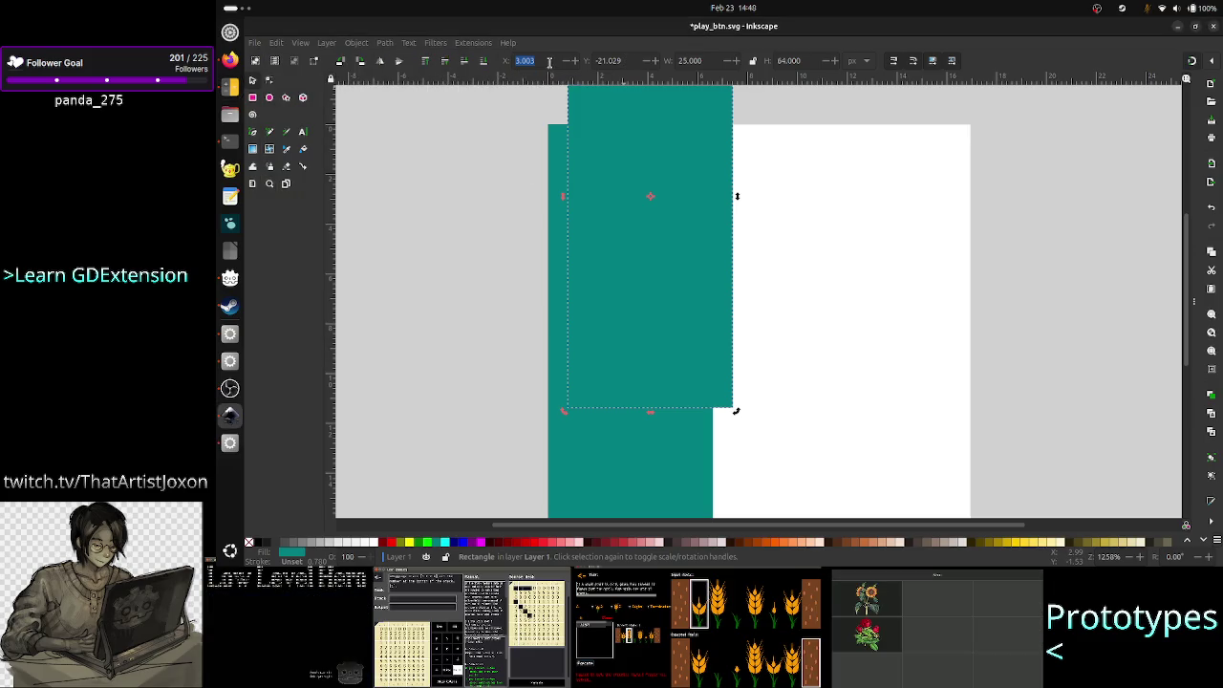
{"action": "type", "text": "38"}
{"action": "key", "text": "Return"}
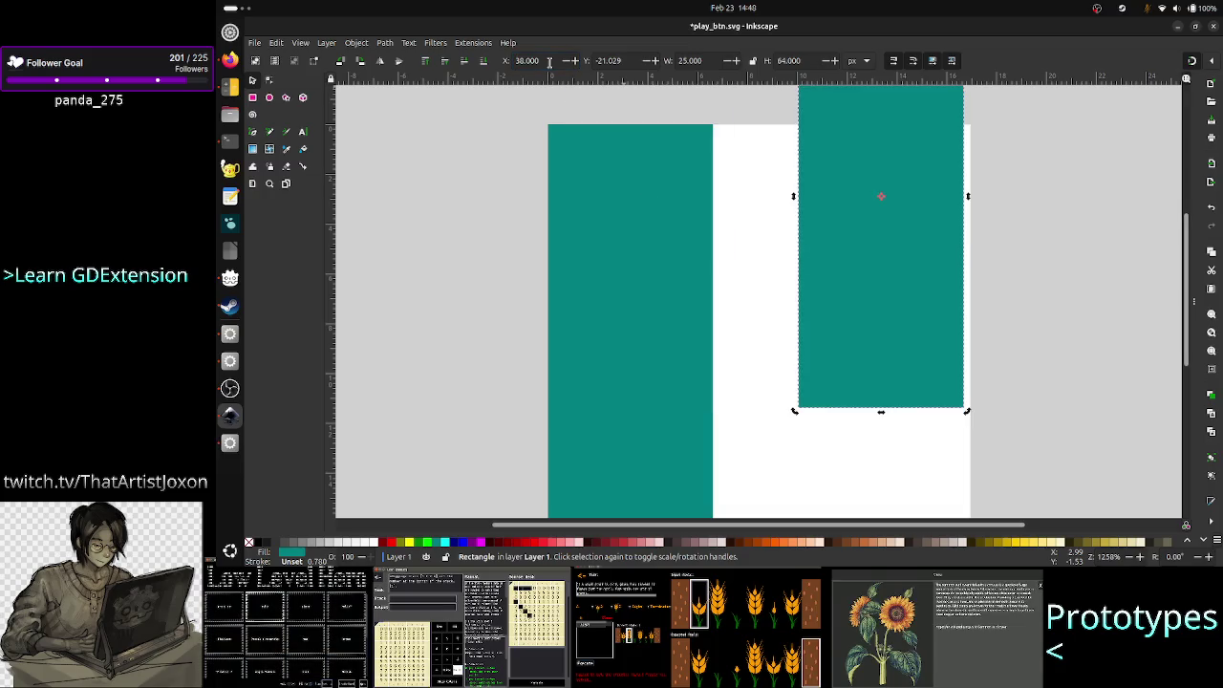
{"action": "double_click", "coordinate": [623, 60]}
{"action": "type", "text": "0"}
{"action": "key", "text": "Return"}
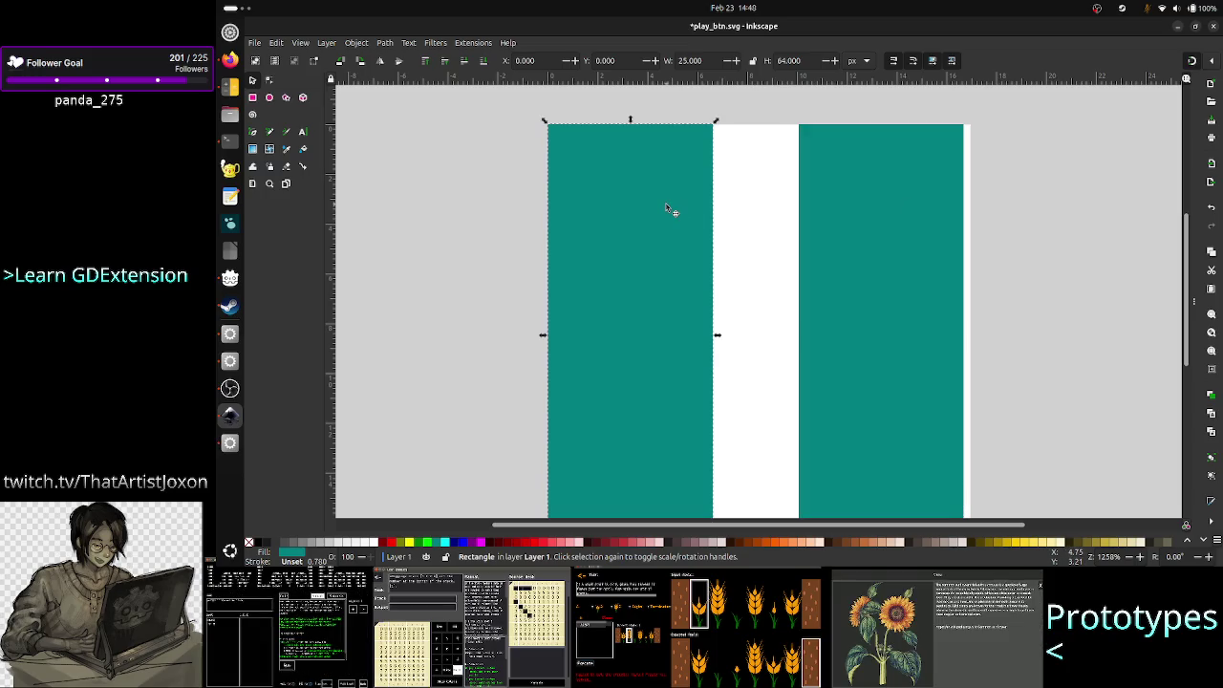
- Check both bars' positions, keeping the right bar at X 38
{"action": "left_click", "coordinate": [868, 248]}
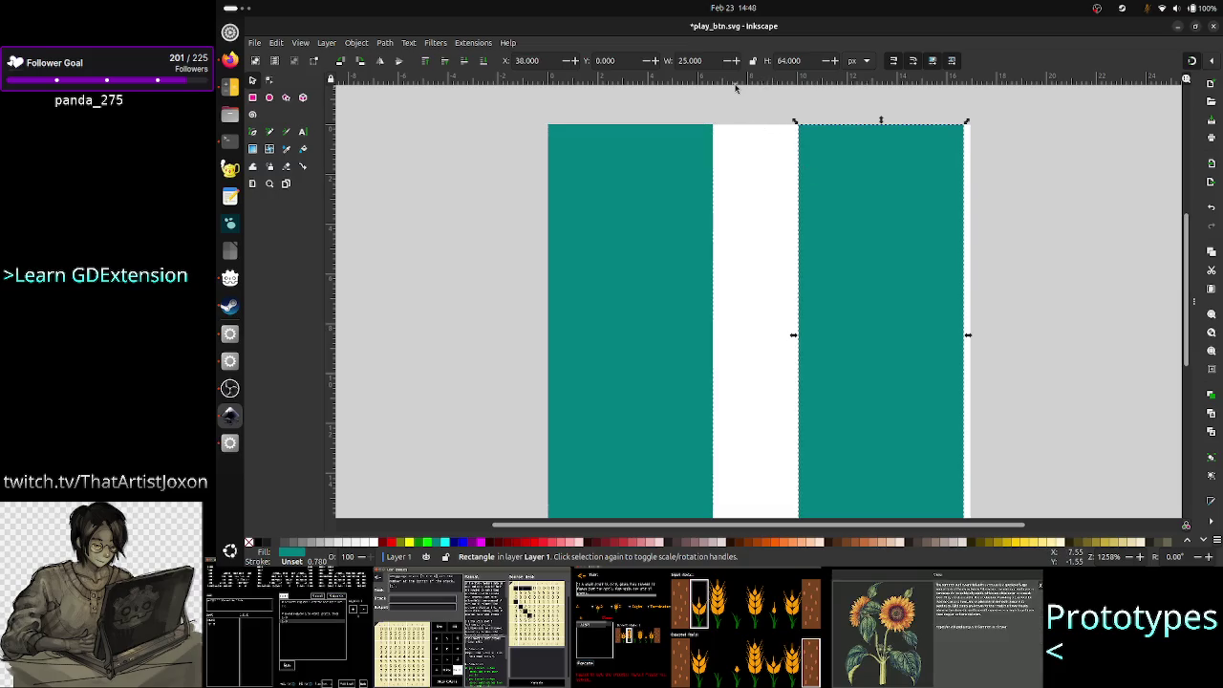
{"action": "left_click", "coordinate": [623, 183]}
{"action": "left_click", "coordinate": [831, 205]}
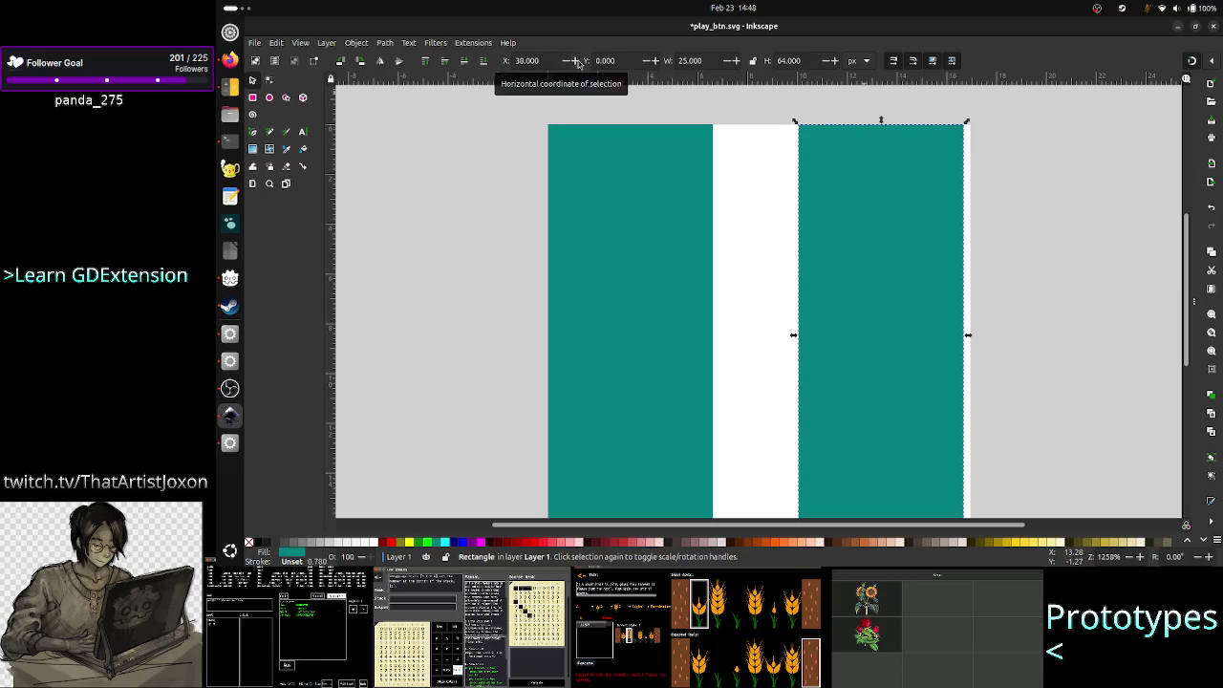
{"action": "left_click", "coordinate": [578, 61]}
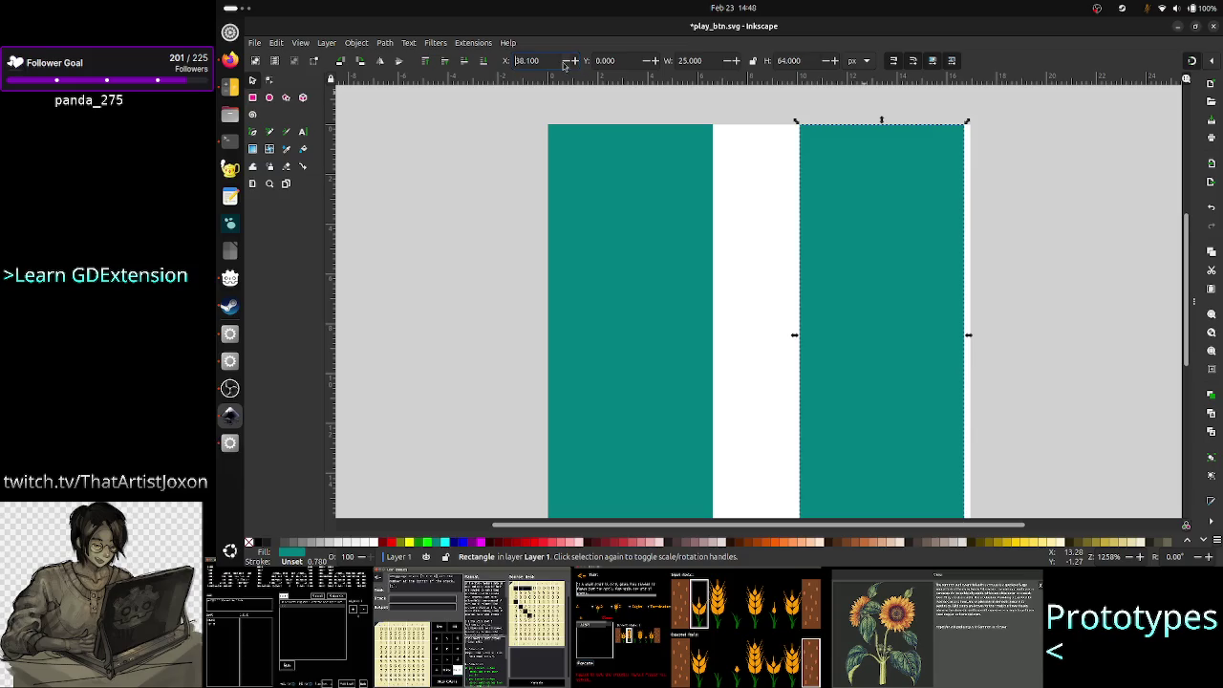
{"action": "left_click", "coordinate": [564, 63]}
- Bring up Object > Align and Distribute with the right bar selected
{"action": "left_click", "coordinate": [903, 297]}
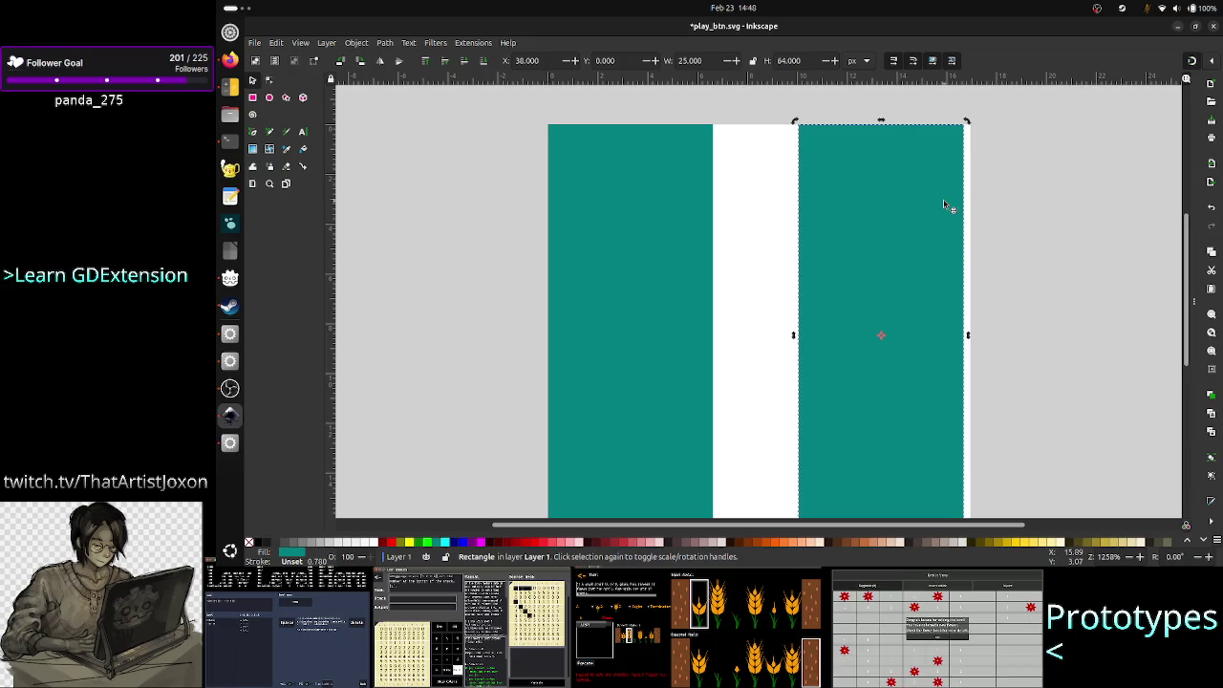
{"action": "left_click", "coordinate": [366, 45]}
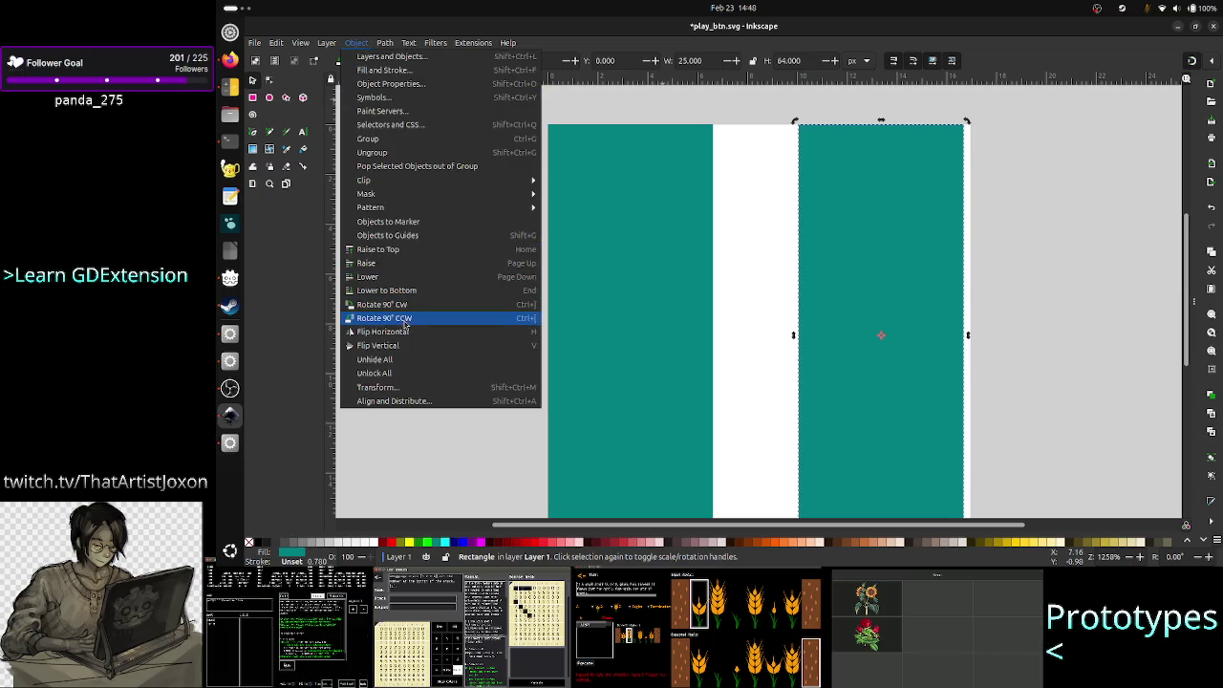
{"action": "left_click", "coordinate": [408, 402]}
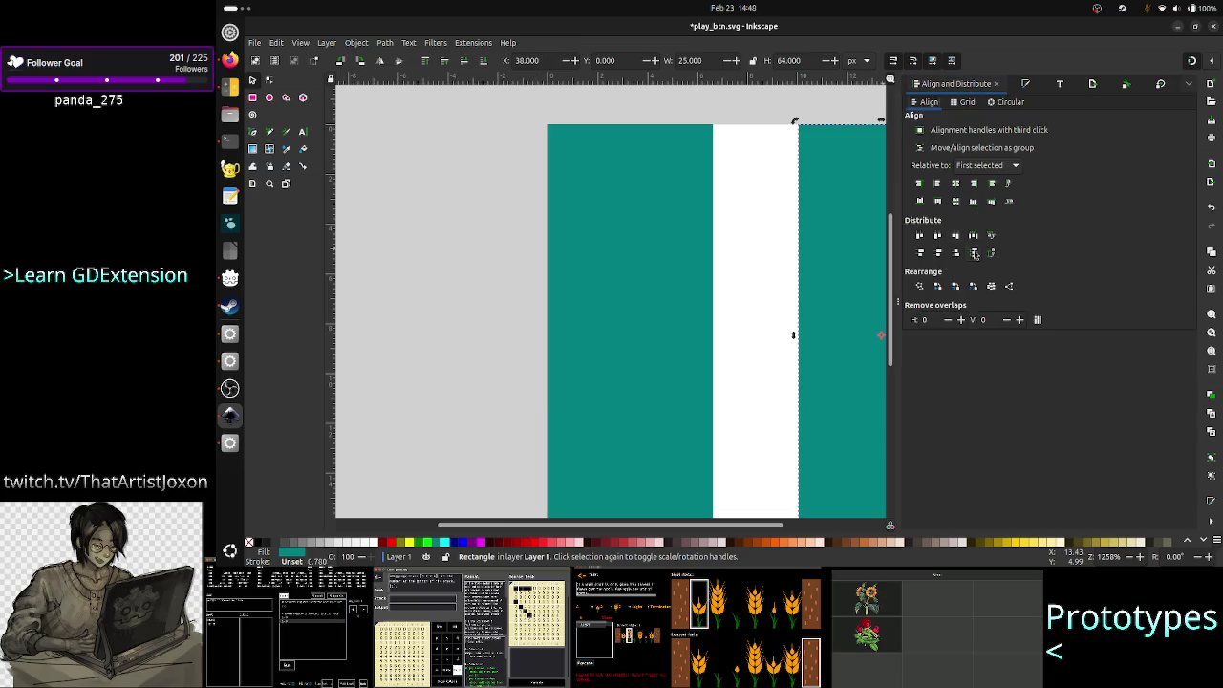
- Align the right bar relative to the page, trying edge alignments, leaving it at X 39 px
{"action": "left_click", "coordinate": [994, 165]}
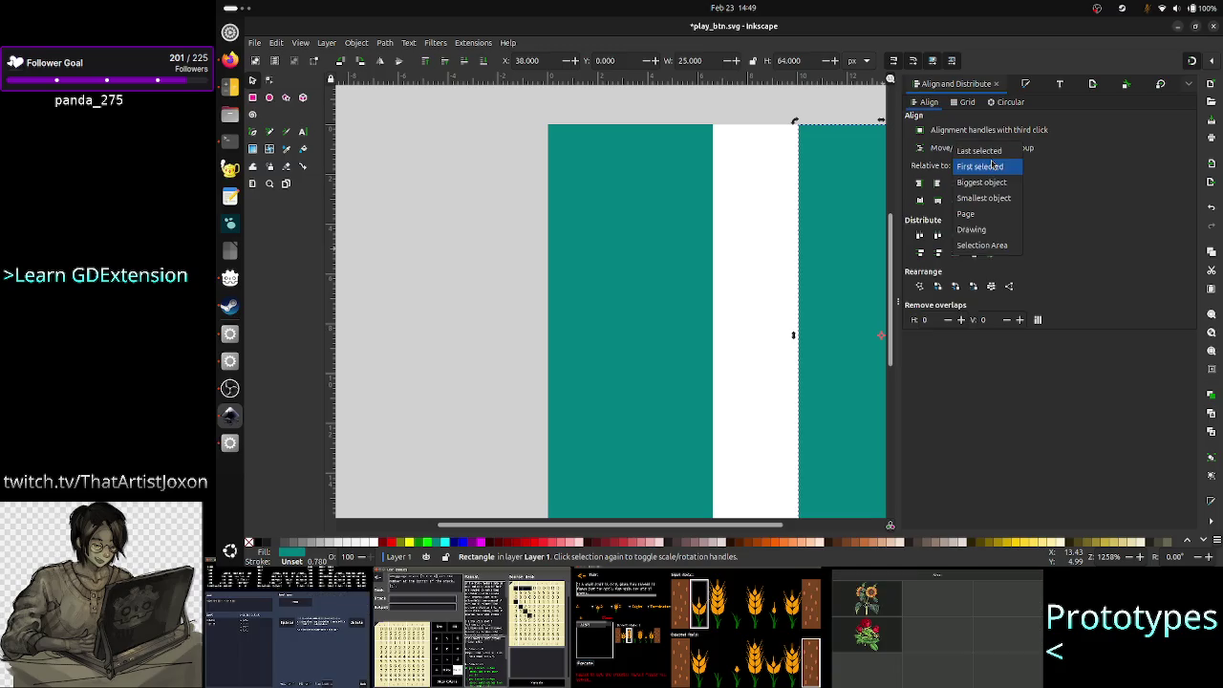
{"action": "left_click", "coordinate": [988, 215]}
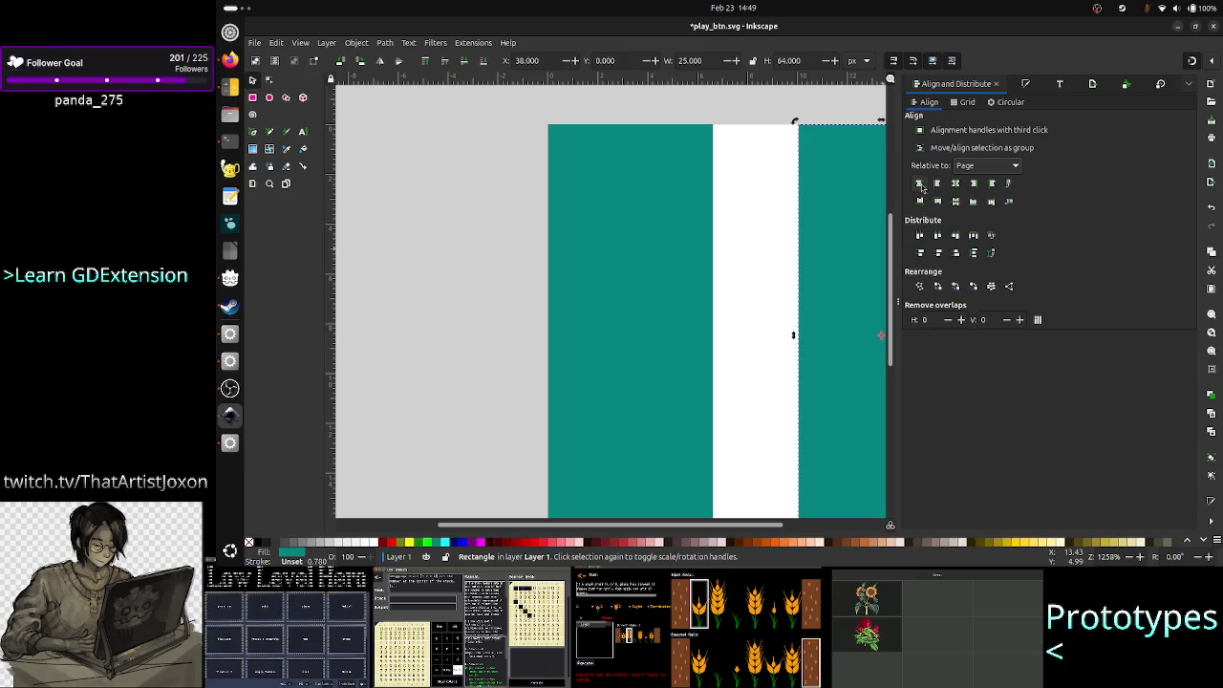
{"action": "left_click", "coordinate": [920, 184]}
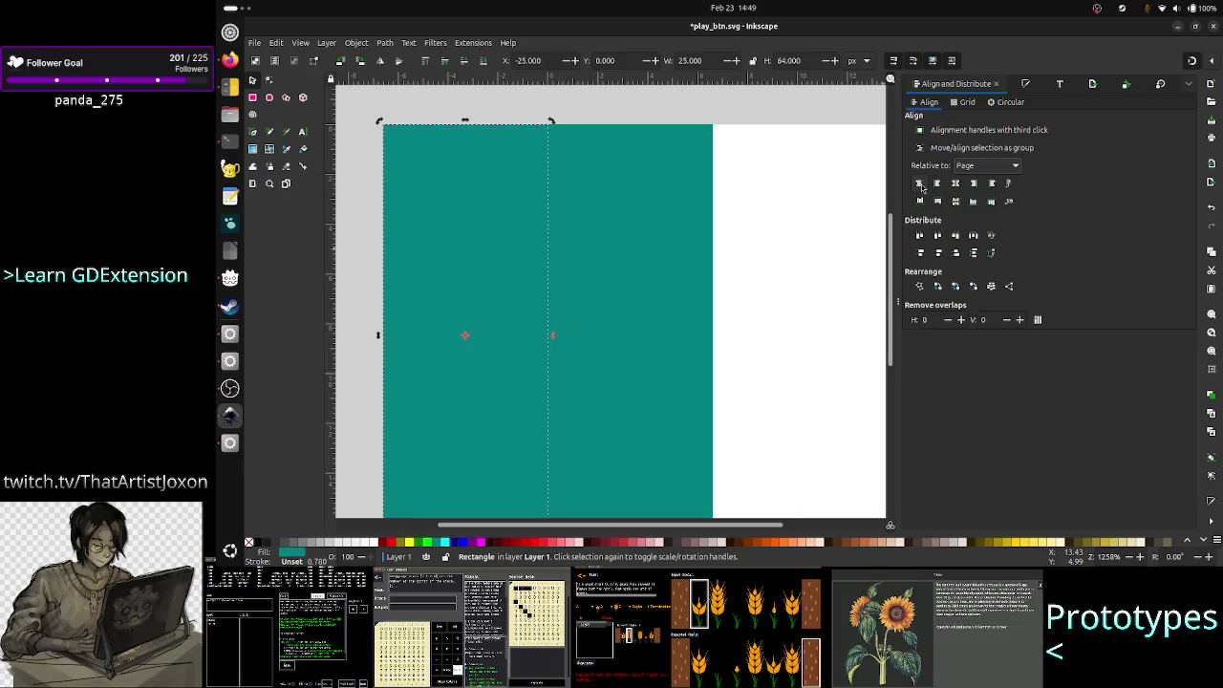
{"action": "left_click", "coordinate": [936, 184]}
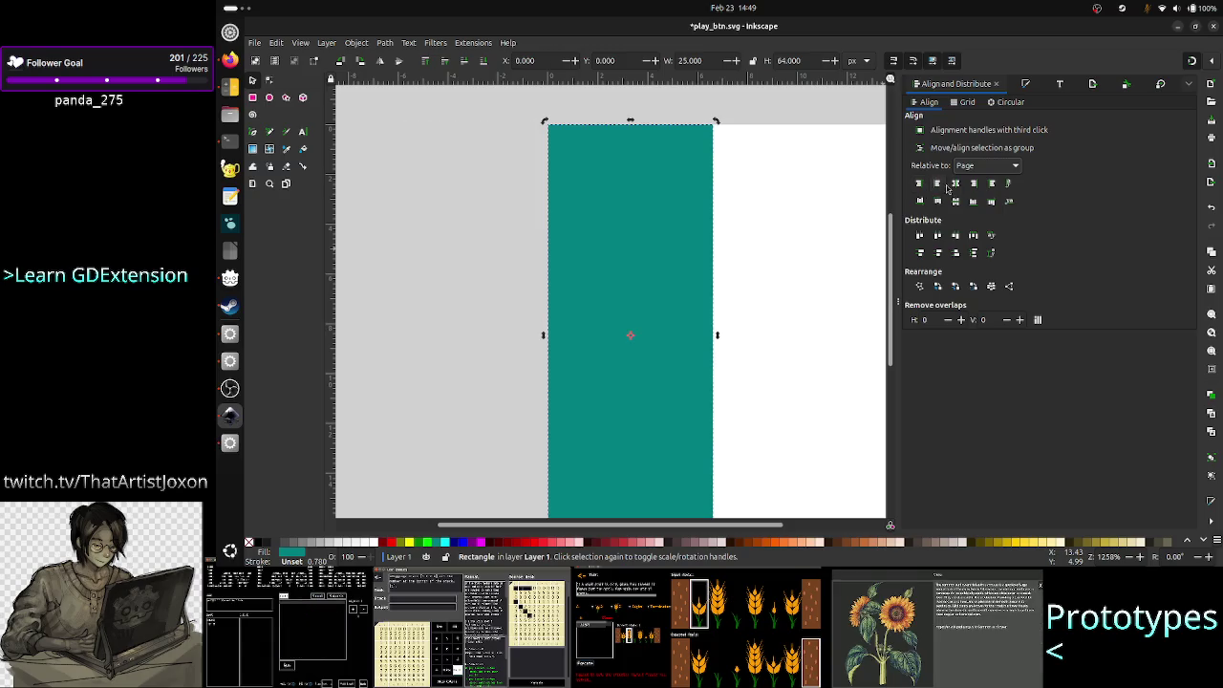
{"action": "left_click", "coordinate": [974, 184]}
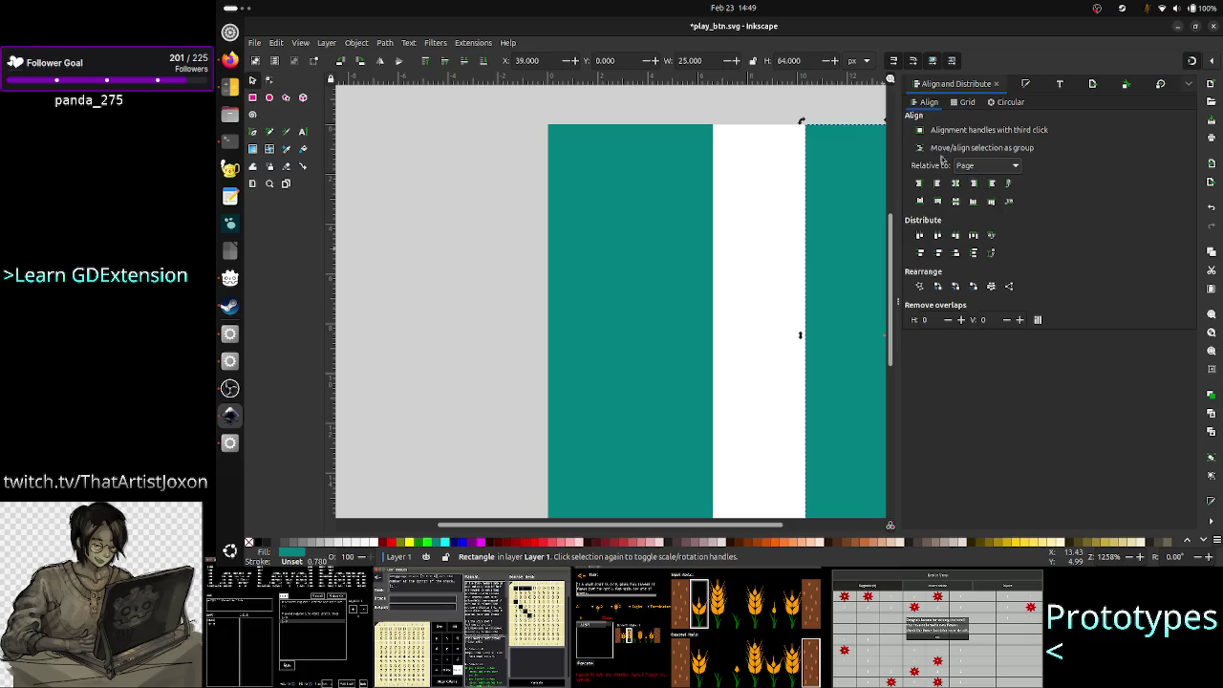
{"action": "left_click_drag", "start_coordinate": [695, 525], "coordinate": [770, 525]}
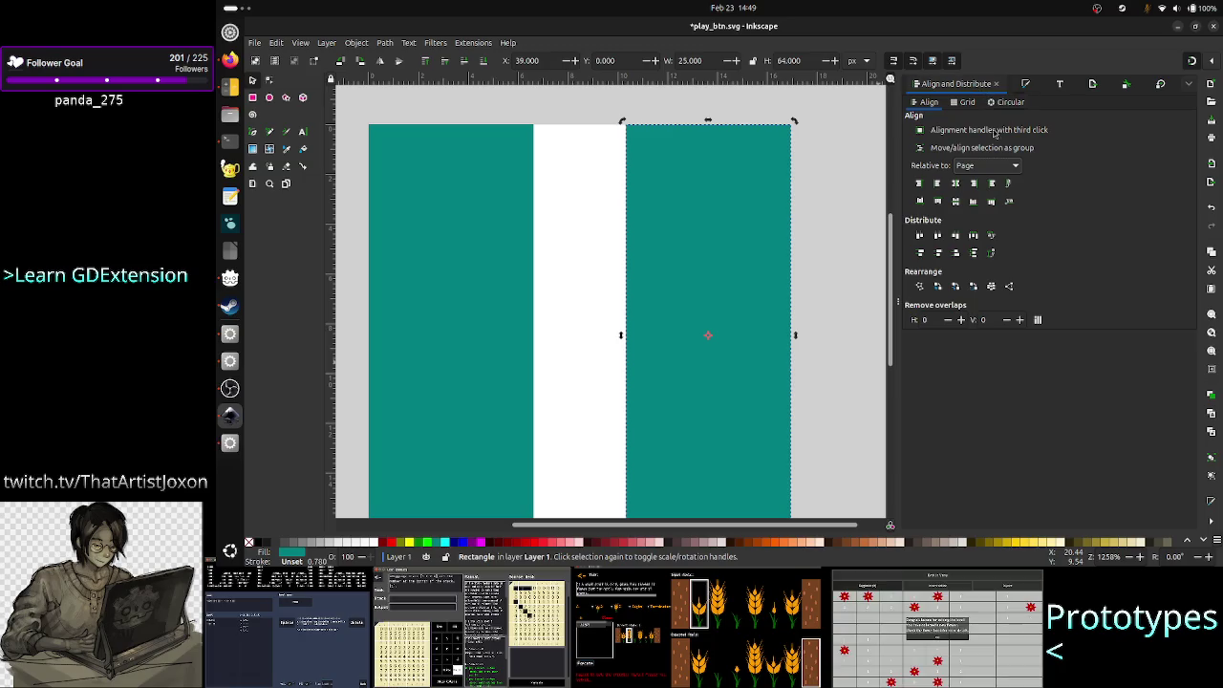
- Close the Align and Distribute panel and deselect the bar
{"action": "left_click", "coordinate": [896, 313]}
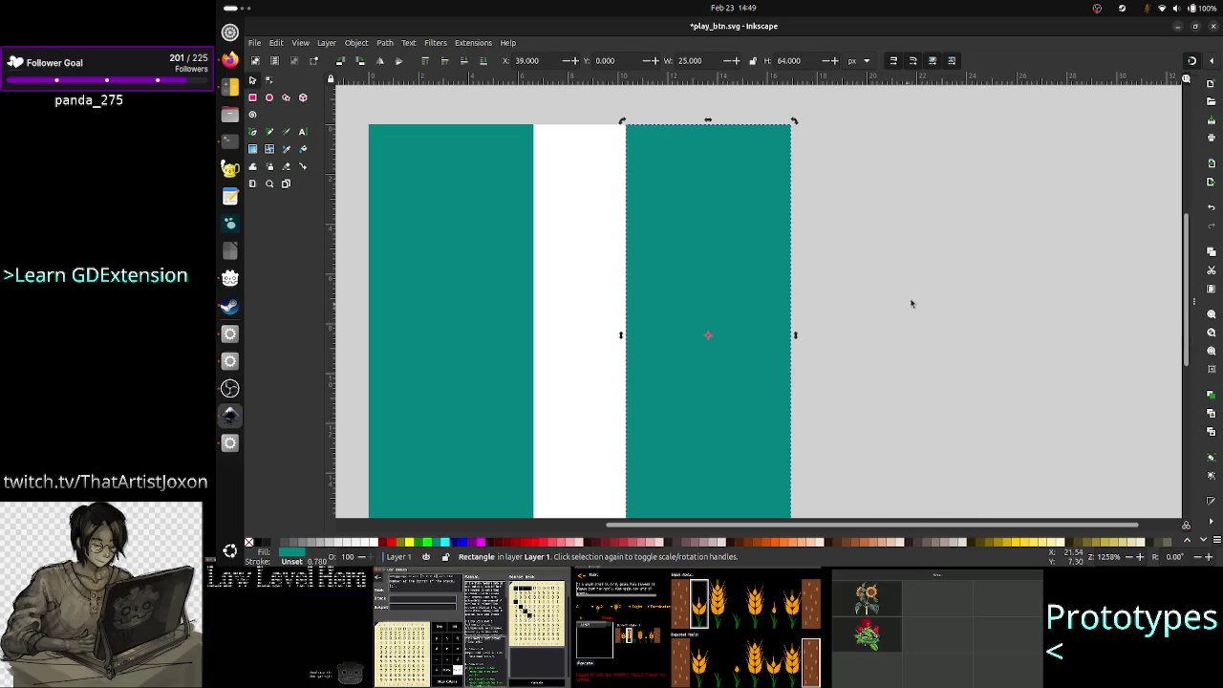
{"action": "left_click", "coordinate": [912, 302]}
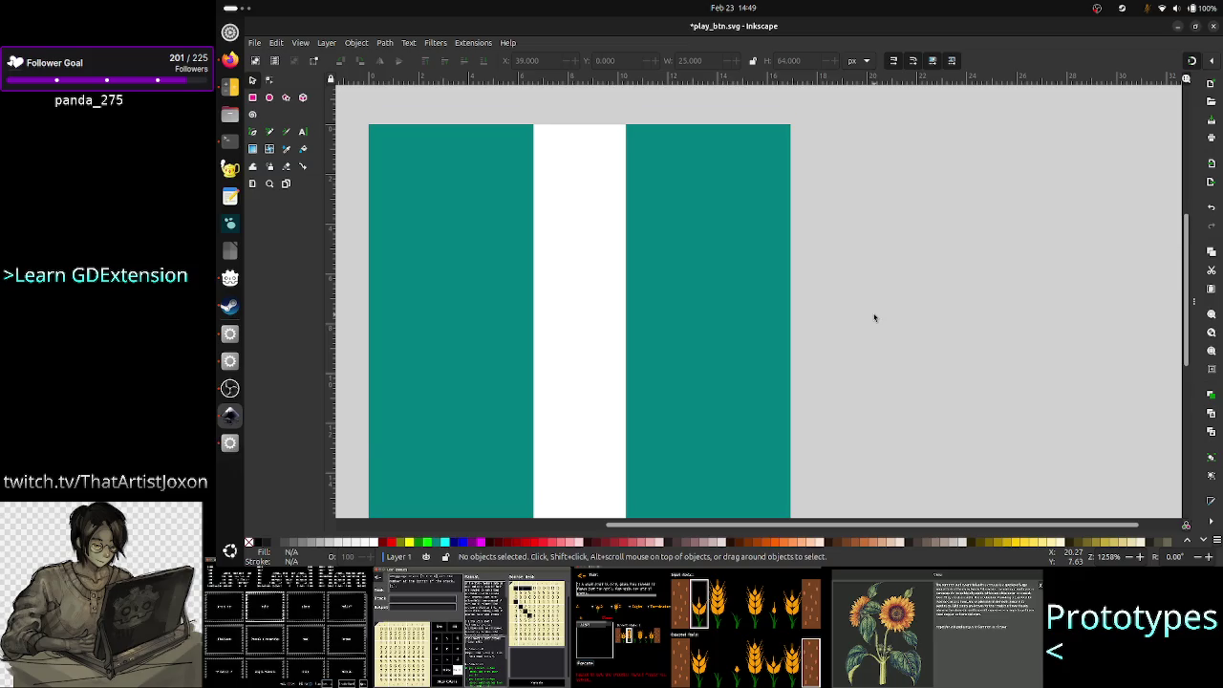
{"action": "scroll", "coordinate": [873, 316], "scroll_direction": "down", "scroll_amount": 5}
{"action": "scroll", "coordinate": [873, 317], "scroll_direction": "up", "scroll_amount": 4}
{"action": "scroll", "coordinate": [873, 317], "scroll_direction": "up", "scroll_amount": 3}
{"action": "left_click", "coordinate": [723, 294]}
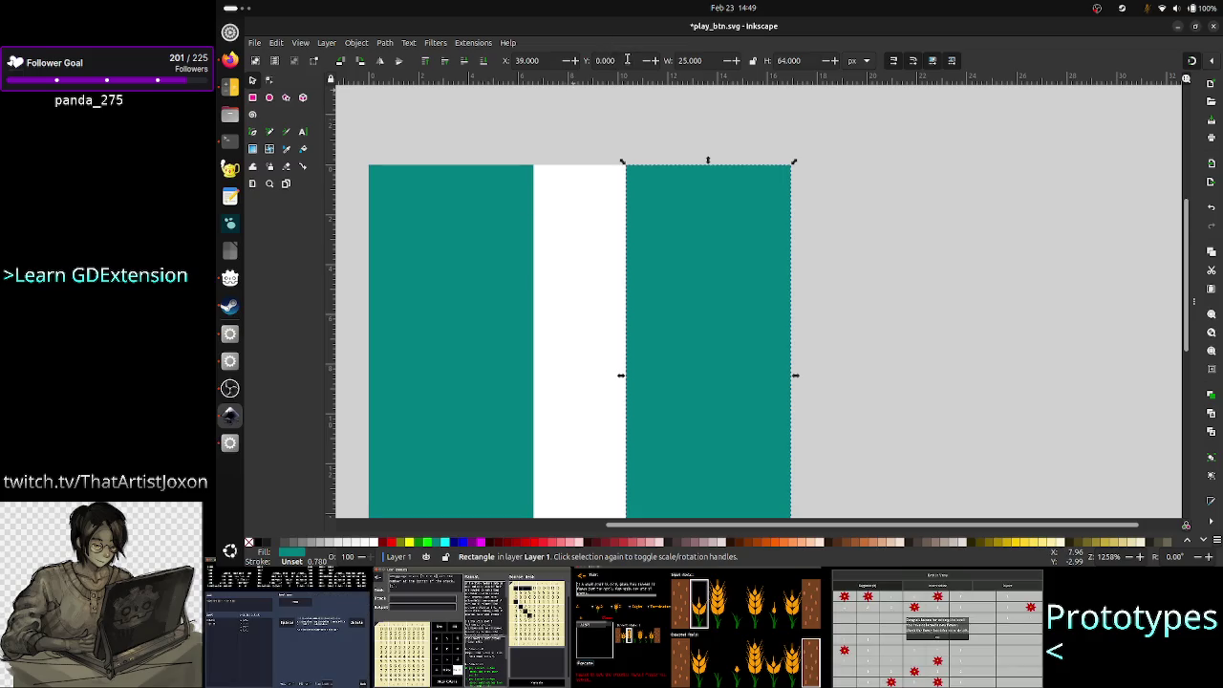
{"action": "left_click", "coordinate": [466, 269]}
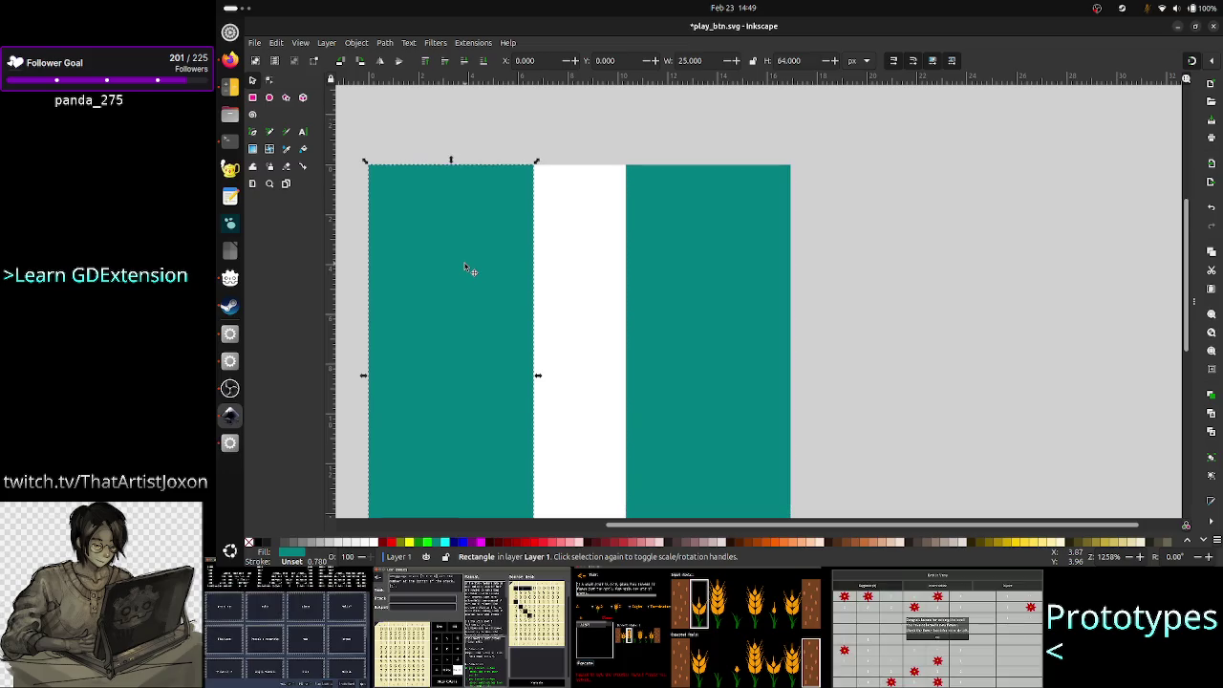
{"action": "left_click", "coordinate": [712, 280]}
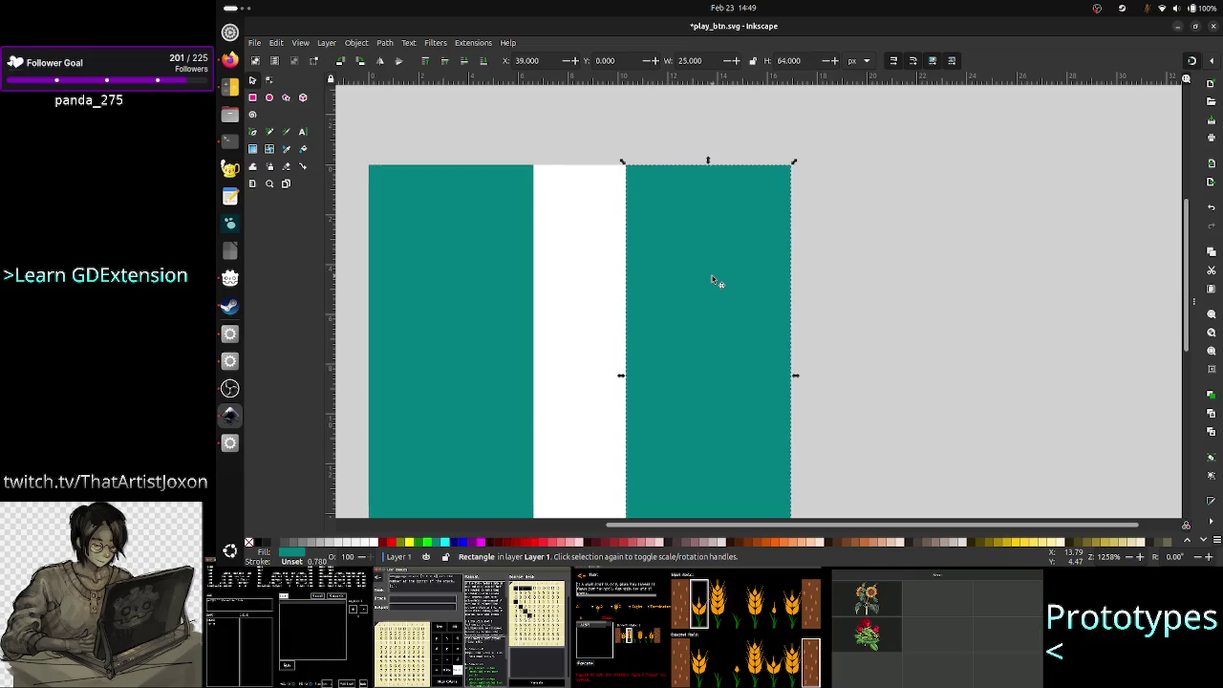
{"action": "left_click", "coordinate": [924, 243]}
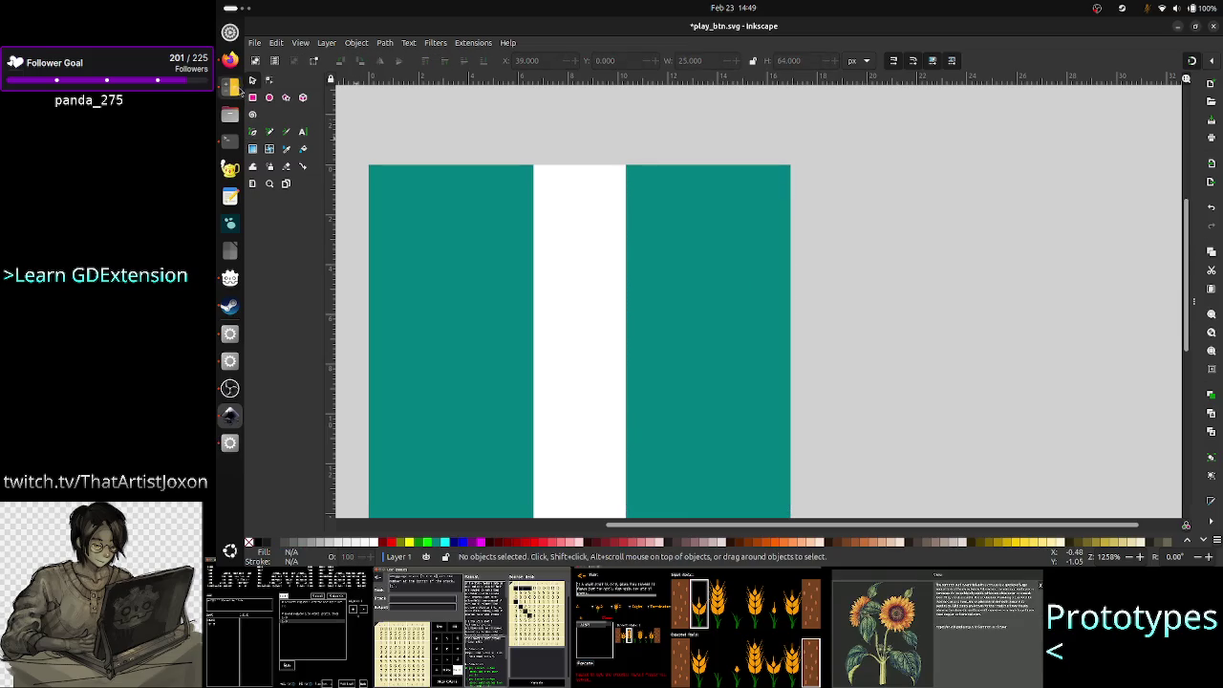
{"action": "left_click", "coordinate": [255, 44]}
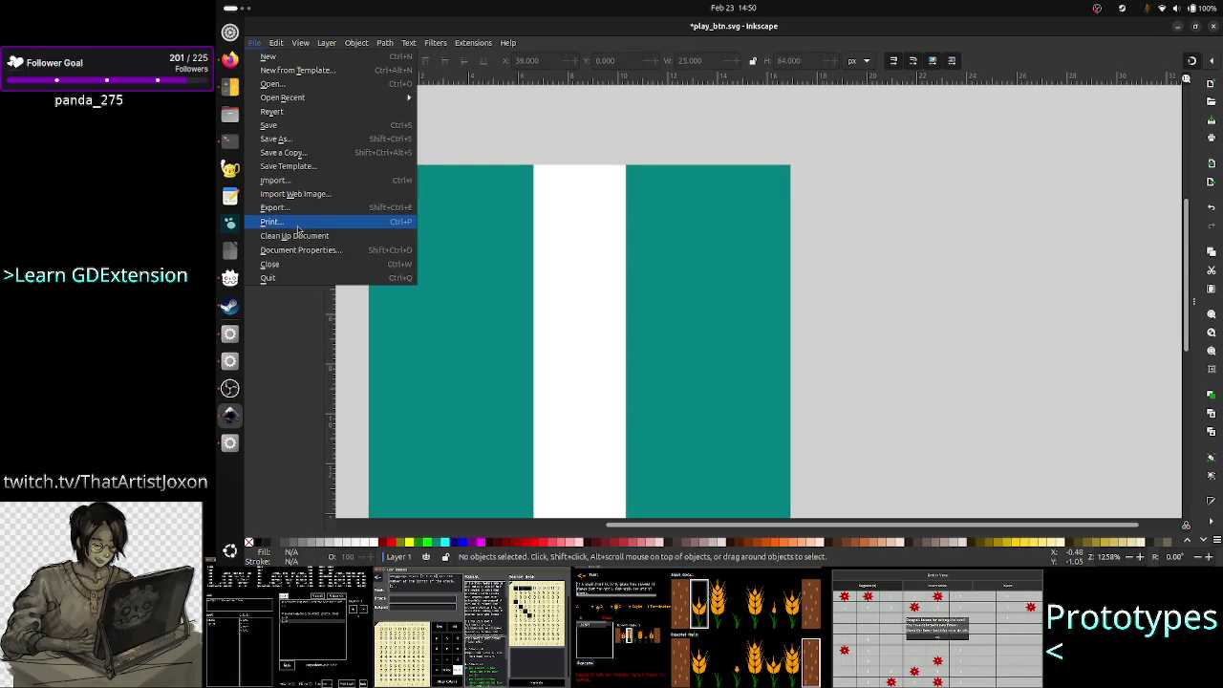
- Save the two-bar drawing as pause.svg in the Assets folder
{"action": "left_click", "coordinate": [298, 141]}
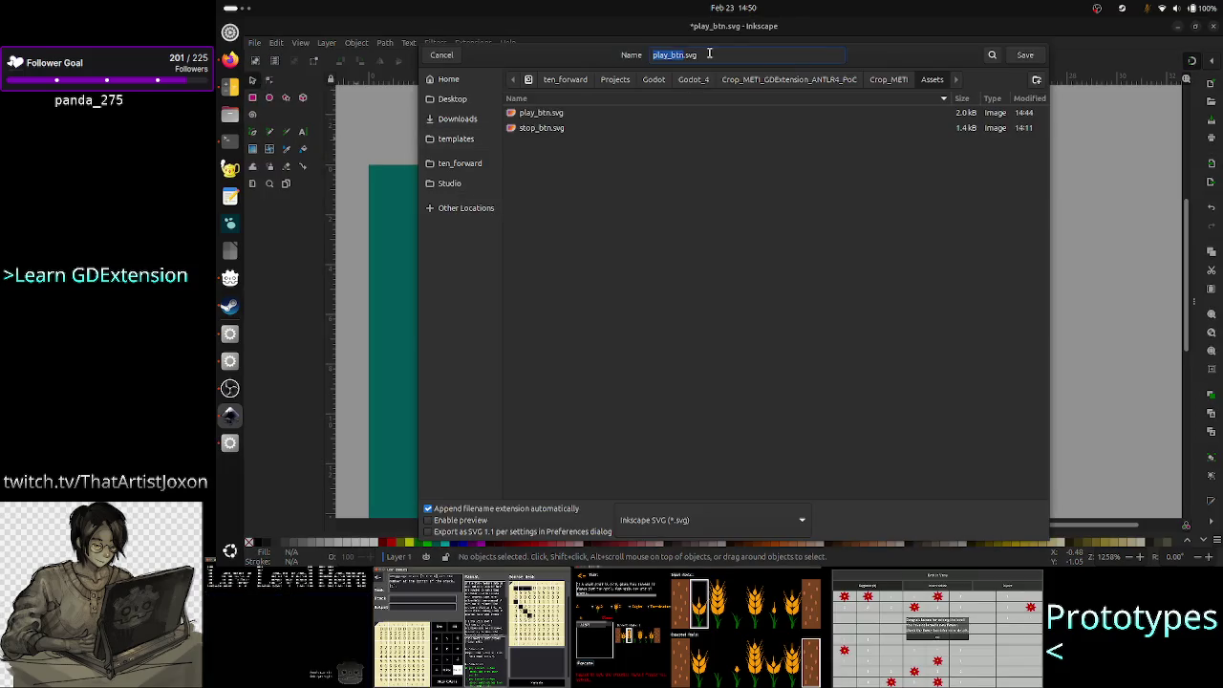
{"action": "left_click", "coordinate": [709, 53]}
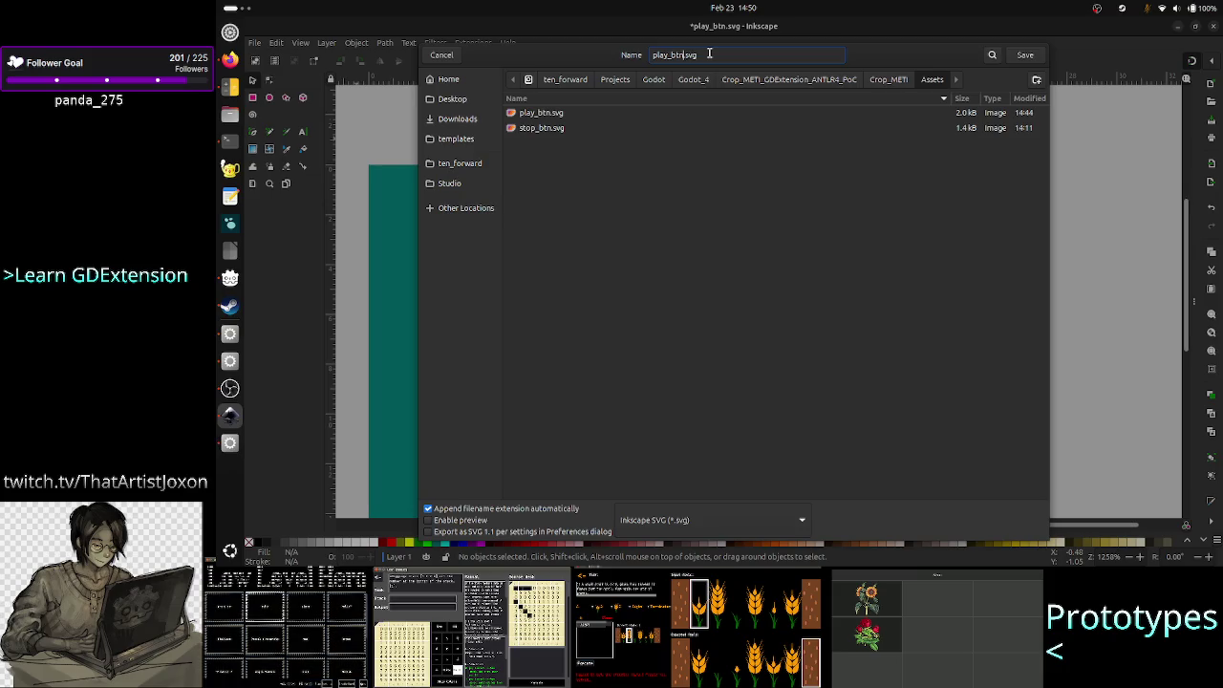
{"action": "key", "text": "BackSpace"}
{"action": "key", "text": "BackSpace"}
{"action": "key", "text": "BackSpace"}
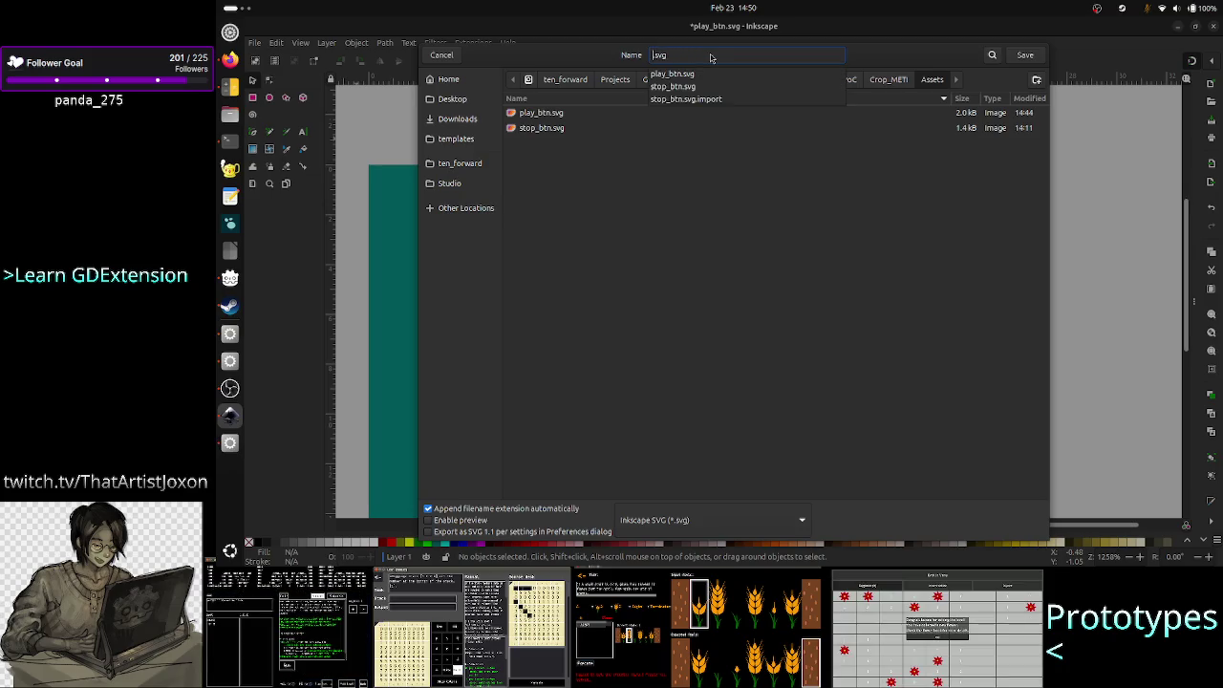
{"action": "type", "text": "pause"}
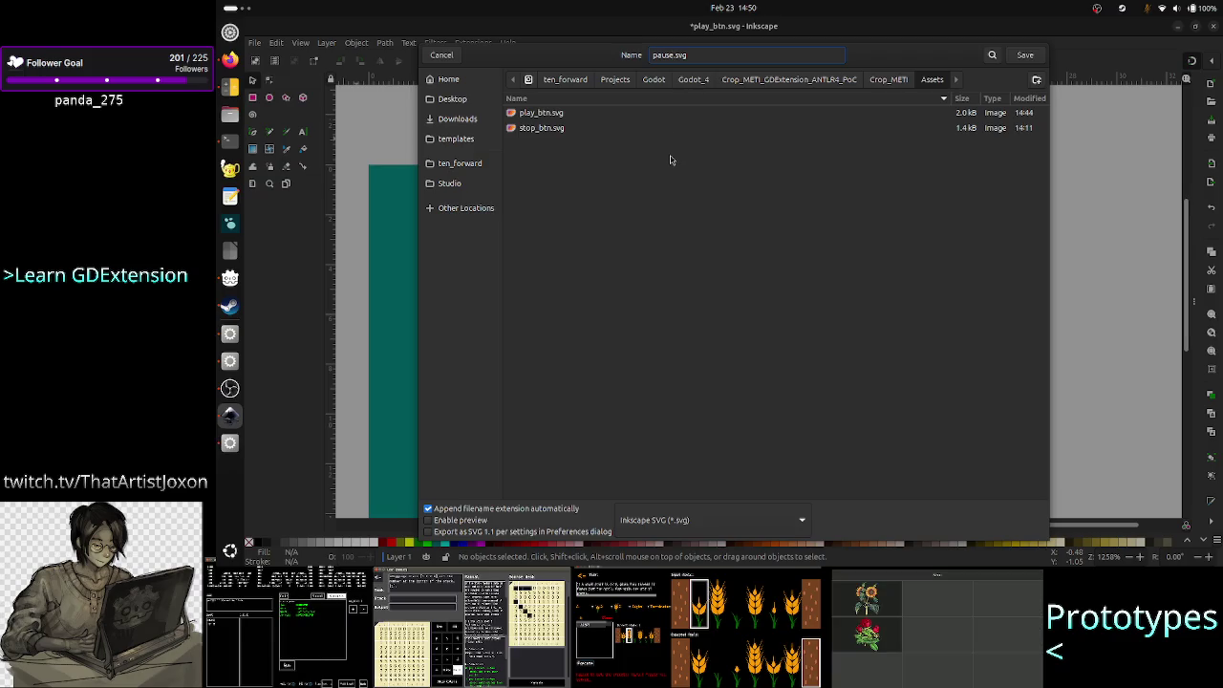
{"action": "left_click", "coordinate": [1025, 55]}
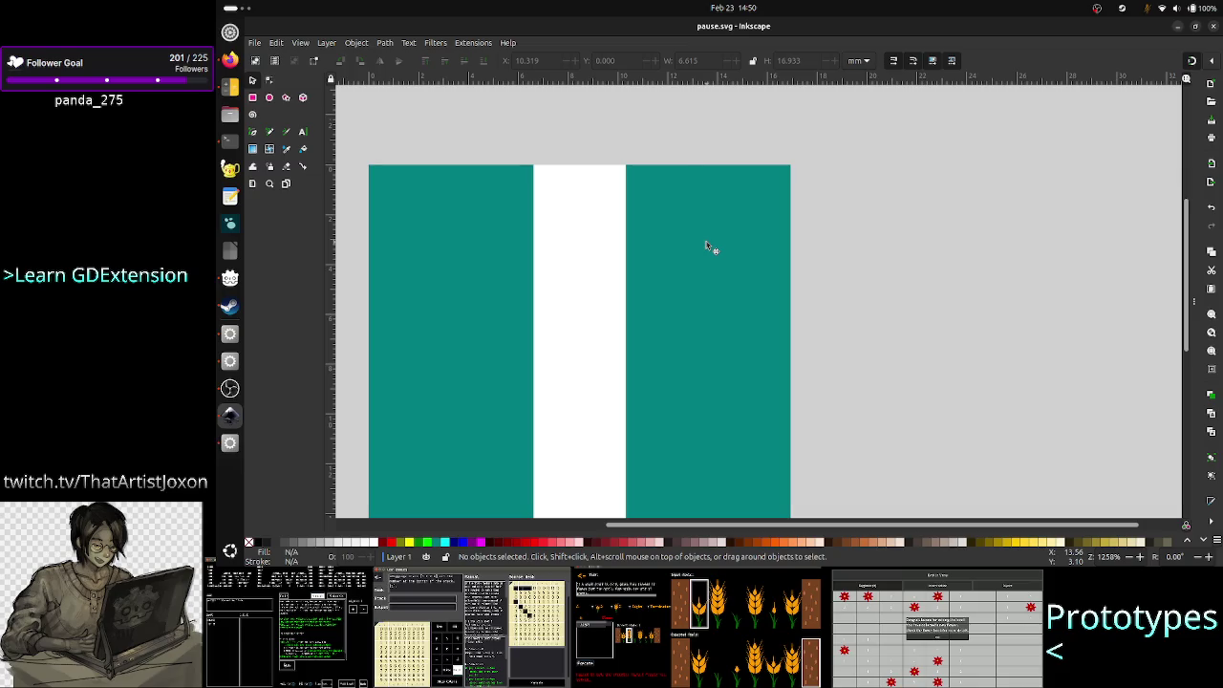
{"action": "left_click", "coordinate": [255, 43]}
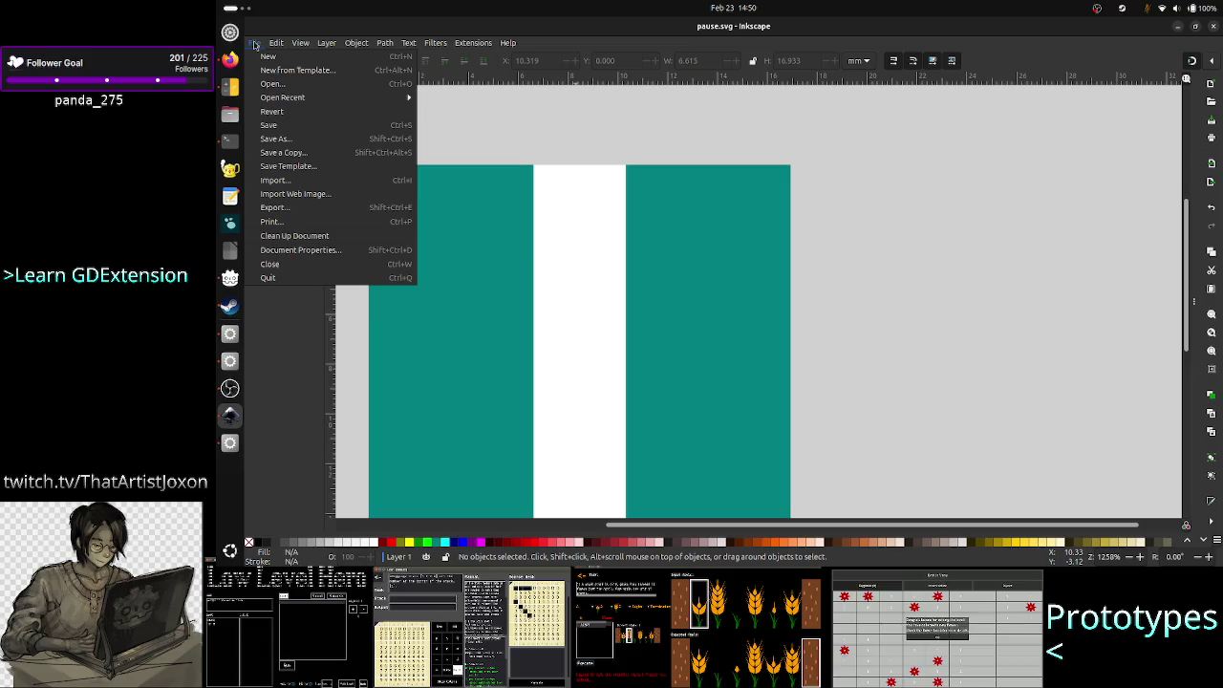
{"action": "left_click", "coordinate": [272, 84]}
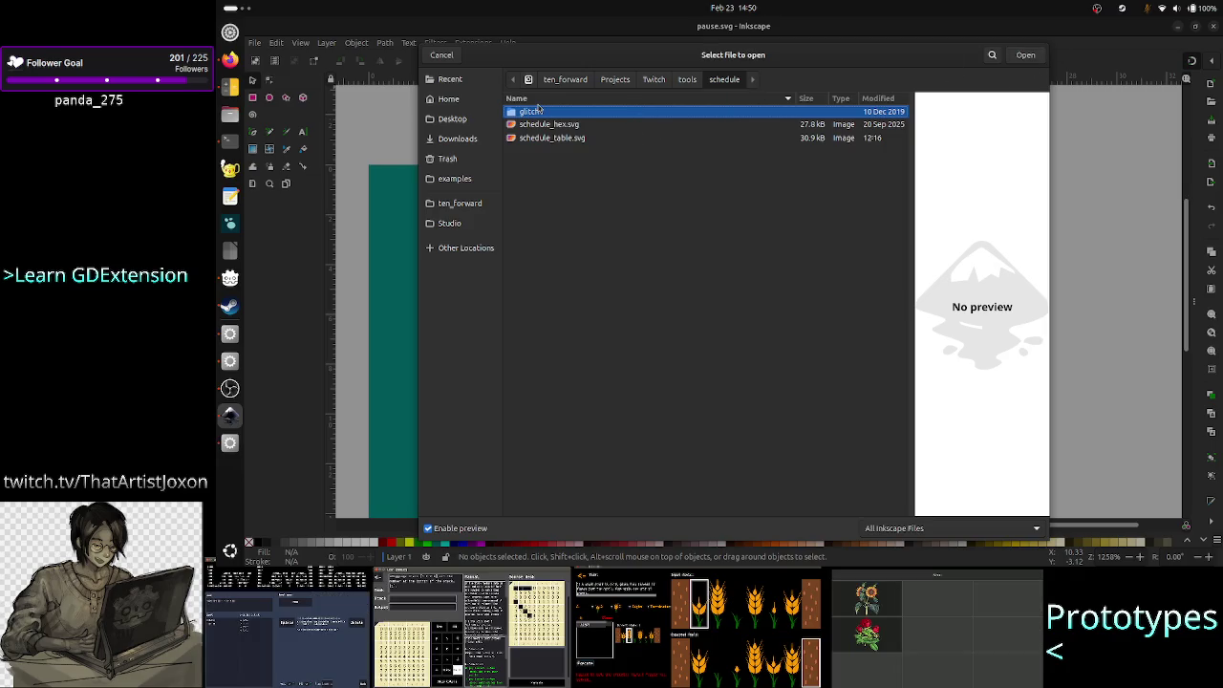
{"action": "left_click", "coordinate": [441, 55]}
{"action": "left_click", "coordinate": [256, 43]}
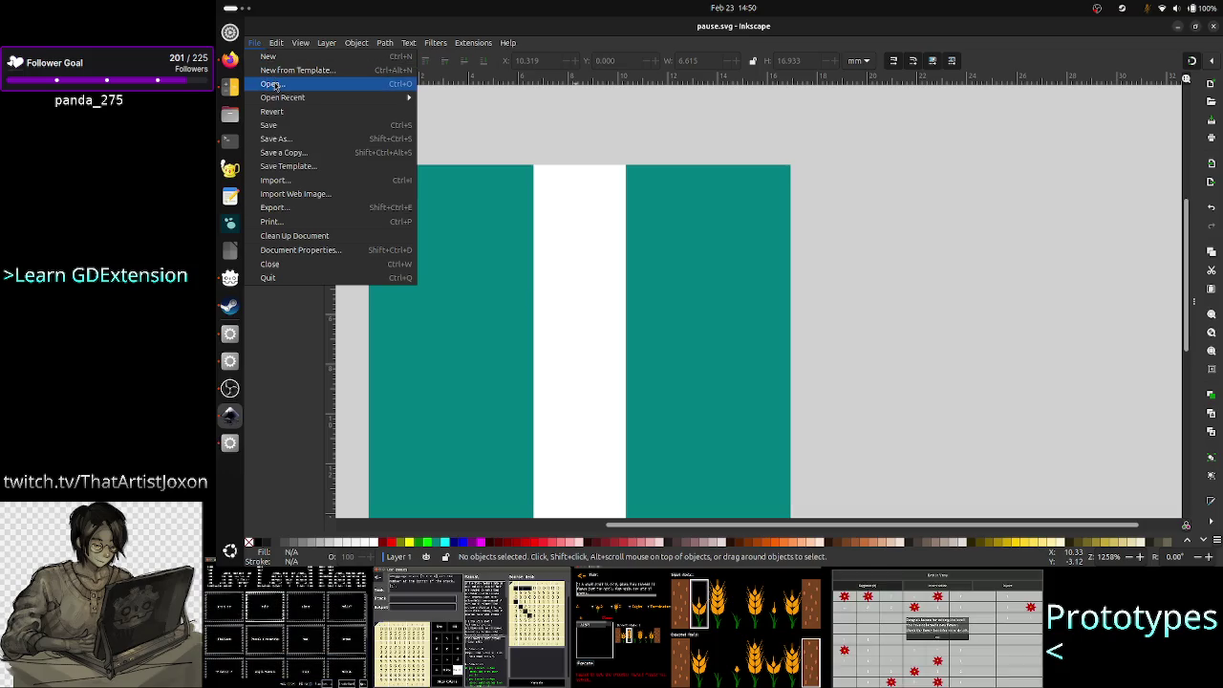
{"action": "left_click", "coordinate": [273, 84]}
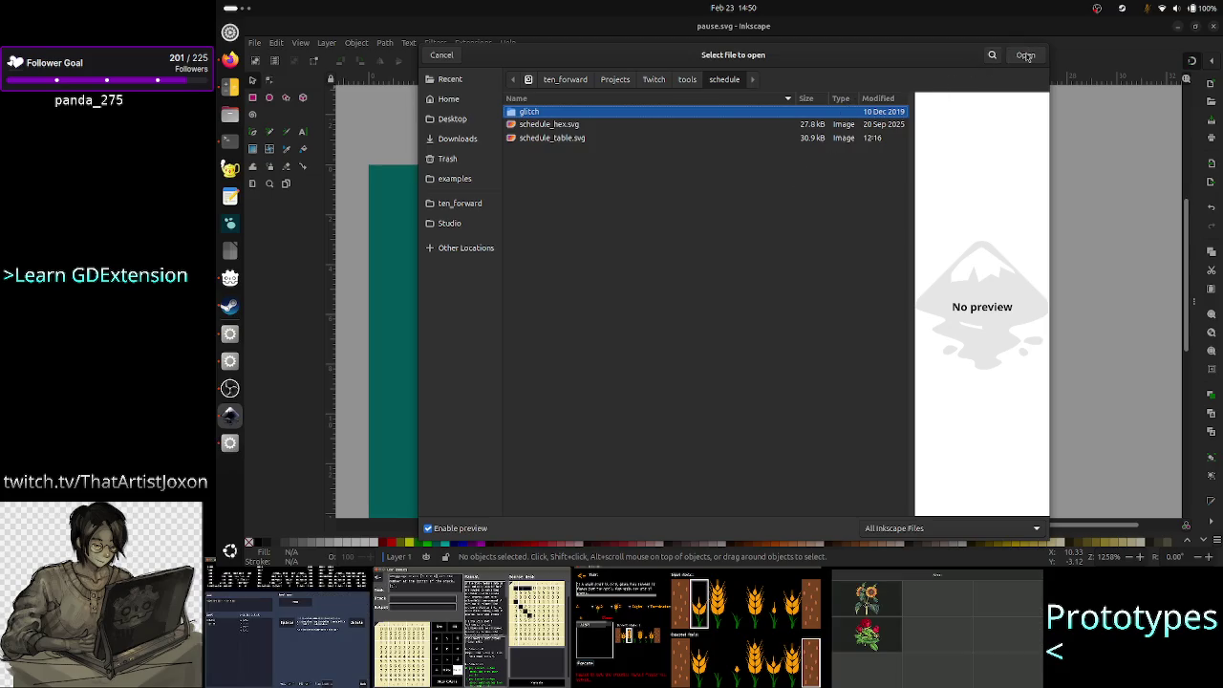
{"action": "left_click", "coordinate": [444, 57]}
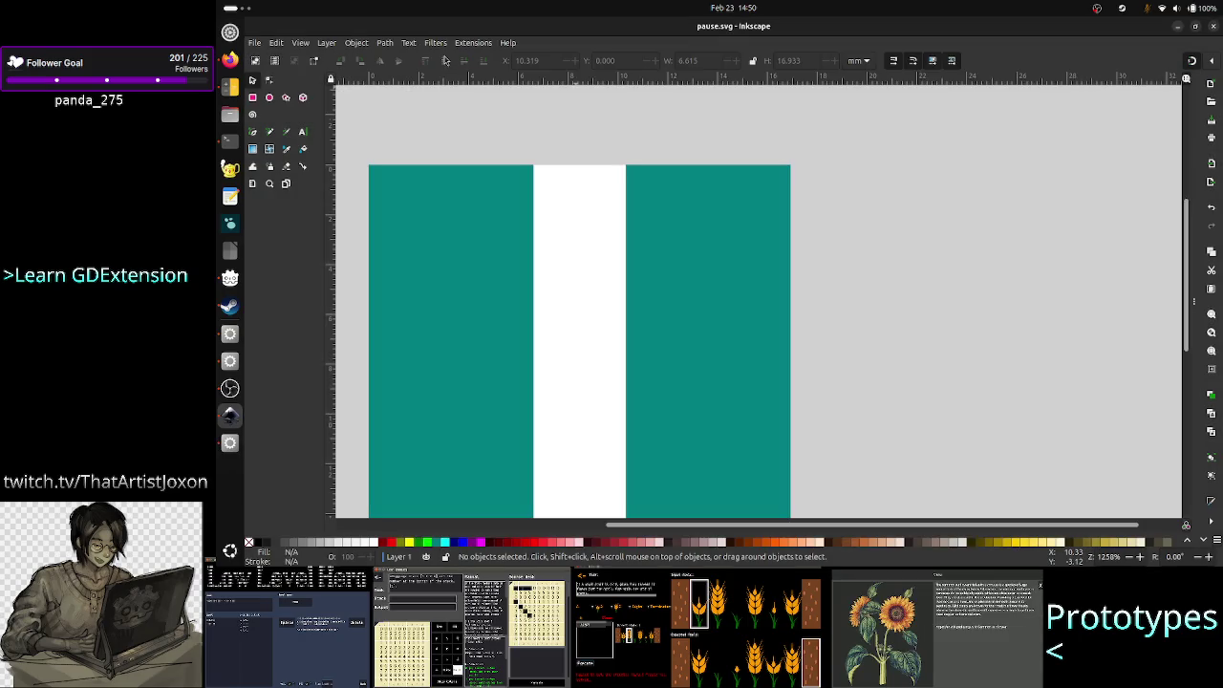
{"action": "left_click", "coordinate": [255, 42]}
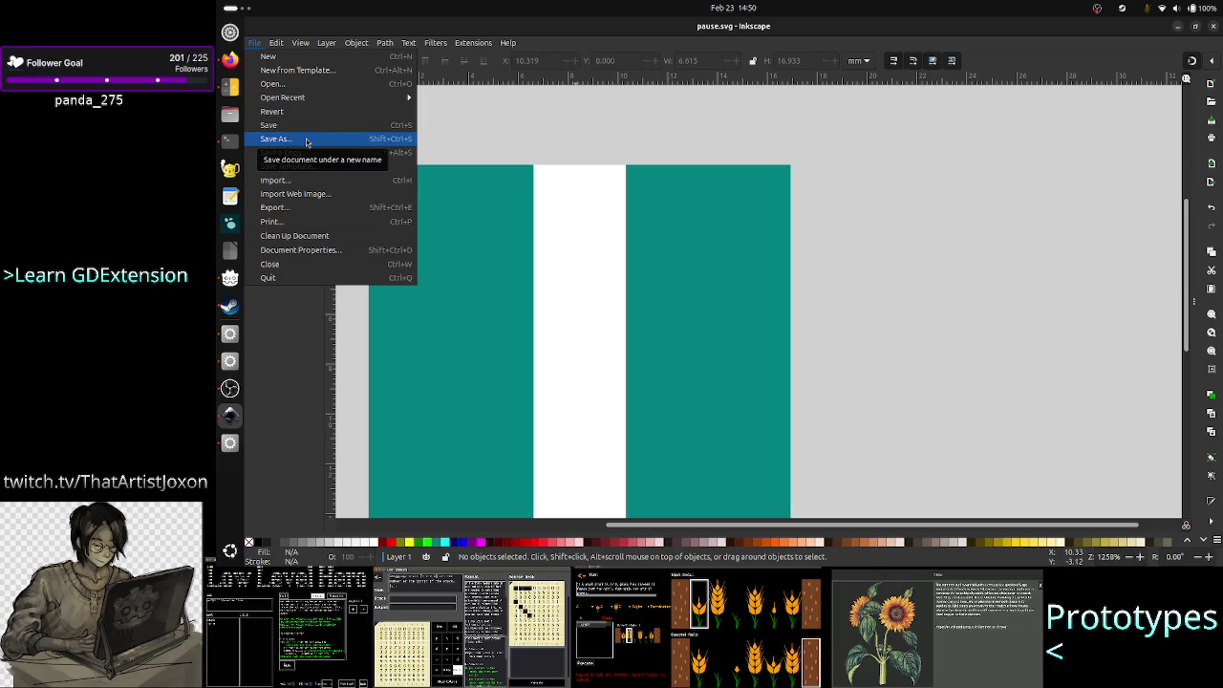
{"action": "left_click", "coordinate": [306, 140]}
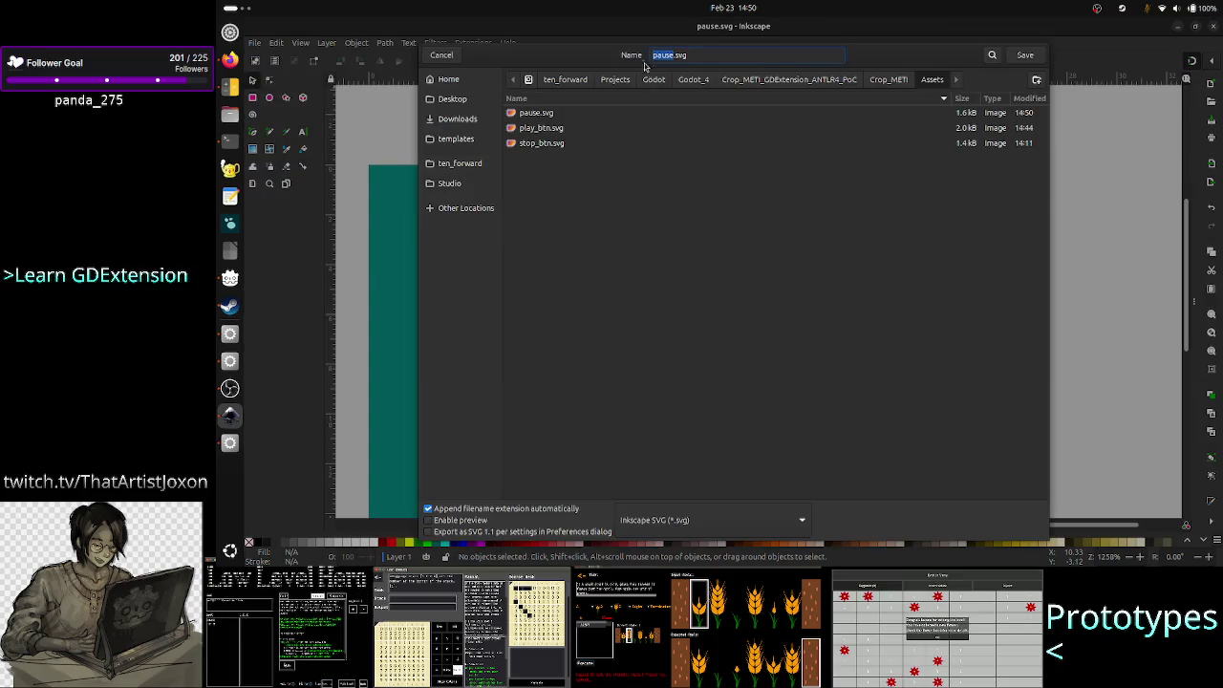
{"action": "left_click", "coordinate": [439, 58]}
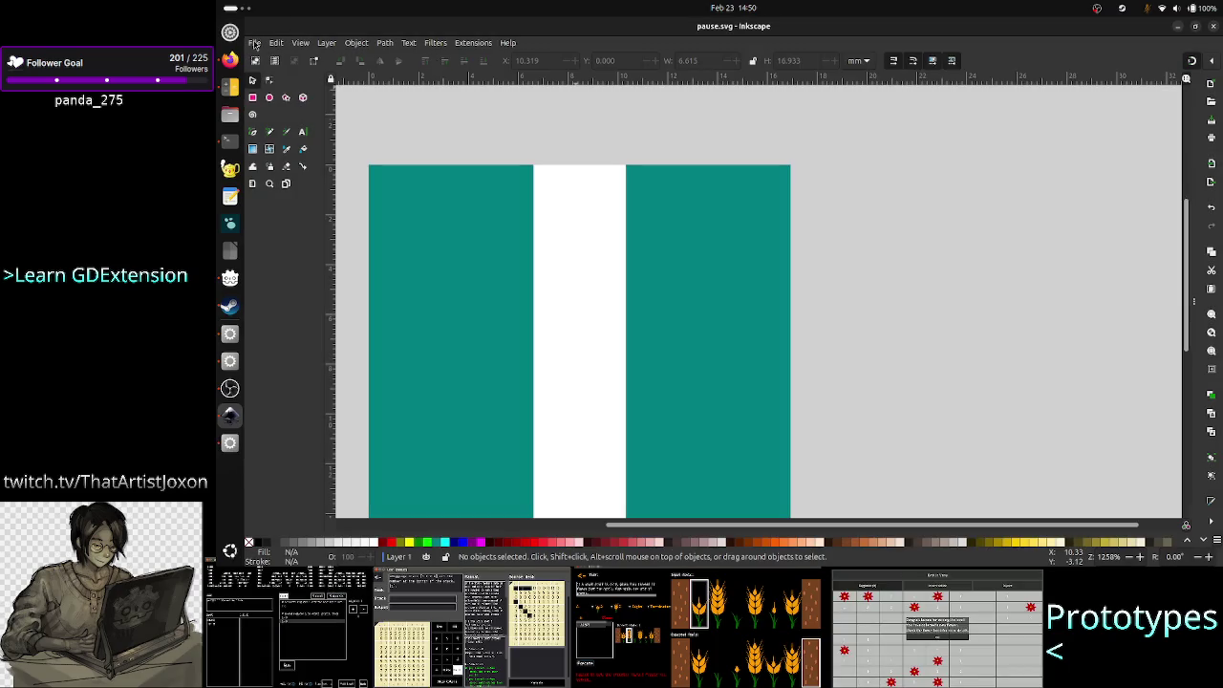
{"action": "left_click", "coordinate": [255, 43]}
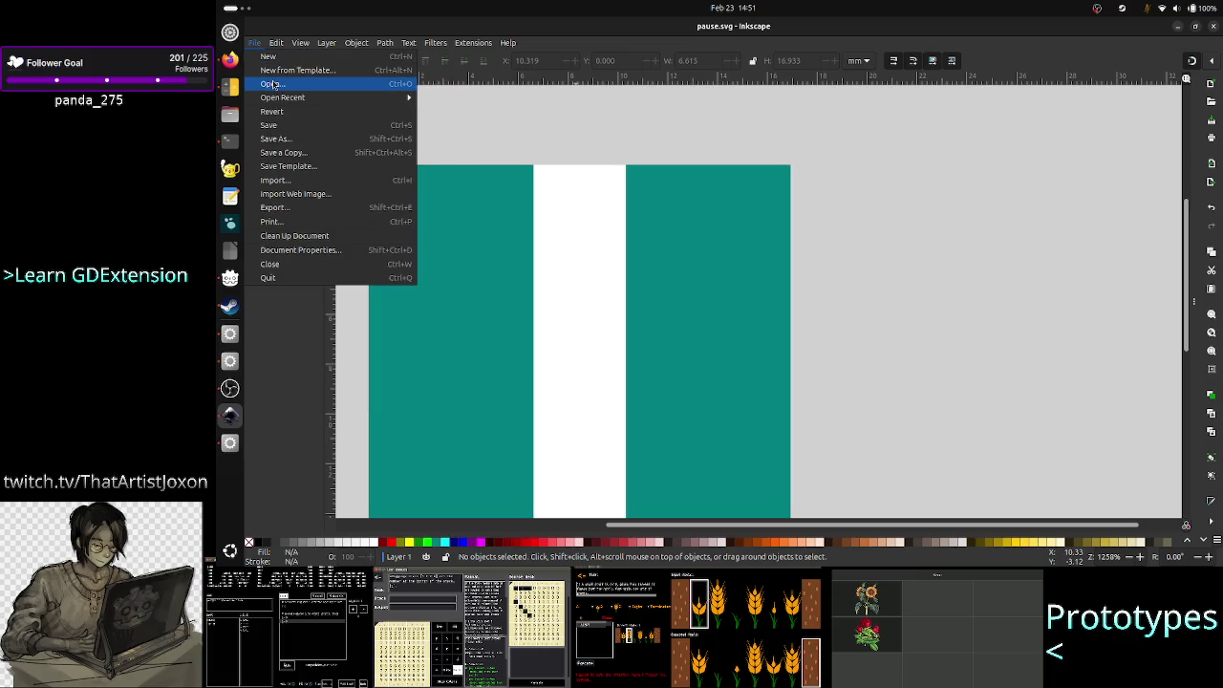
{"action": "left_click", "coordinate": [272, 84]}
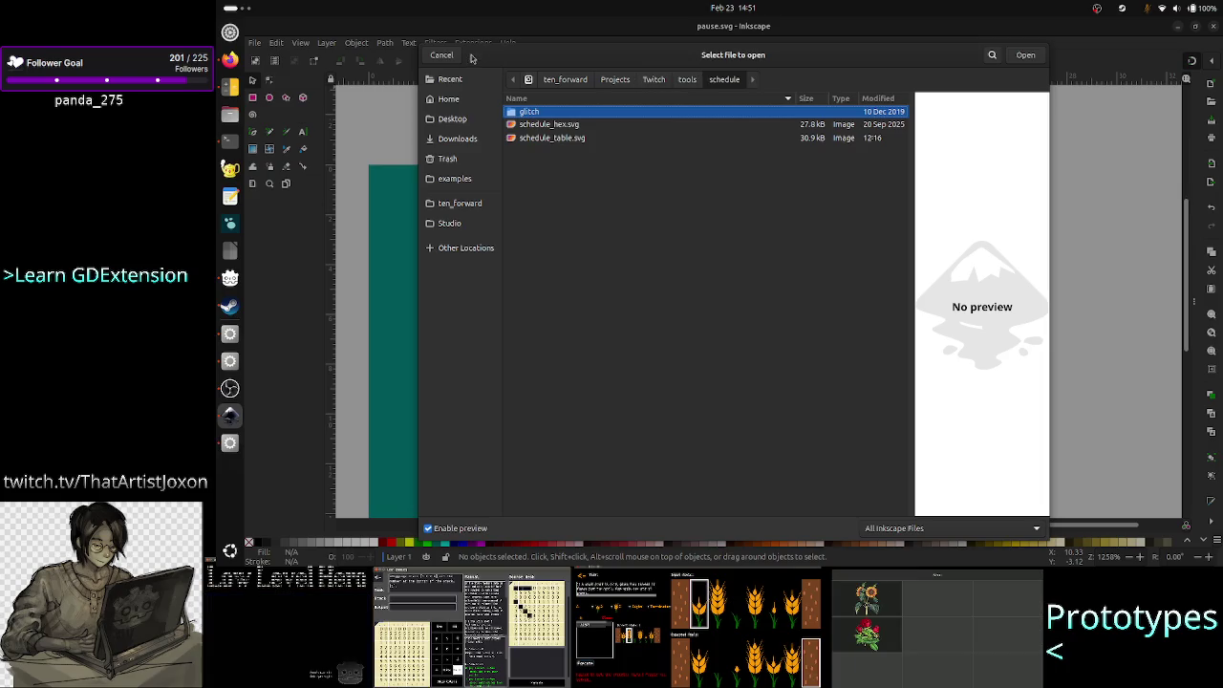
{"action": "left_click", "coordinate": [443, 55]}
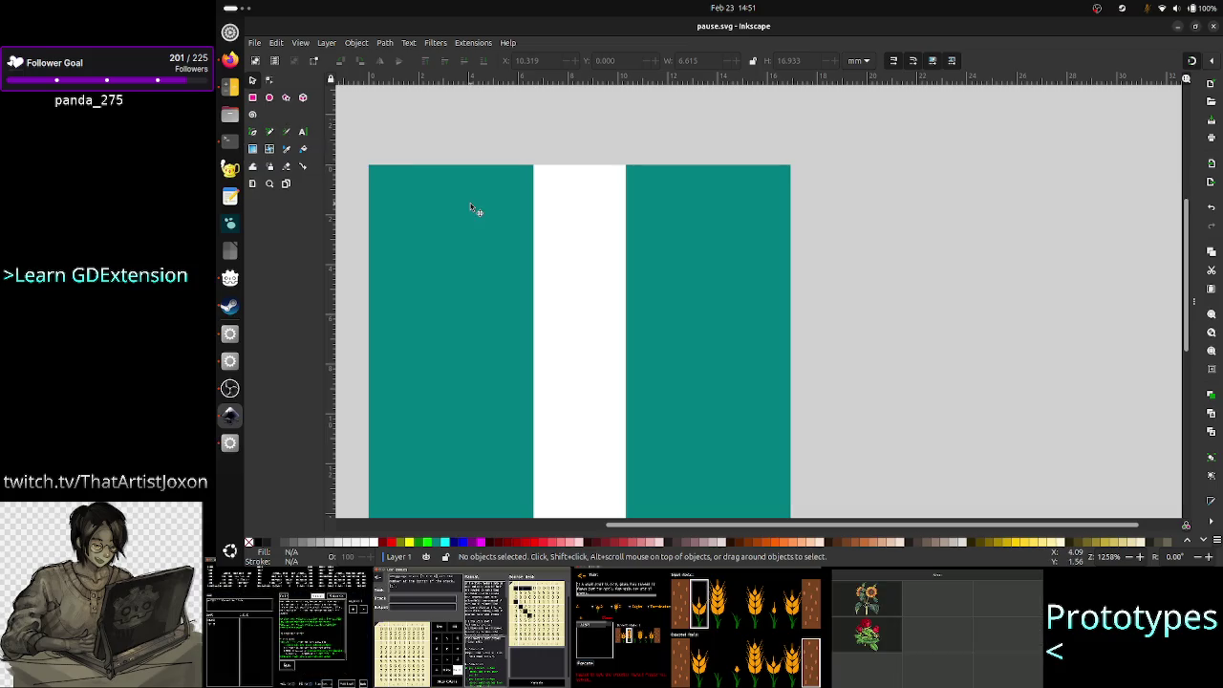
- Delete both teal bars, leaving the page blank
{"action": "left_click", "coordinate": [674, 268]}
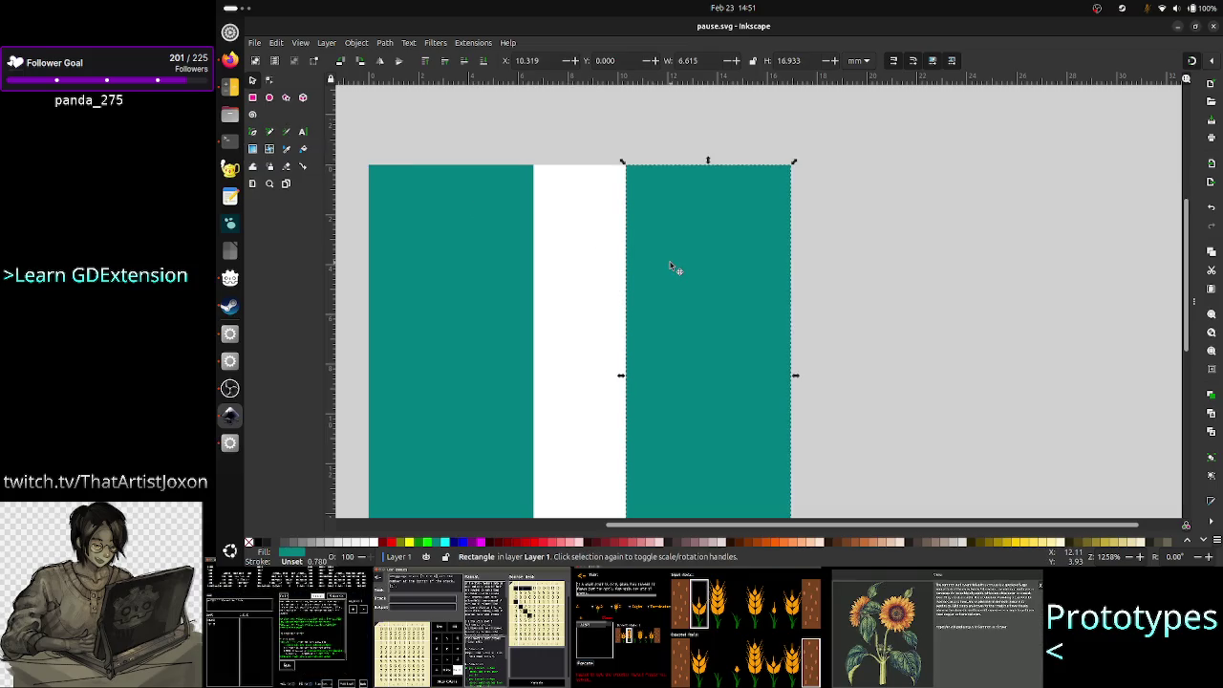
{"action": "key", "text": "Delete"}
{"action": "left_click", "coordinate": [485, 285]}
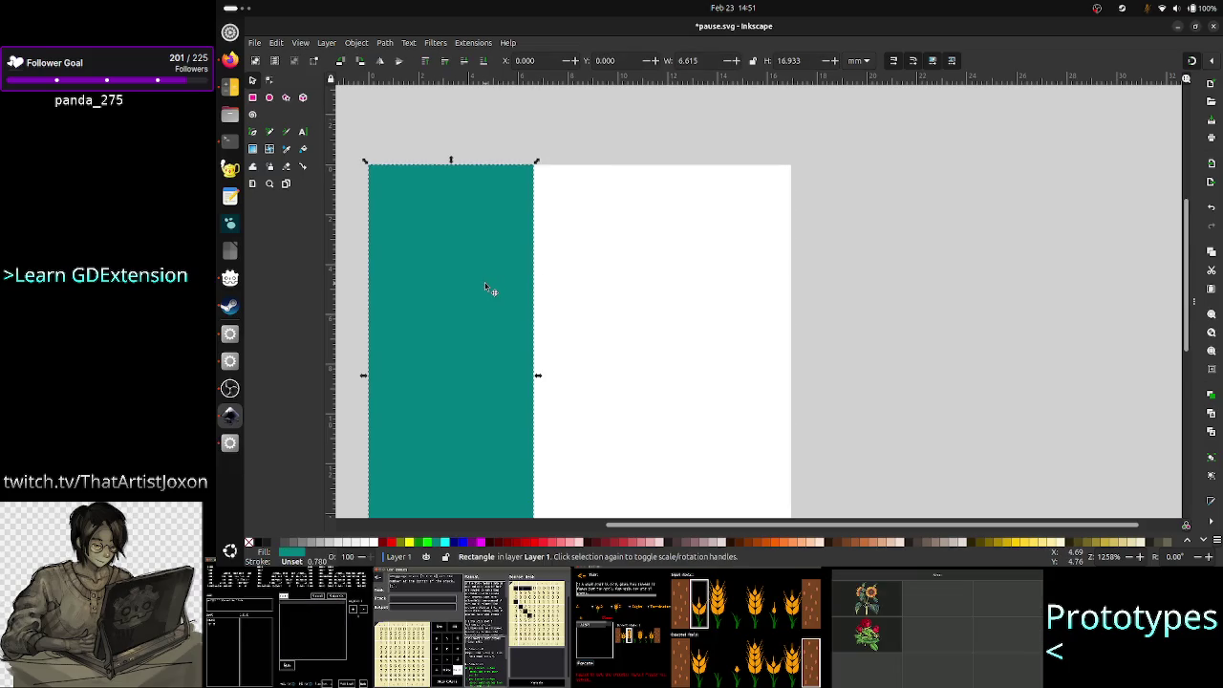
{"action": "key", "text": "Delete"}
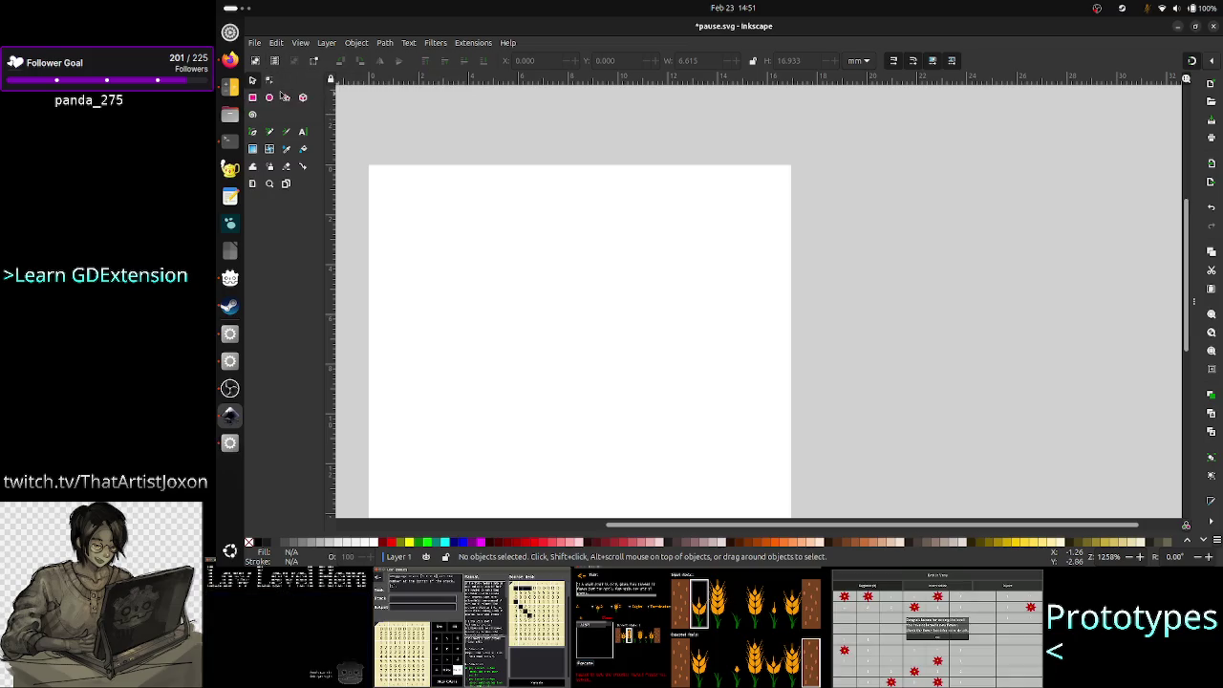
- Draw a small right-pointing teal triangle, 4.522 × 5.141 mm, with the Star/Polygon tool
{"action": "left_click", "coordinate": [285, 98]}
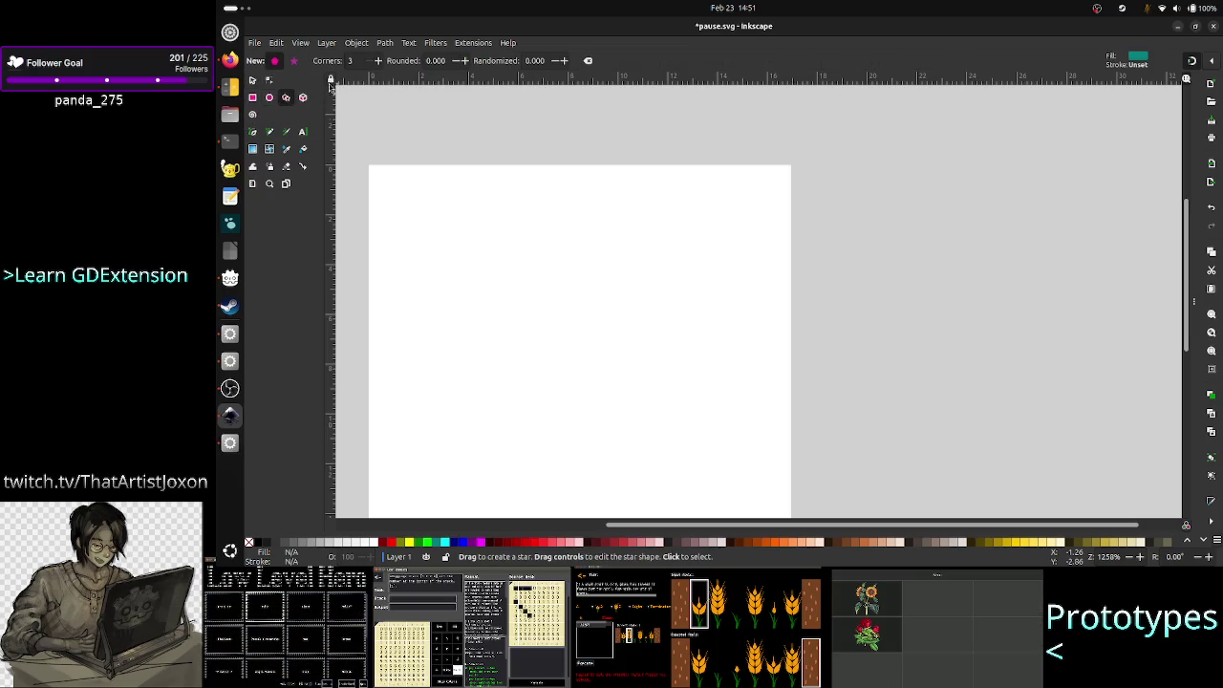
{"action": "mouse_move", "coordinate": [476, 227]}
{"action": "left_mouse_down"}
{"action": "mouse_move", "coordinate": [475, 293]}
{"action": "mouse_move", "coordinate": [549, 200]}
{"action": "mouse_move", "coordinate": [551, 227]}
{"action": "left_mouse_up"}
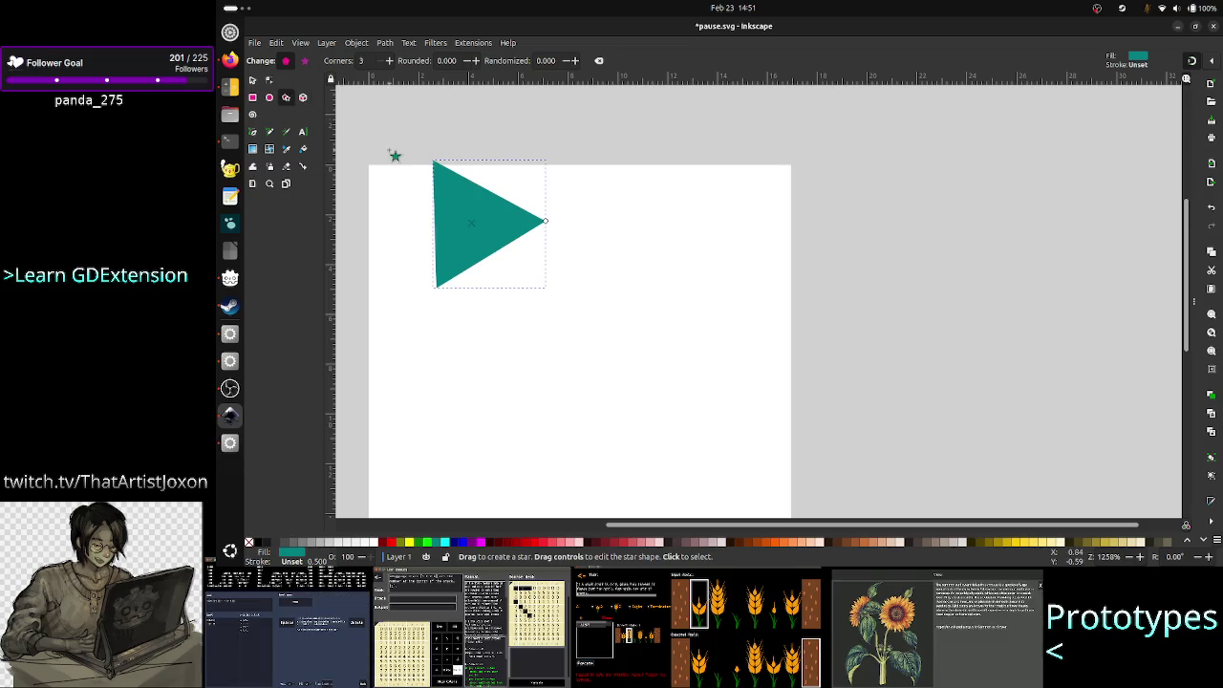
{"action": "left_click", "coordinate": [252, 79]}
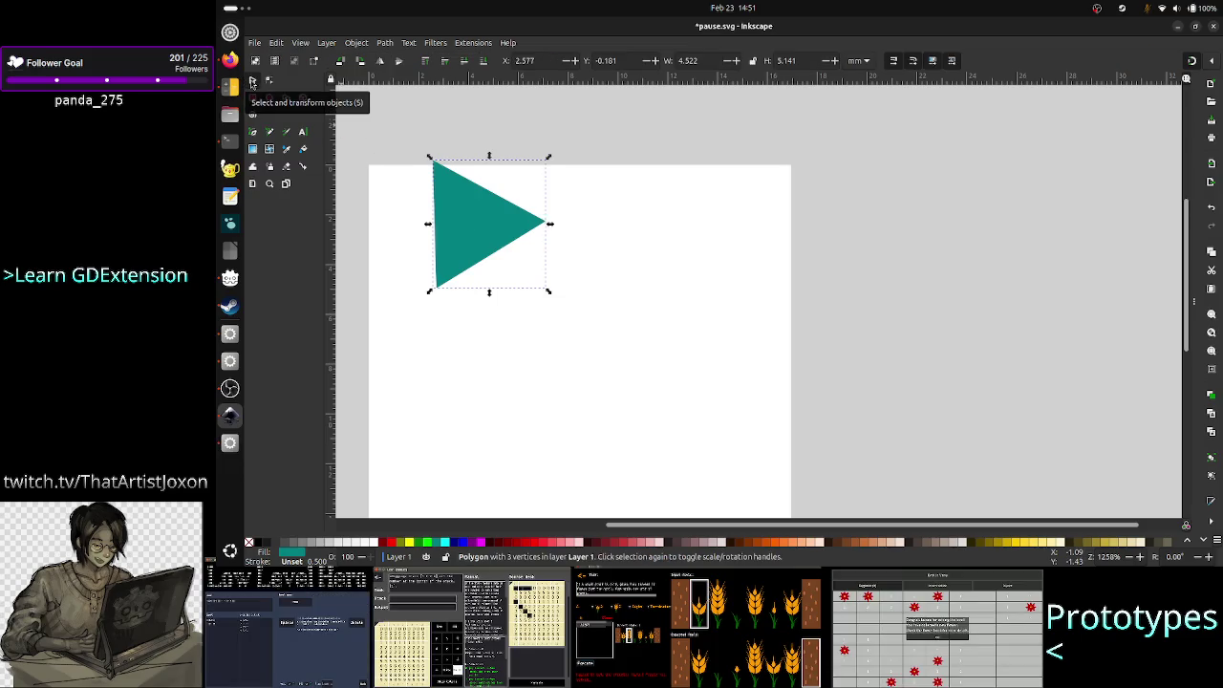
- Switch the toolbar units to px and place the triangle at X 0, Y 0
{"action": "left_click", "coordinate": [858, 60]}
{"action": "left_click", "coordinate": [853, 77]}
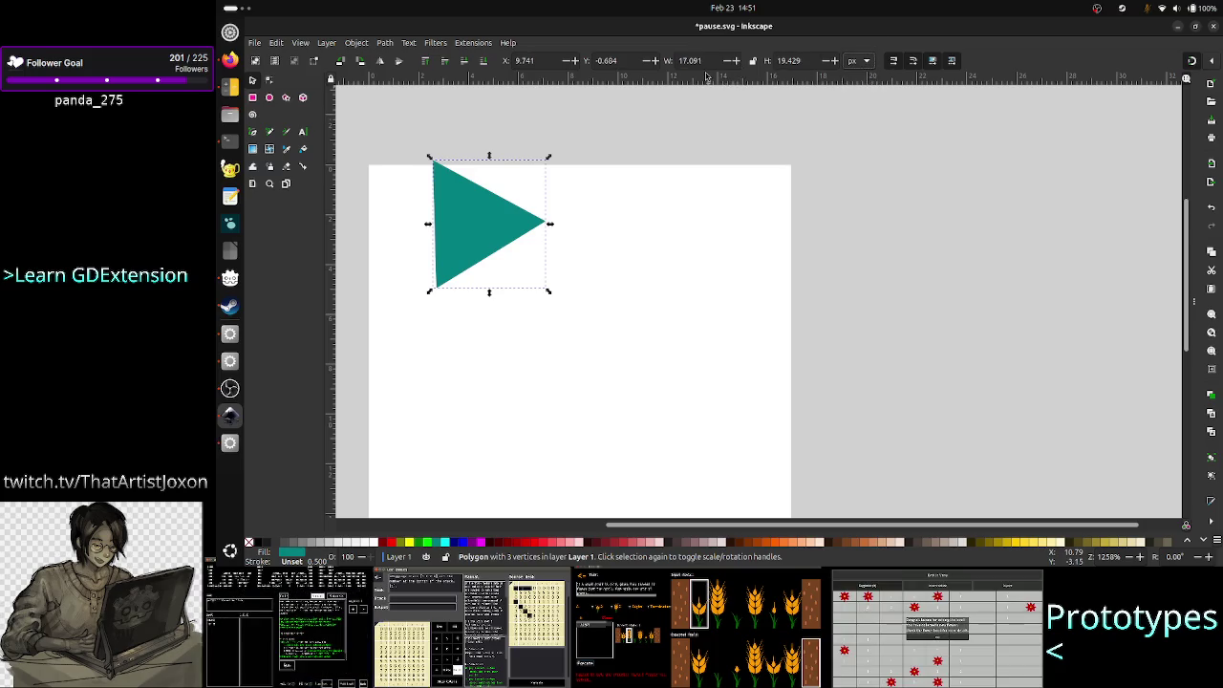
{"action": "double_click", "coordinate": [550, 61]}
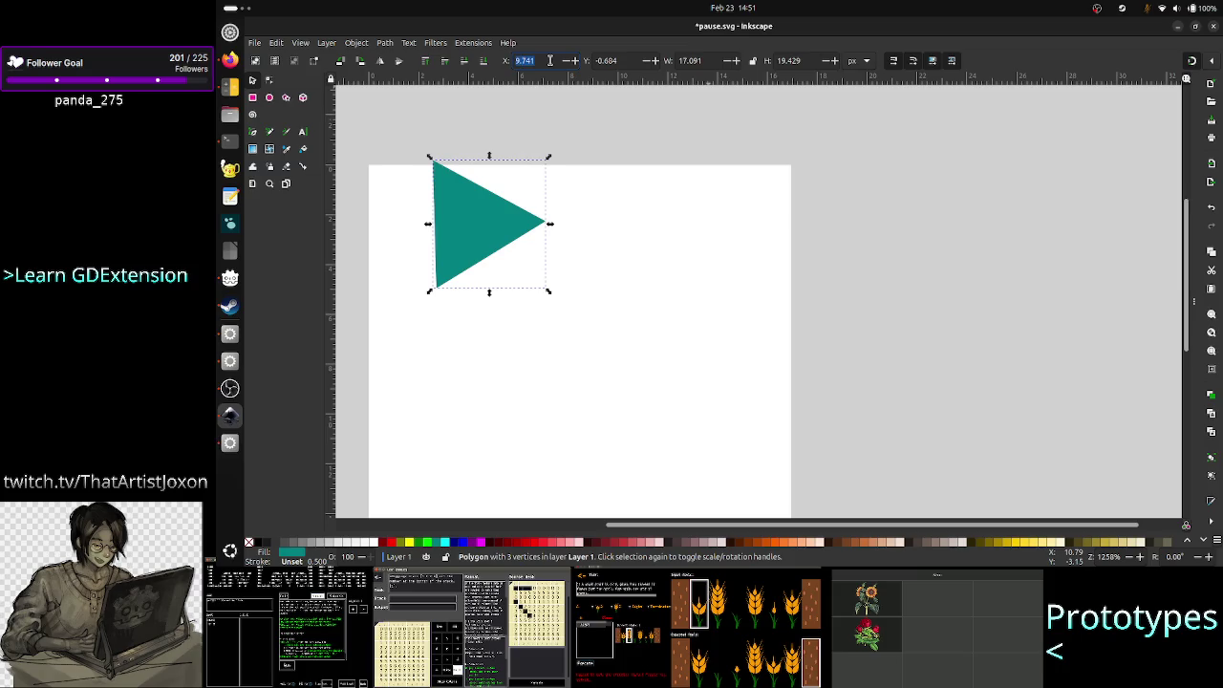
{"action": "type", "text": "0"}
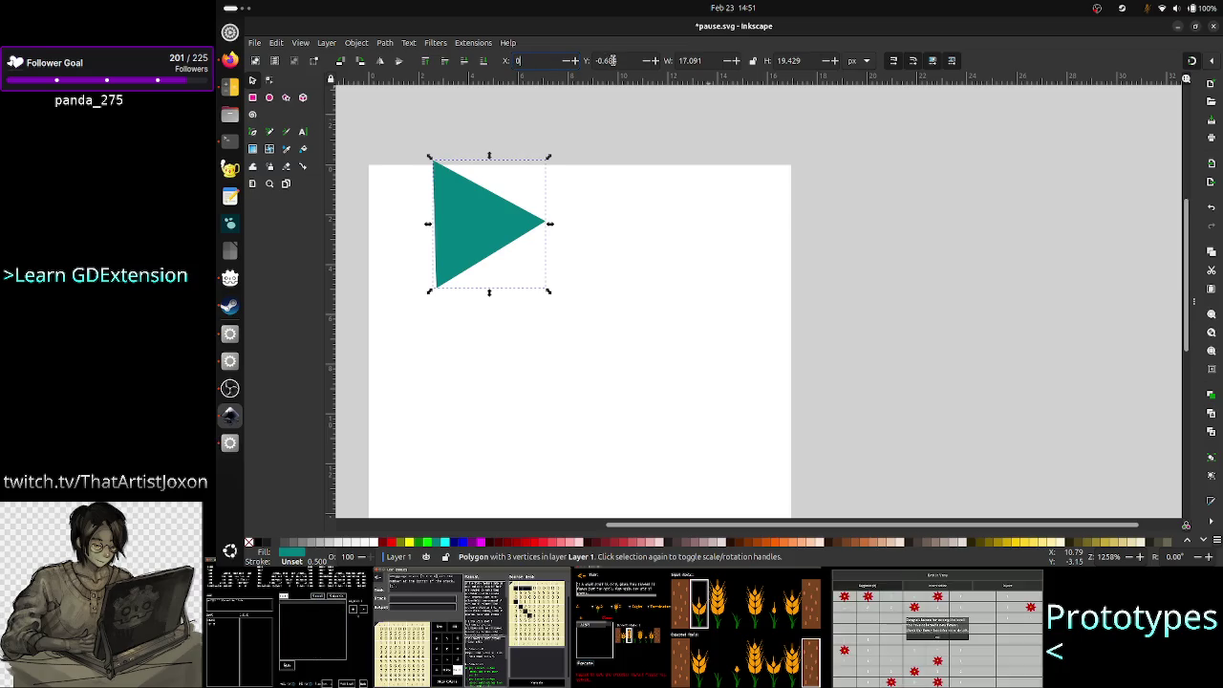
{"action": "double_click", "coordinate": [612, 60]}
{"action": "type", "text": "0"}
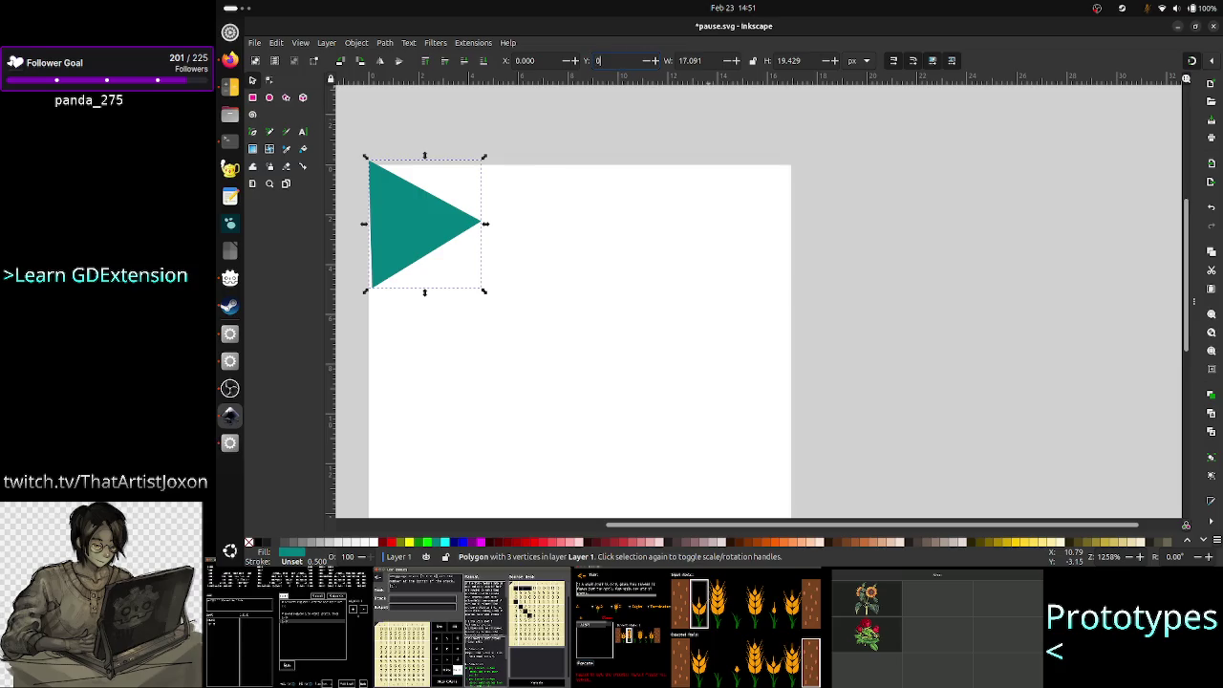
{"action": "key", "text": "Return"}
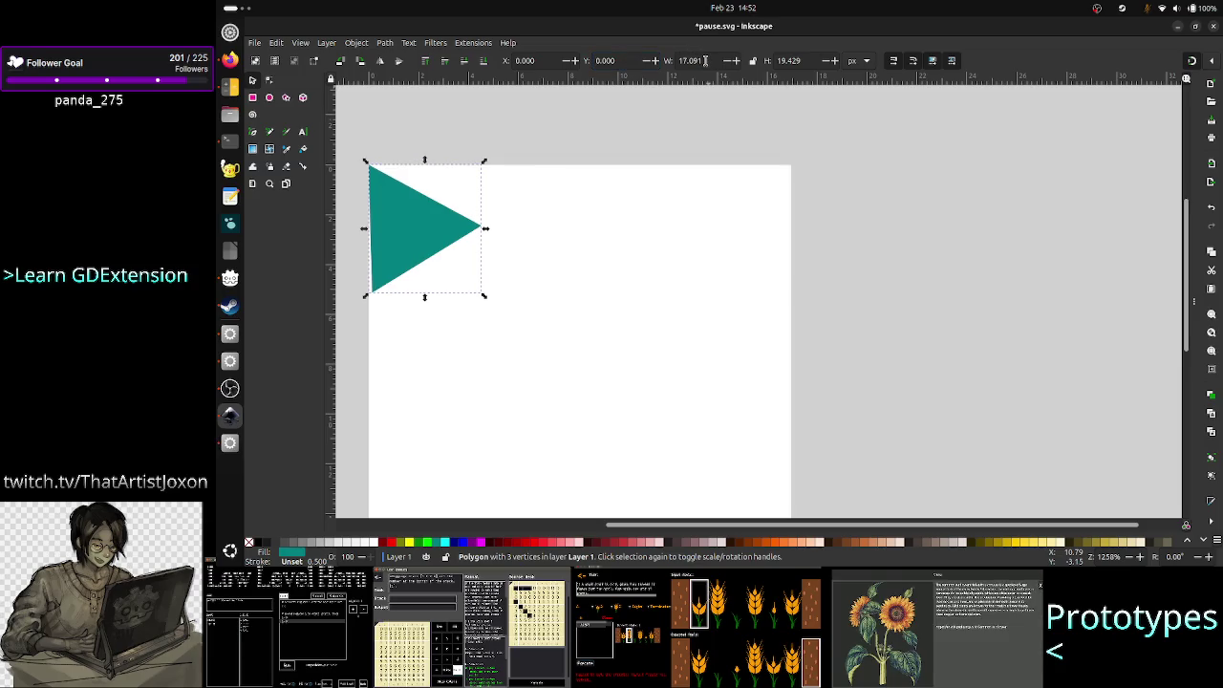
- Work out the triangle's width in Calculator as 0.51 × 64
{"action": "double_click", "coordinate": [705, 60]}
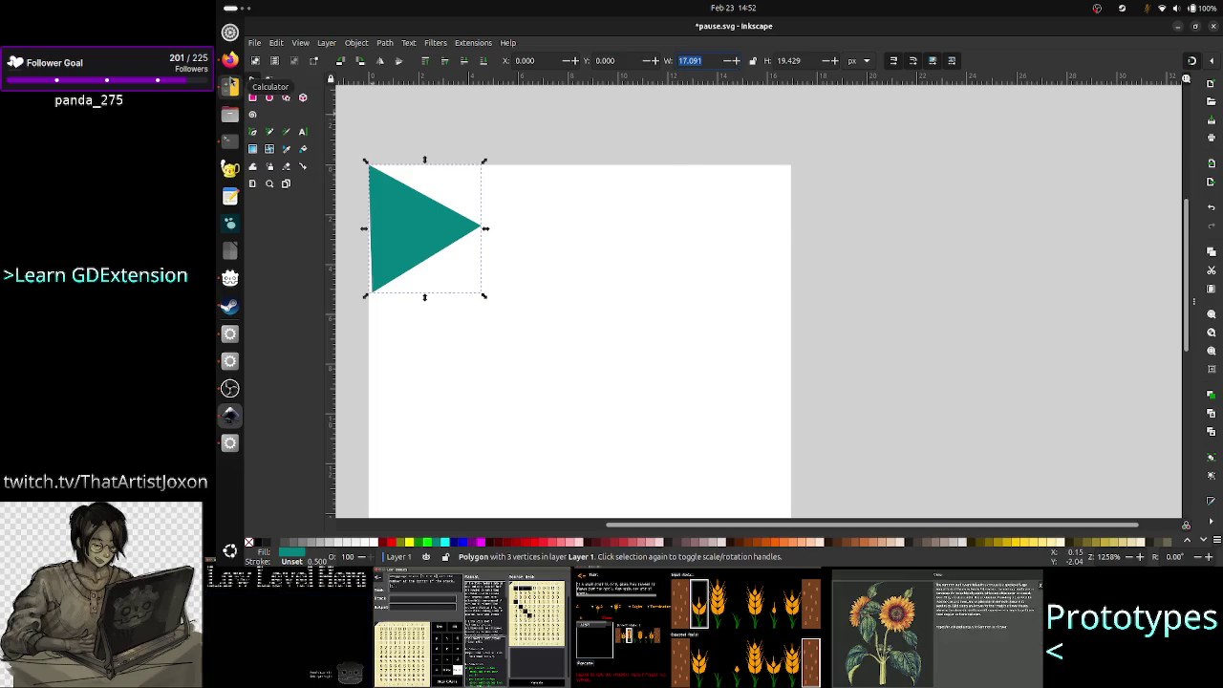
{"action": "left_click", "coordinate": [229, 114]}
{"action": "key", "text": "ctrl+a"}
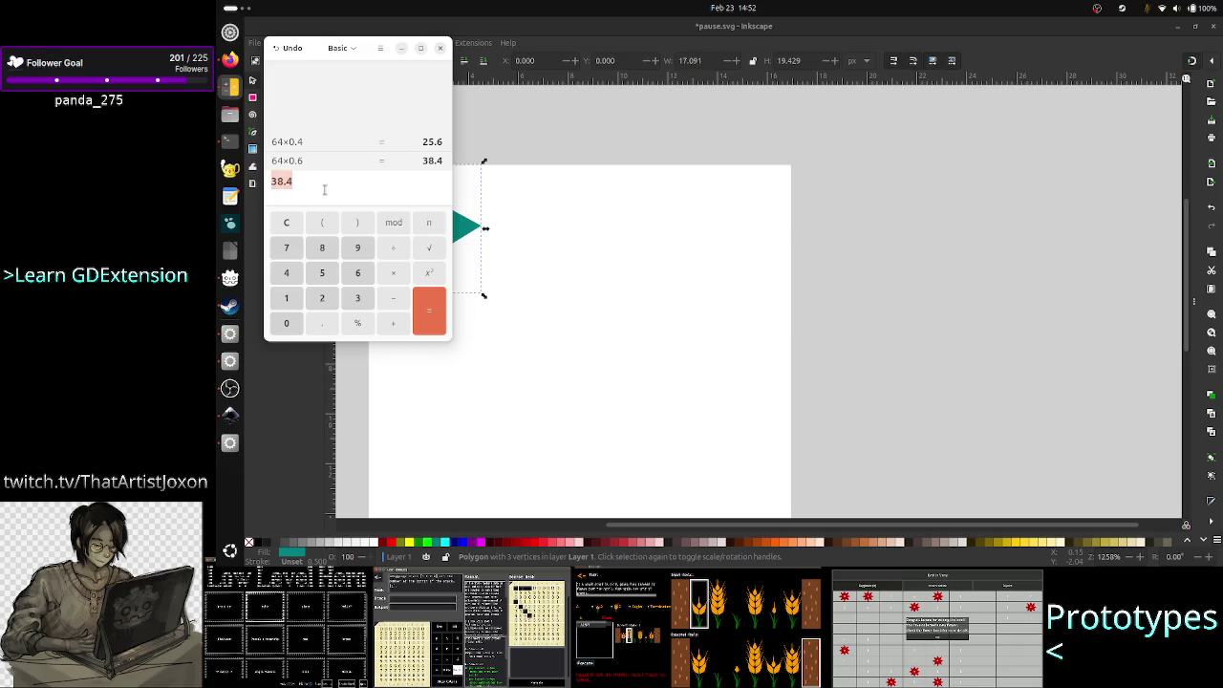
{"action": "key", "text": "ctrl+x"}
{"action": "type", "text": "0"}
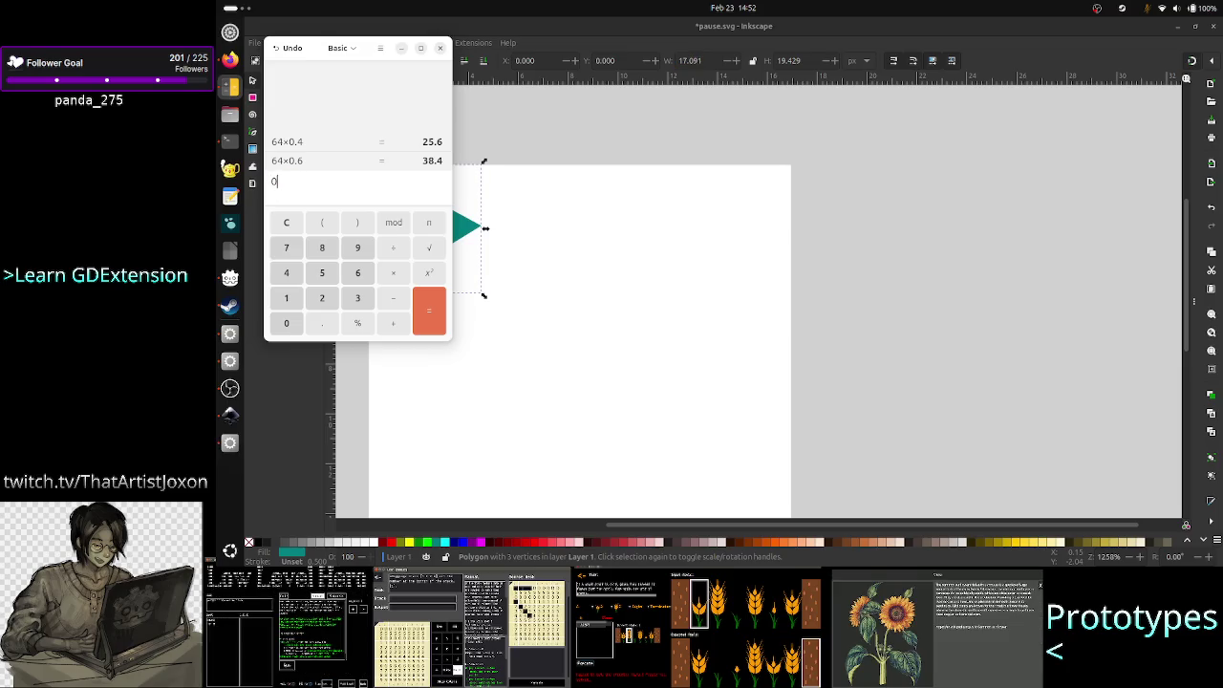
{"action": "type", "text": "1*"}
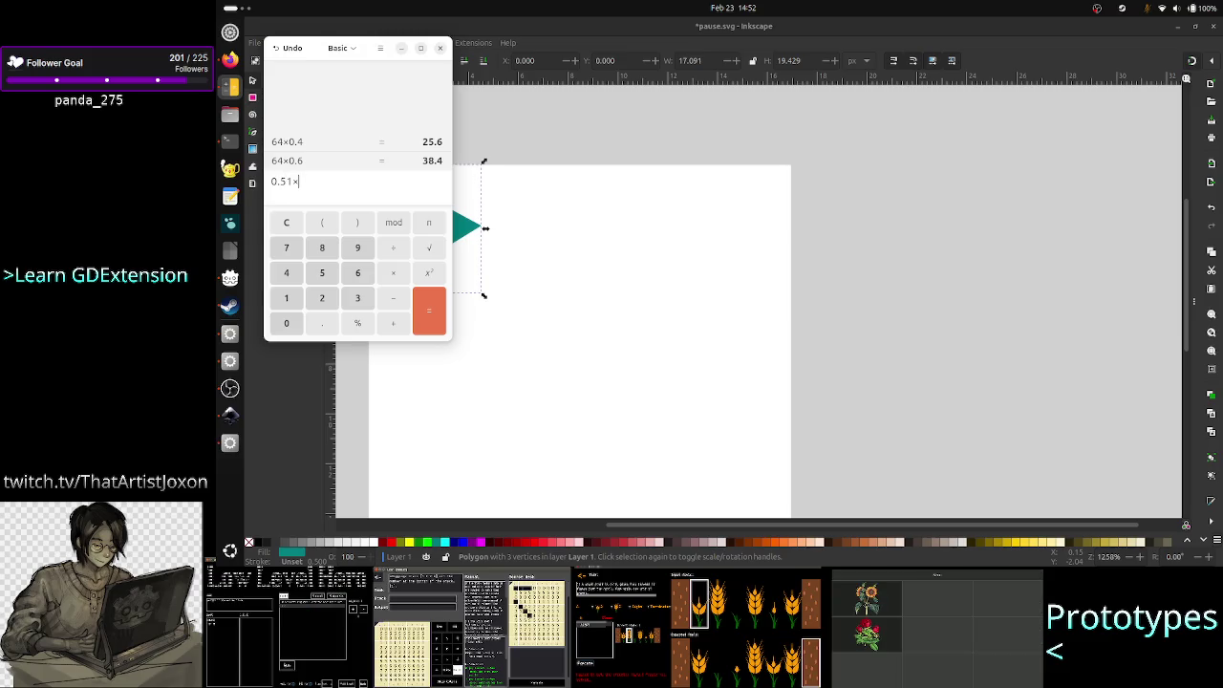
{"action": "type", "text": "64"}
{"action": "key", "text": "Return"}
{"action": "key", "text": "BackSpace"}
{"action": "key", "text": "BackSpace"}
{"action": "key", "text": "BackSpace"}
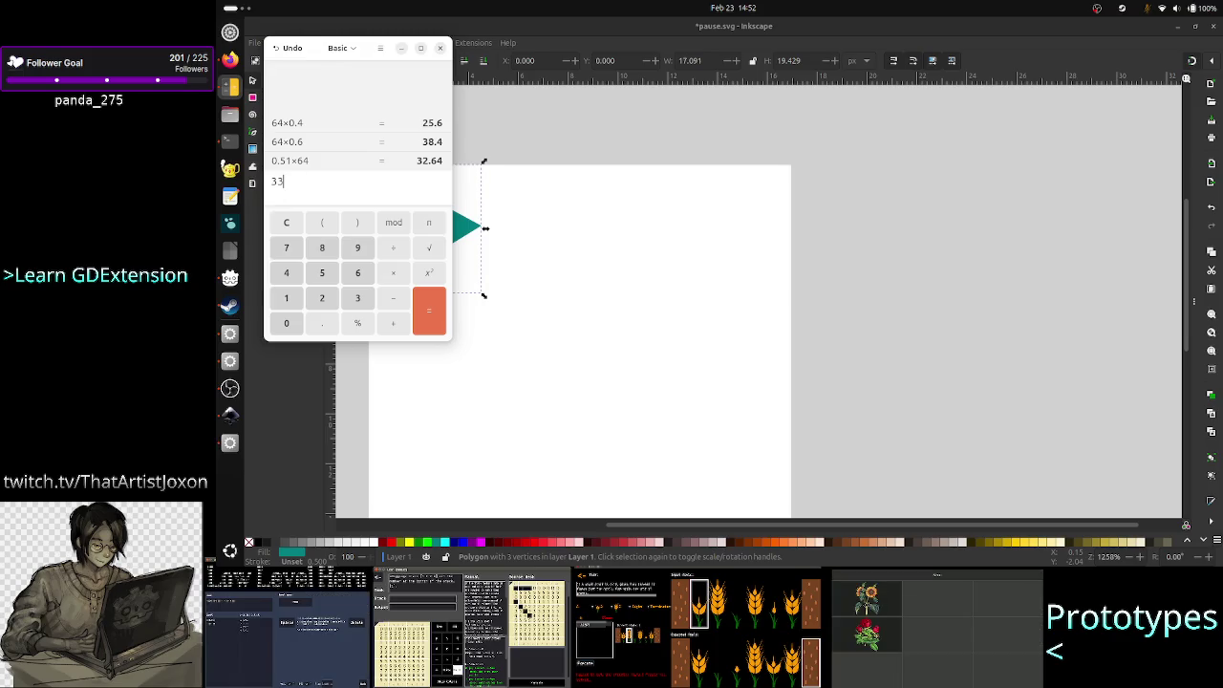
- Set the triangle's width to 33 px and its height to 64 px
{"action": "left_click", "coordinate": [604, 20]}
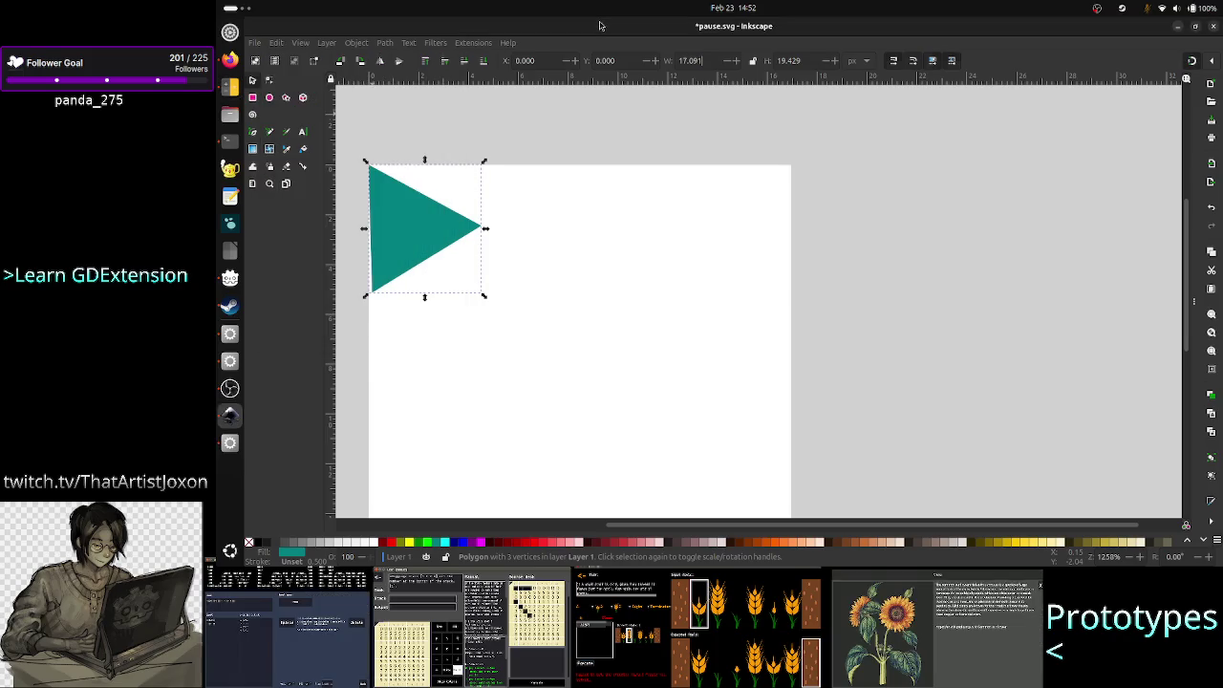
{"action": "left_click", "coordinate": [681, 60]}
{"action": "triple_click", "coordinate": [701, 61]}
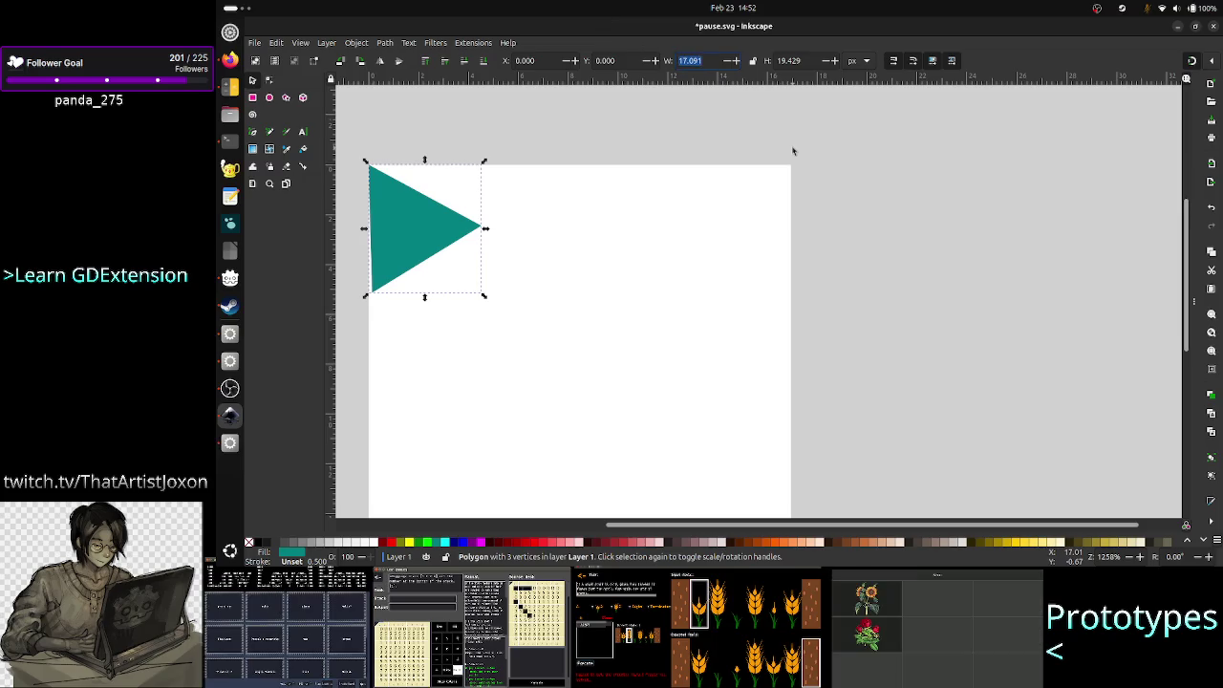
{"action": "type", "text": "33"}
{"action": "key", "text": "Return"}
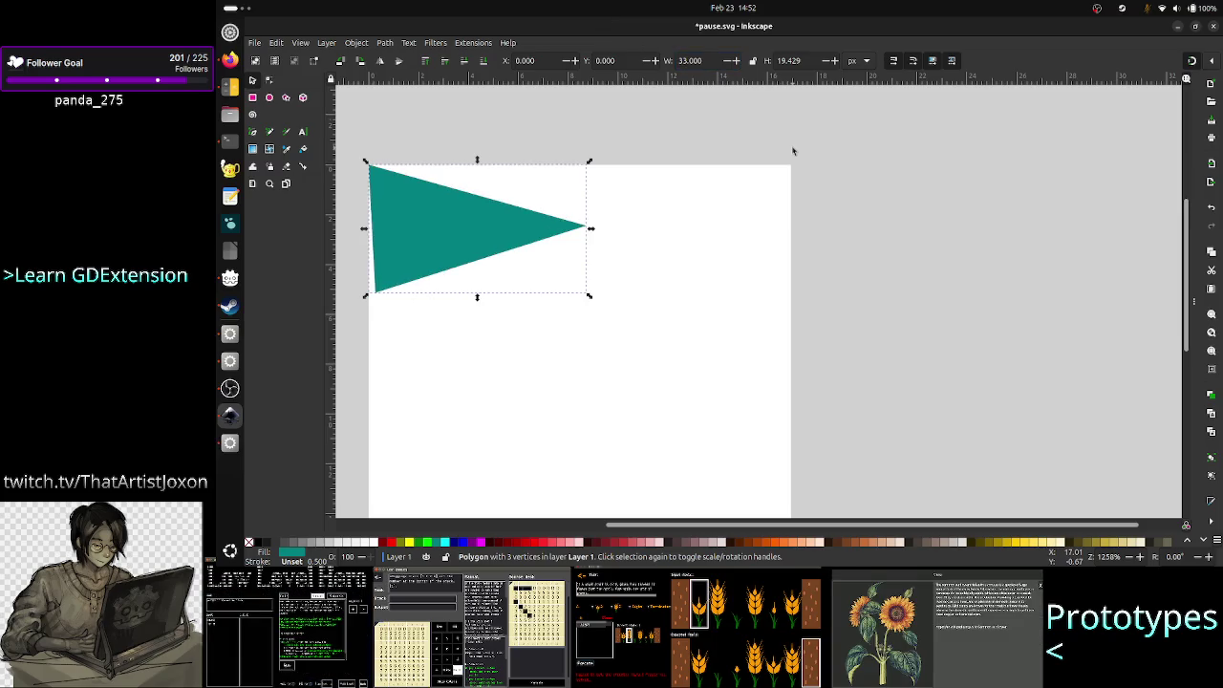
{"action": "triple_click", "coordinate": [802, 61]}
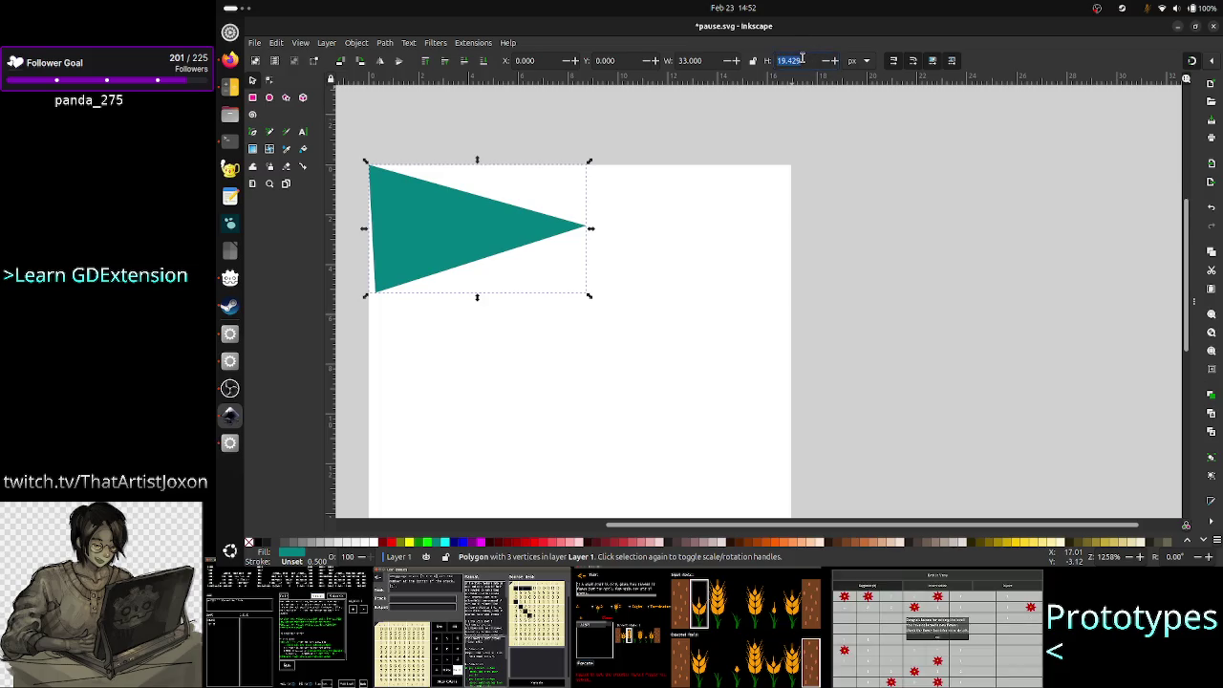
{"action": "type", "text": "64"}
{"action": "key", "text": "Return"}
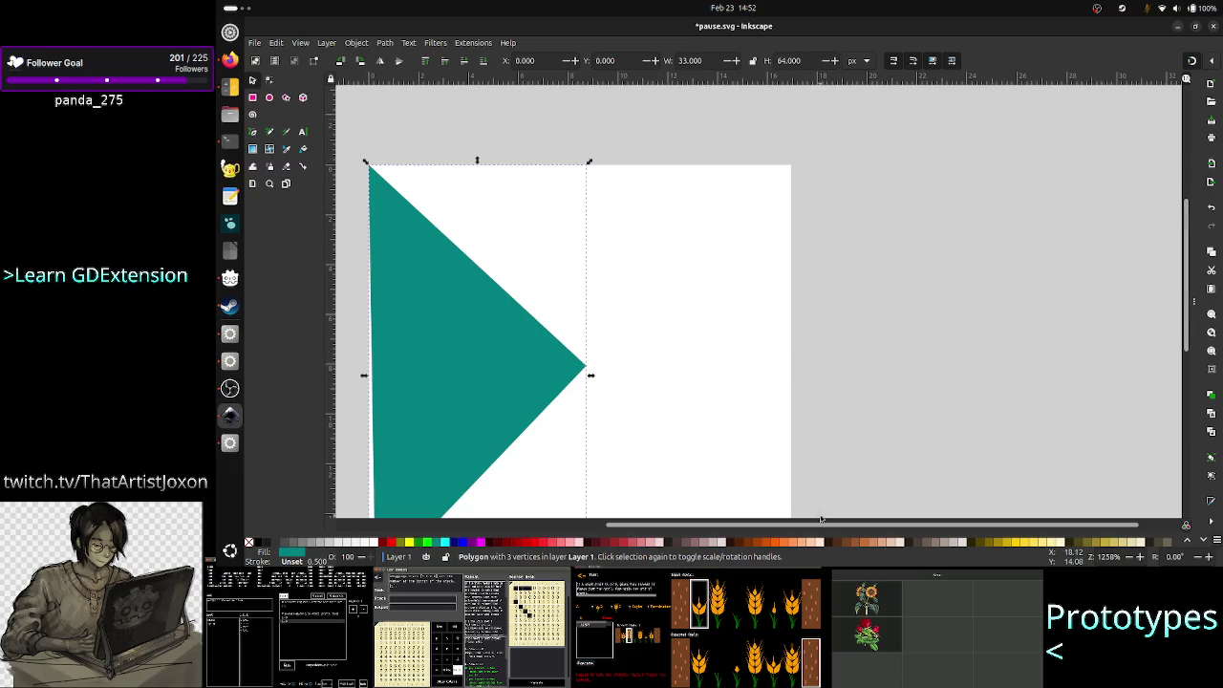
{"action": "left_click_drag", "start_coordinate": [801, 528], "coordinate": [729, 532]}
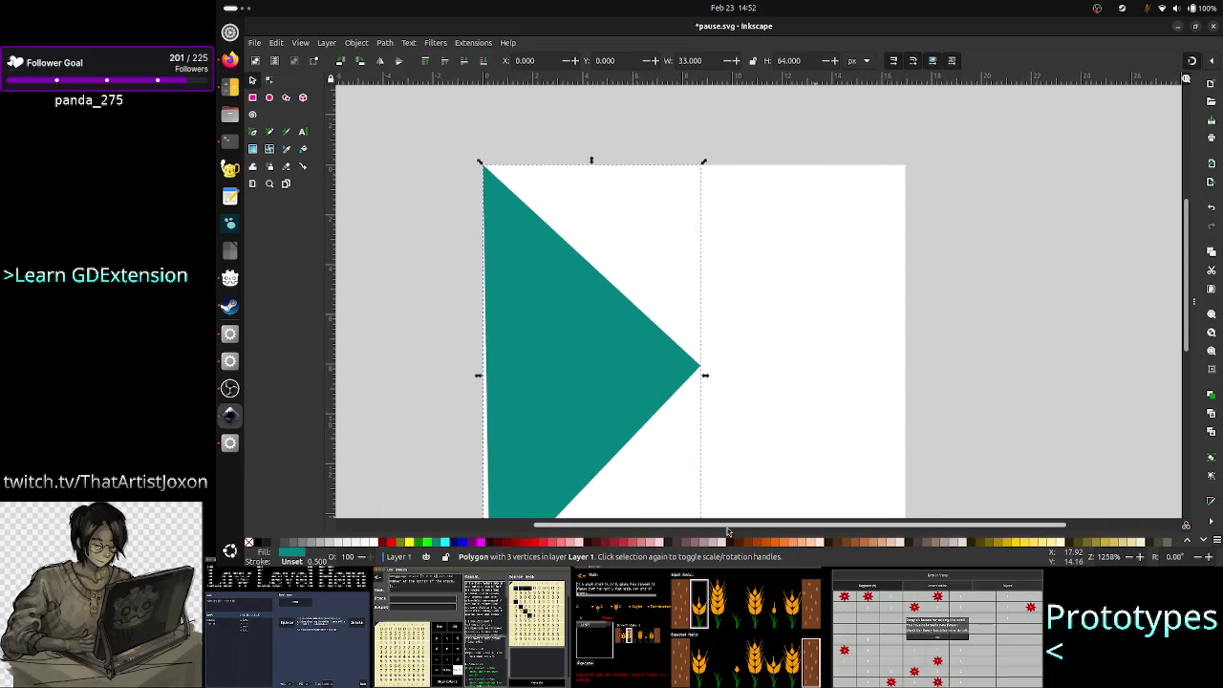
{"action": "key", "text": "3"}
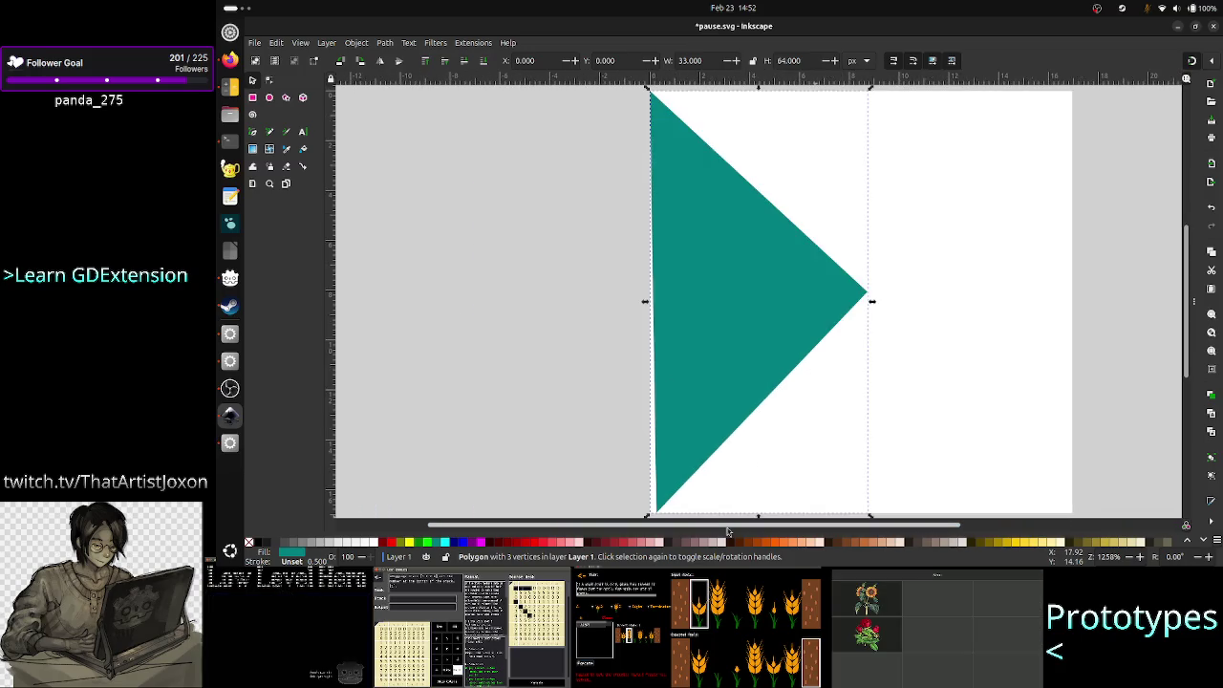
{"action": "left_click", "coordinate": [1095, 371]}
{"action": "left_click", "coordinate": [762, 293]}
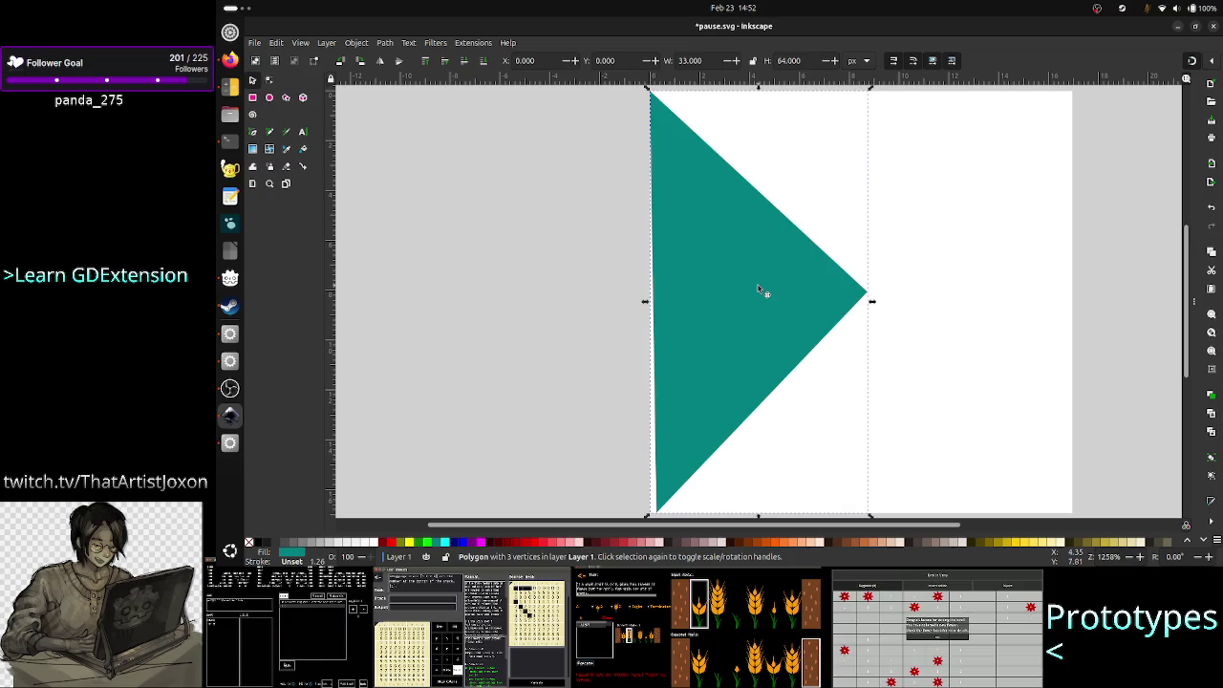
{"action": "scroll", "coordinate": [622, 314], "scroll_direction": "down", "scroll_amount": 2}
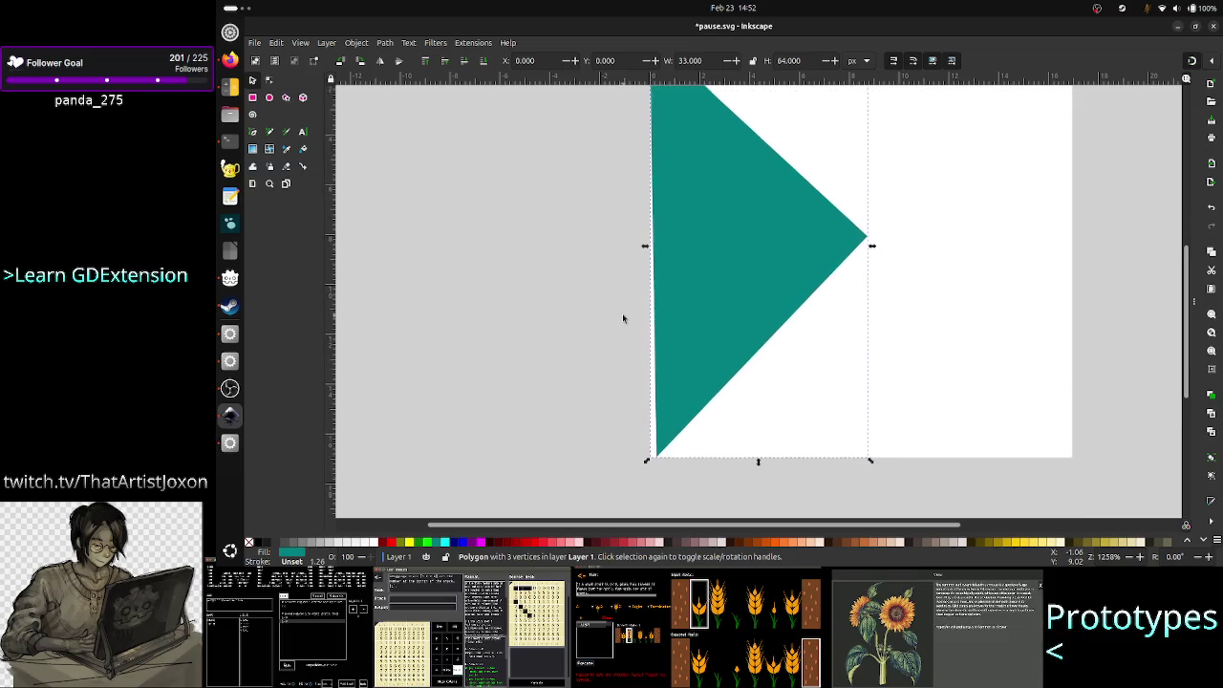
{"action": "left_click", "coordinate": [673, 428]}
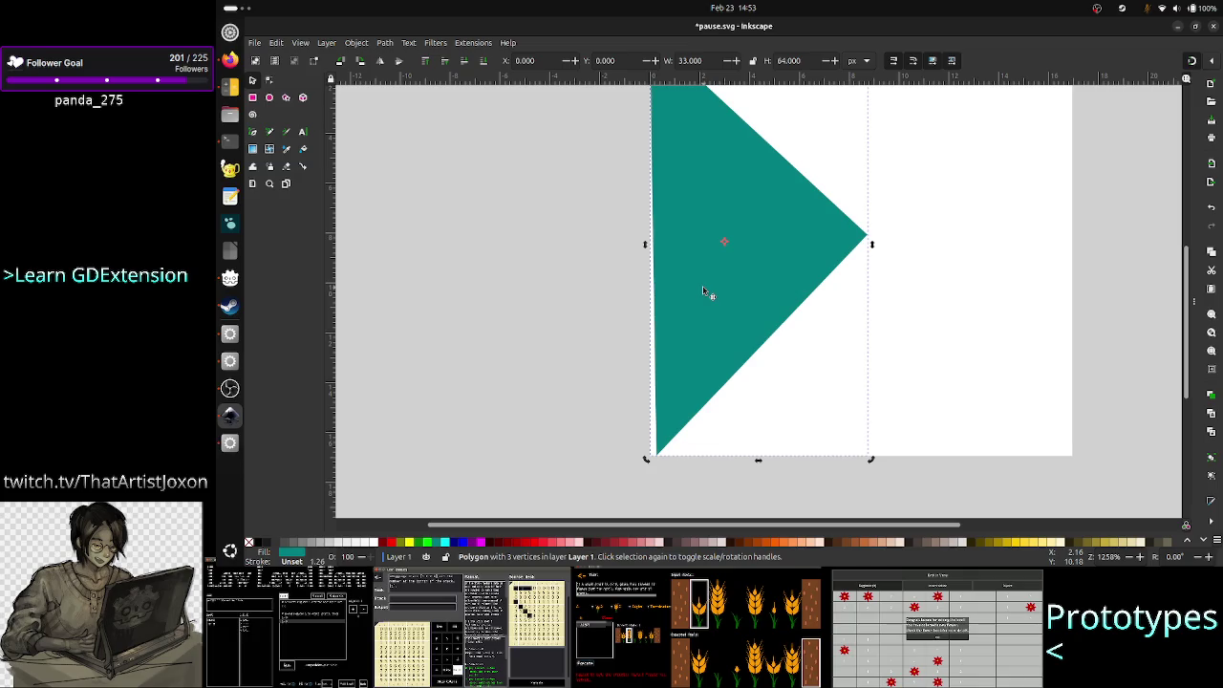
{"action": "left_click", "coordinate": [629, 417]}
{"action": "left_click", "coordinate": [712, 408]}
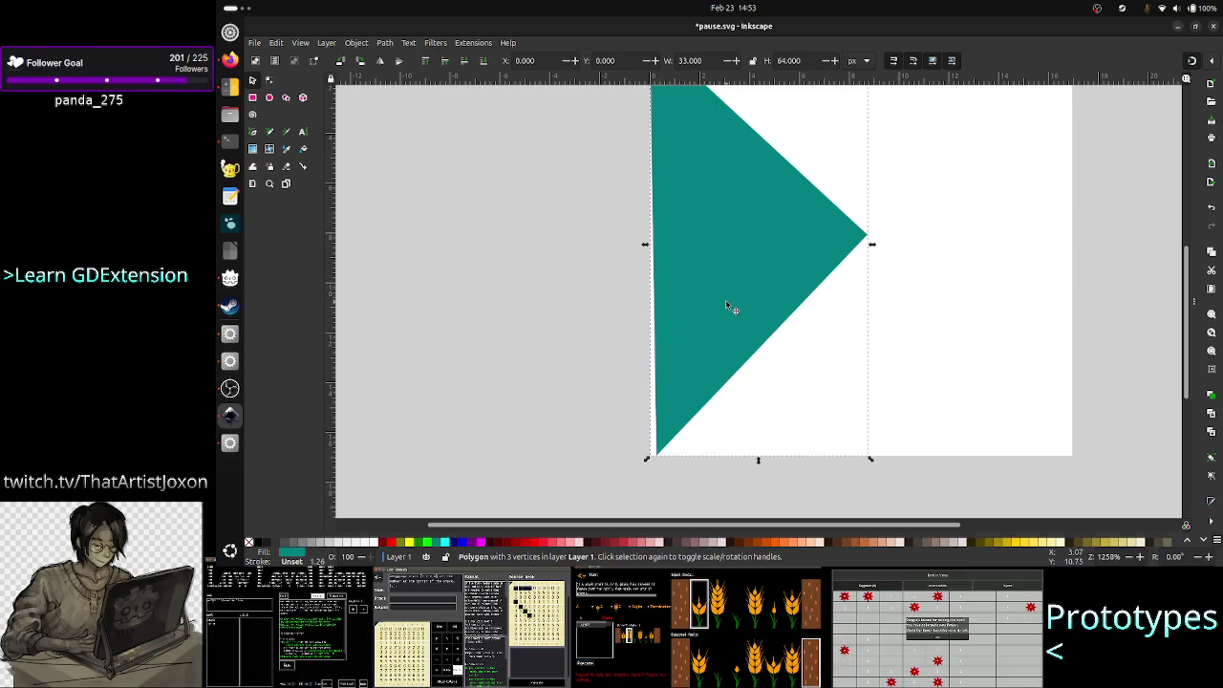
- Start node-editing the triangle and pull its tip out to the right
{"action": "left_click", "coordinate": [269, 81]}
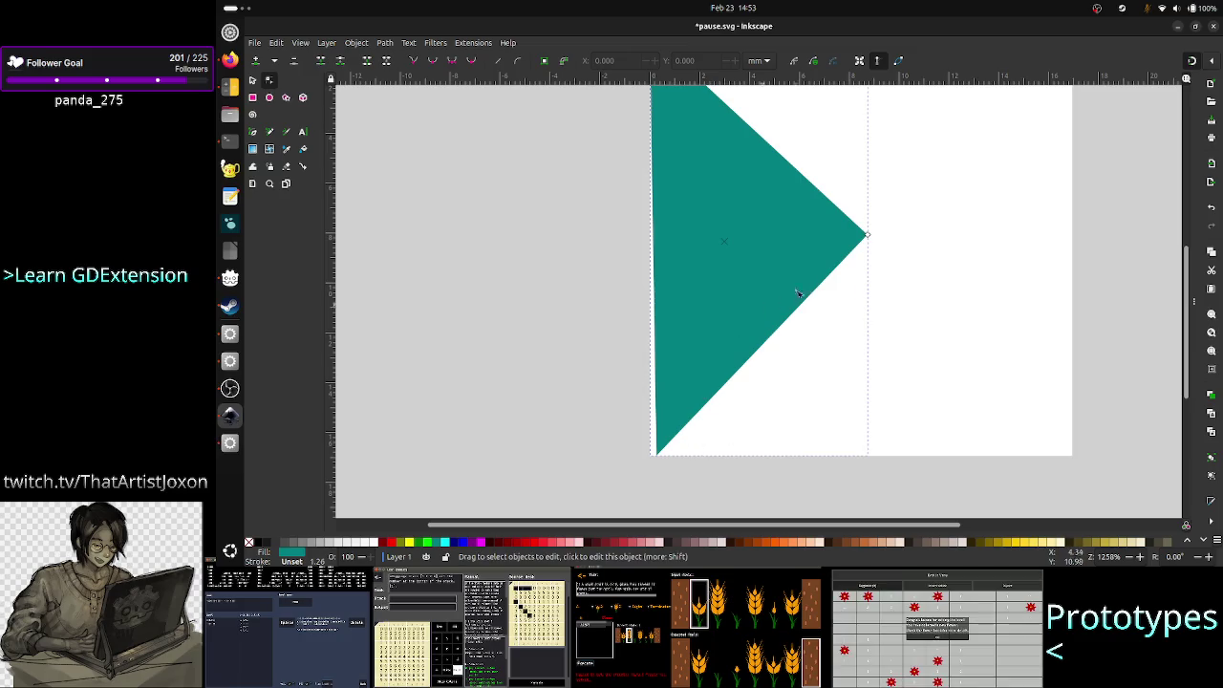
{"action": "scroll", "coordinate": [791, 319], "scroll_direction": "up", "scroll_amount": 3}
{"action": "scroll", "coordinate": [653, 324], "scroll_direction": "down", "scroll_amount": 7}
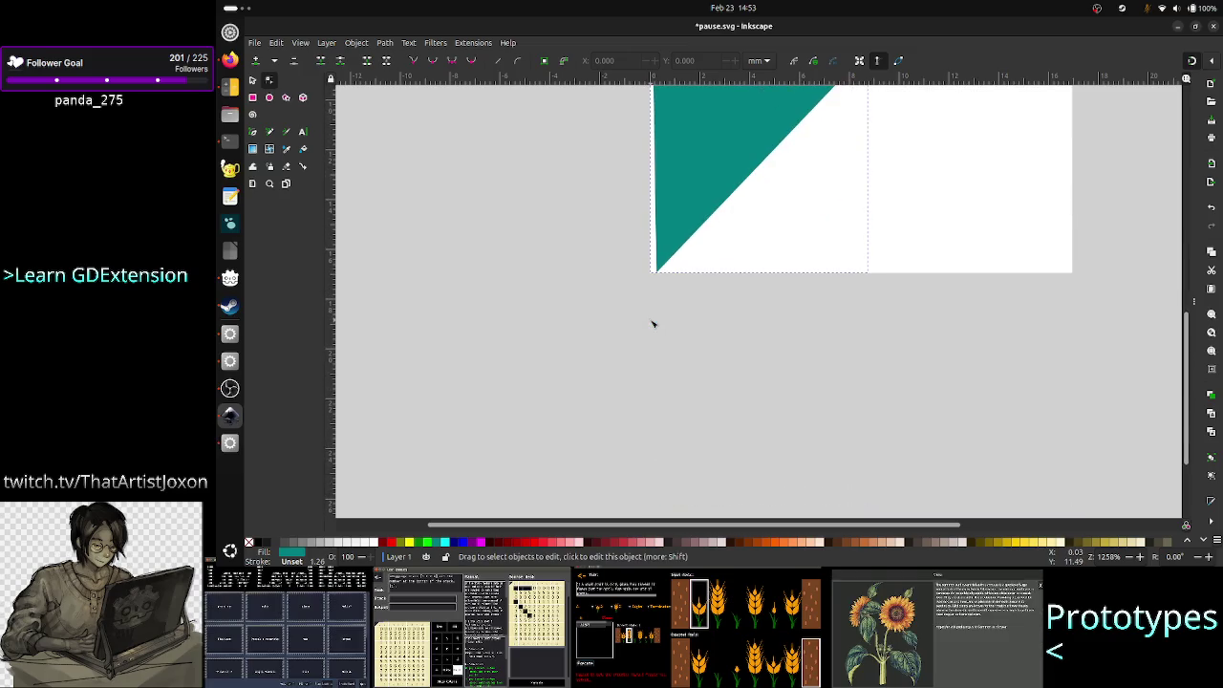
{"action": "scroll", "coordinate": [653, 324], "scroll_direction": "up", "scroll_amount": 3}
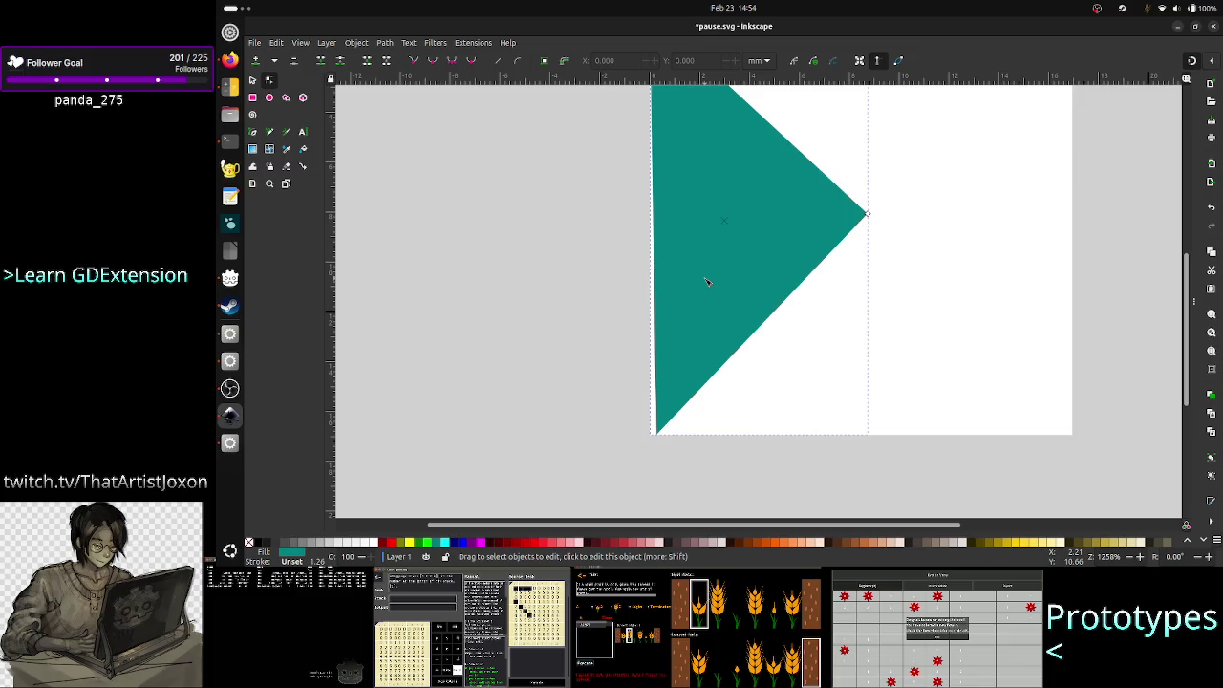
{"action": "key", "text": "shift"}
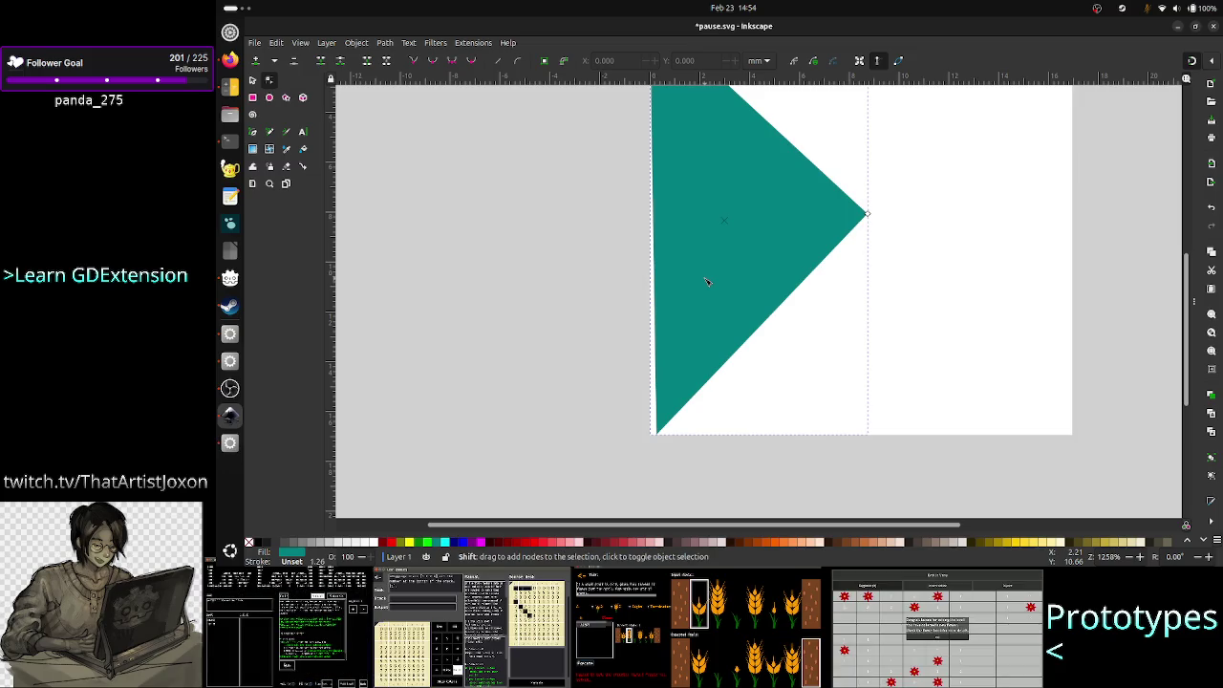
{"action": "key", "text": "Escape"}
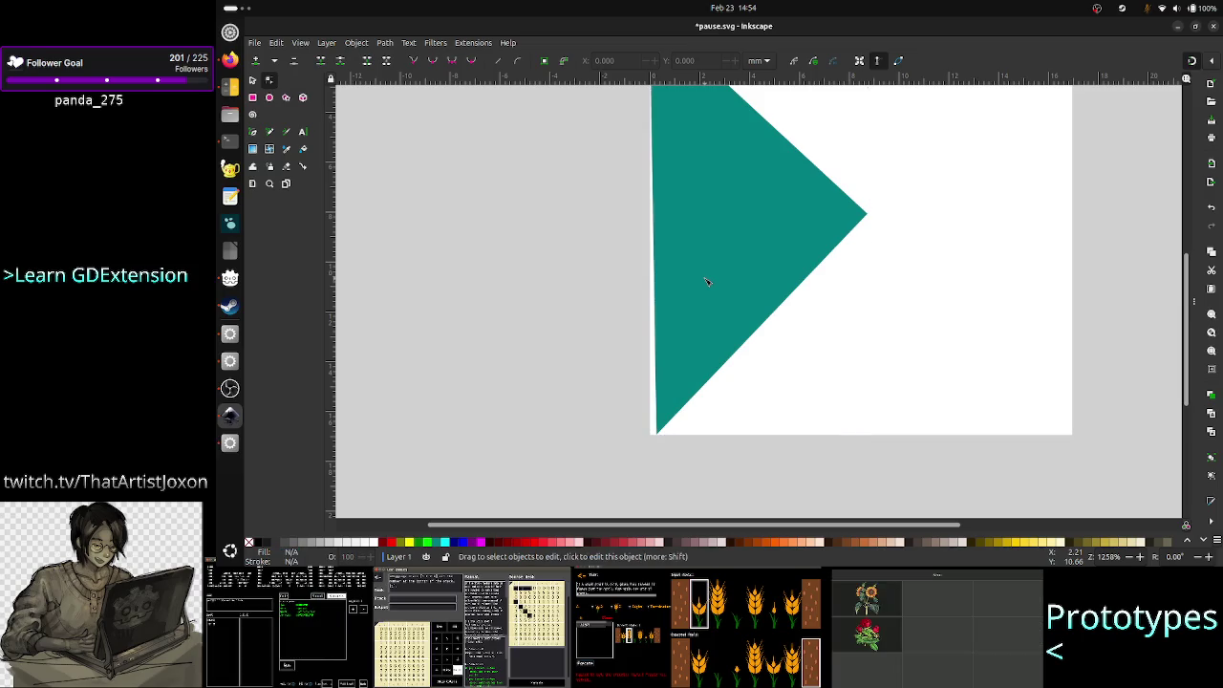
{"action": "left_click", "coordinate": [708, 282]}
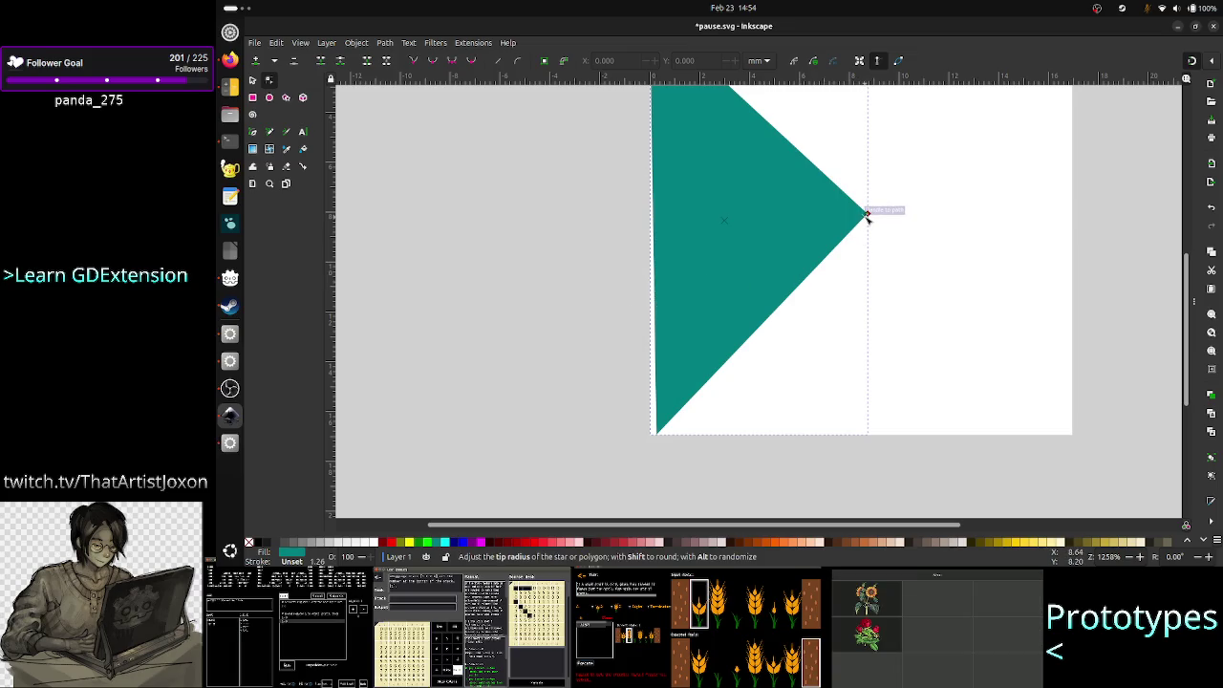
{"action": "mouse_move", "coordinate": [868, 216]}
{"action": "left_mouse_down"}
{"action": "mouse_move", "coordinate": [887, 235]}
{"action": "mouse_move", "coordinate": [904, 185]}
{"action": "mouse_move", "coordinate": [944, 219]}
{"action": "mouse_move", "coordinate": [939, 196]}
{"action": "mouse_move", "coordinate": [962, 225]}
{"action": "mouse_move", "coordinate": [965, 214]}
{"action": "left_mouse_up"}
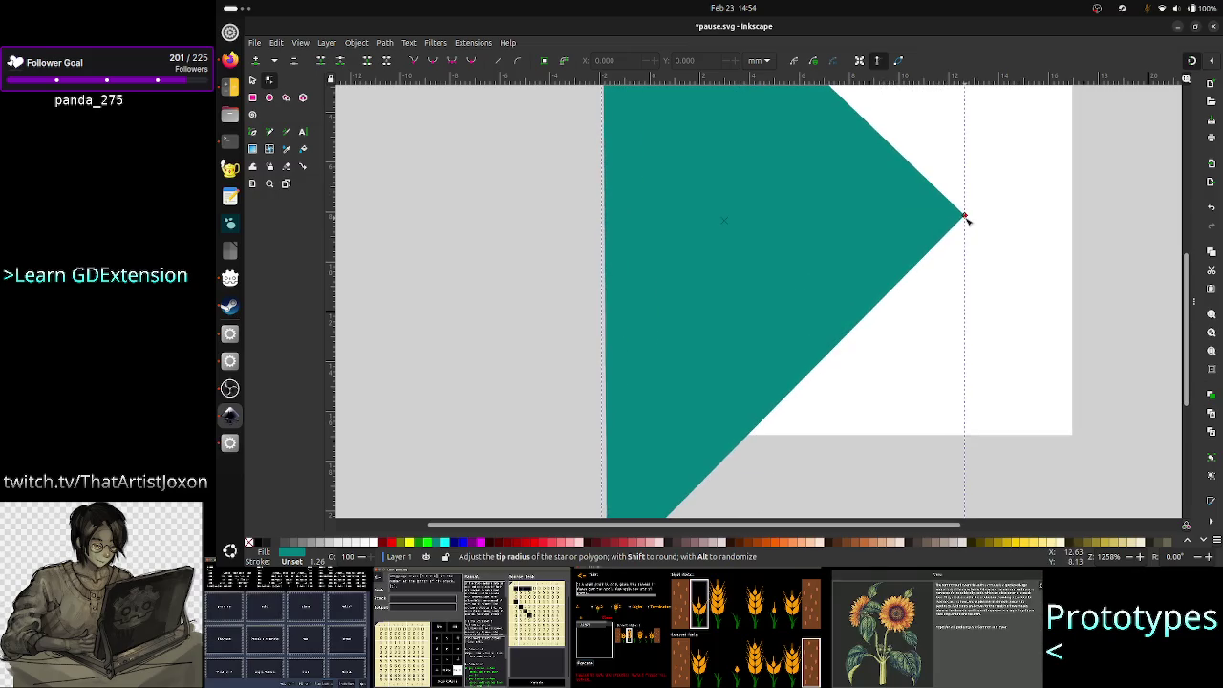
- Reshape the triangle by moving its tip node down and to the left
{"action": "key", "text": "n"}
{"action": "mouse_move", "coordinate": [1184, 356]}
{"action": "left_mouse_down"}
{"action": "mouse_move", "coordinate": [1190, 250]}
{"action": "mouse_move", "coordinate": [1193, 289]}
{"action": "mouse_move", "coordinate": [1121, 299]}
{"action": "left_mouse_up"}
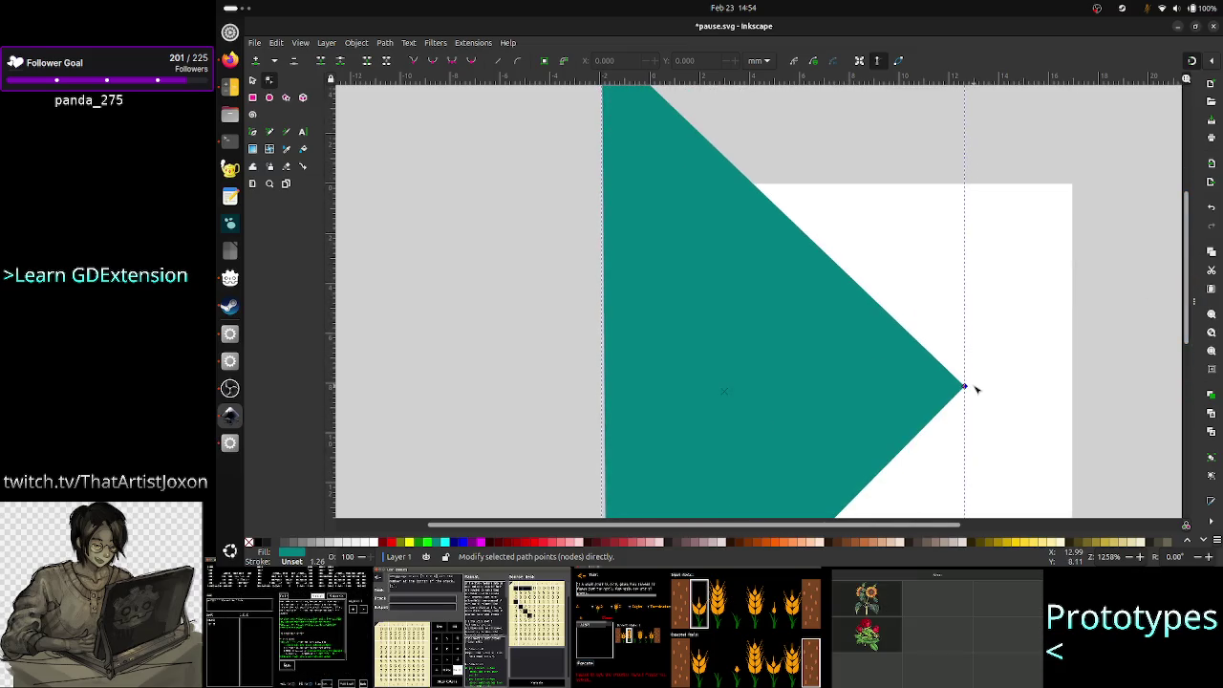
{"action": "scroll", "coordinate": [1117, 276], "scroll_direction": "down", "scroll_amount": 5}
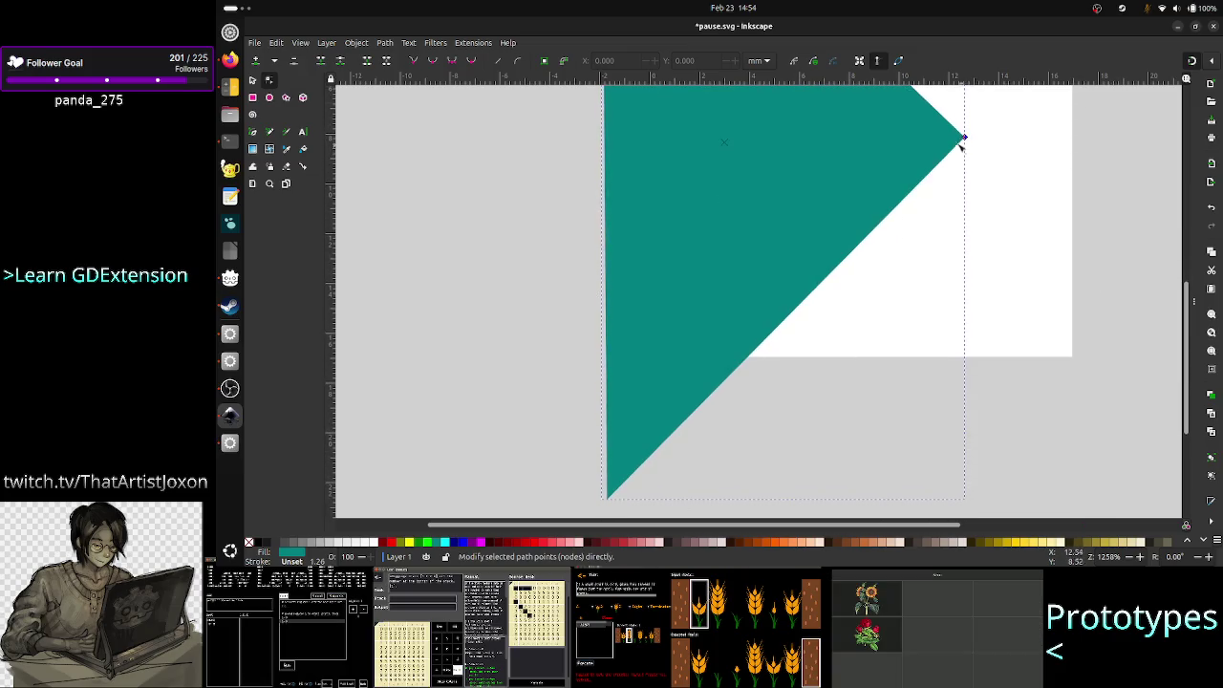
{"action": "mouse_move", "coordinate": [965, 141]}
{"action": "left_mouse_down"}
{"action": "mouse_move", "coordinate": [928, 169]}
{"action": "mouse_move", "coordinate": [889, 144]}
{"action": "mouse_move", "coordinate": [922, 179]}
{"action": "mouse_move", "coordinate": [819, 197]}
{"action": "mouse_move", "coordinate": [777, 219]}
{"action": "mouse_move", "coordinate": [819, 197]}
{"action": "mouse_move", "coordinate": [831, 175]}
{"action": "mouse_move", "coordinate": [814, 150]}
{"action": "mouse_move", "coordinate": [846, 177]}
{"action": "mouse_move", "coordinate": [784, 223]}
{"action": "mouse_move", "coordinate": [903, 149]}
{"action": "mouse_move", "coordinate": [745, 136]}
{"action": "mouse_move", "coordinate": [682, 148]}
{"action": "mouse_move", "coordinate": [743, 120]}
{"action": "mouse_move", "coordinate": [819, 178]}
{"action": "mouse_move", "coordinate": [777, 201]}
{"action": "mouse_move", "coordinate": [832, 175]}
{"action": "mouse_move", "coordinate": [840, 125]}
{"action": "left_mouse_up"}
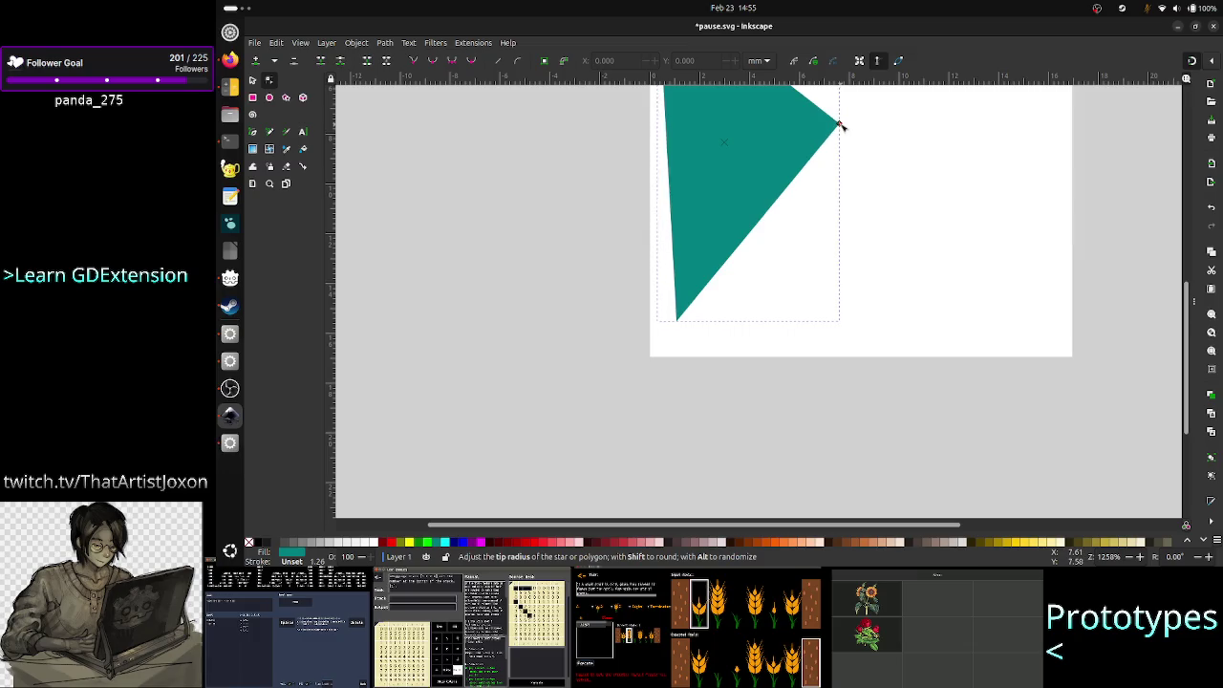
{"action": "mouse_move", "coordinate": [840, 125]}
{"action": "left_mouse_down"}
{"action": "mouse_move", "coordinate": [806, 190]}
{"action": "mouse_move", "coordinate": [754, 210]}
{"action": "mouse_move", "coordinate": [809, 183]}
{"action": "mouse_move", "coordinate": [768, 221]}
{"action": "mouse_move", "coordinate": [824, 134]}
{"action": "mouse_move", "coordinate": [754, 219]}
{"action": "mouse_move", "coordinate": [829, 151]}
{"action": "left_mouse_up"}
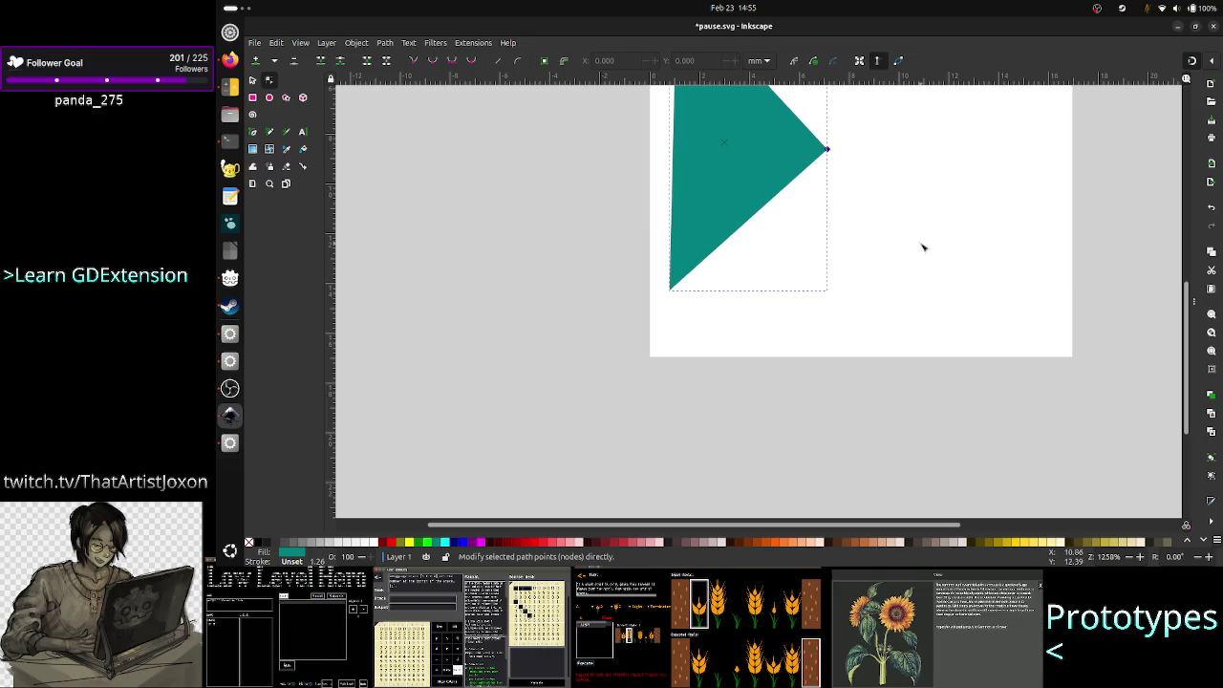
{"action": "left_click", "coordinate": [885, 256]}
- Return to the Selector, box-select and delete the page objects, then select the teal triangle
{"action": "scroll", "coordinate": [854, 252], "scroll_direction": "up", "scroll_amount": 3}
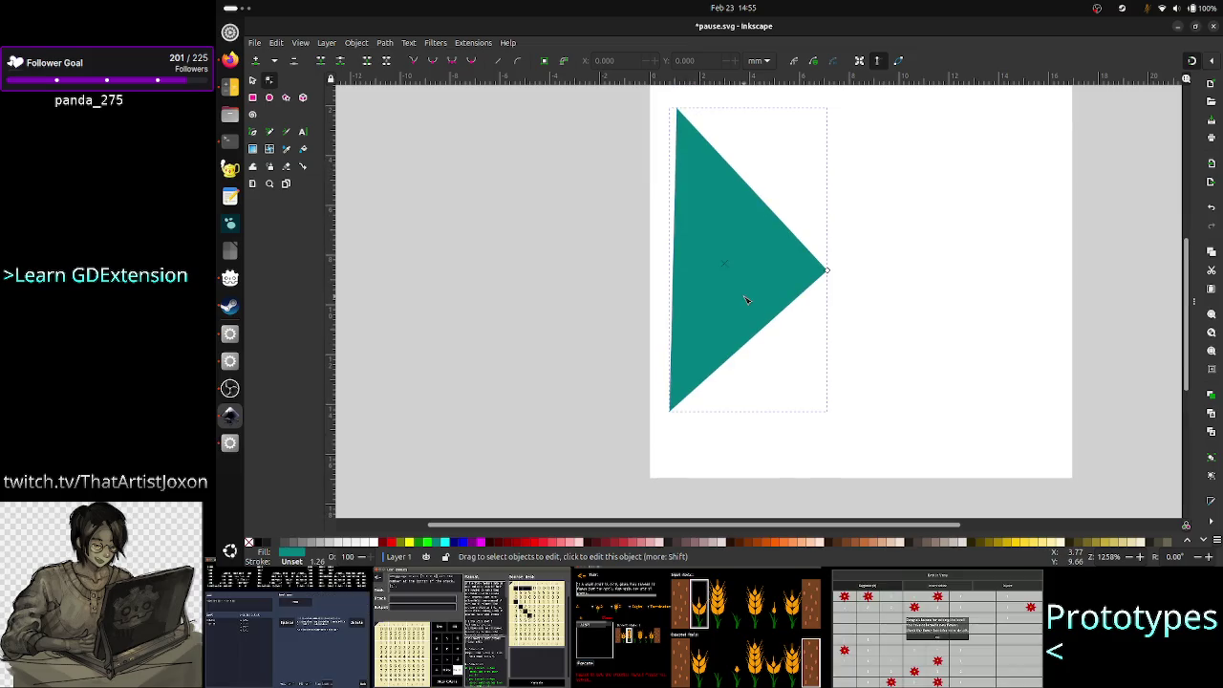
{"action": "key", "text": "Escape"}
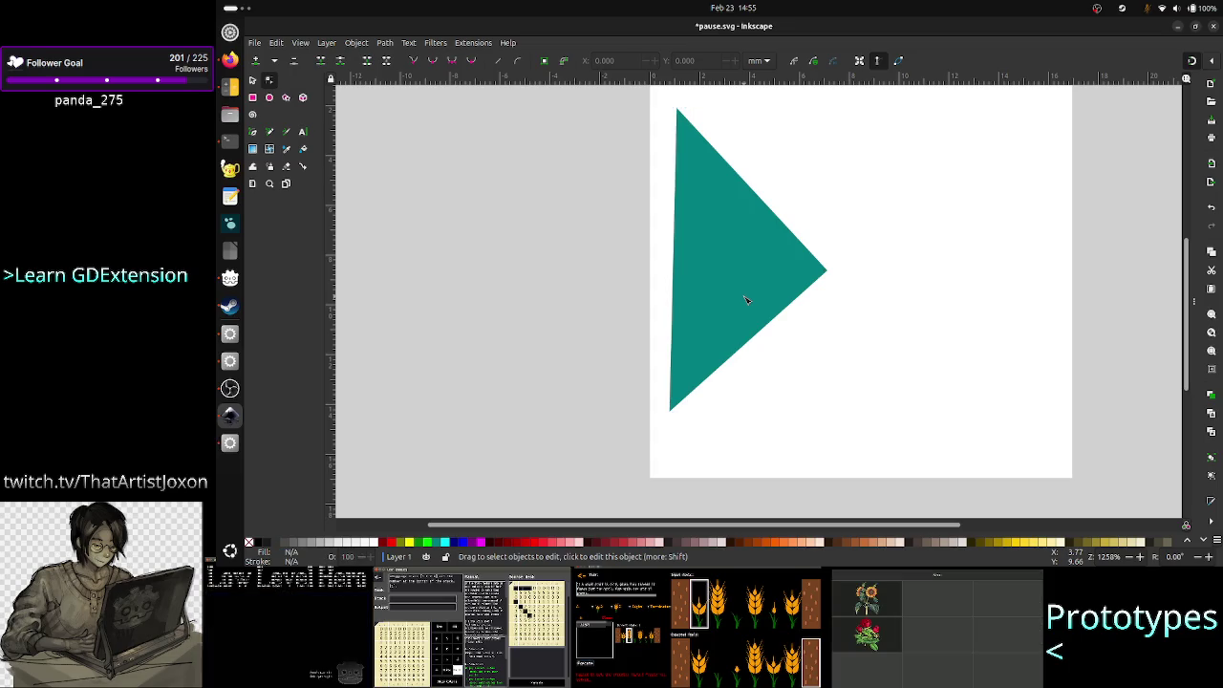
{"action": "key", "text": "s"}
{"action": "mouse_move", "coordinate": [808, 435]}
{"action": "left_mouse_down"}
{"action": "mouse_move", "coordinate": [702, 281]}
{"action": "mouse_move", "coordinate": [651, 100]}
{"action": "left_mouse_up"}
{"action": "key", "text": "Delete"}
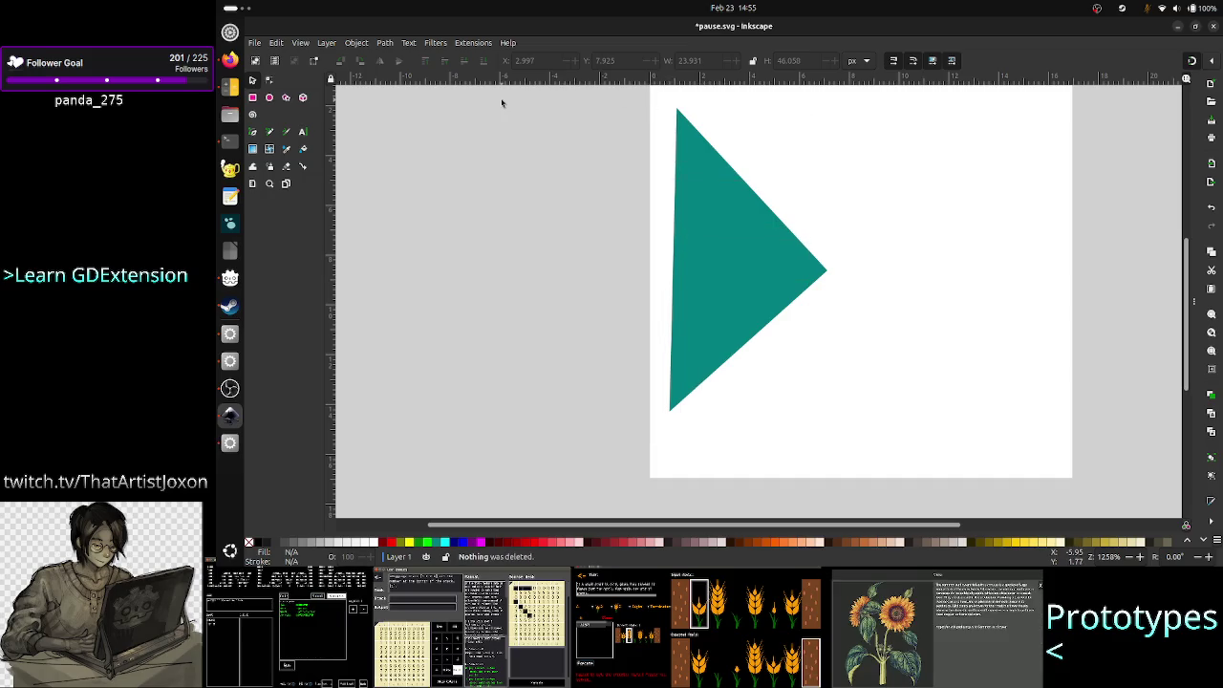
{"action": "left_click", "coordinate": [713, 229]}
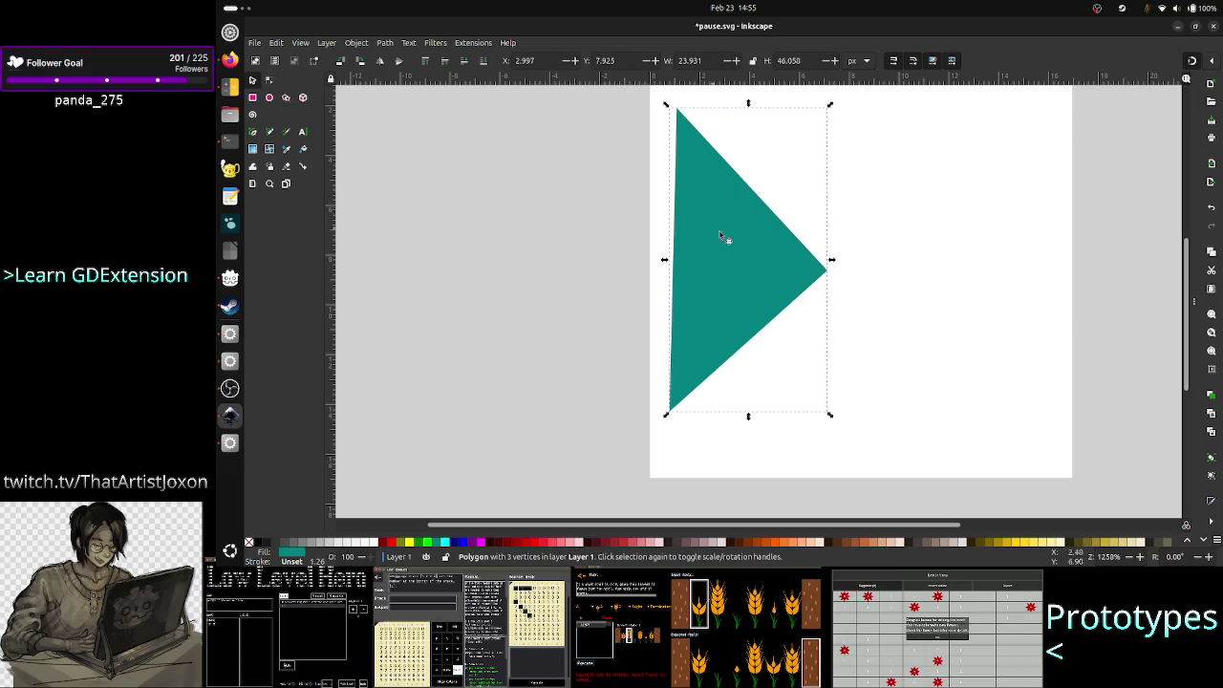
- Delete the old triangle and Ctrl-drag a new right-pointing triangle with the Star/Polygon tool near the top
{"action": "key", "text": "Delete"}
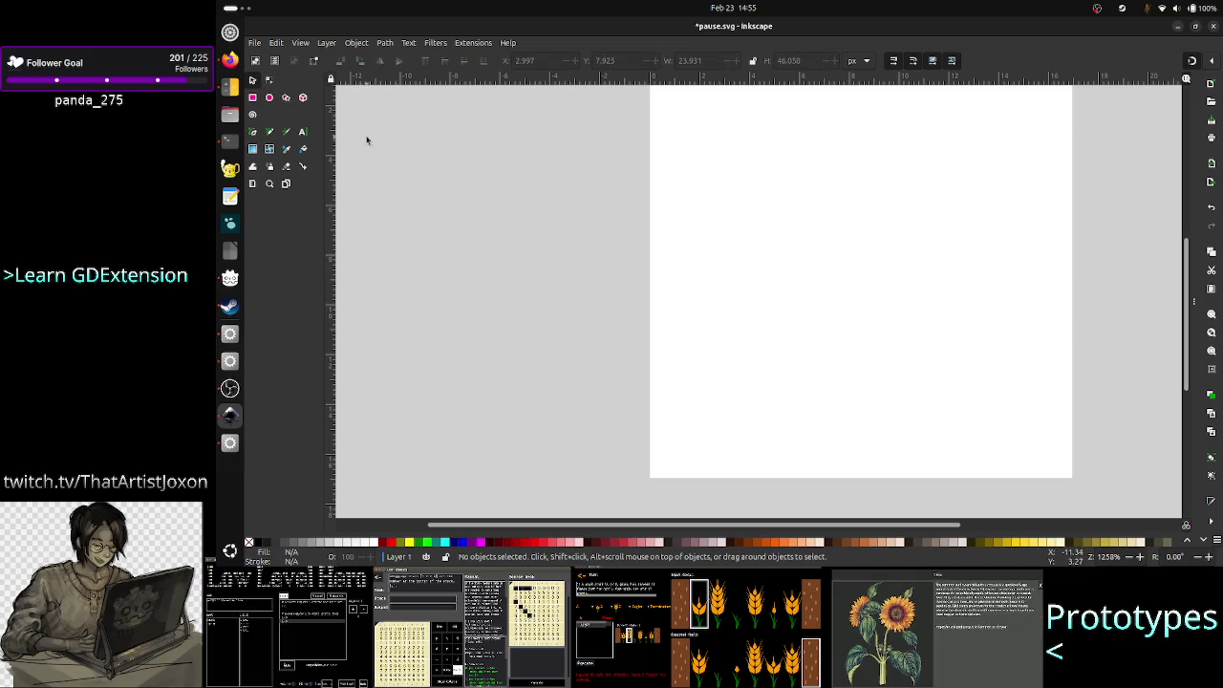
{"action": "left_click", "coordinate": [286, 98]}
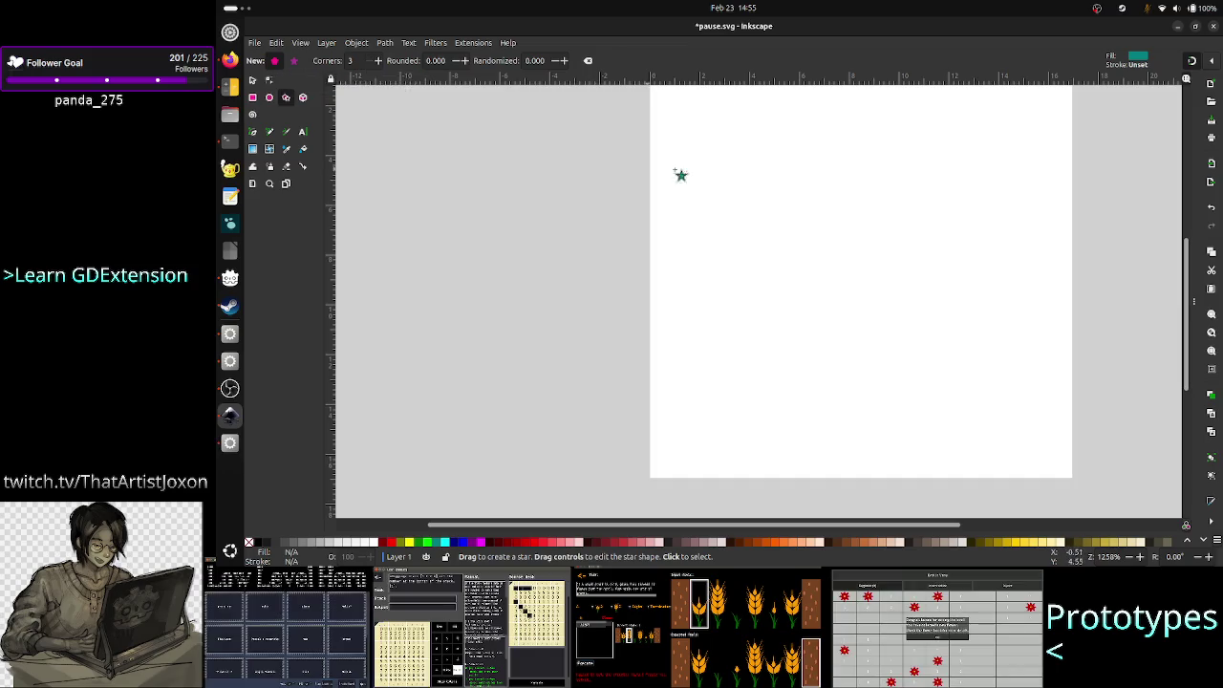
{"action": "mouse_move", "coordinate": [760, 182]}
{"action": "left_mouse_down"}
{"action": "mouse_move", "coordinate": [756, 254]}
{"action": "mouse_move", "coordinate": [860, 170]}
{"action": "mouse_move", "coordinate": [843, 184]}
{"action": "left_mouse_up"}
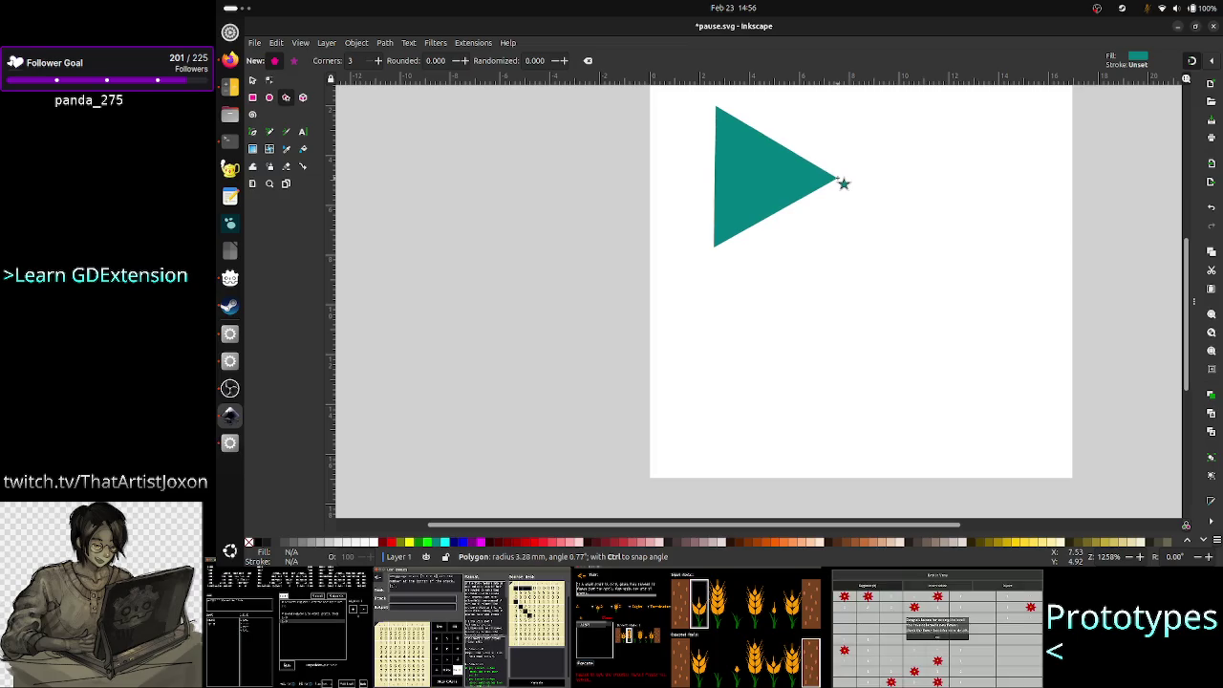
{"action": "key", "text": "ctrl"}
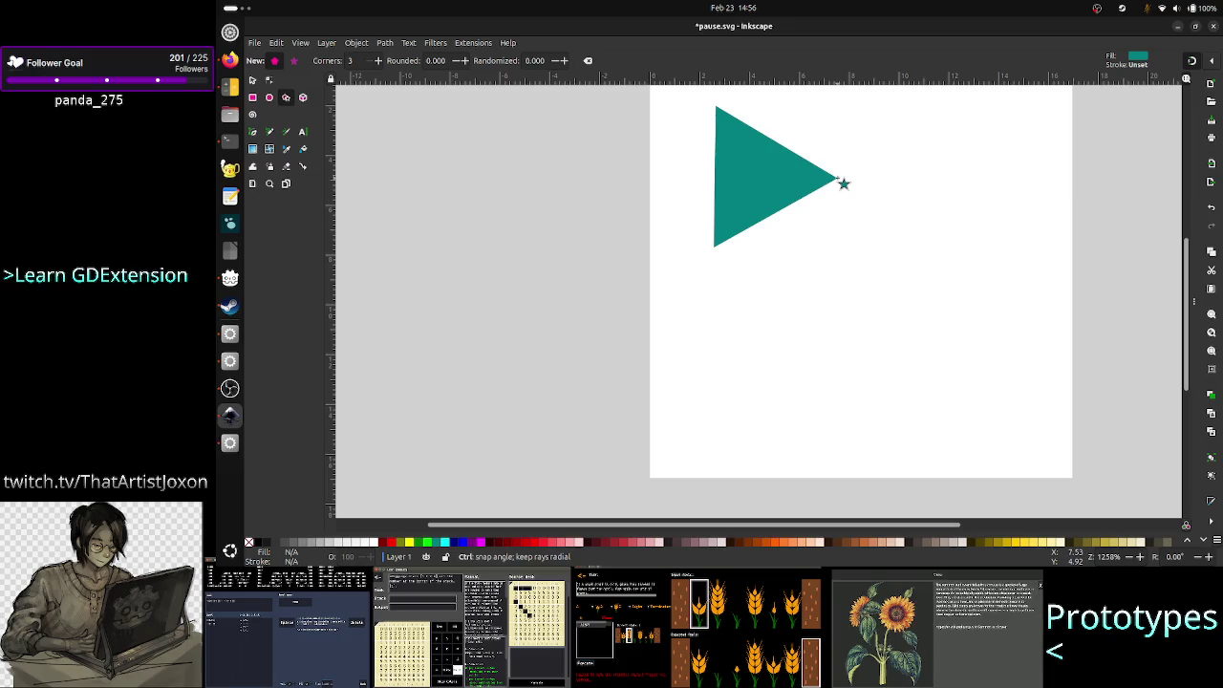
{"action": "mouse_move", "coordinate": [843, 183]}
{"action": "left_mouse_down"}
{"action": "mouse_move", "coordinate": [827, 165]}
{"action": "mouse_move", "coordinate": [857, 180]}
{"action": "mouse_move", "coordinate": [811, 177]}
{"action": "mouse_move", "coordinate": [879, 181]}
{"action": "mouse_move", "coordinate": [809, 178]}
{"action": "mouse_move", "coordinate": [858, 182]}
{"action": "mouse_move", "coordinate": [835, 178]}
{"action": "left_mouse_up"}
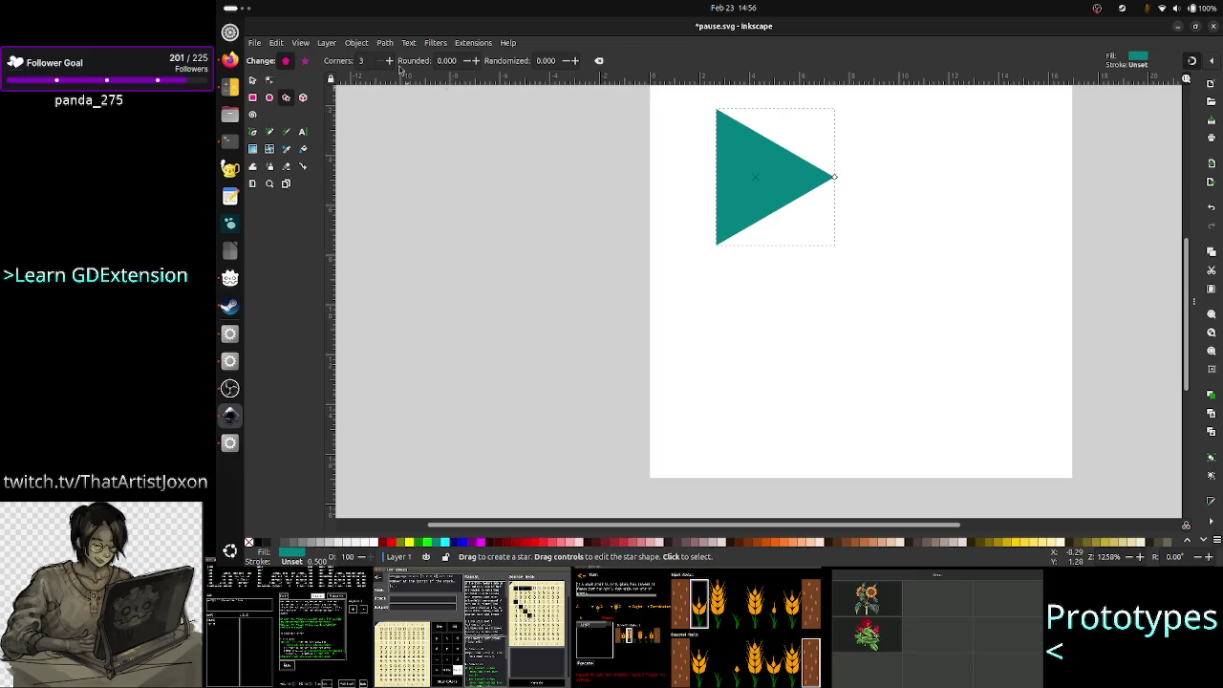
- Select the new triangle and place it at X 0, Y 0, keeping units in px
{"action": "left_click", "coordinate": [256, 83]}
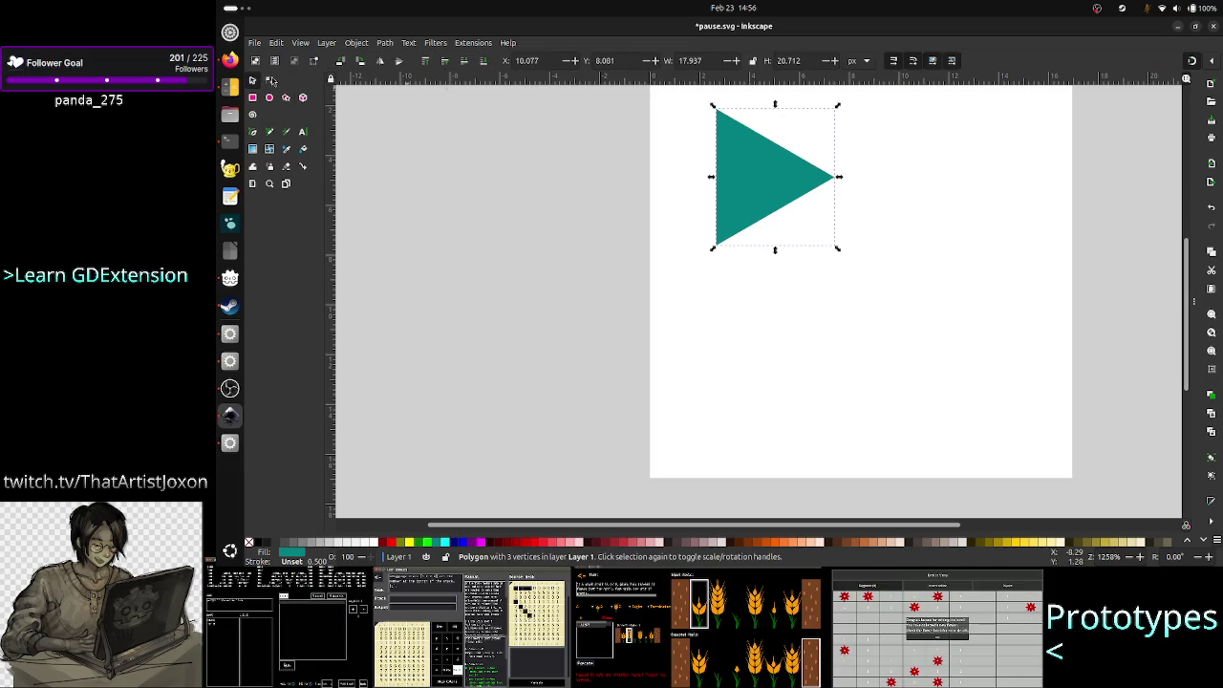
{"action": "left_click", "coordinate": [548, 60]}
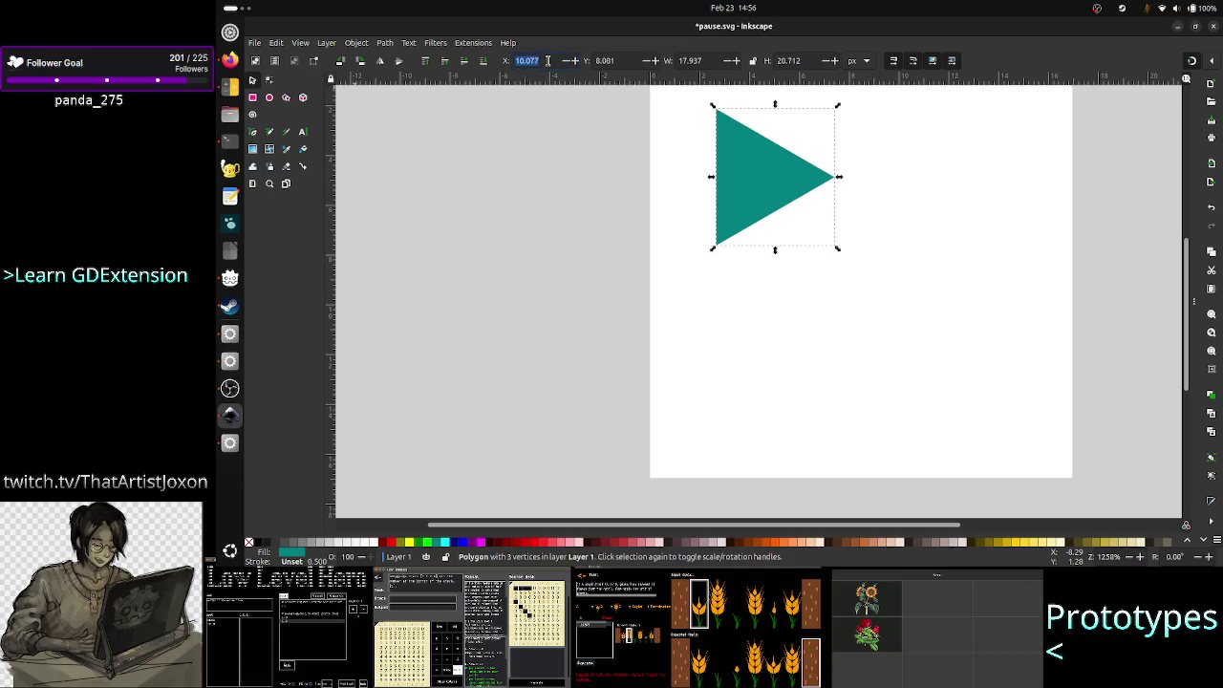
{"action": "type", "text": "0"}
{"action": "left_click", "coordinate": [620, 58]}
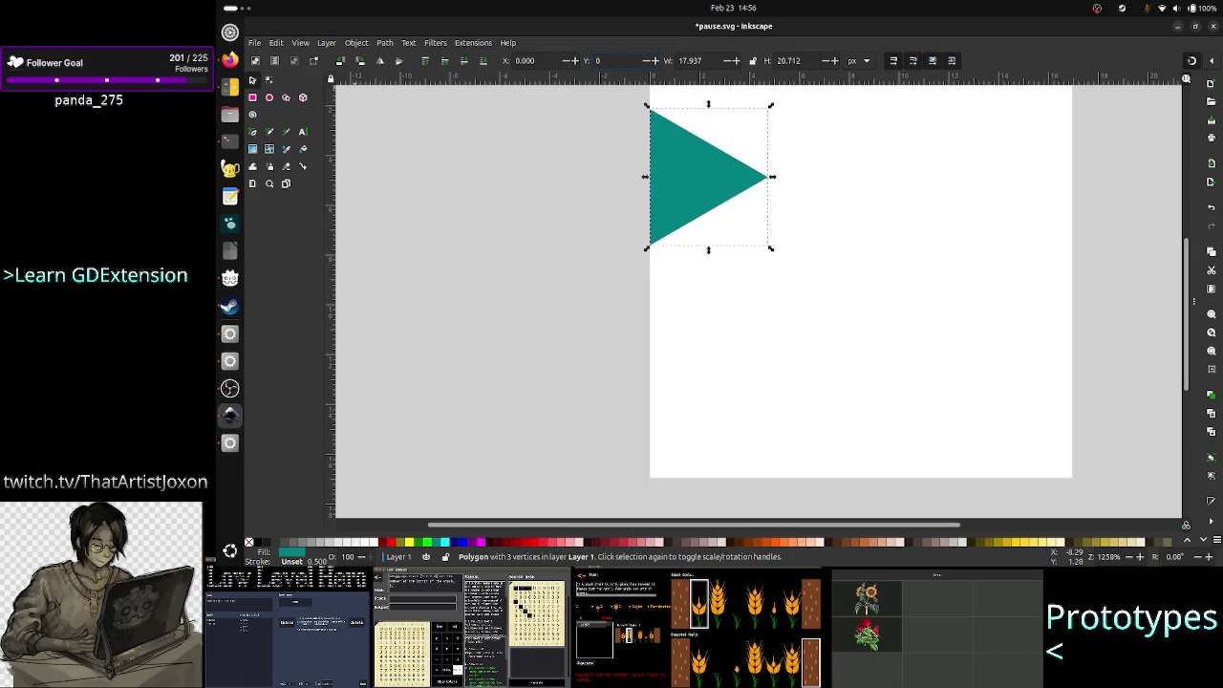
{"action": "key", "text": "Return"}
{"action": "left_click", "coordinate": [859, 60]}
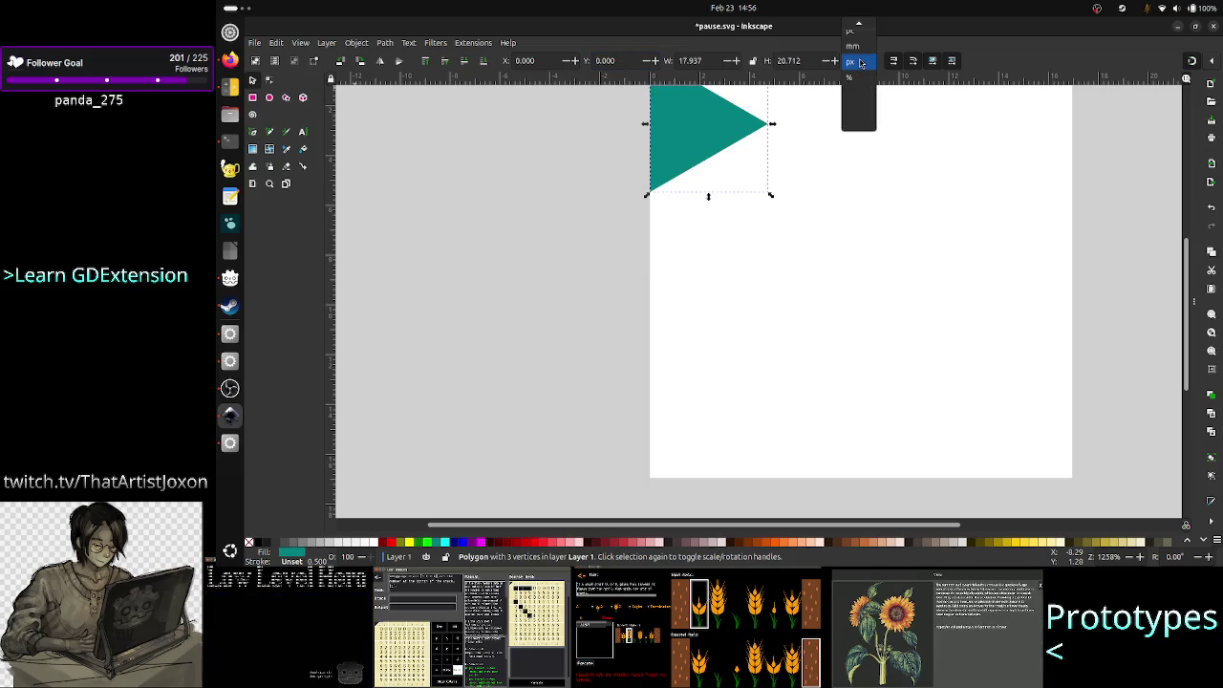
{"action": "left_click", "coordinate": [860, 61]}
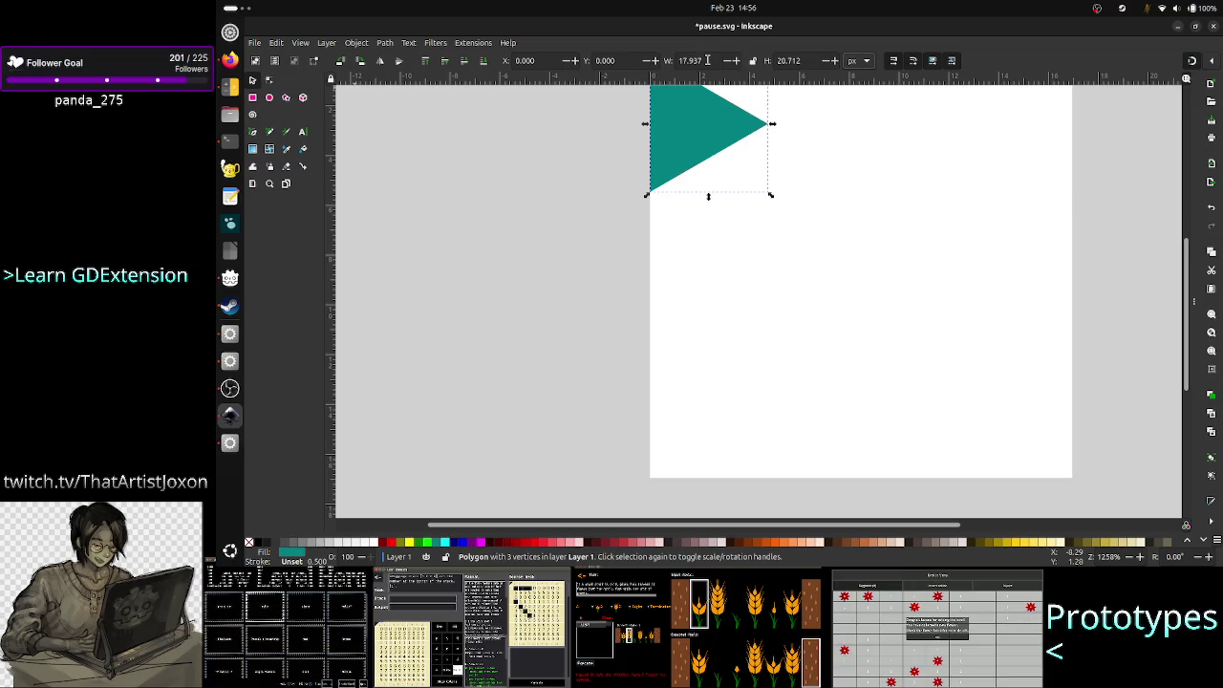
- Resize the triangle to 33 px wide and 64 px tall
{"action": "double_click", "coordinate": [707, 60]}
{"action": "type", "text": "33"}
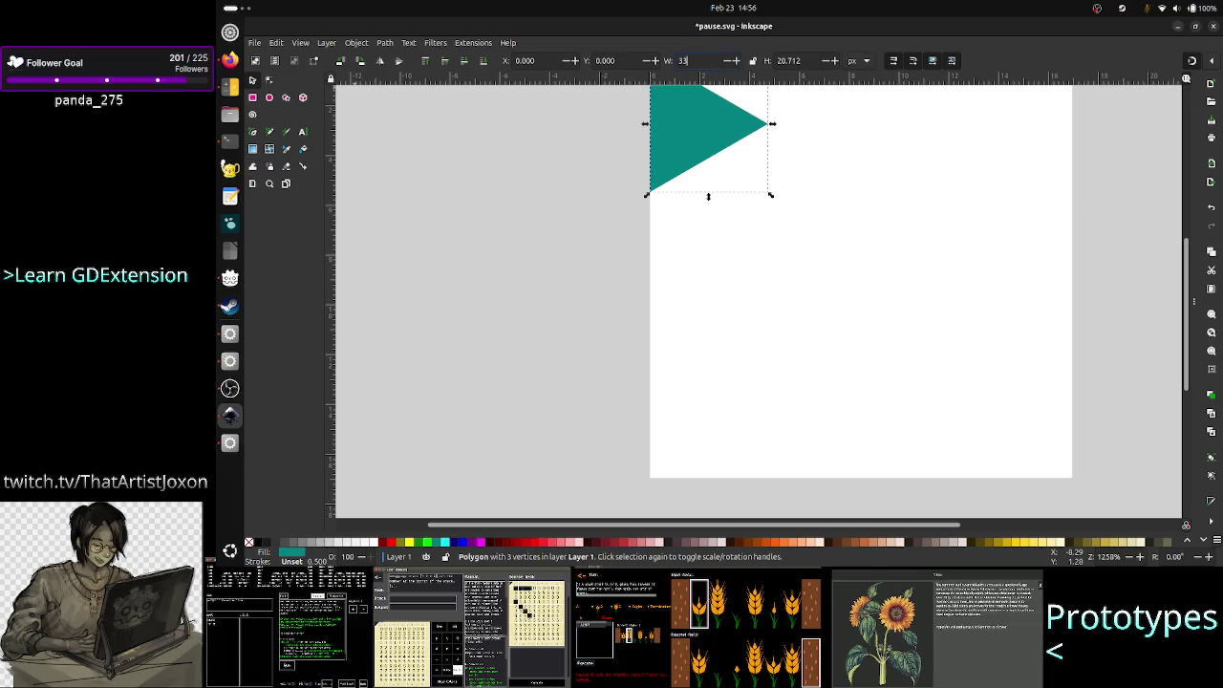
{"action": "key", "text": "Return"}
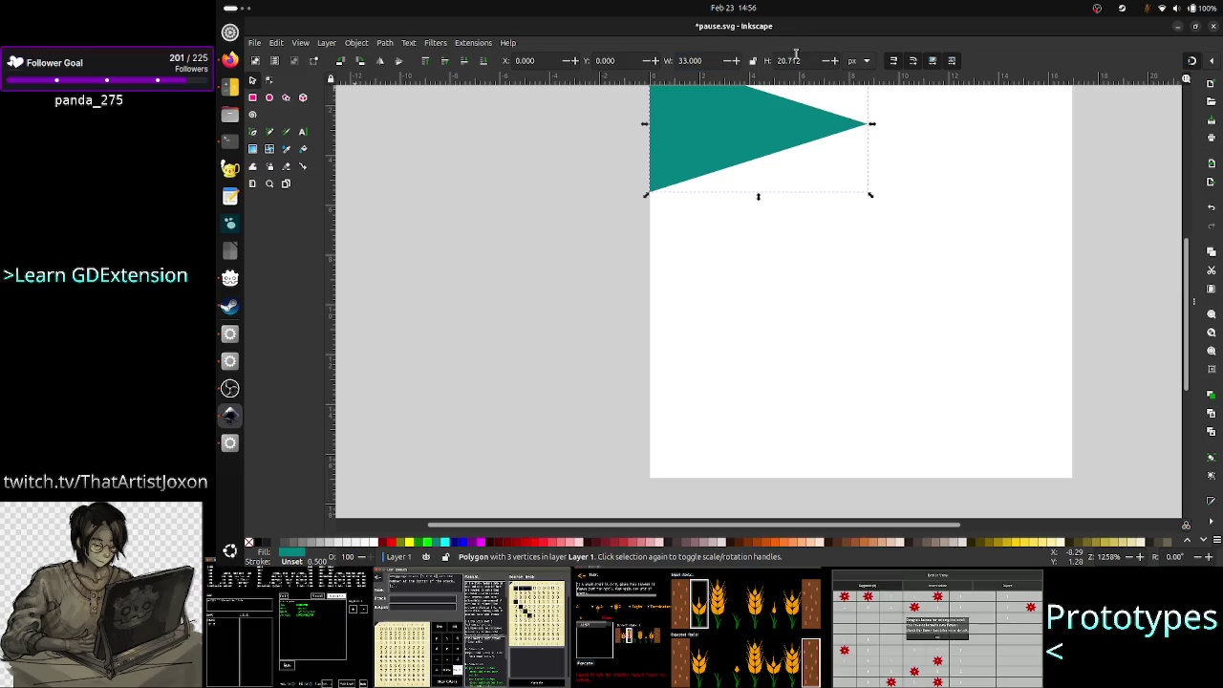
{"action": "double_click", "coordinate": [798, 61]}
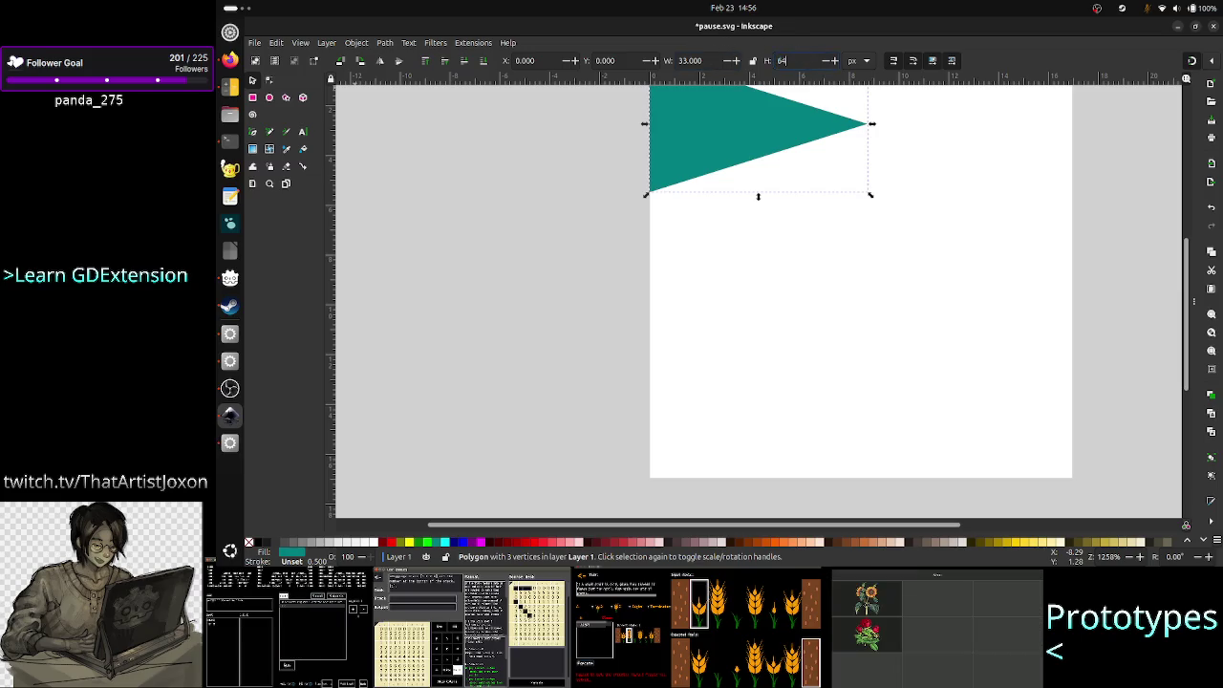
{"action": "type", "text": "64"}
{"action": "key", "text": "Return"}
{"action": "left_click", "coordinate": [569, 271]}
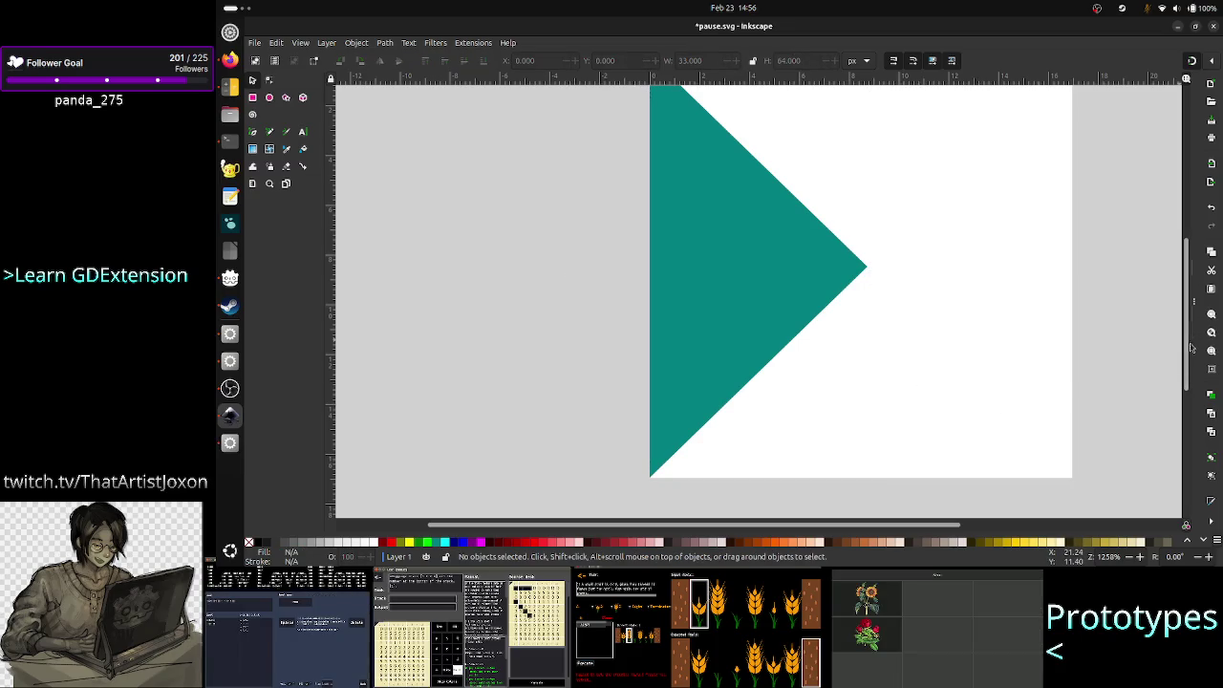
{"action": "mouse_move", "coordinate": [1188, 352]}
{"action": "left_mouse_down"}
{"action": "mouse_move", "coordinate": [1185, 313]}
{"action": "mouse_move", "coordinate": [1193, 348]}
{"action": "mouse_move", "coordinate": [1192, 335]}
{"action": "left_mouse_up"}
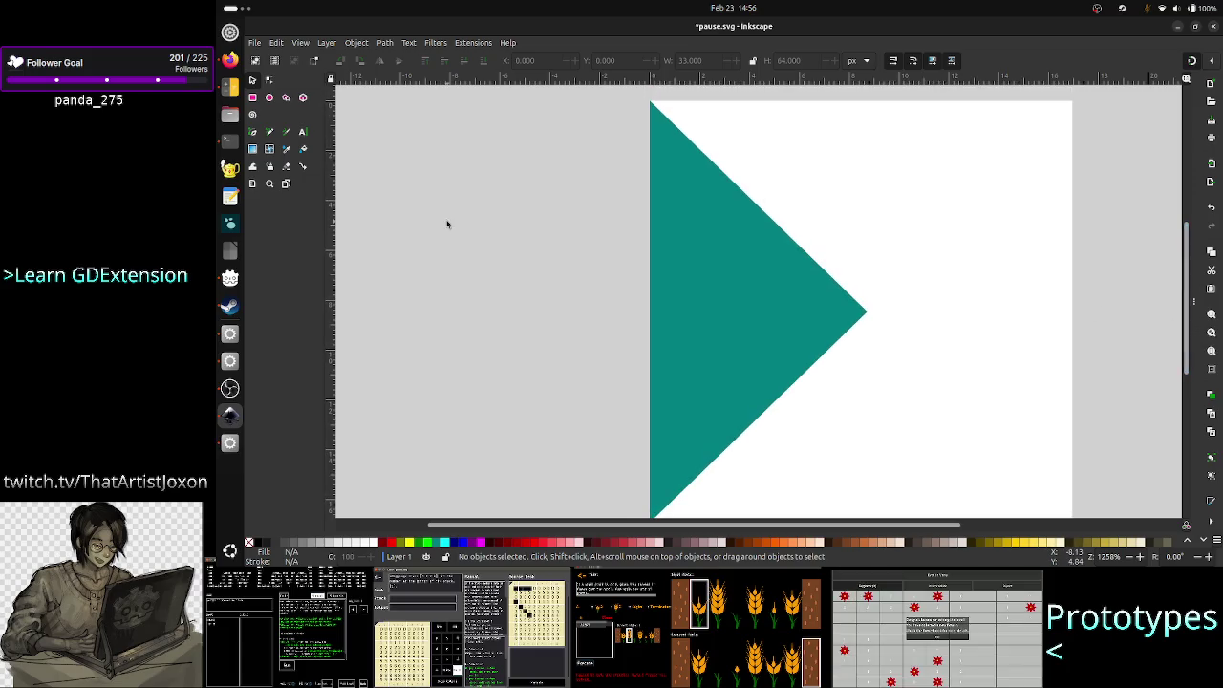
- Select the full-height triangle and paste a duplicate of it
{"action": "left_click", "coordinate": [285, 99]}
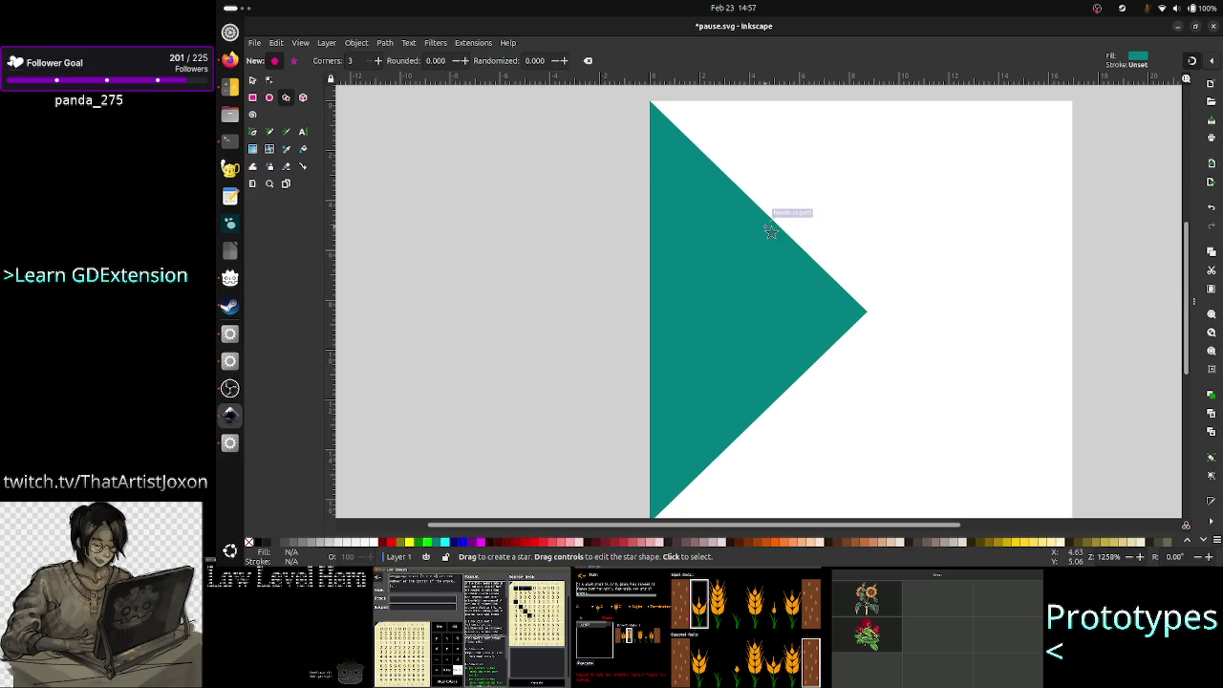
{"action": "left_click_drag", "start_coordinate": [759, 310], "coordinate": [761, 258]}
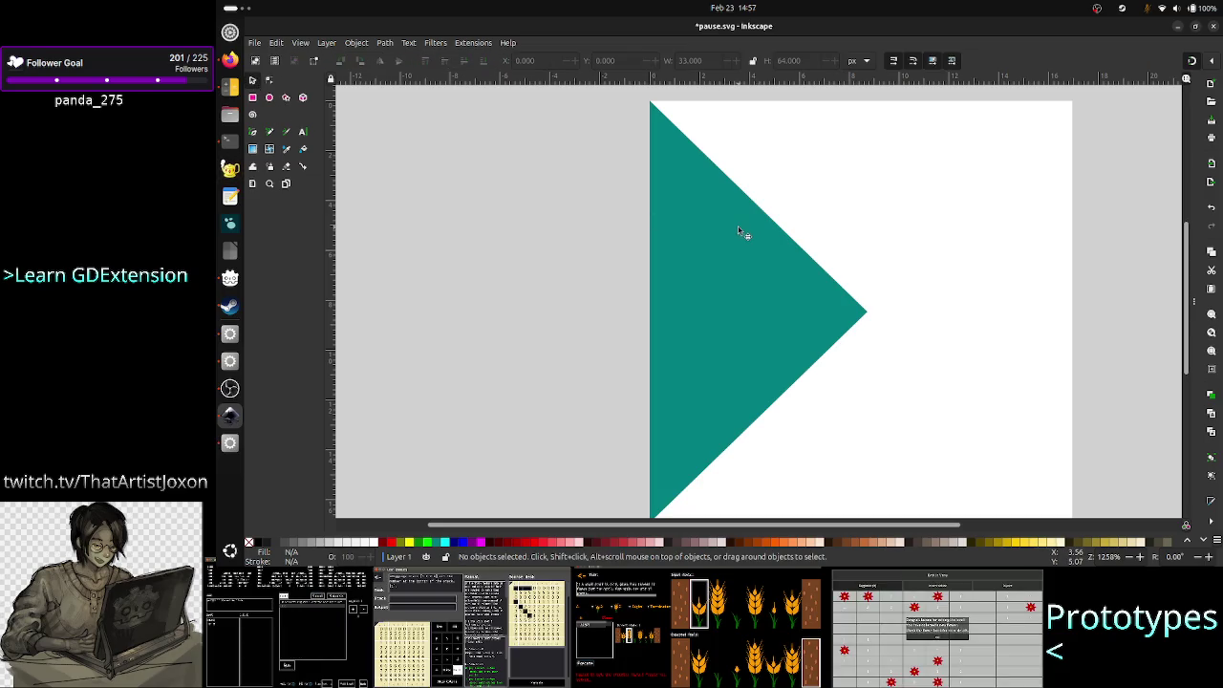
{"action": "left_click", "coordinate": [738, 230]}
{"action": "key", "text": "ctrl+v"}
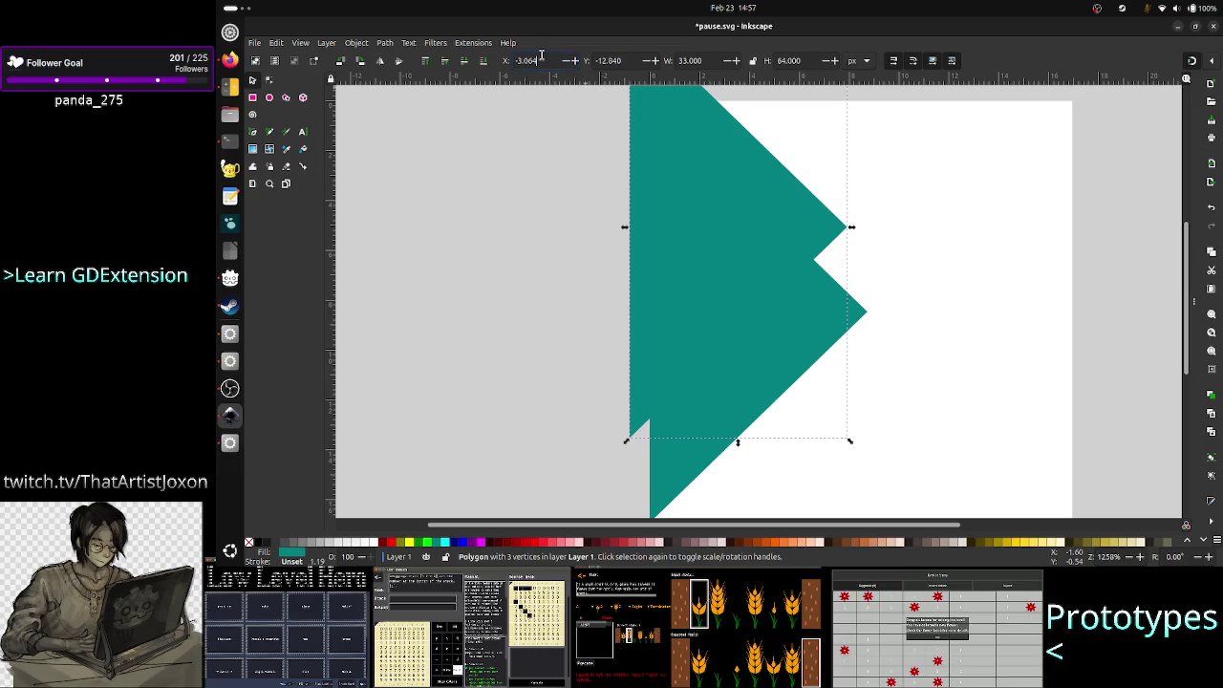
- Move the copy to X 32, Y 0, checking the position in Calculator
{"action": "triple_click", "coordinate": [541, 56]}
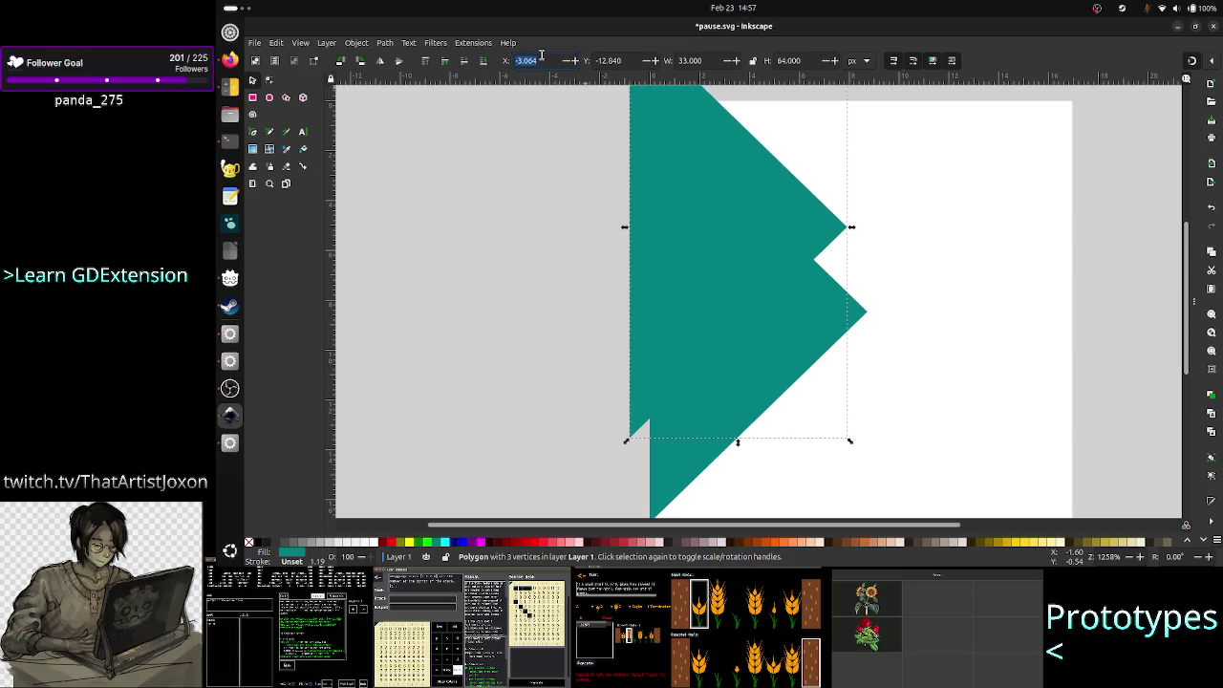
{"action": "key", "text": "alt+Tab"}
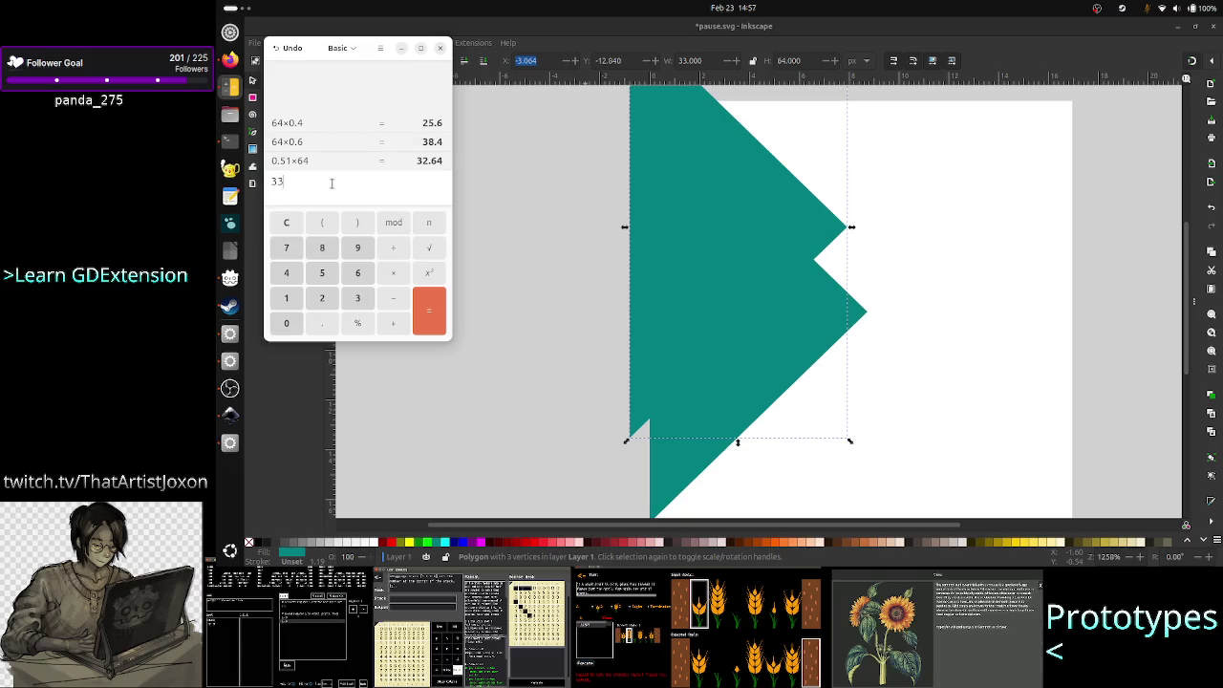
{"action": "left_click", "coordinate": [655, 27]}
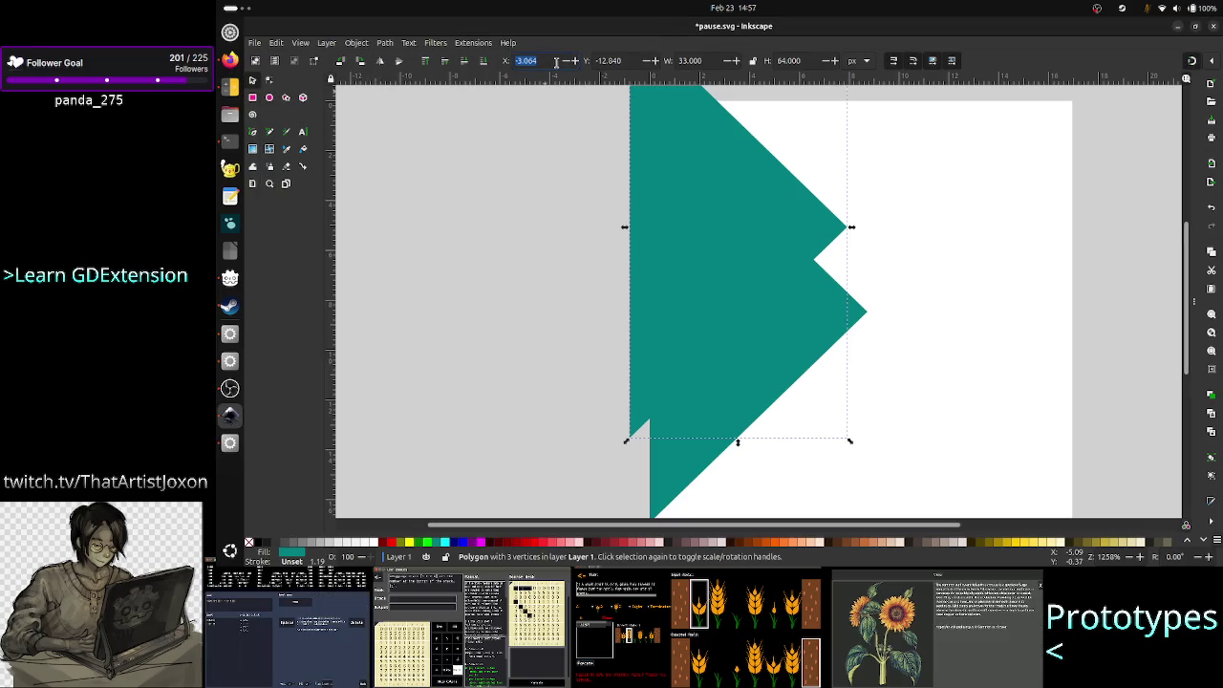
{"action": "type", "text": "32"}
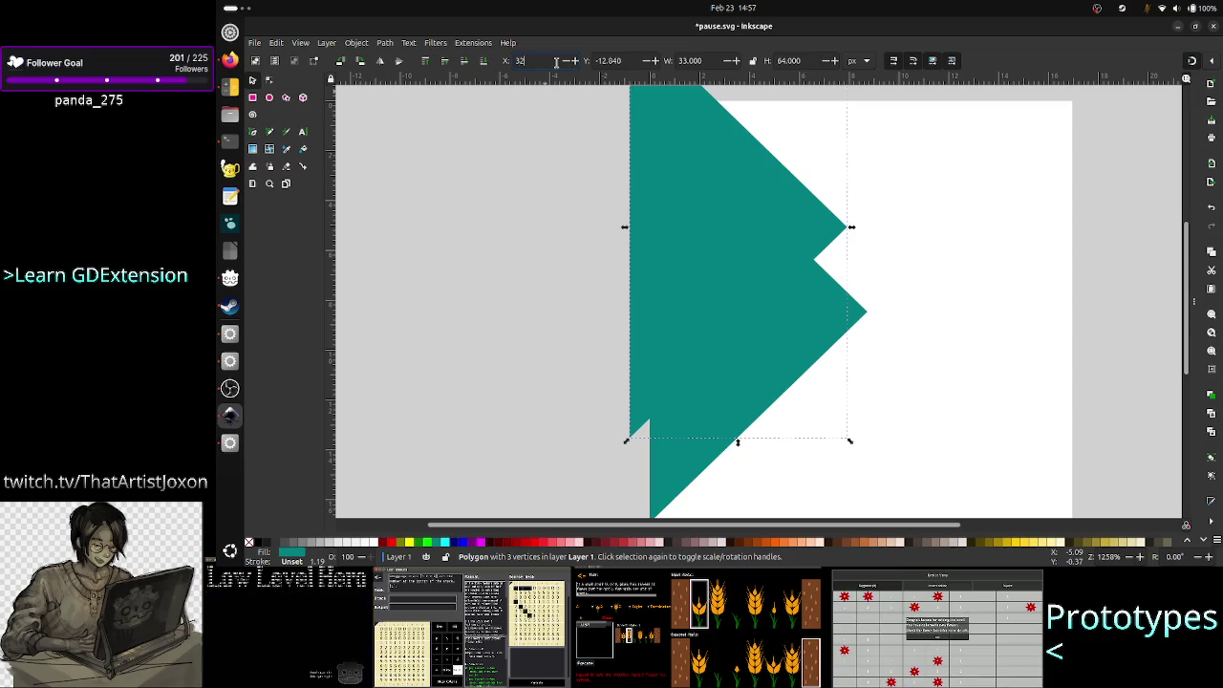
{"action": "key", "text": "Return"}
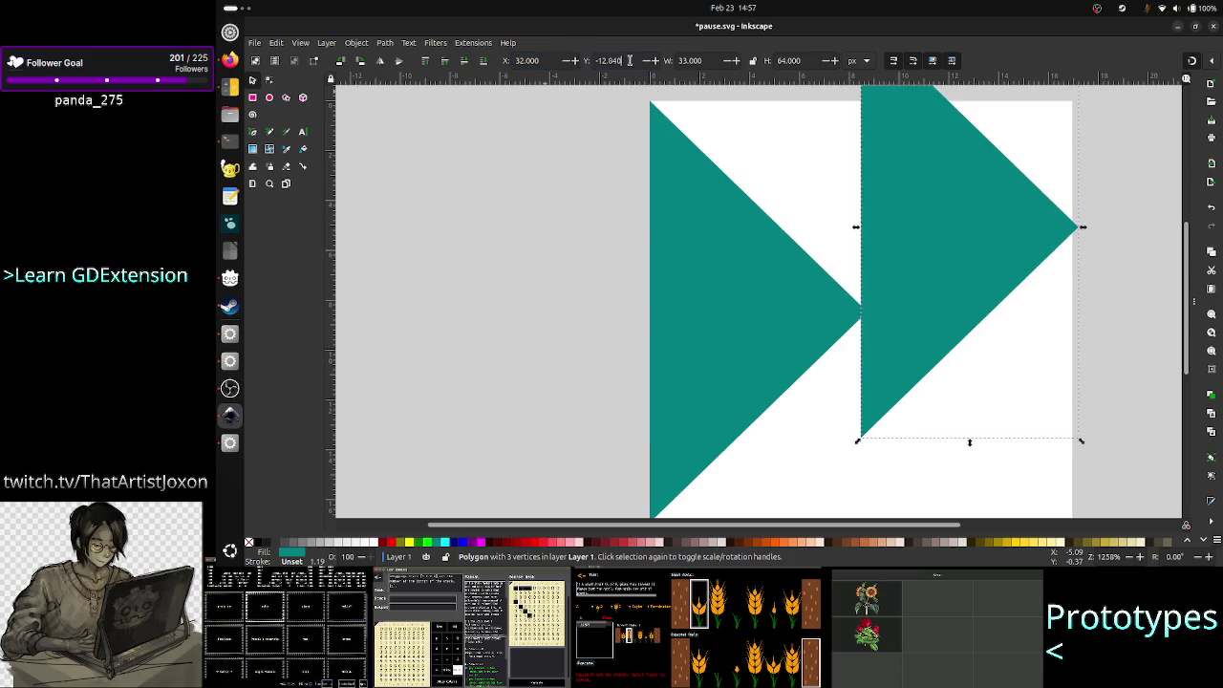
{"action": "triple_click", "coordinate": [629, 60]}
{"action": "type", "text": "0"}
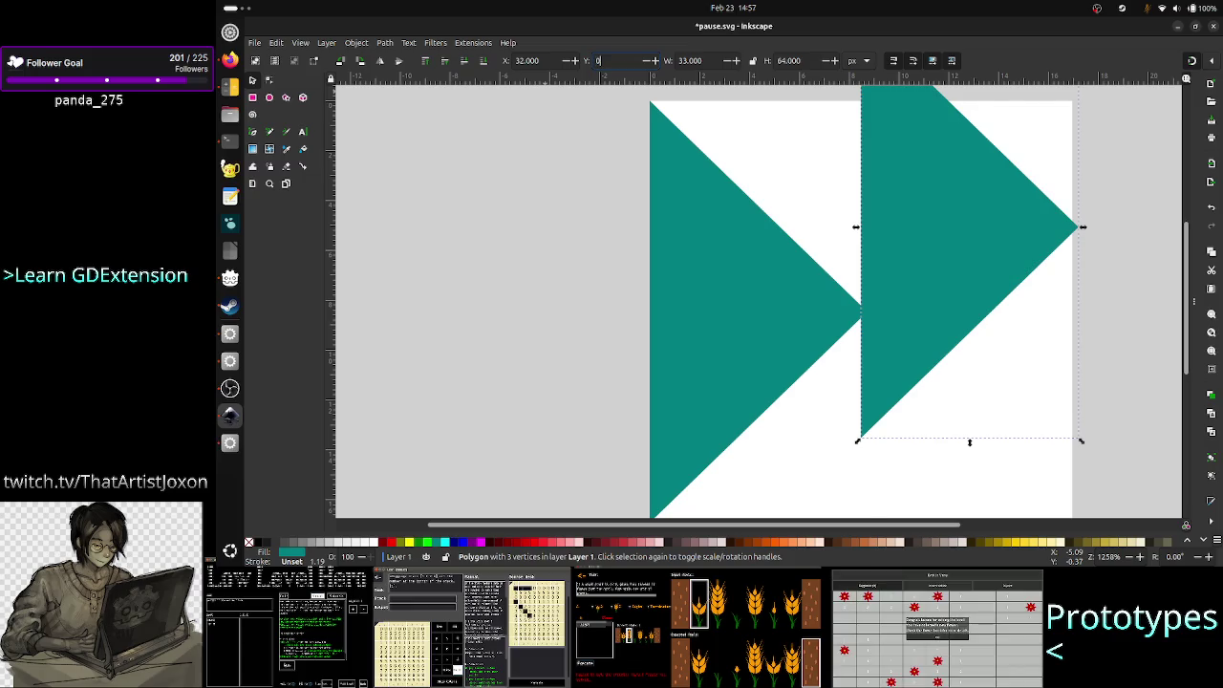
{"action": "key", "text": "Return"}
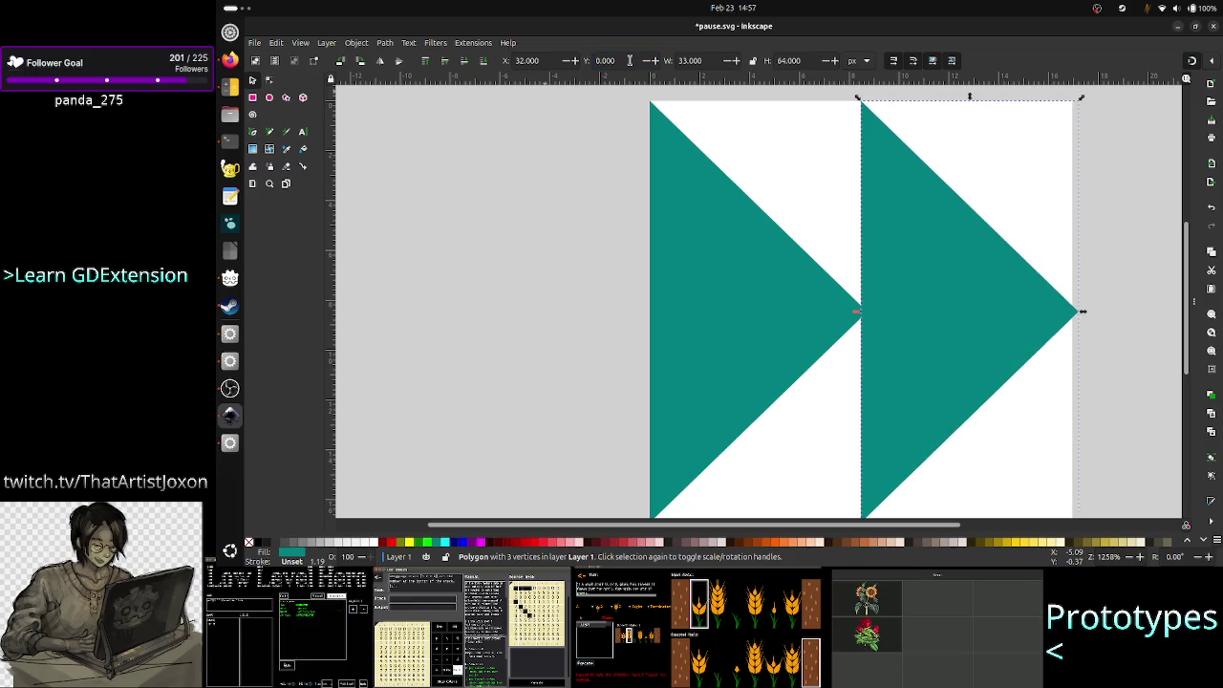
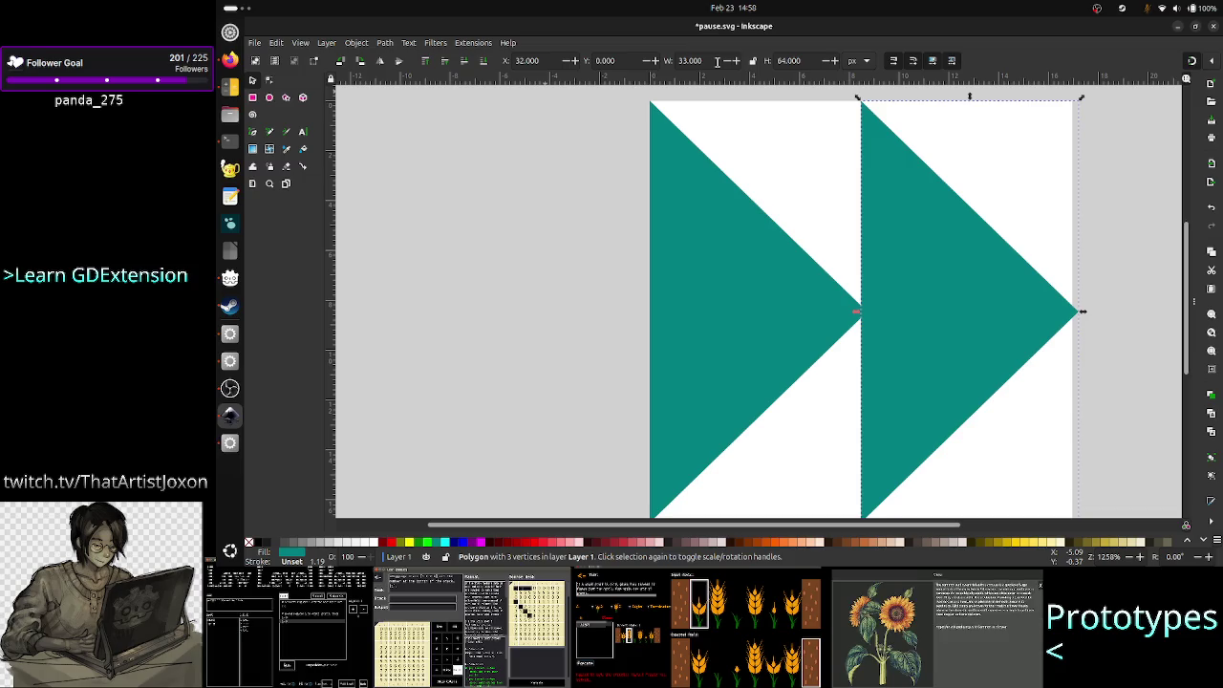
- Set the right teal triangle's width to 32 px
{"action": "triple_click", "coordinate": [717, 61]}
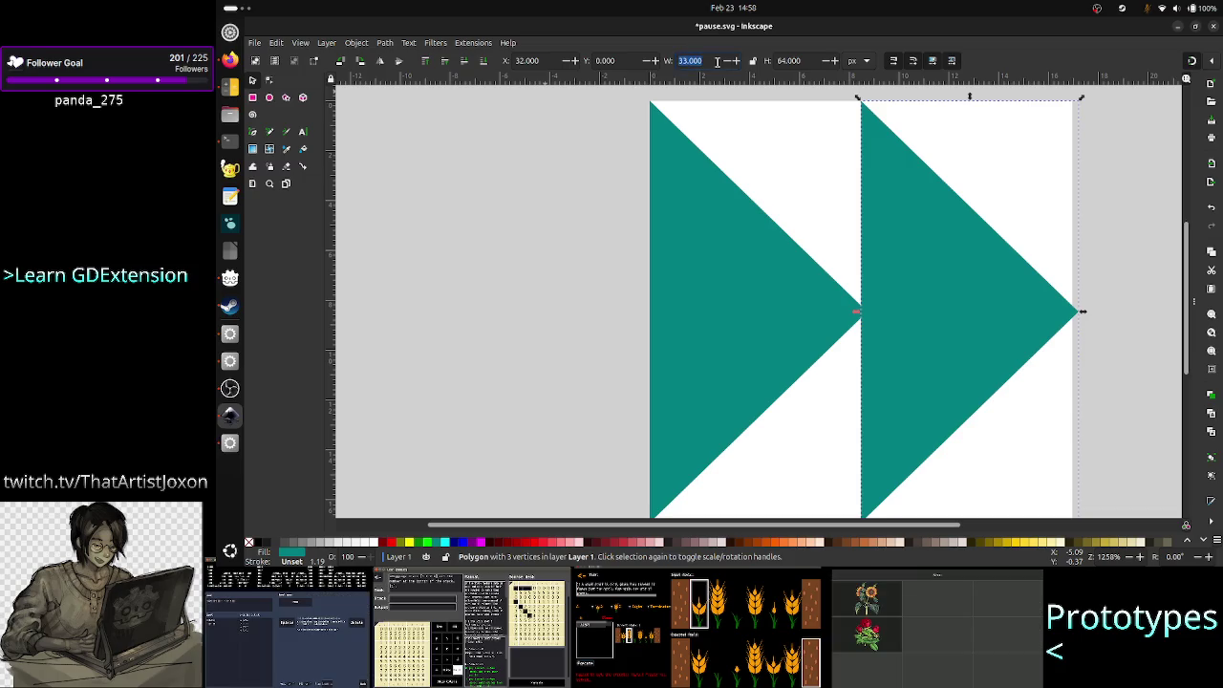
{"action": "type", "text": "32"}
{"action": "key", "text": "Return"}
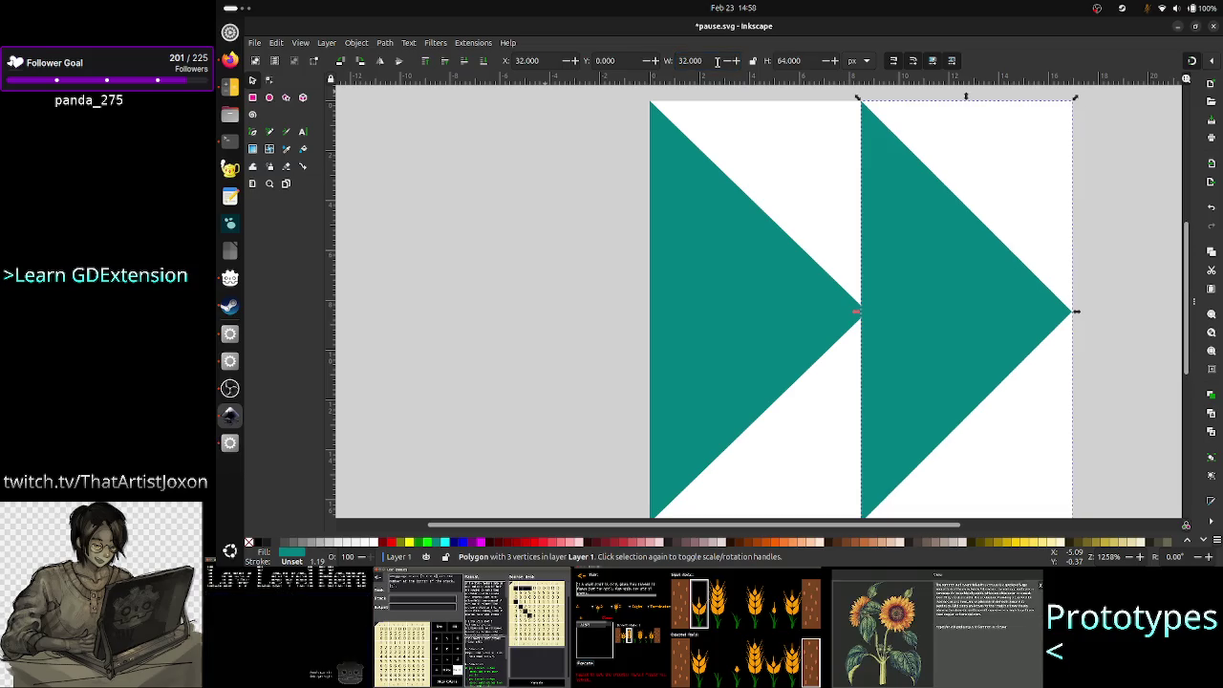
{"action": "left_click", "coordinate": [1135, 283]}
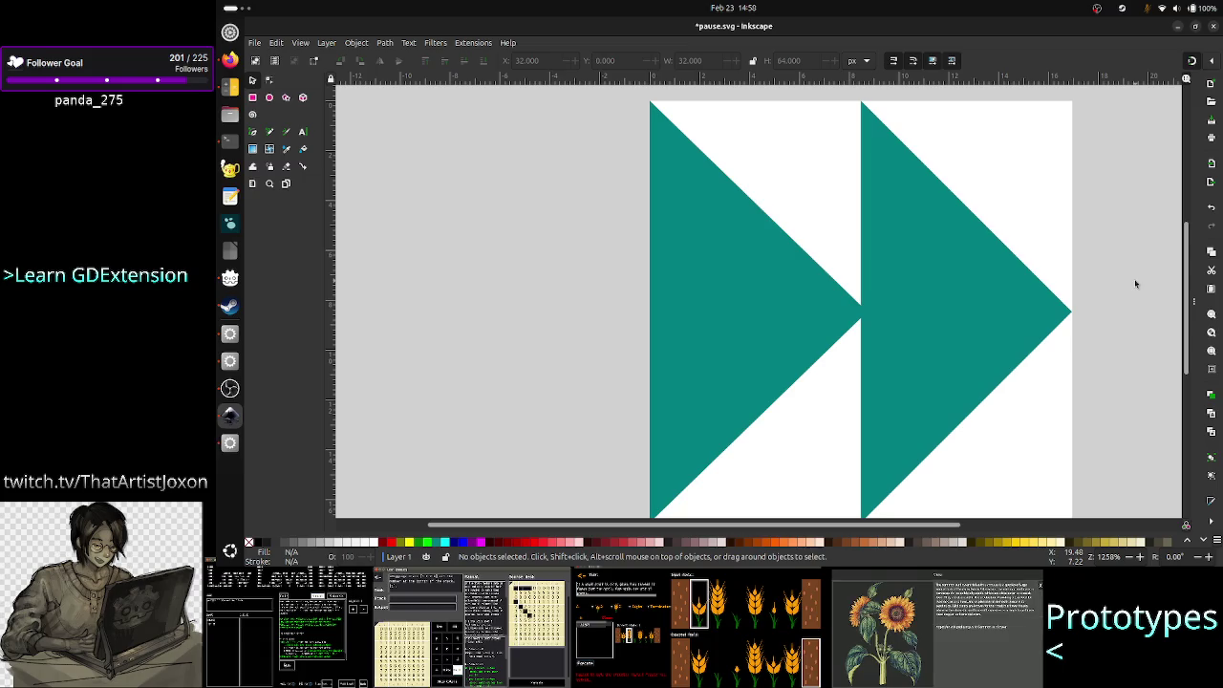
- Zoom out and set the left teal triangle's width to 35 px
{"action": "scroll", "coordinate": [1113, 257], "scroll_direction": "down", "scroll_amount": 1, "text": "ctrl"}
{"action": "scroll", "coordinate": [1113, 256], "scroll_direction": "down", "scroll_amount": 3, "text": "ctrl"}
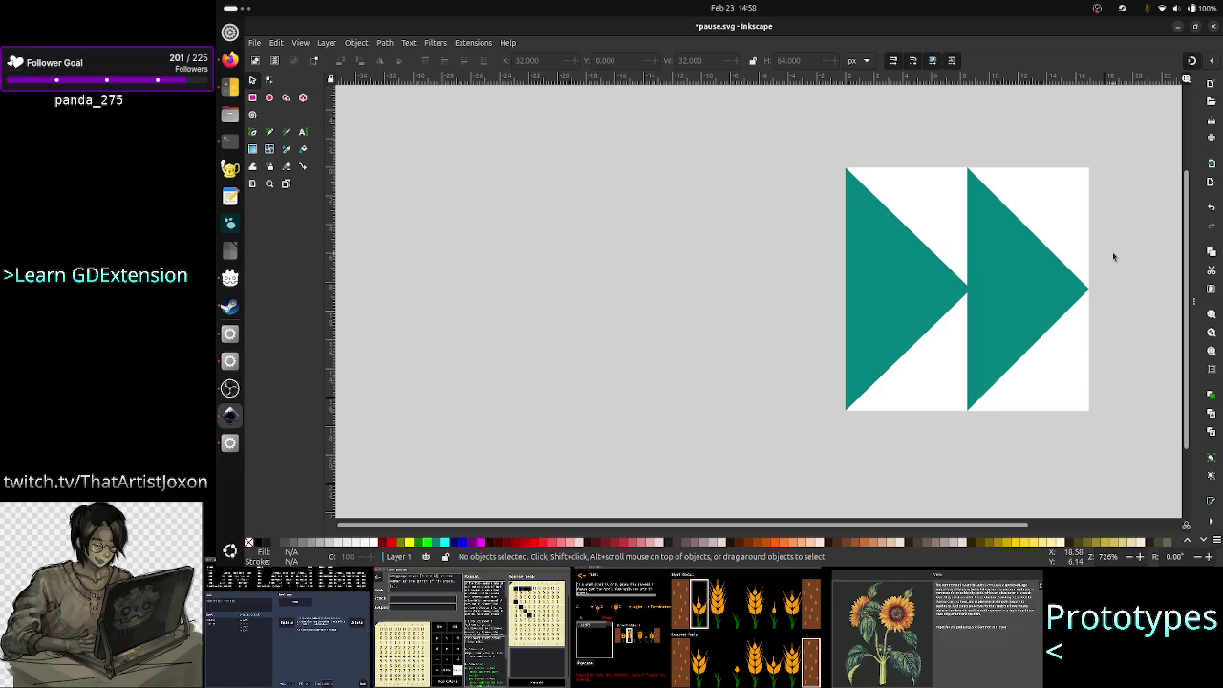
{"action": "left_click", "coordinate": [927, 279]}
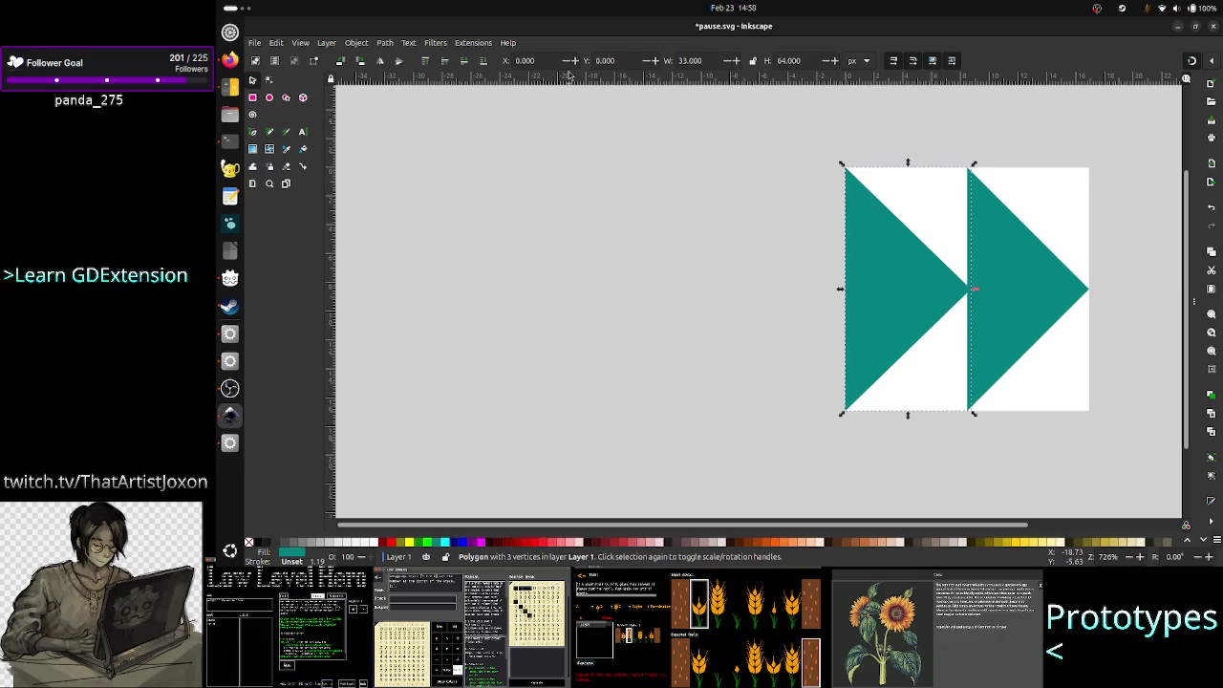
{"action": "double_click", "coordinate": [707, 59]}
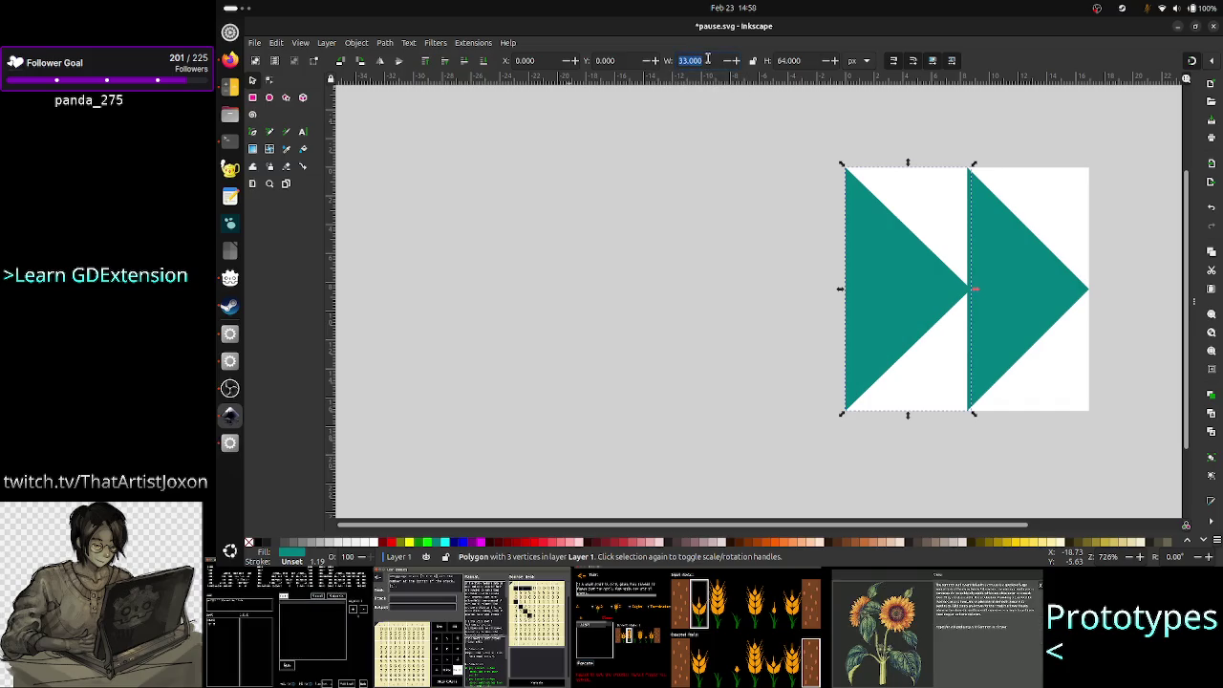
{"action": "type", "text": "35"}
{"action": "key", "text": "Return"}
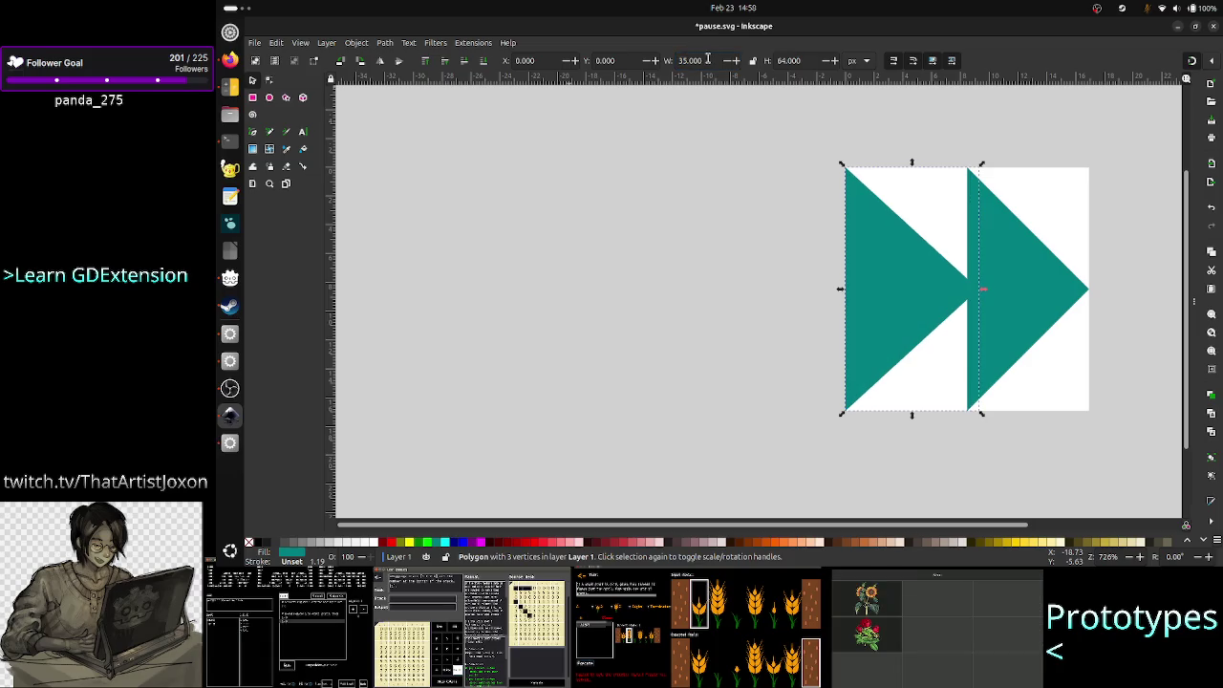
{"action": "left_click", "coordinate": [672, 186]}
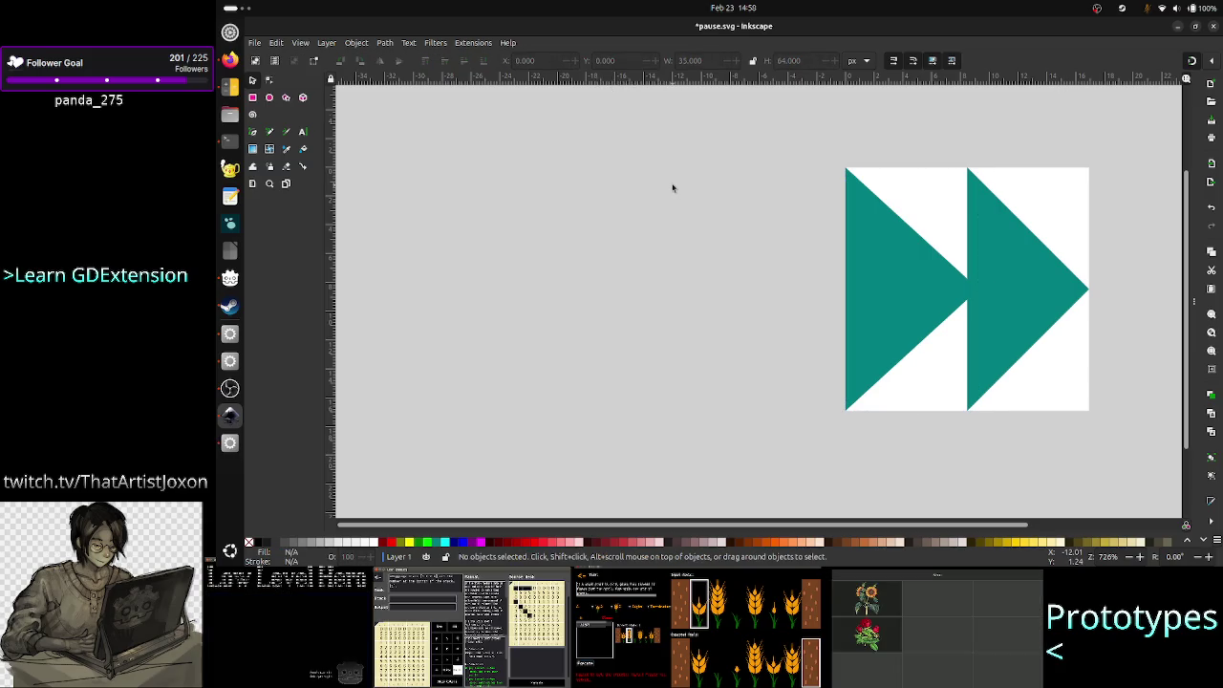
- Save the double-triangle drawing as fast_btn.svg in the Assets folder
{"action": "left_click", "coordinate": [257, 43]}
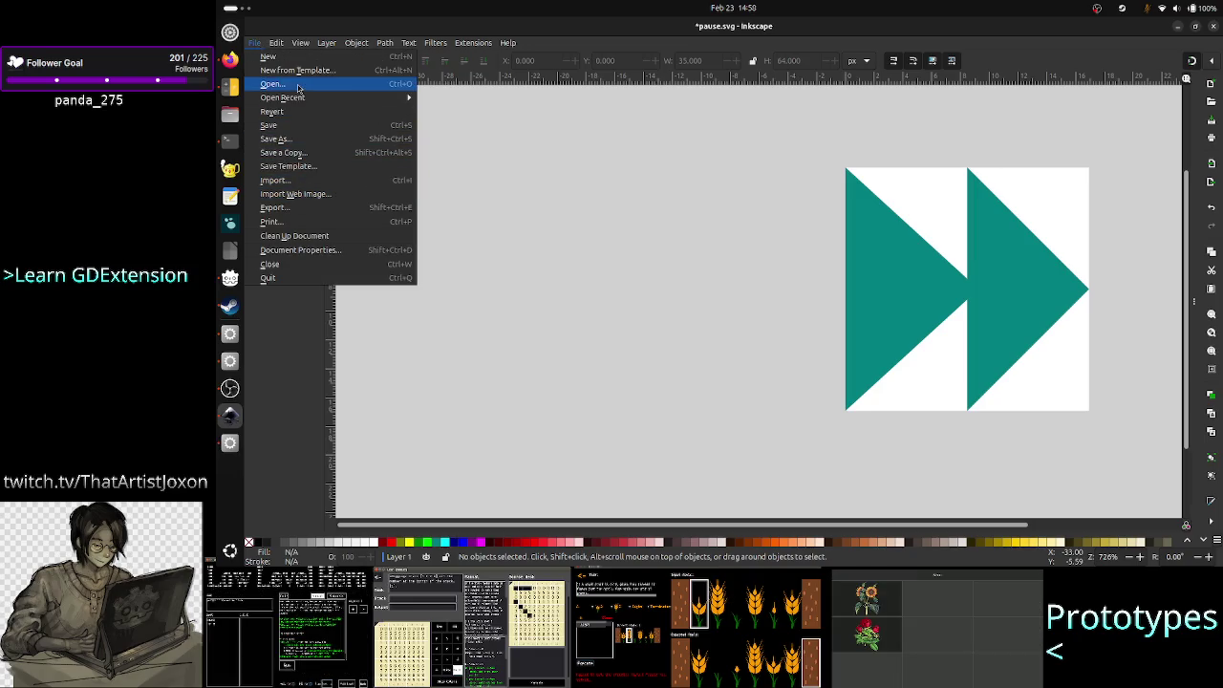
{"action": "left_click", "coordinate": [305, 143]}
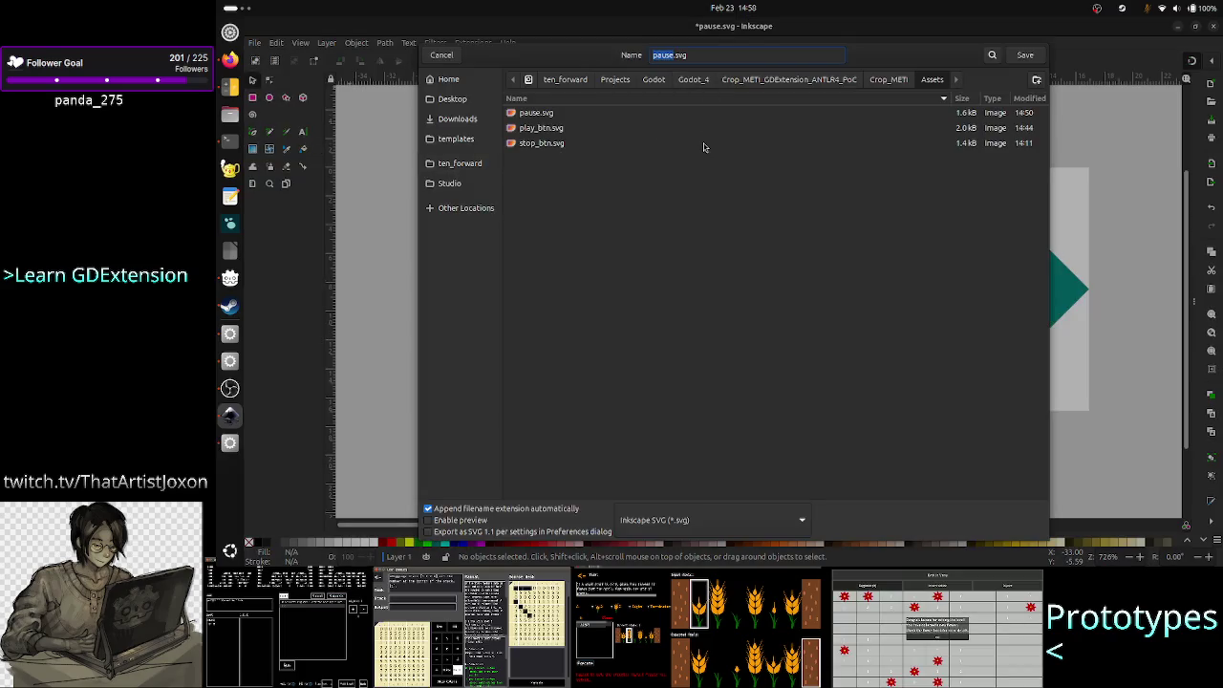
{"action": "type", "text": "fast"}
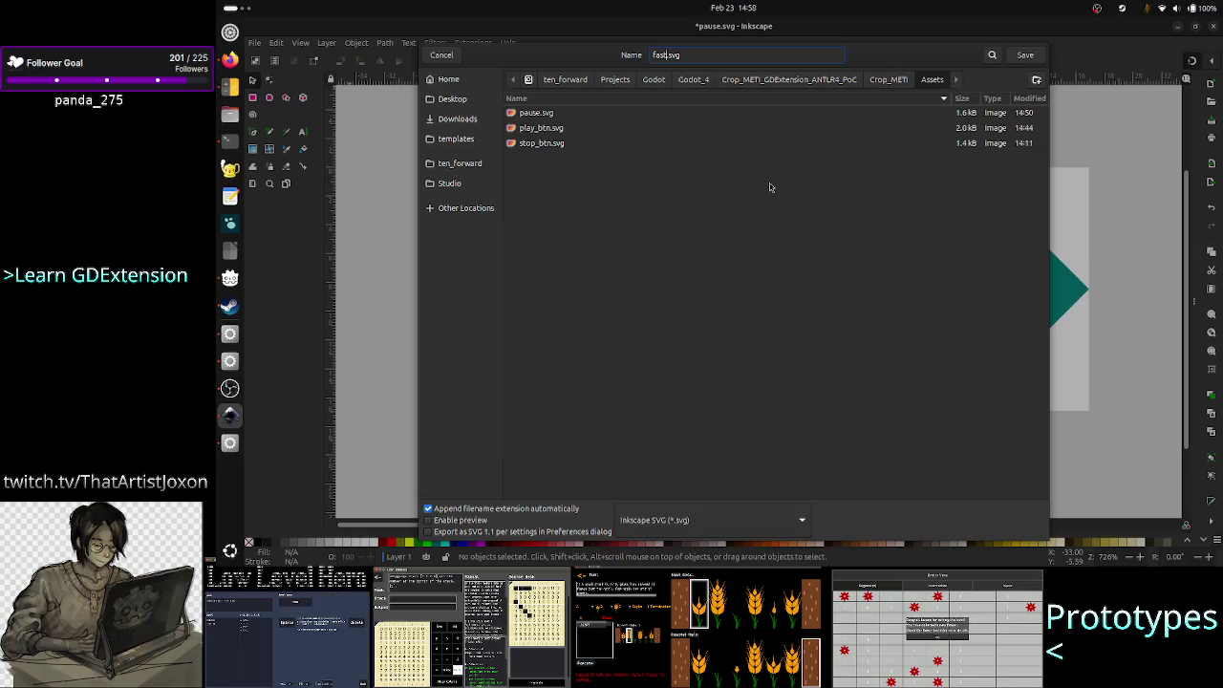
{"action": "type", "text": "_btn"}
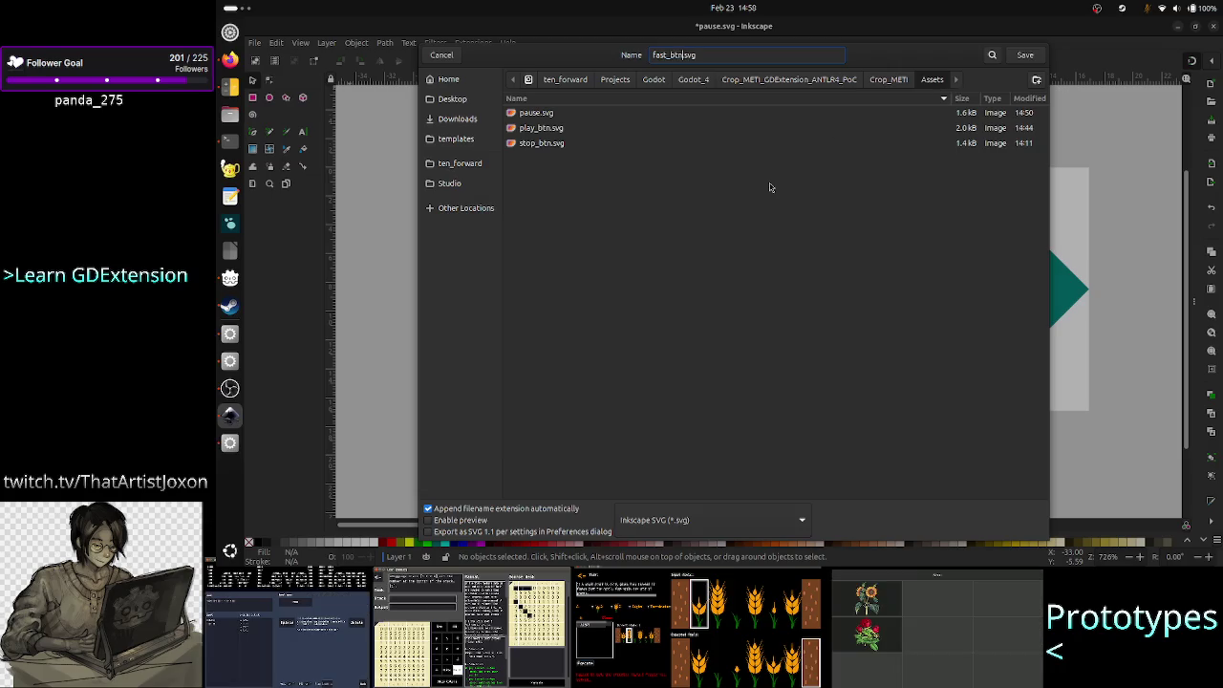
{"action": "left_click", "coordinate": [1027, 55]}
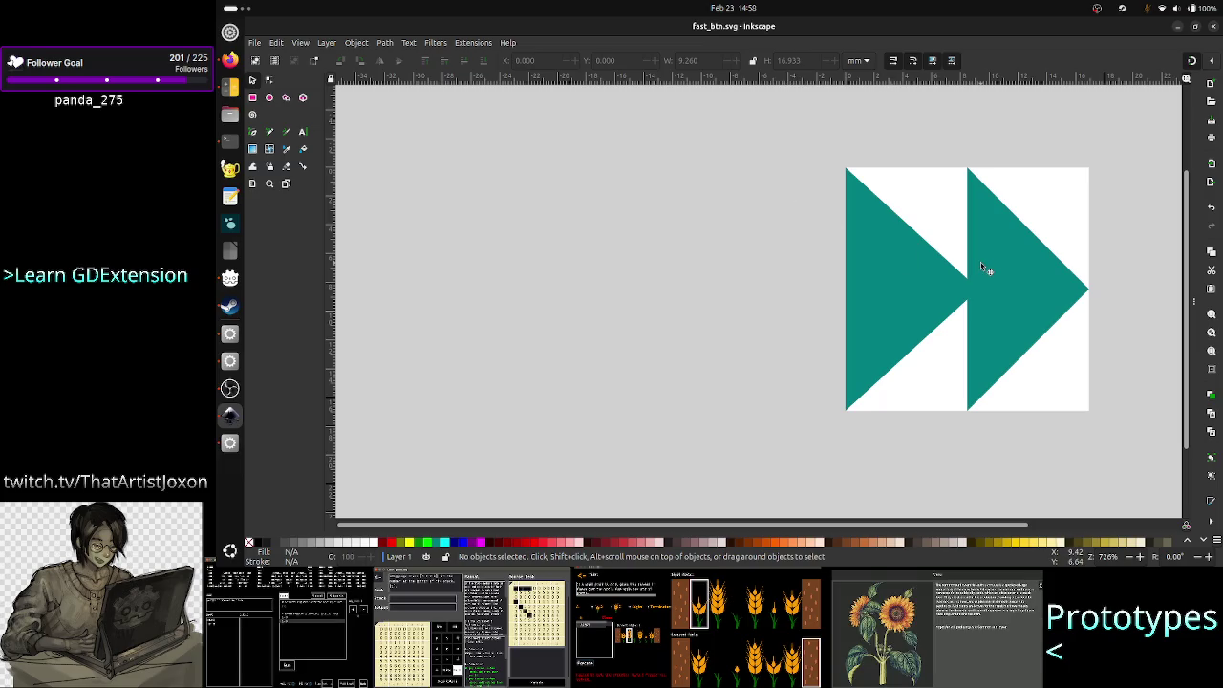
- Delete the right triangle and select the remaining left one
{"action": "left_click", "coordinate": [1015, 266]}
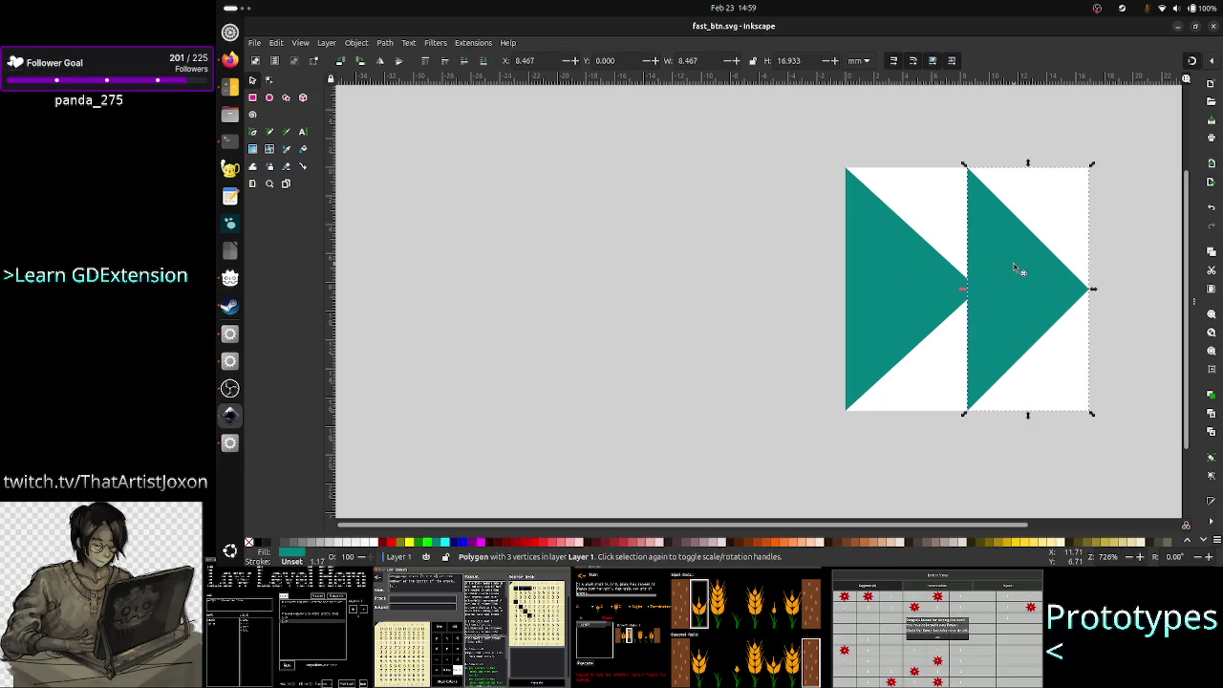
{"action": "key", "text": "Delete"}
{"action": "left_click", "coordinate": [897, 295]}
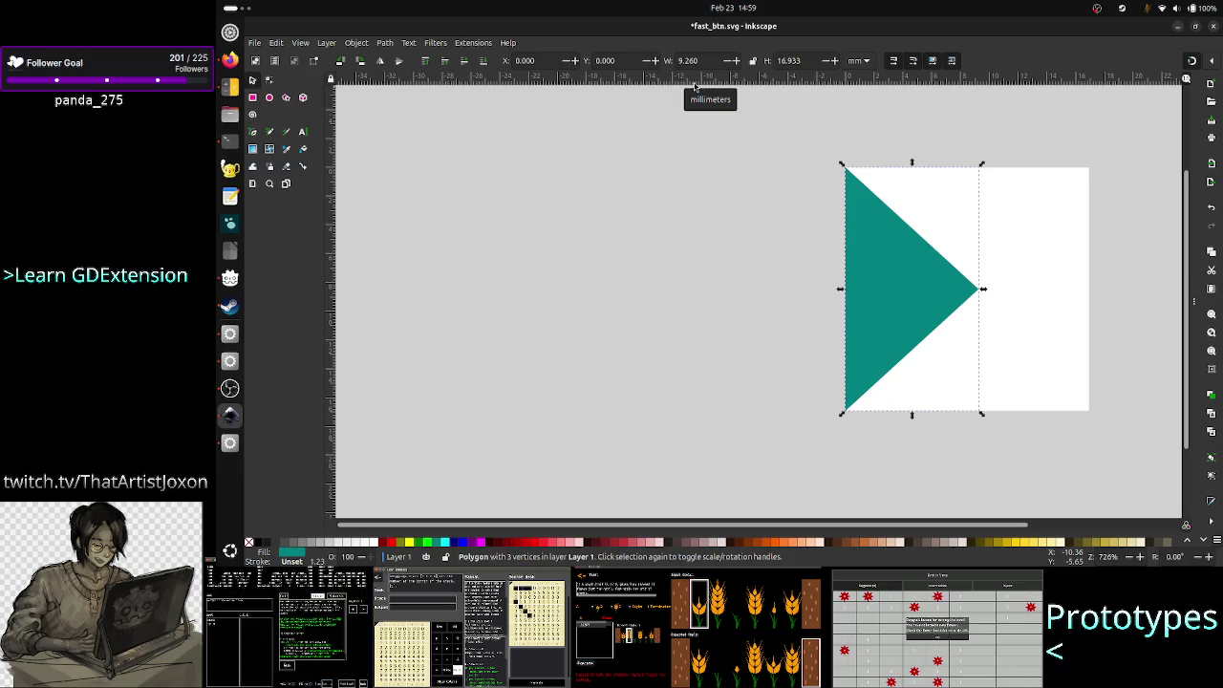
- Compute 64×0.8 in the Calculator
{"action": "key", "text": "alt+Tab"}
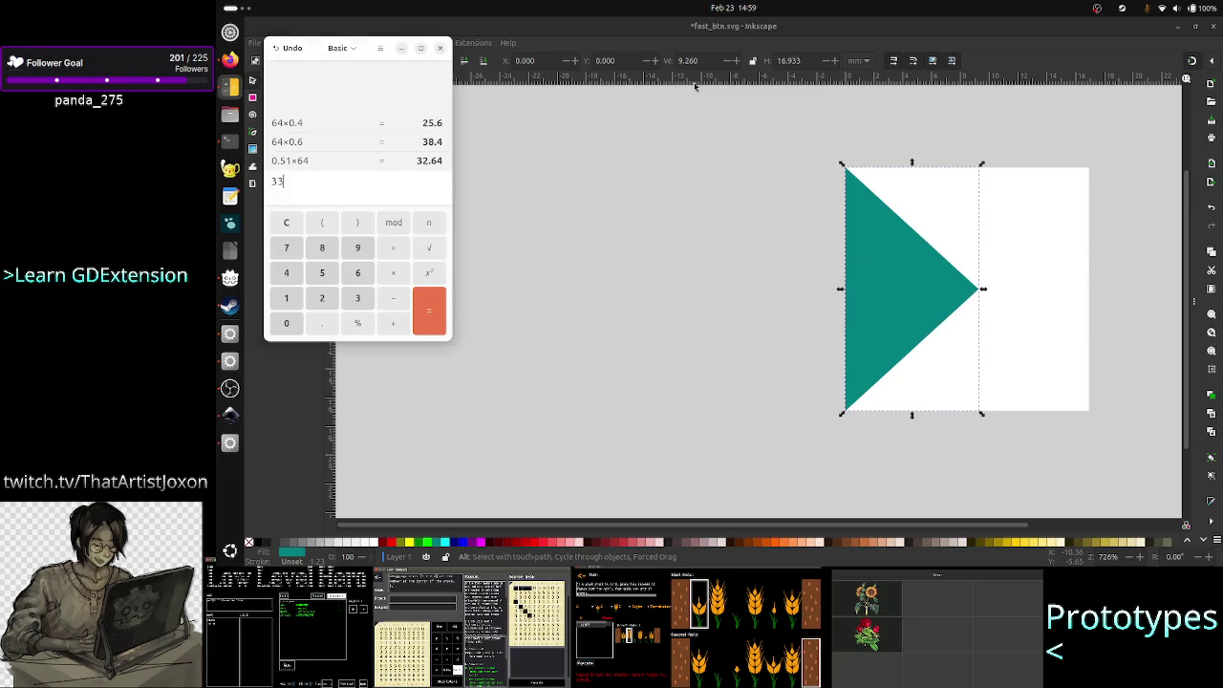
{"action": "double_click", "coordinate": [305, 184]}
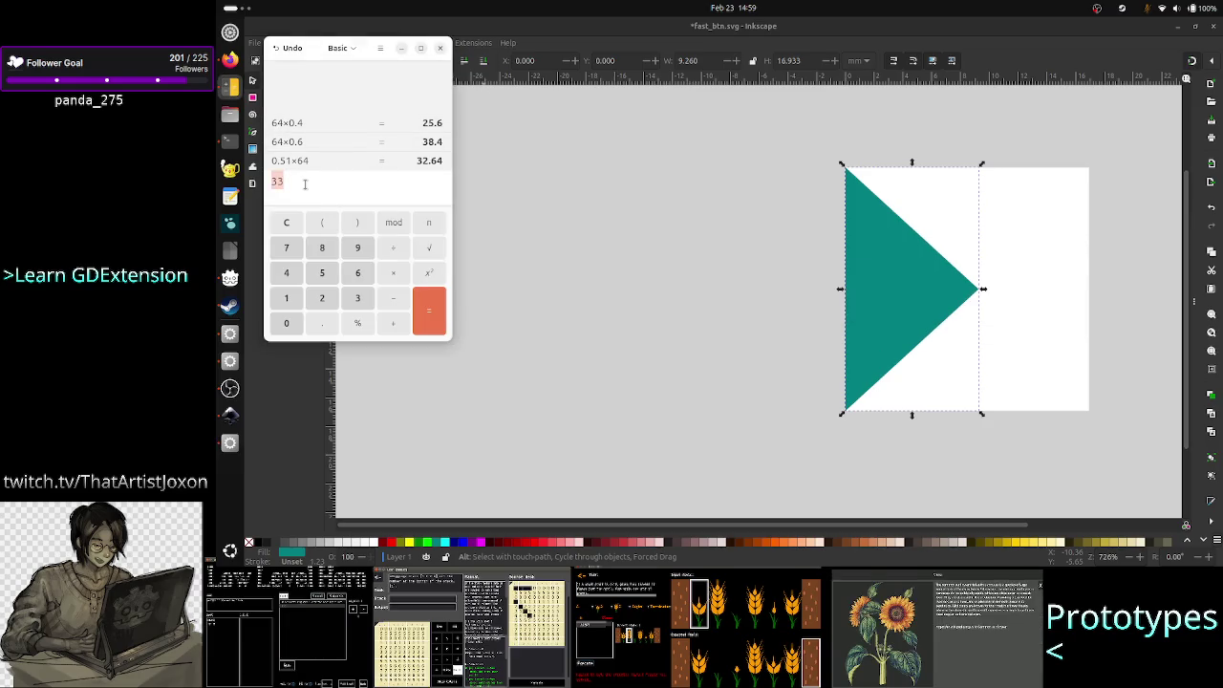
{"action": "type", "text": "64*0"}
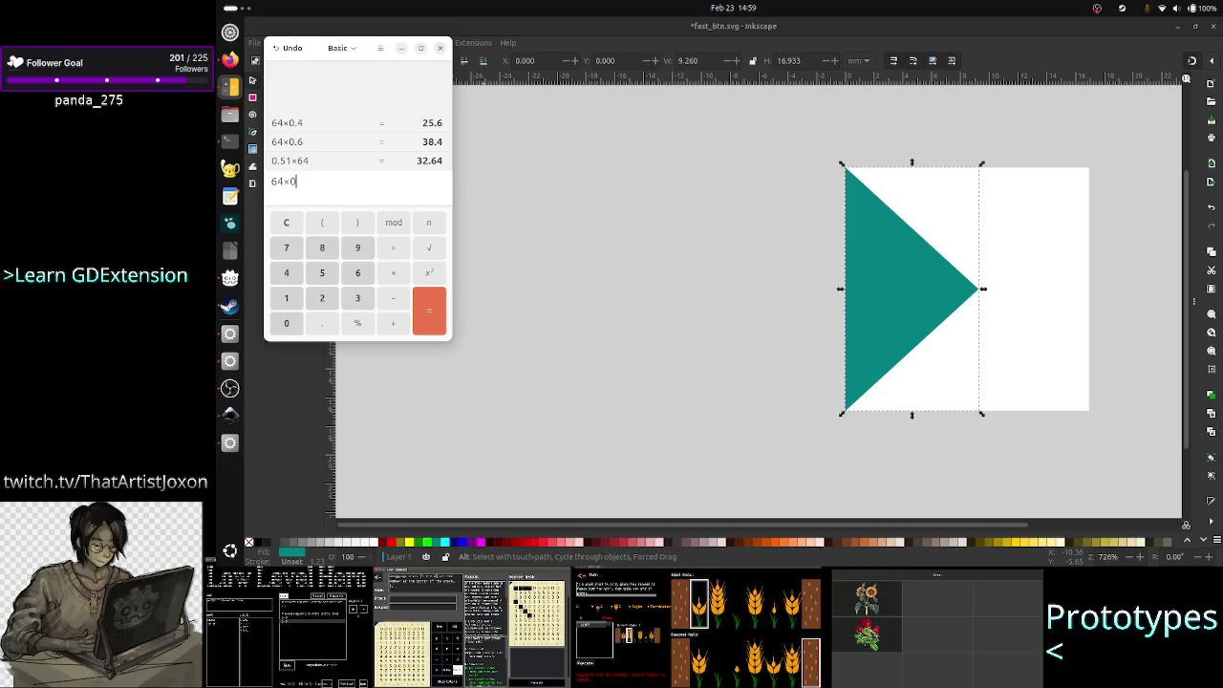
{"action": "type", "text": ".8"}
{"action": "key", "text": "Return"}
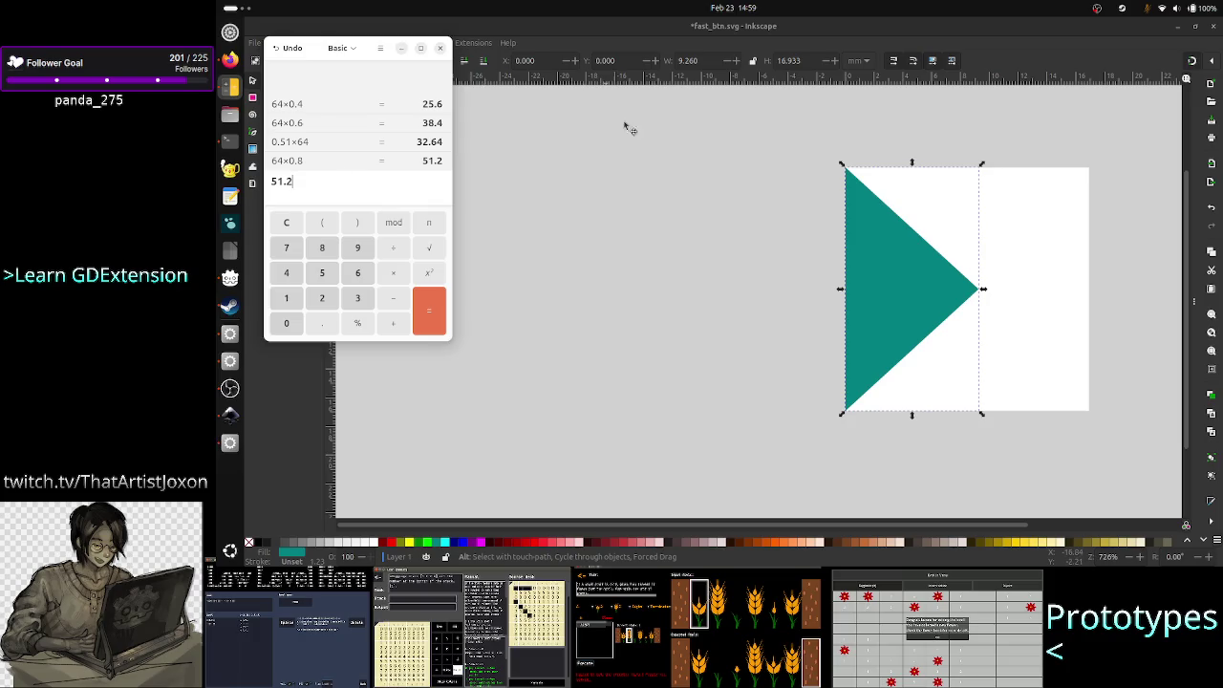
- Switch the units to px and set the triangle's width to 51
{"action": "left_click", "coordinate": [702, 33]}
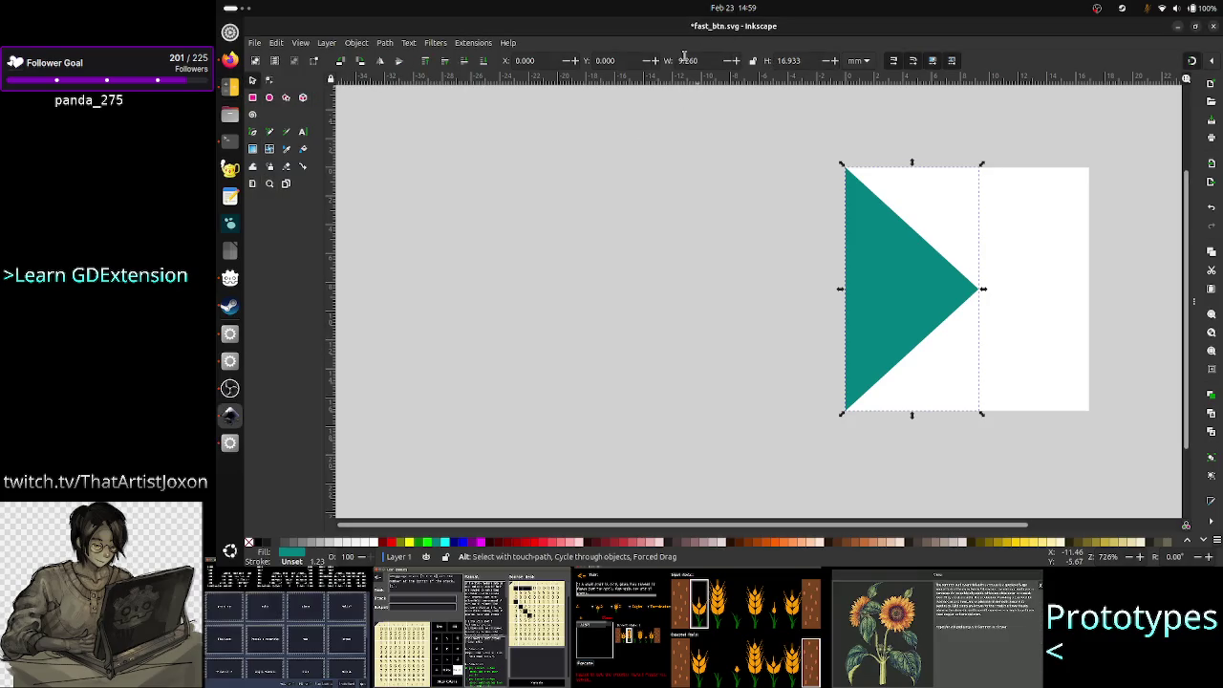
{"action": "double_click", "coordinate": [701, 61]}
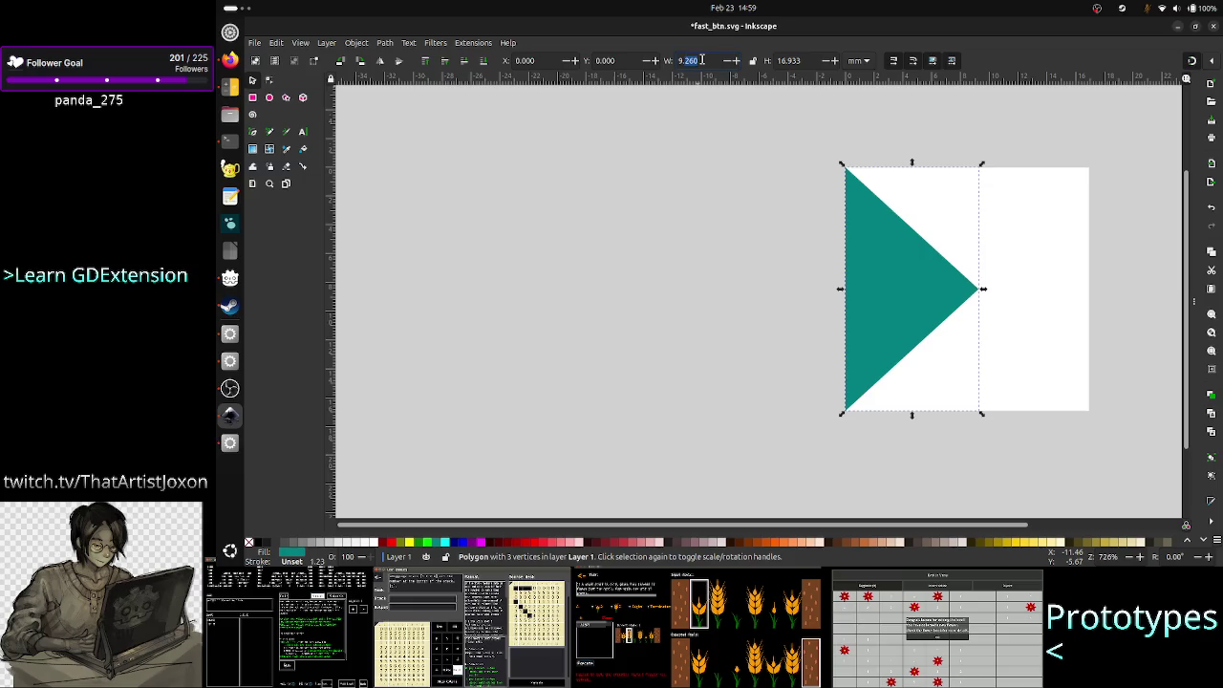
{"action": "left_click", "coordinate": [858, 60]}
{"action": "left_click", "coordinate": [858, 81]}
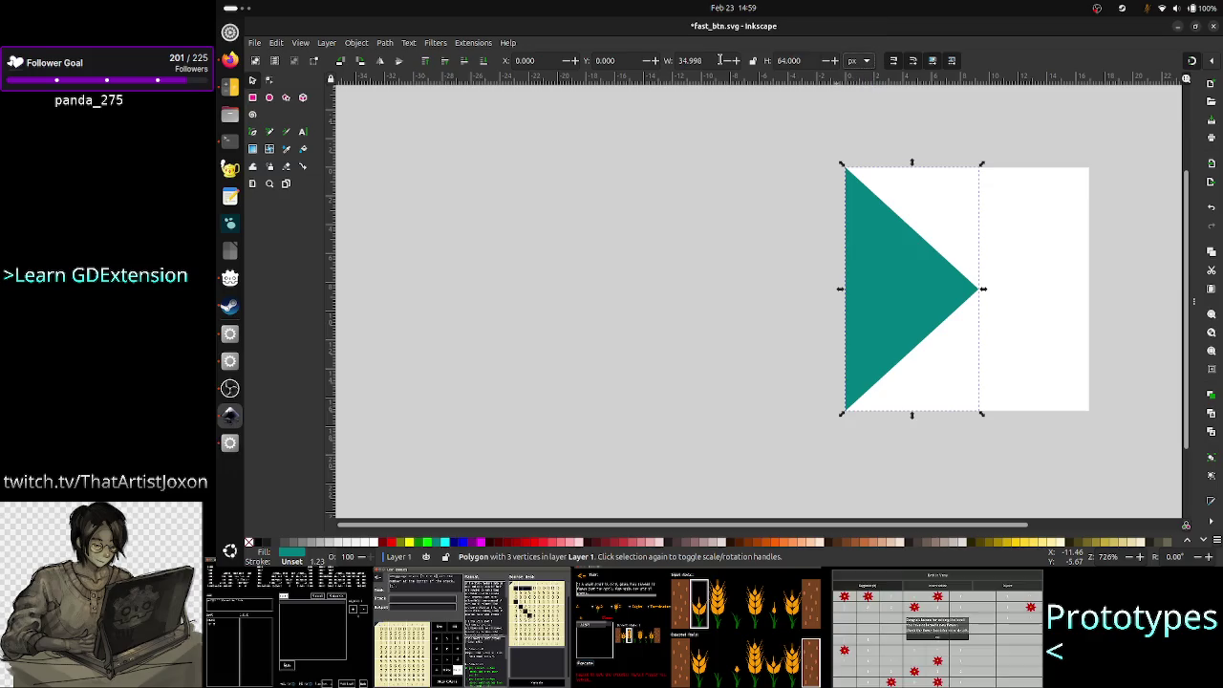
{"action": "type", "text": "51"}
{"action": "key", "text": "Return"}
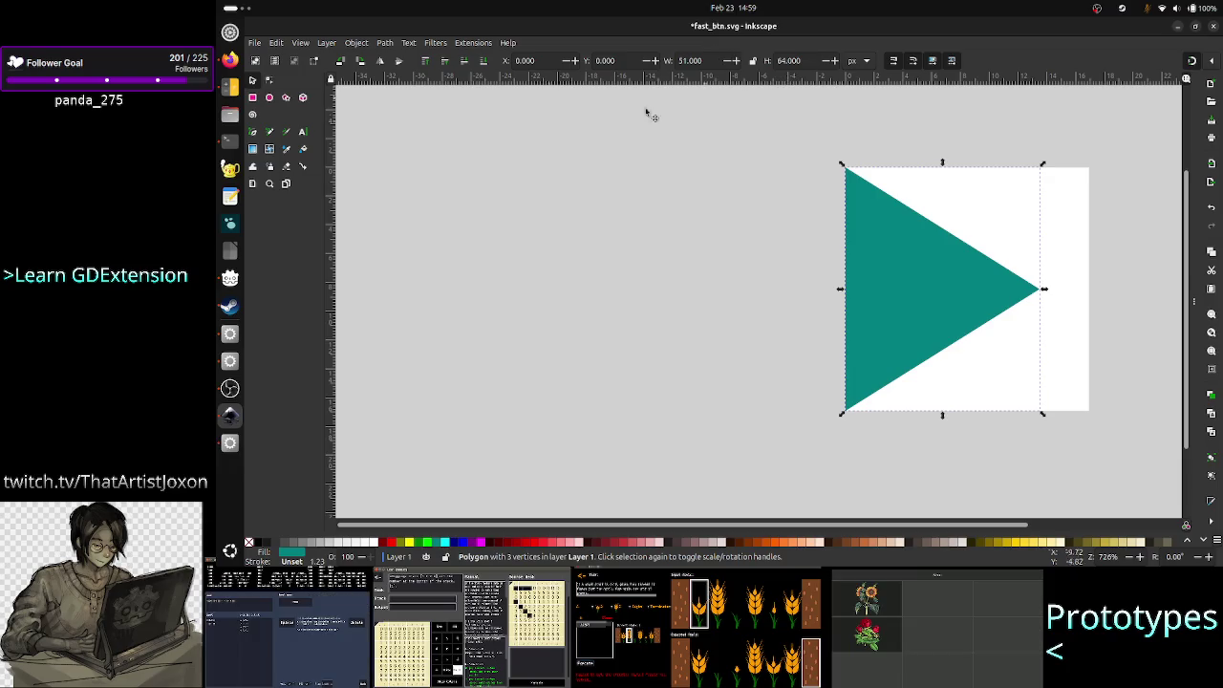
{"action": "left_click", "coordinate": [253, 98]}
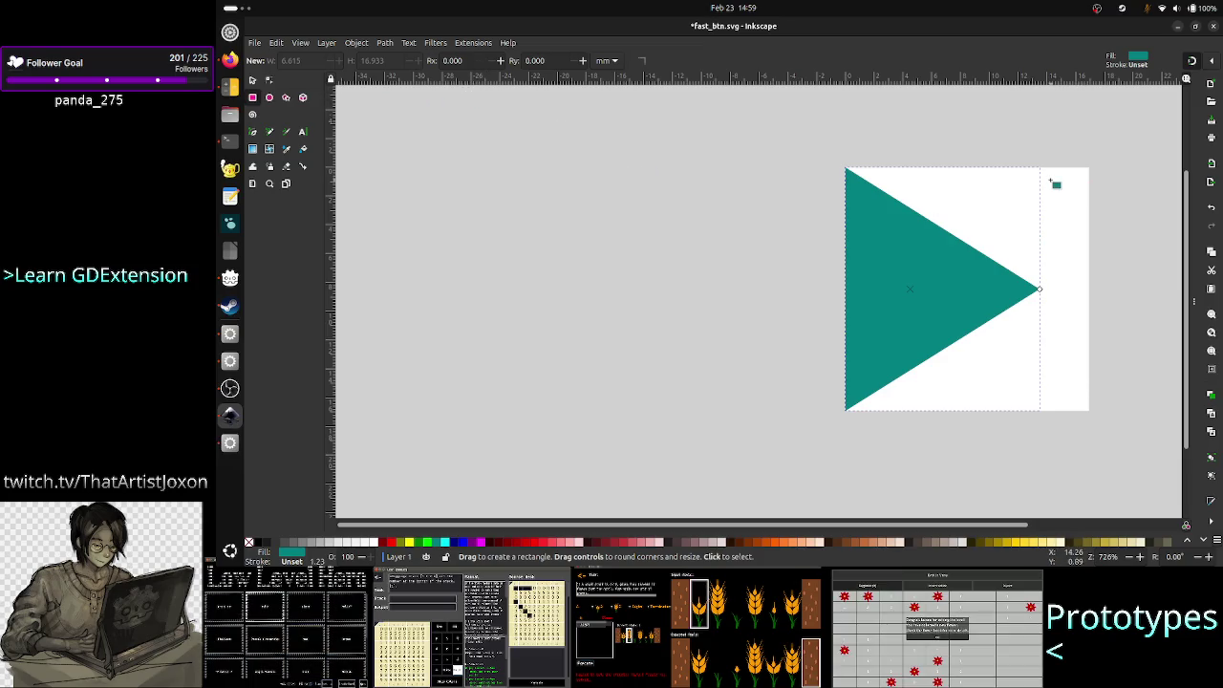
- Draw a thin teal bar along the page's right edge and move it to X 51
{"action": "mouse_move", "coordinate": [1054, 169]}
{"action": "left_mouse_down"}
{"action": "mouse_move", "coordinate": [1092, 269]}
{"action": "mouse_move", "coordinate": [1097, 411]}
{"action": "left_mouse_up"}
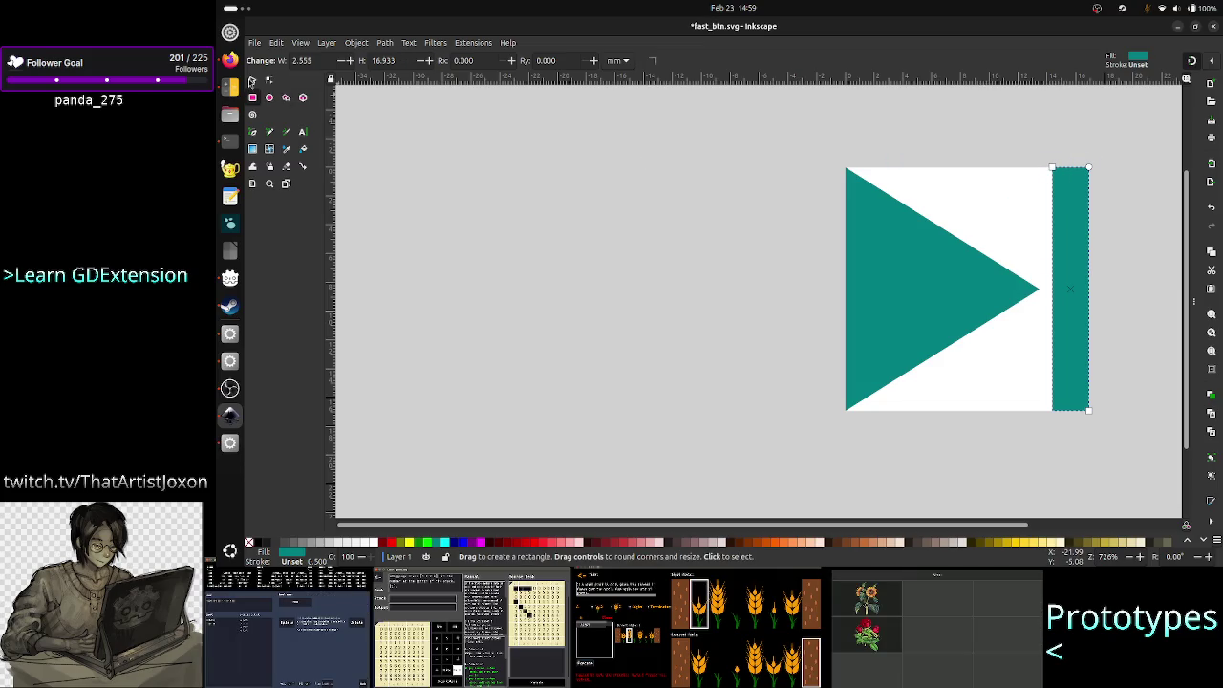
{"action": "left_click", "coordinate": [253, 80]}
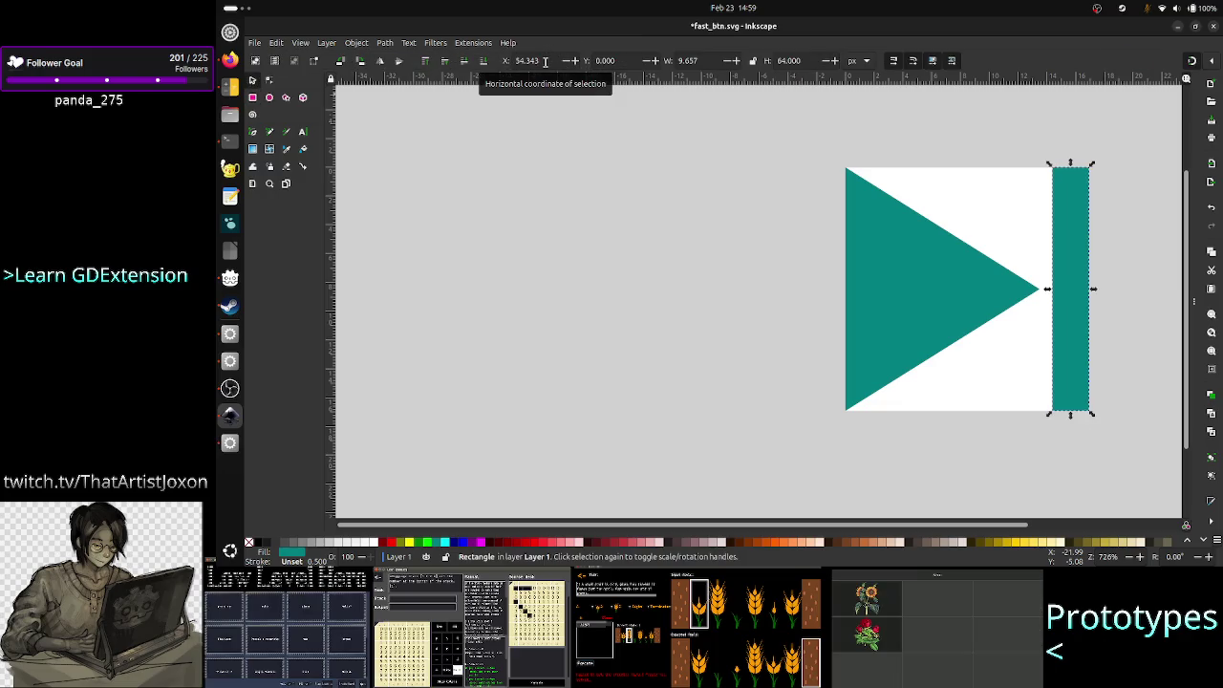
{"action": "key", "text": "alt+Tab"}
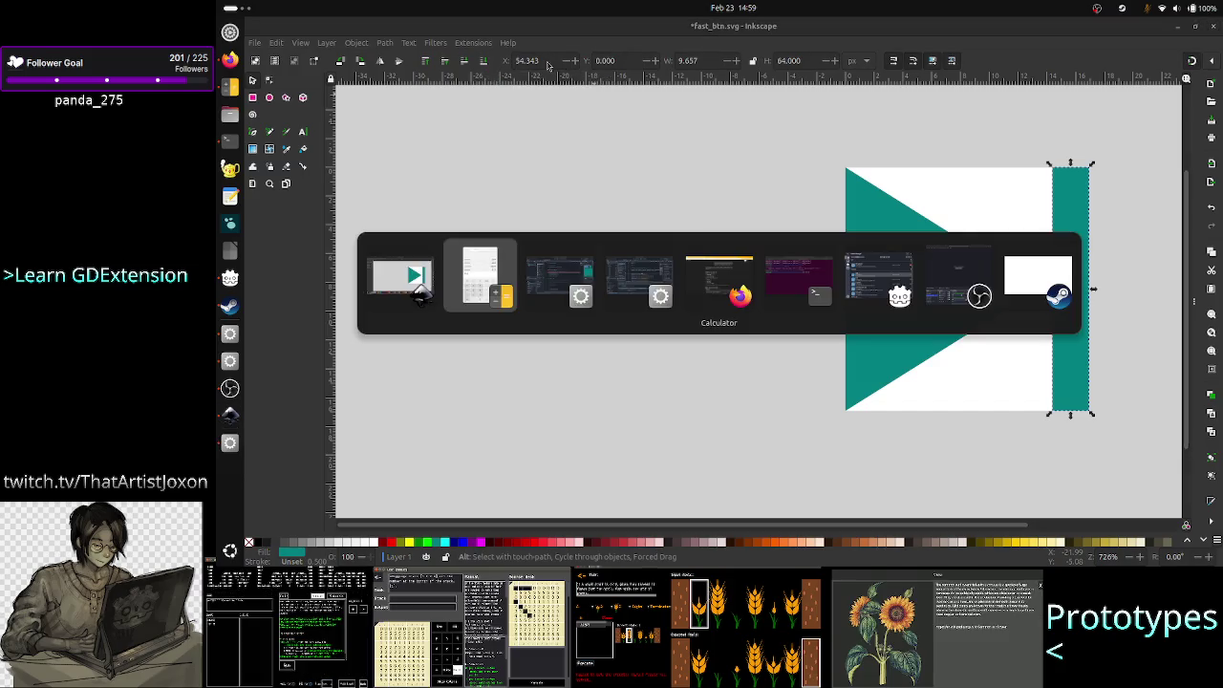
{"action": "key", "text": "alt+Tab"}
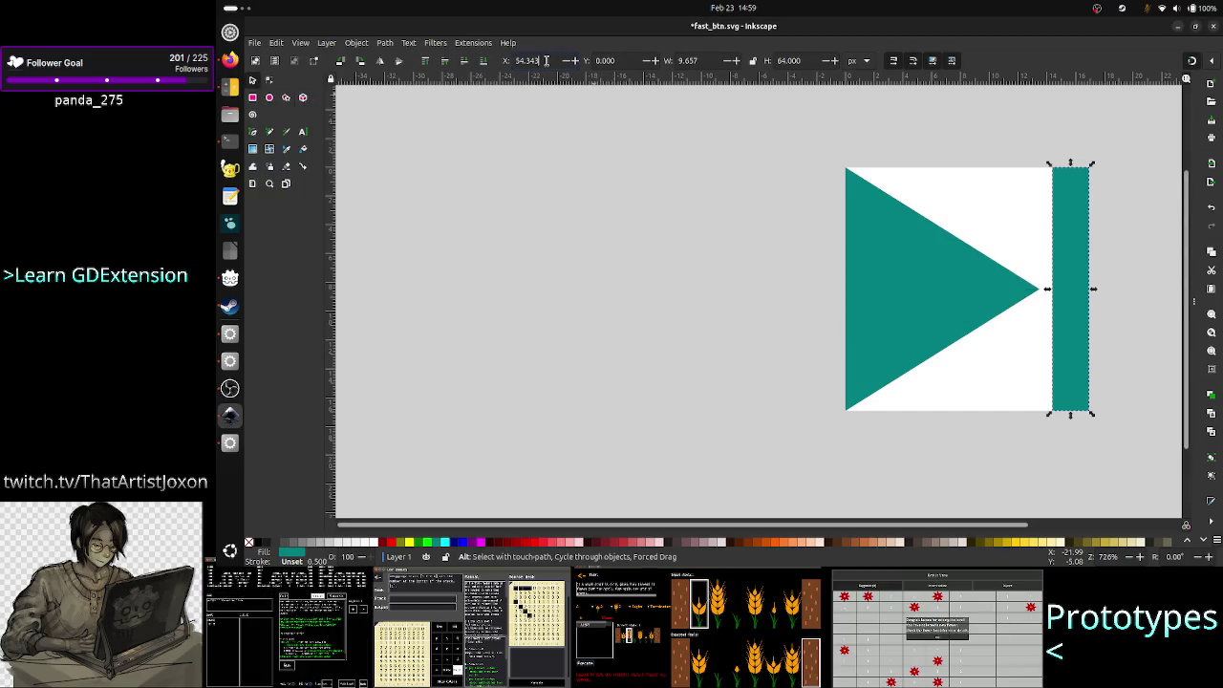
{"action": "key", "text": "BackSpace"}
{"action": "key", "text": "BackSpace"}
{"action": "key", "text": "BackSpace"}
{"action": "type", "text": "51"}
{"action": "key", "text": "Return"}
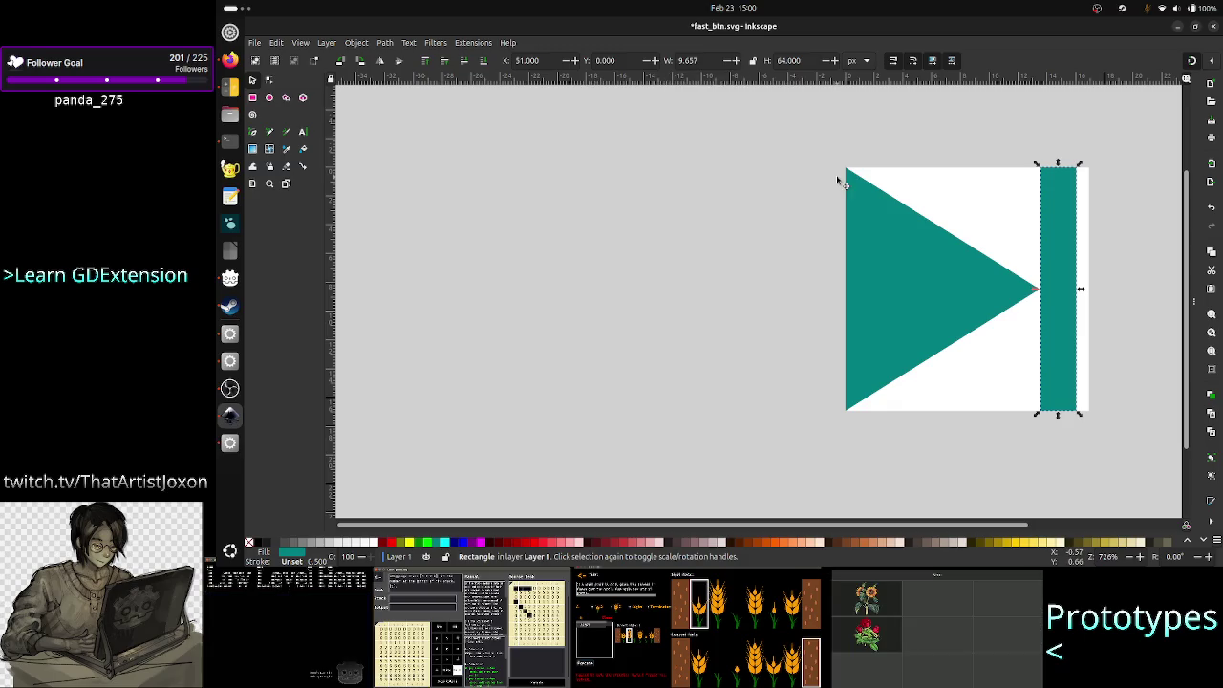
- Resize the bar to 13 × 64 px so it meets the square's right edge
{"action": "double_click", "coordinate": [713, 60]}
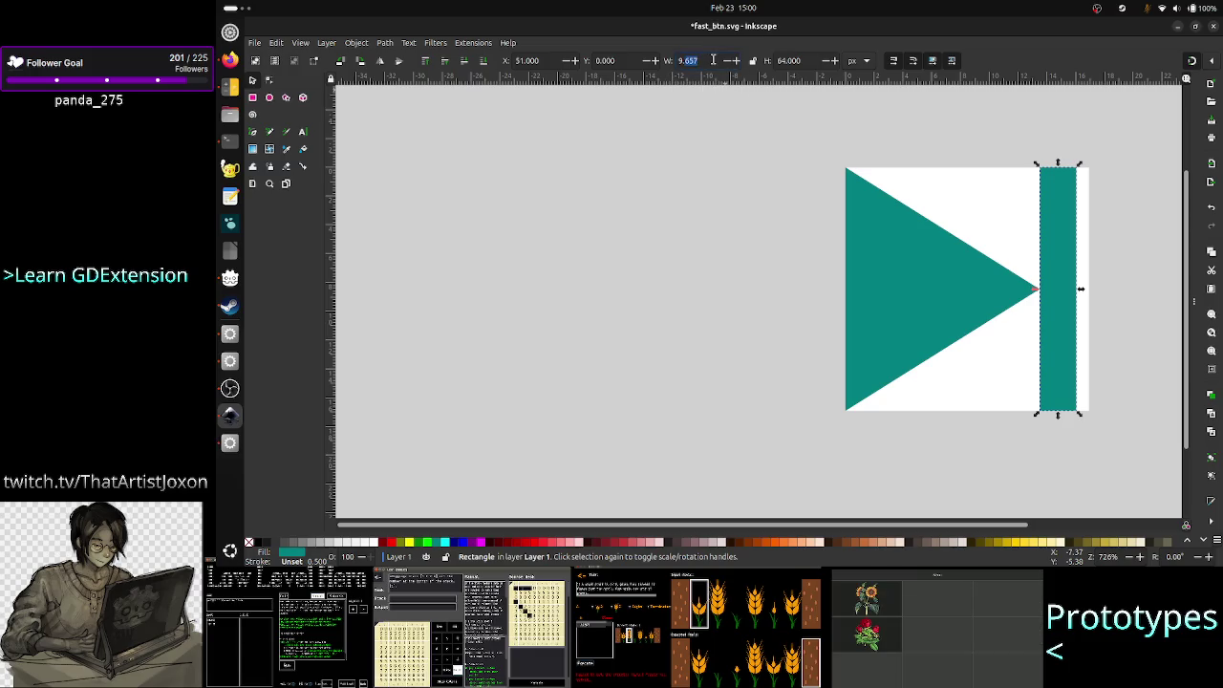
{"action": "key", "text": "BackSpace"}
{"action": "type", "text": "64-51"}
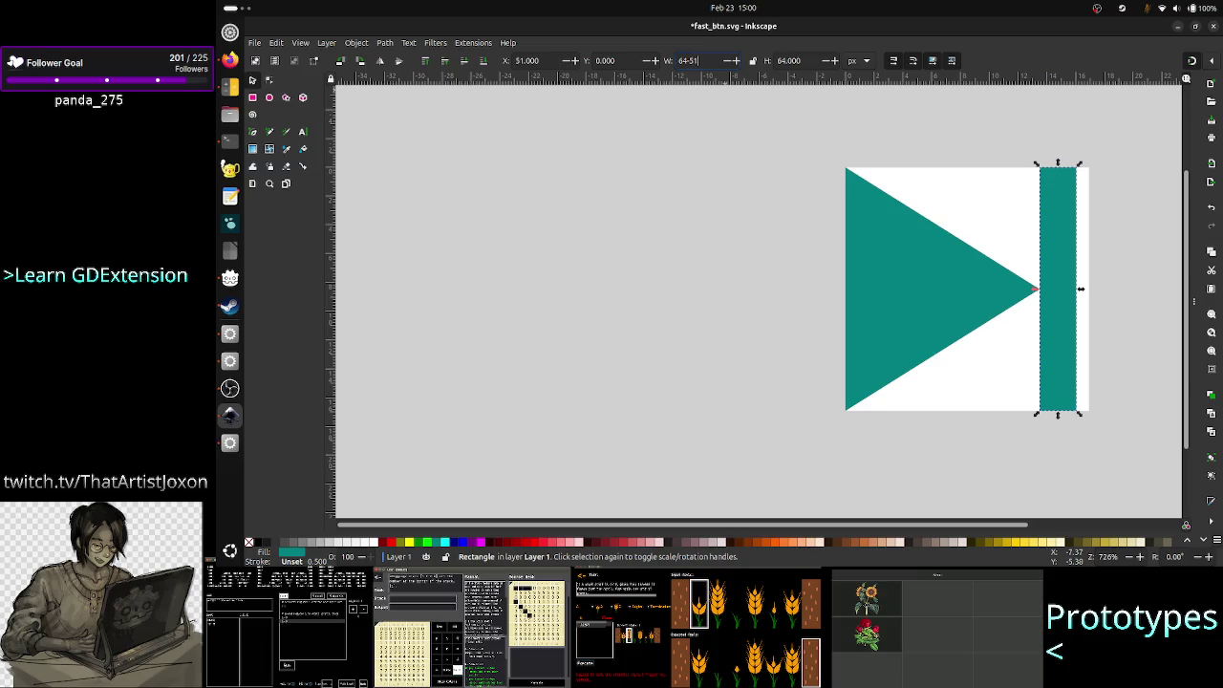
{"action": "key", "text": "Return"}
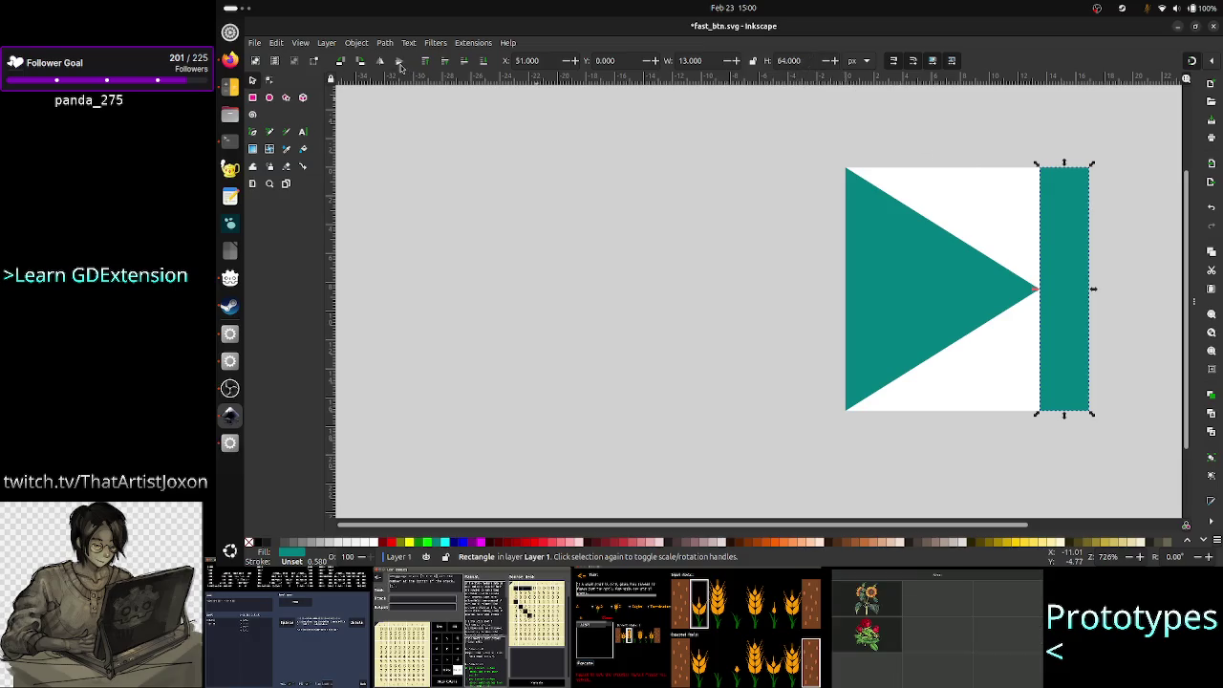
{"action": "left_click", "coordinate": [637, 201]}
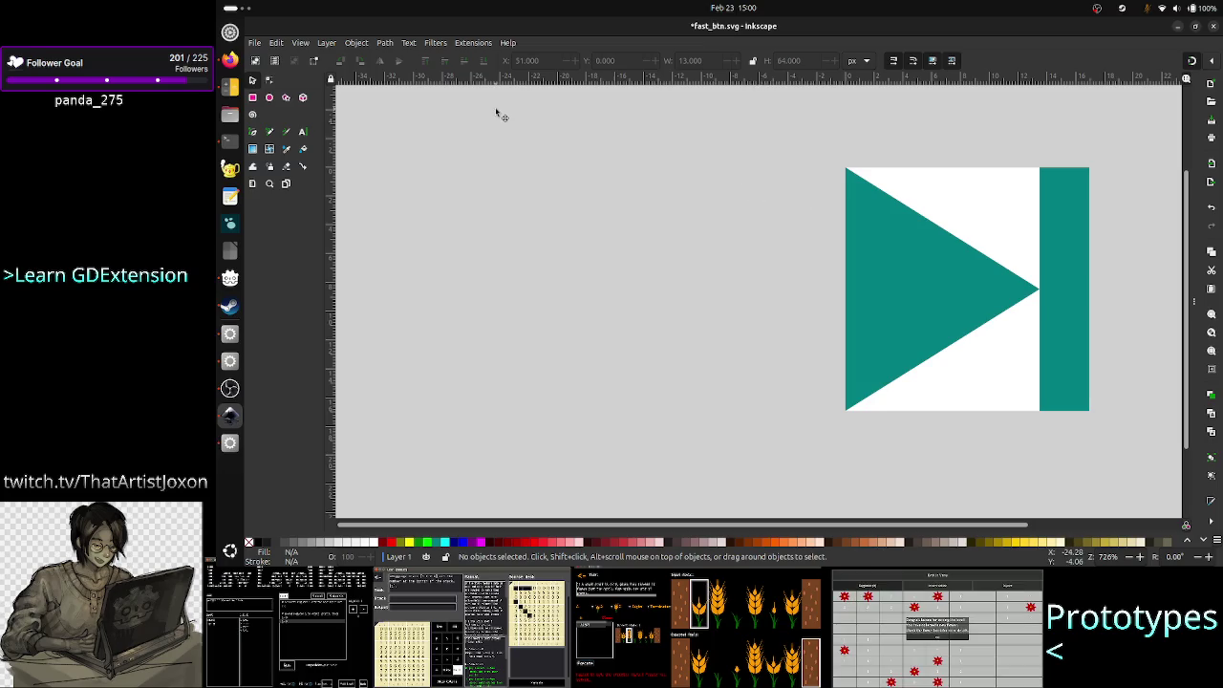
{"action": "left_click", "coordinate": [255, 43]}
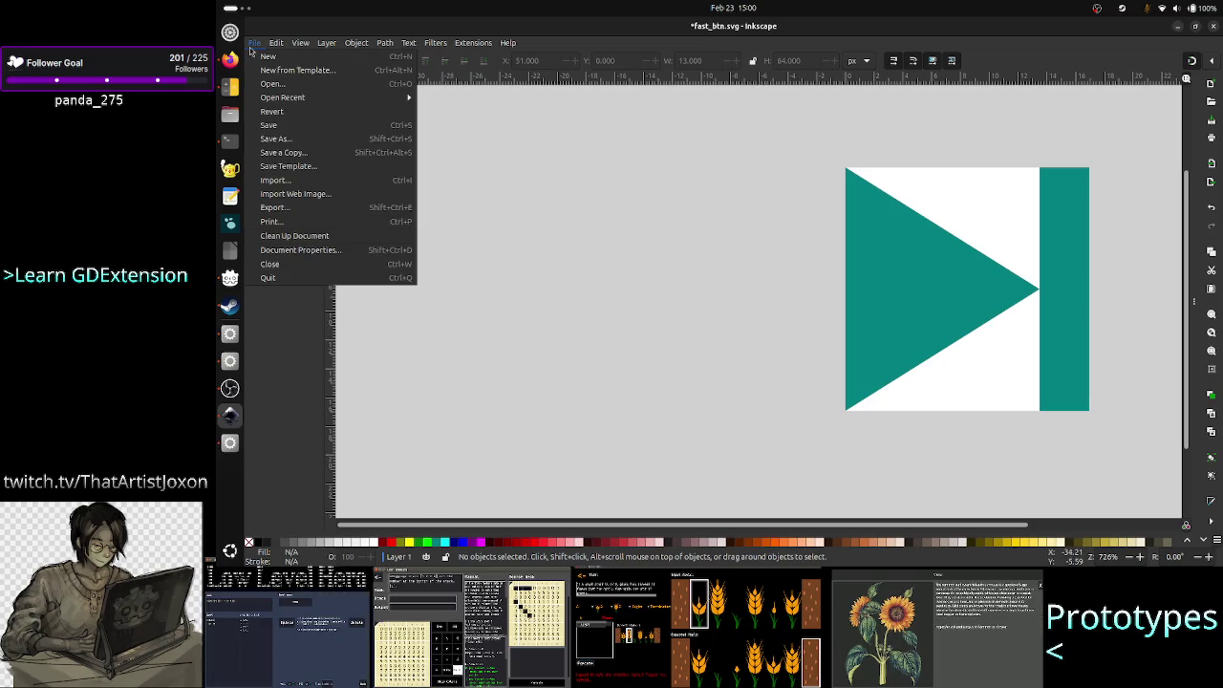
- Save the skip-forward icon as stepin_btn.svg in Assets and fit the page in view
{"action": "left_click", "coordinate": [289, 140]}
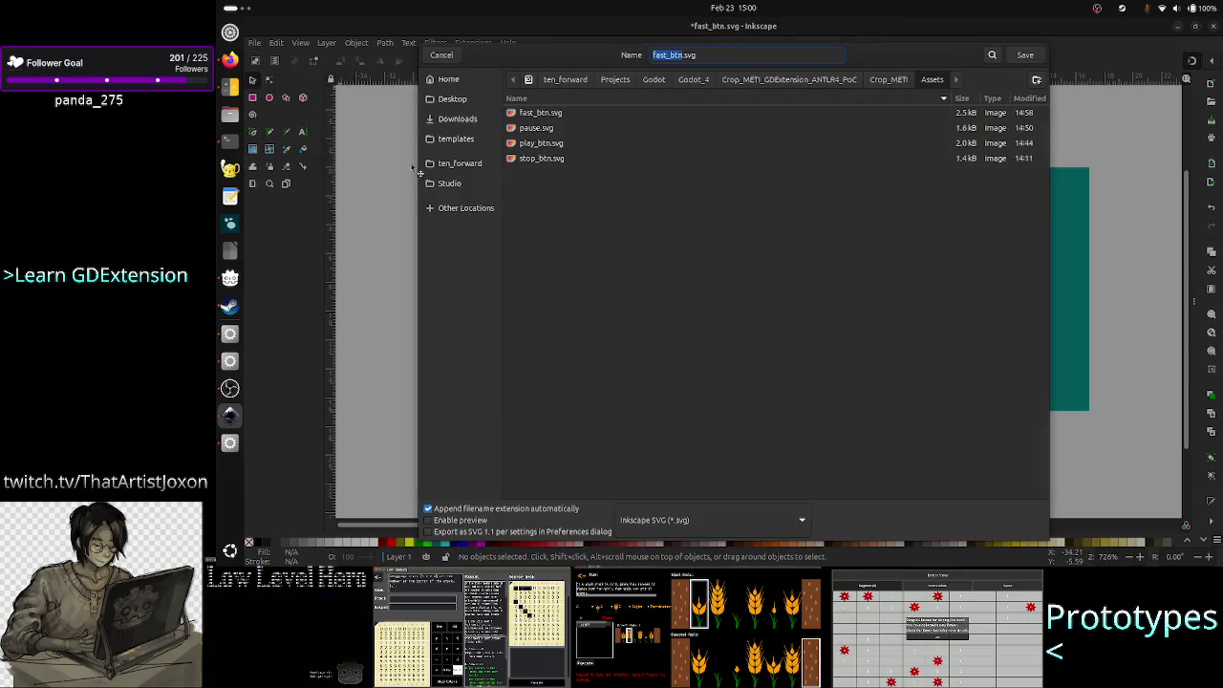
{"action": "left_click", "coordinate": [715, 54]}
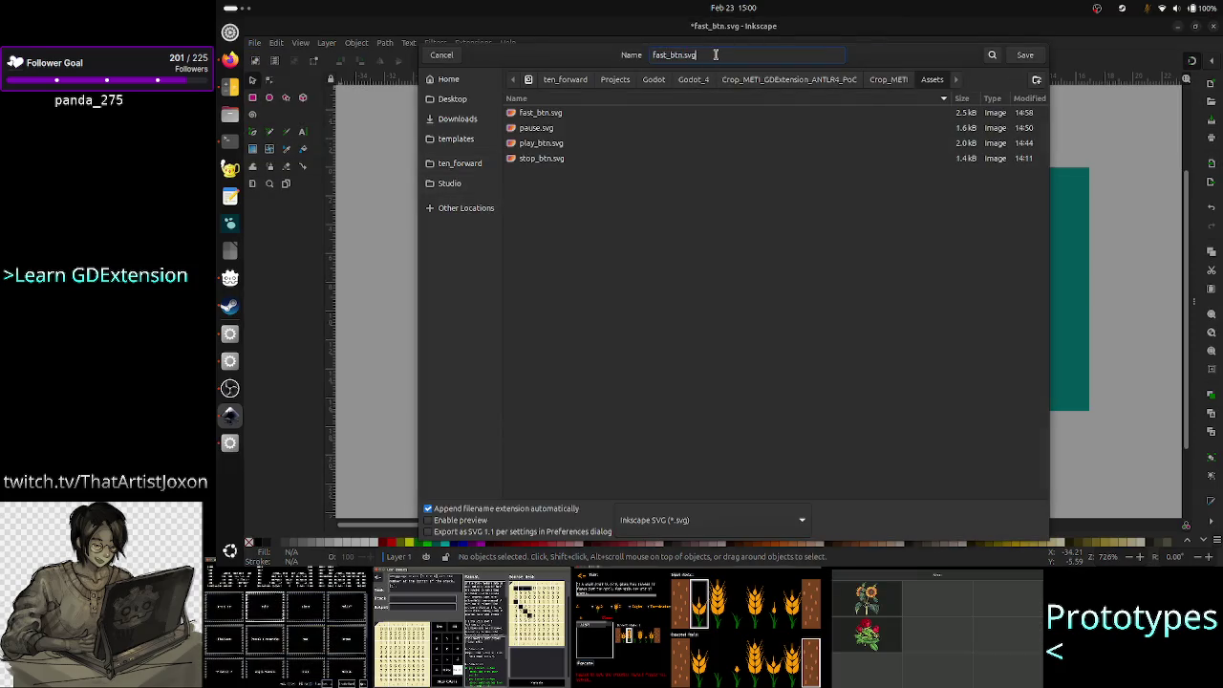
{"action": "key", "text": "BackSpace"}
{"action": "key", "text": "BackSpace"}
{"action": "key", "text": "BackSpace"}
{"action": "type", "text": "step"}
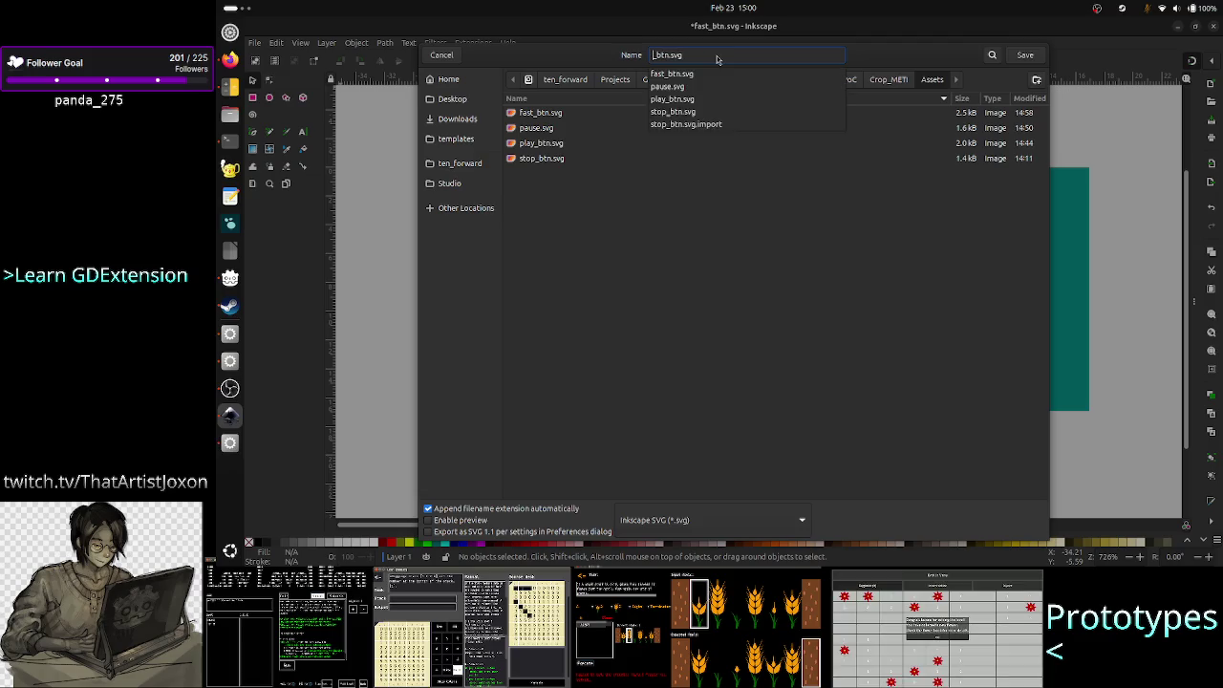
{"action": "type", "text": "in"}
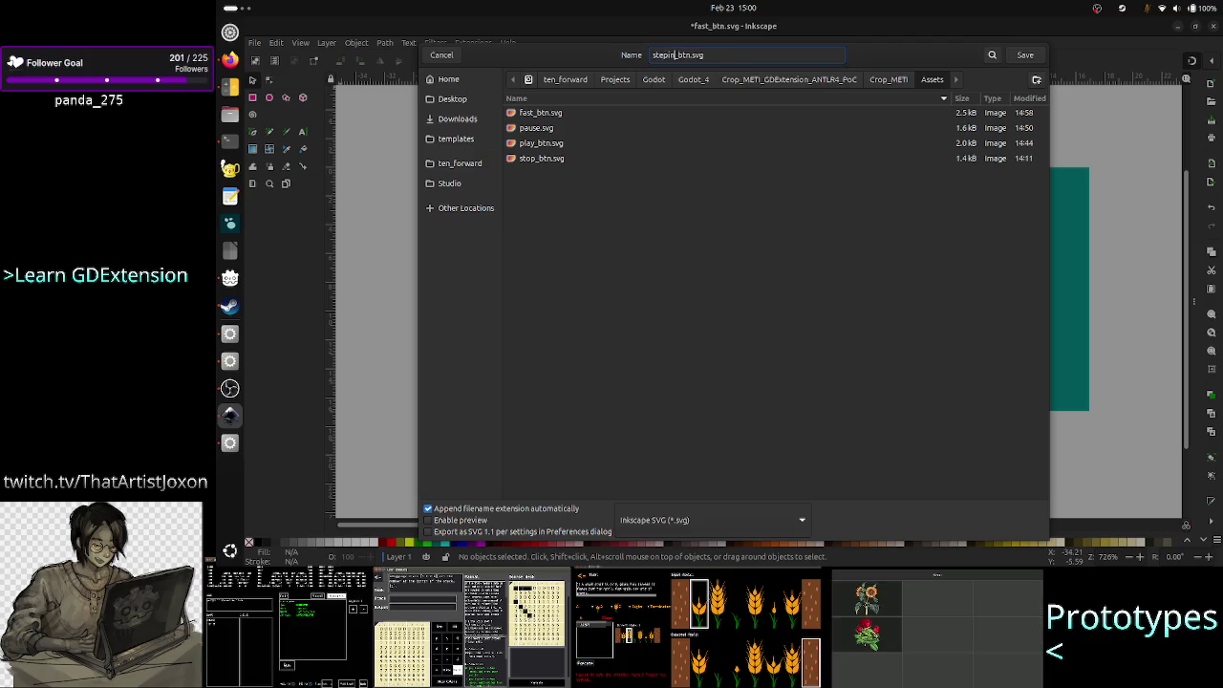
{"action": "left_click", "coordinate": [1029, 54]}
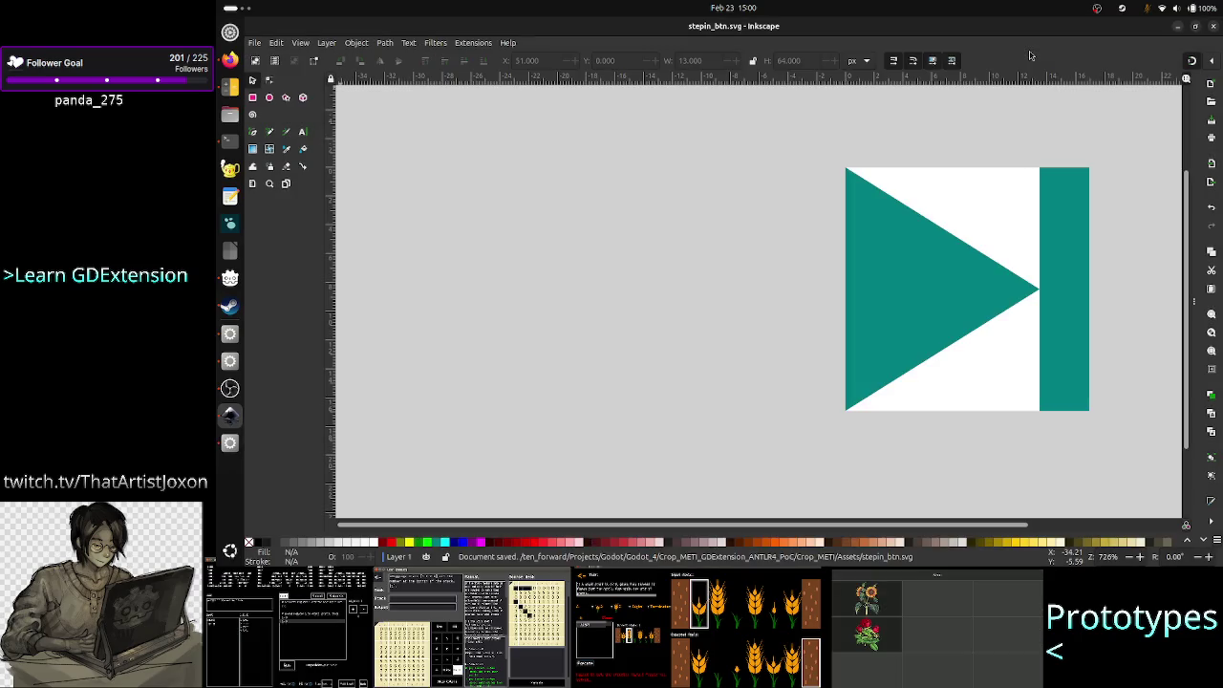
{"action": "key", "text": "5"}
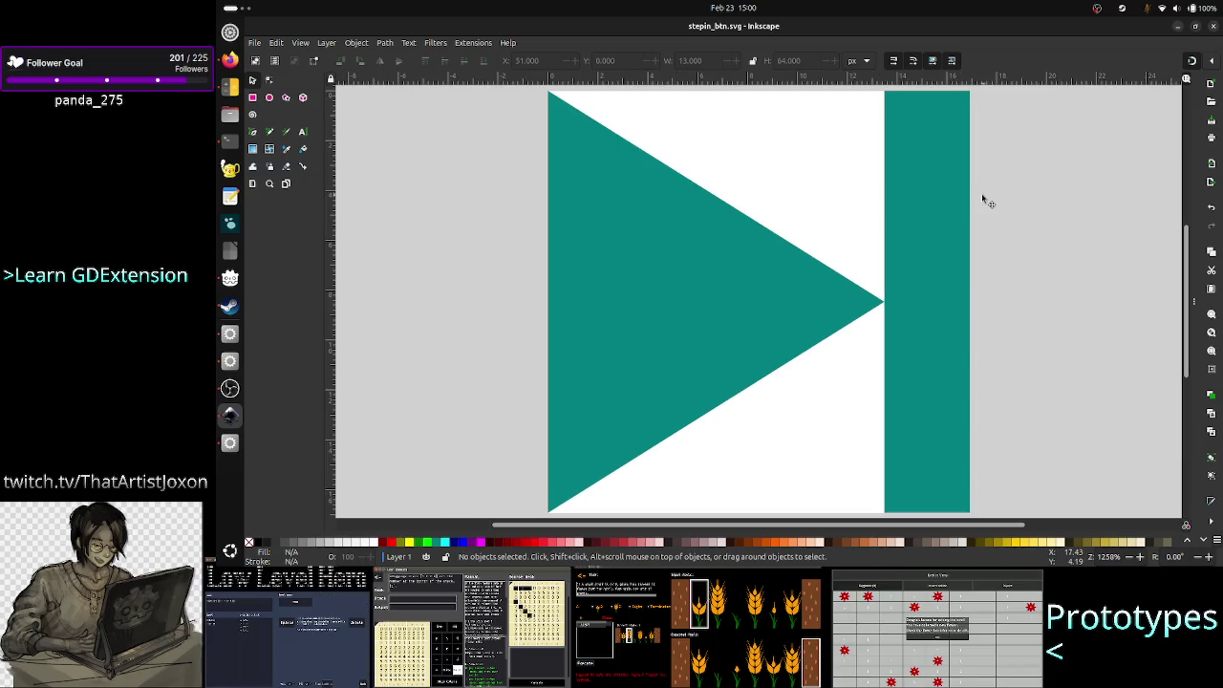
{"action": "left_click", "coordinate": [1177, 29]}
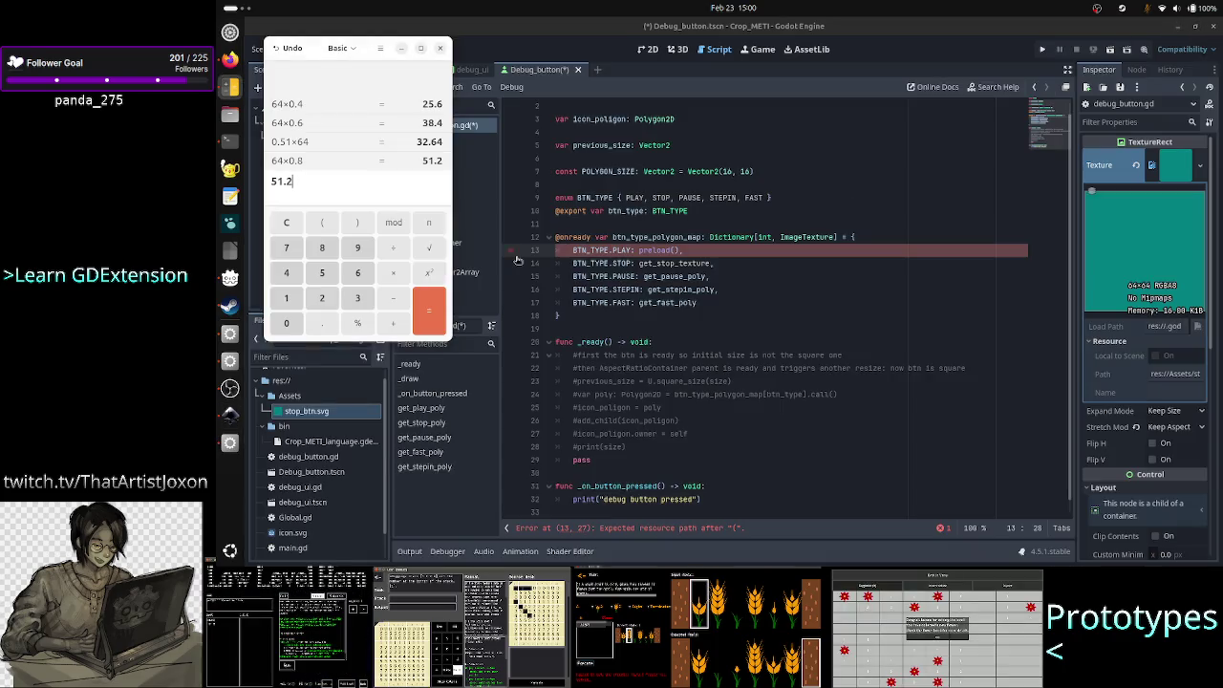
- Close the Calculator and put the cursor at the end of the PLAY entry on line 13
{"action": "left_click", "coordinate": [440, 48]}
{"action": "left_click", "coordinate": [829, 289]}
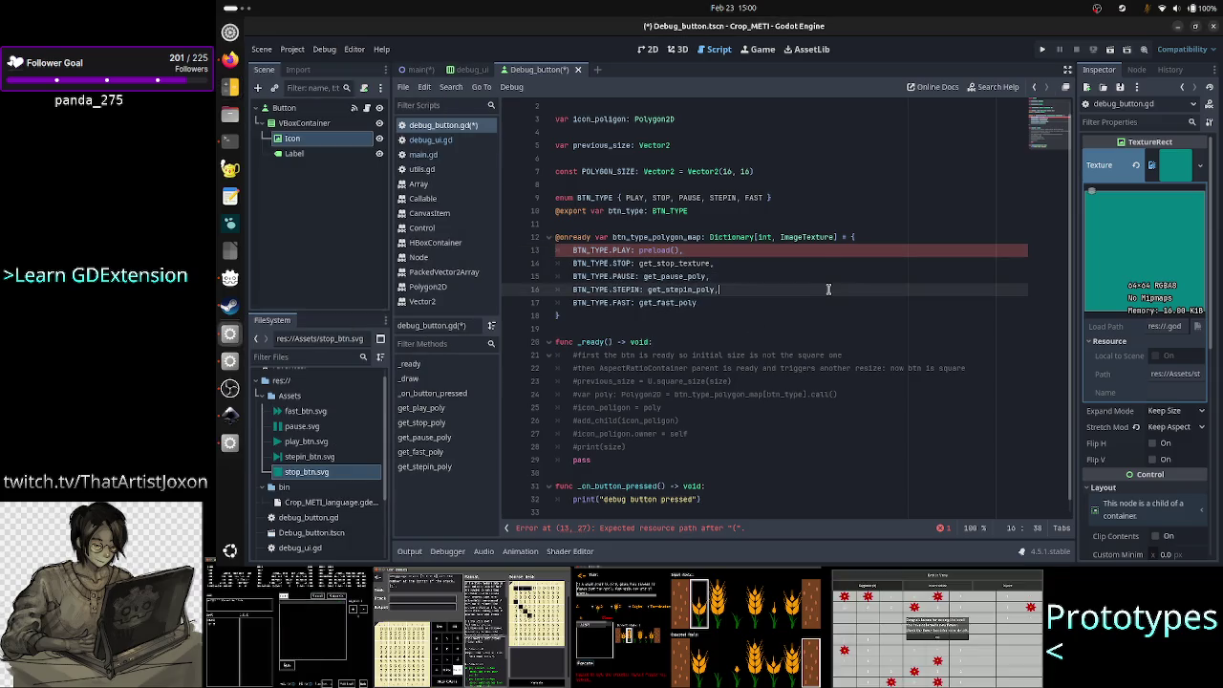
{"action": "left_click", "coordinate": [849, 245]}
{"action": "left_click", "coordinate": [865, 235]}
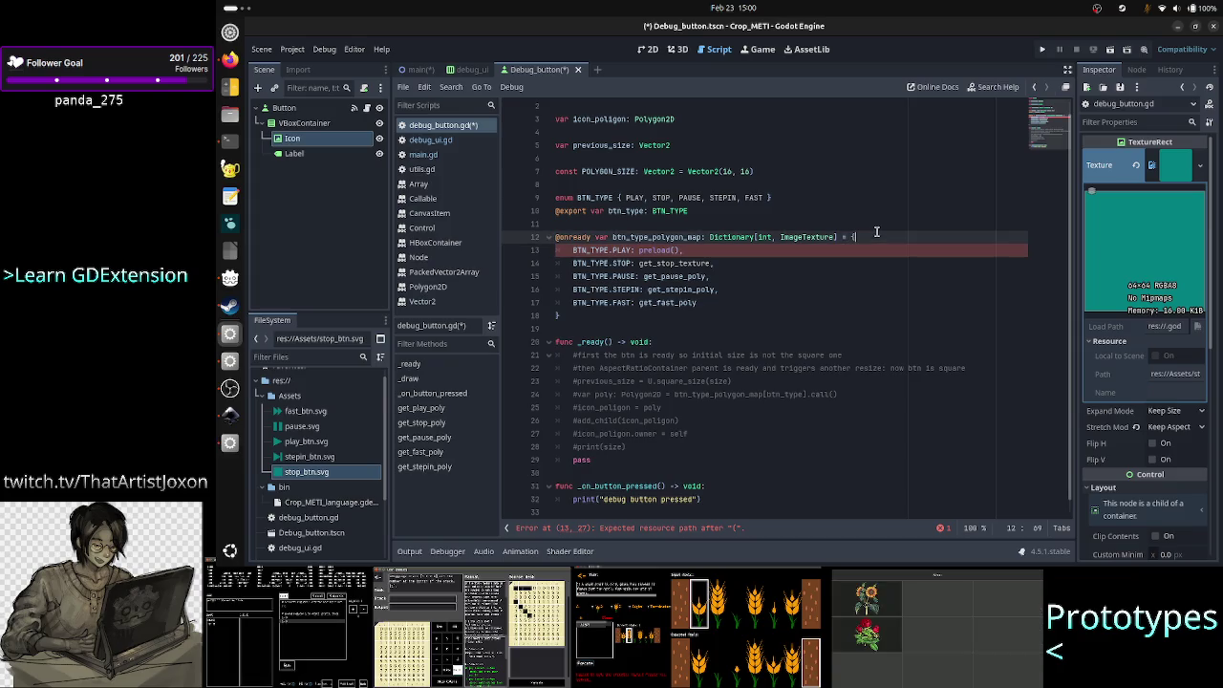
{"action": "key", "text": "Right"}
{"action": "key", "text": "End"}
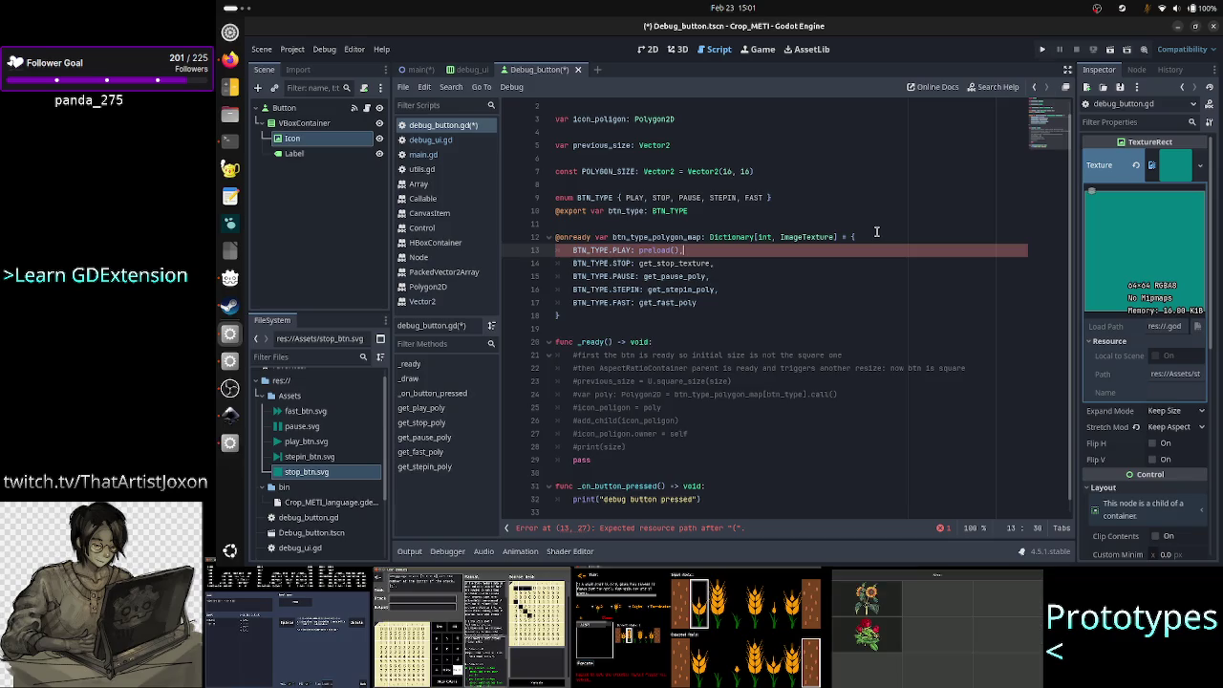
- Select the PLAY entry line, then return the cursor to the end of line 13
{"action": "key", "text": "Right"}
{"action": "key", "text": "Left"}
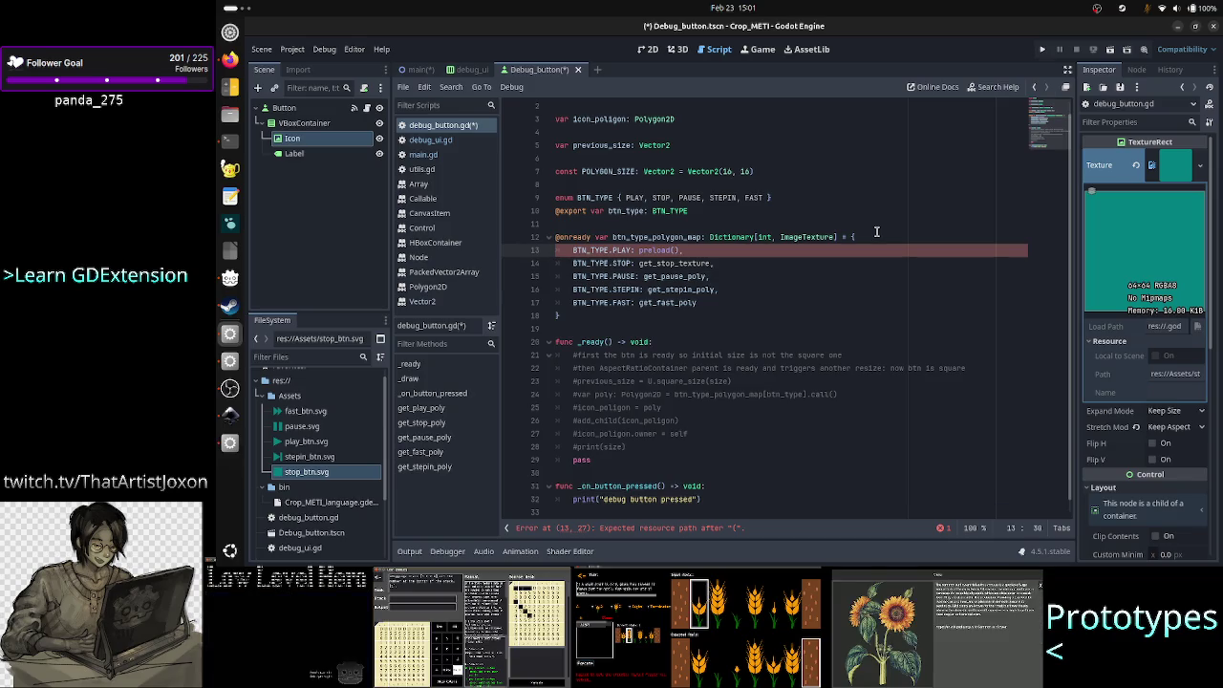
{"action": "key", "text": "Right"}
{"action": "key", "text": "Up"}
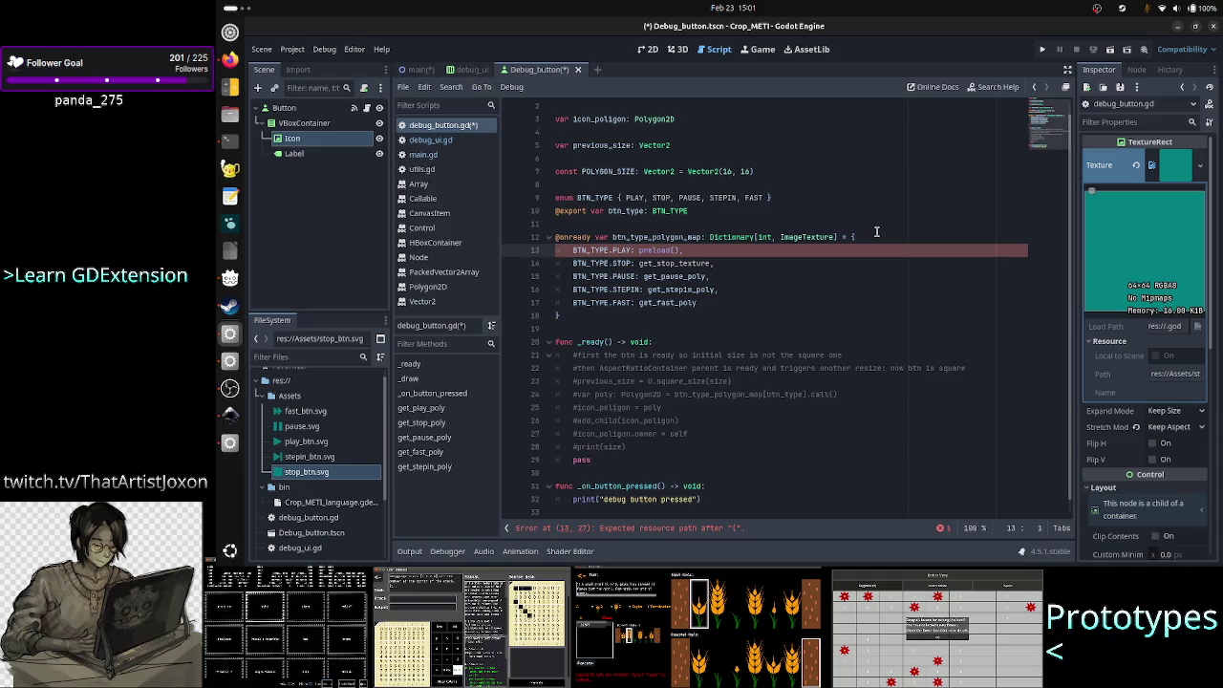
{"action": "key", "text": "shift+Down"}
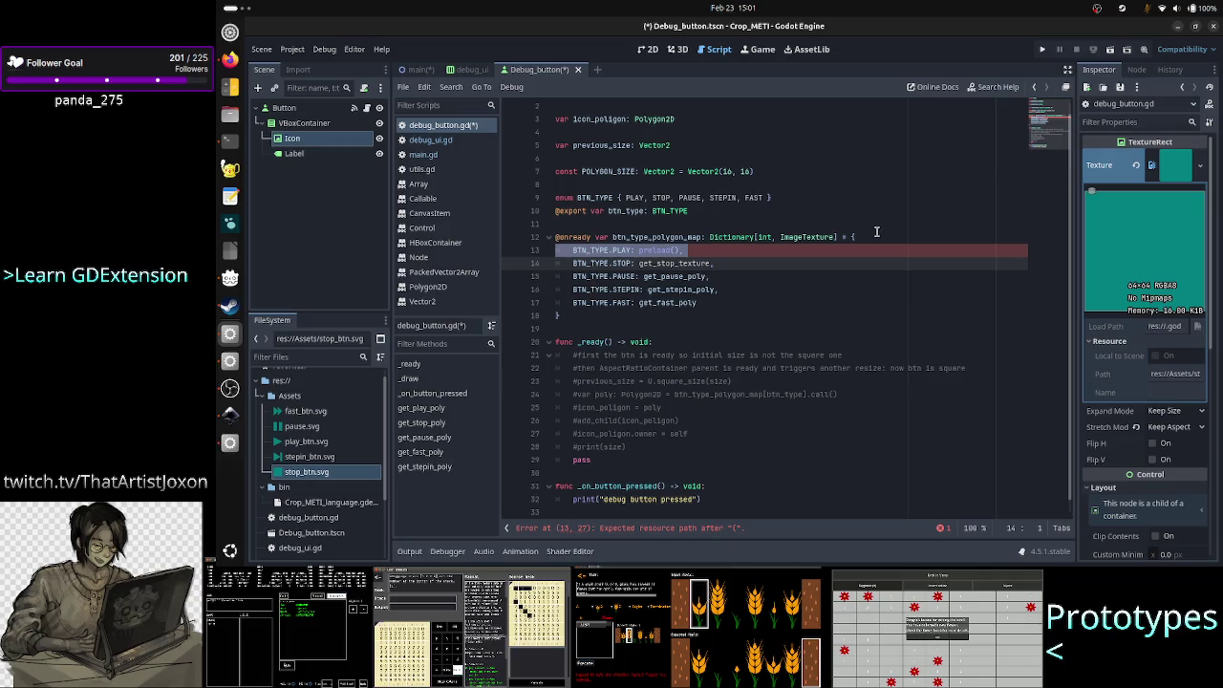
{"action": "key", "text": "Up"}
{"action": "key", "text": "Up"}
{"action": "key", "text": "Up"}
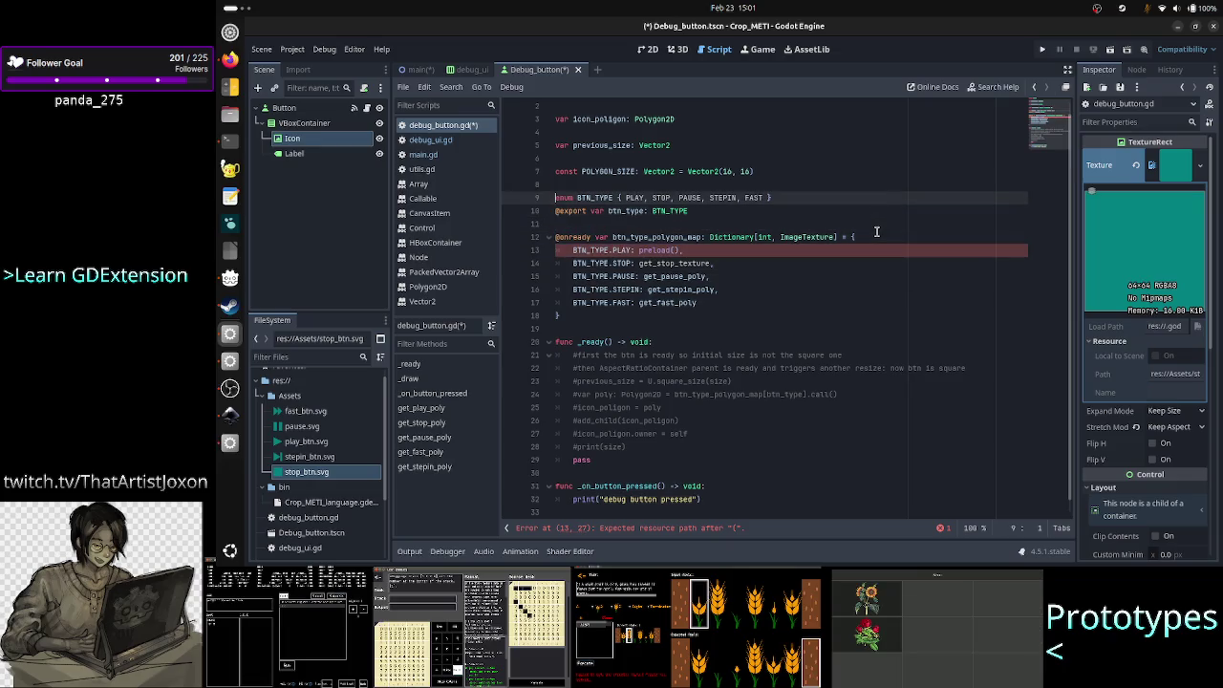
{"action": "key", "text": "Down"}
{"action": "key", "text": "Down"}
{"action": "key", "text": "Down"}
{"action": "key", "text": "Down"}
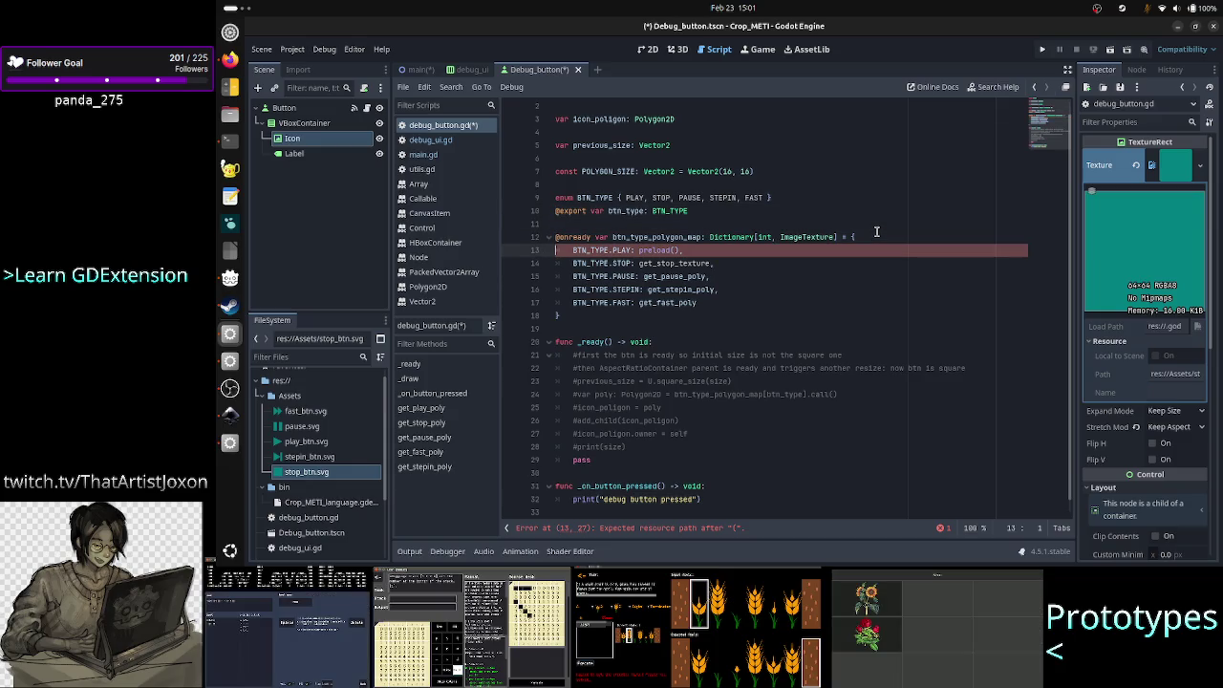
{"action": "key", "text": "Down"}
{"action": "key", "text": "End"}
{"action": "key", "text": "Up"}
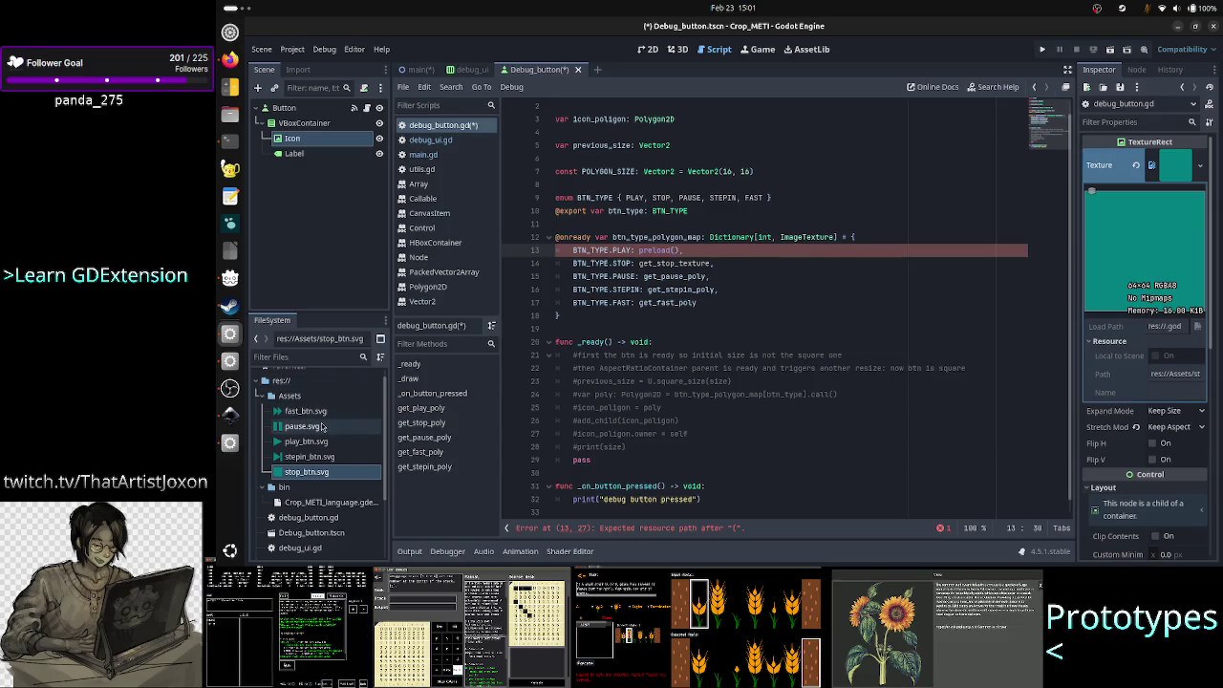
{"action": "mouse_move", "coordinate": [323, 417]}
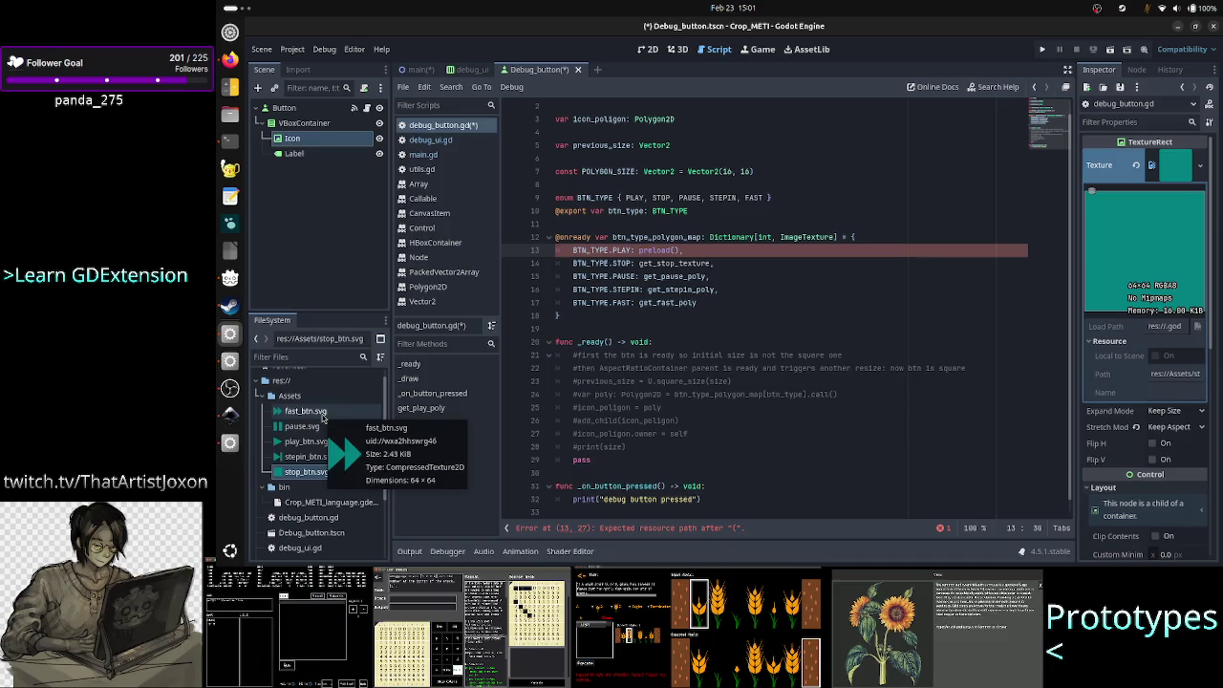
- Inspect fast_btn.svg's import settings, leaving Import As at Texture2D
{"action": "left_click", "coordinate": [323, 415]}
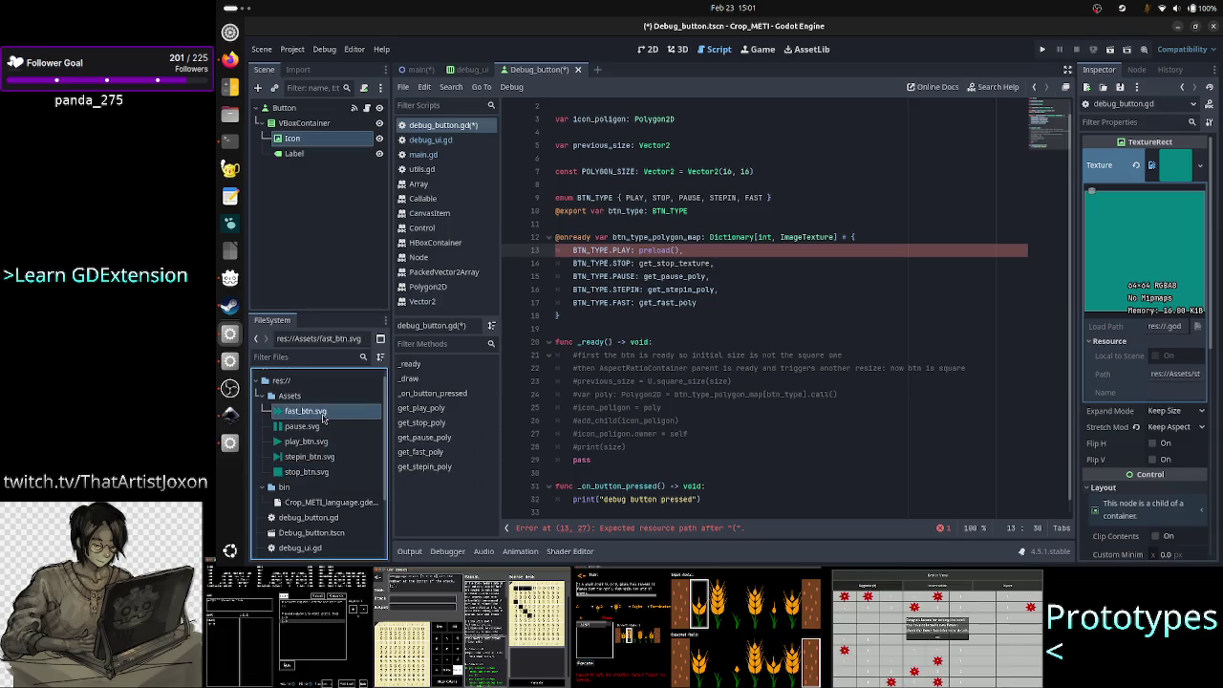
{"action": "left_click", "coordinate": [301, 74]}
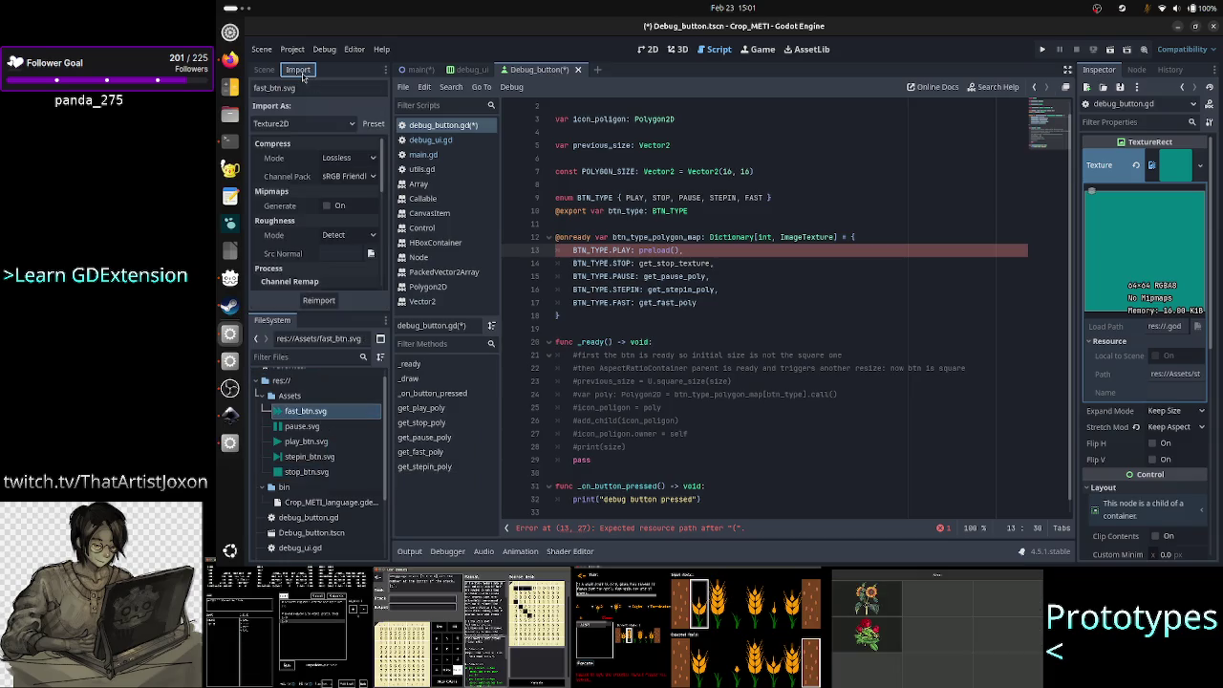
{"action": "left_click", "coordinate": [309, 131]}
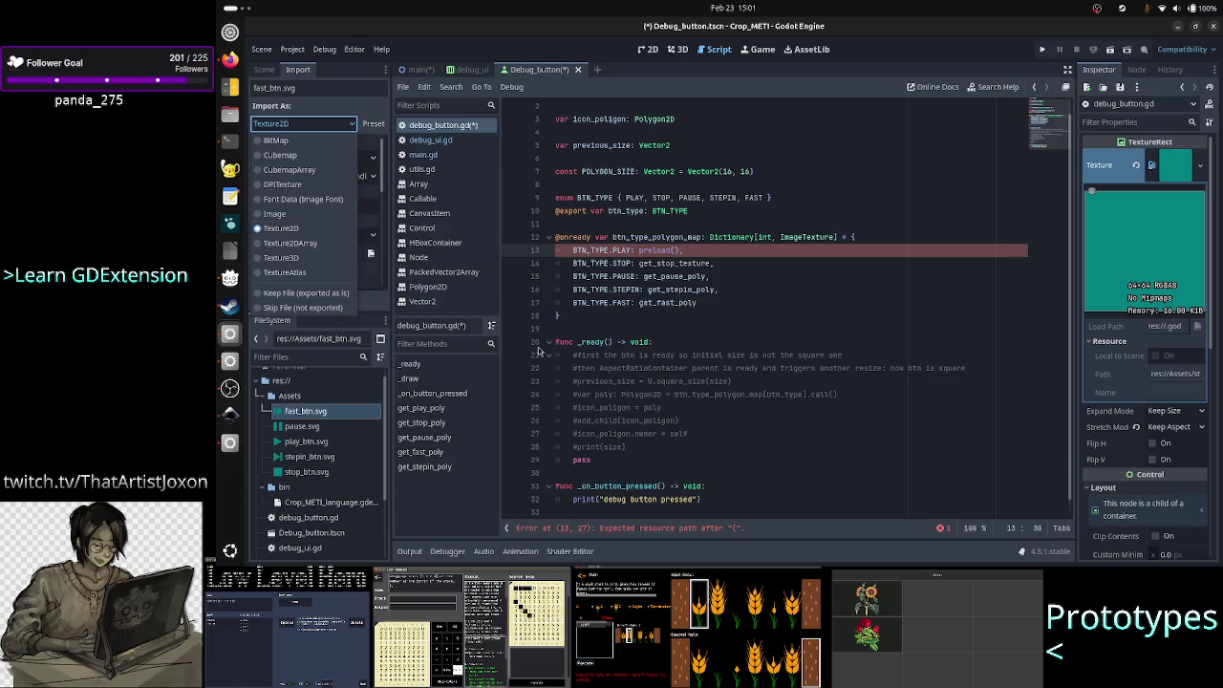
{"action": "left_click", "coordinate": [730, 420]}
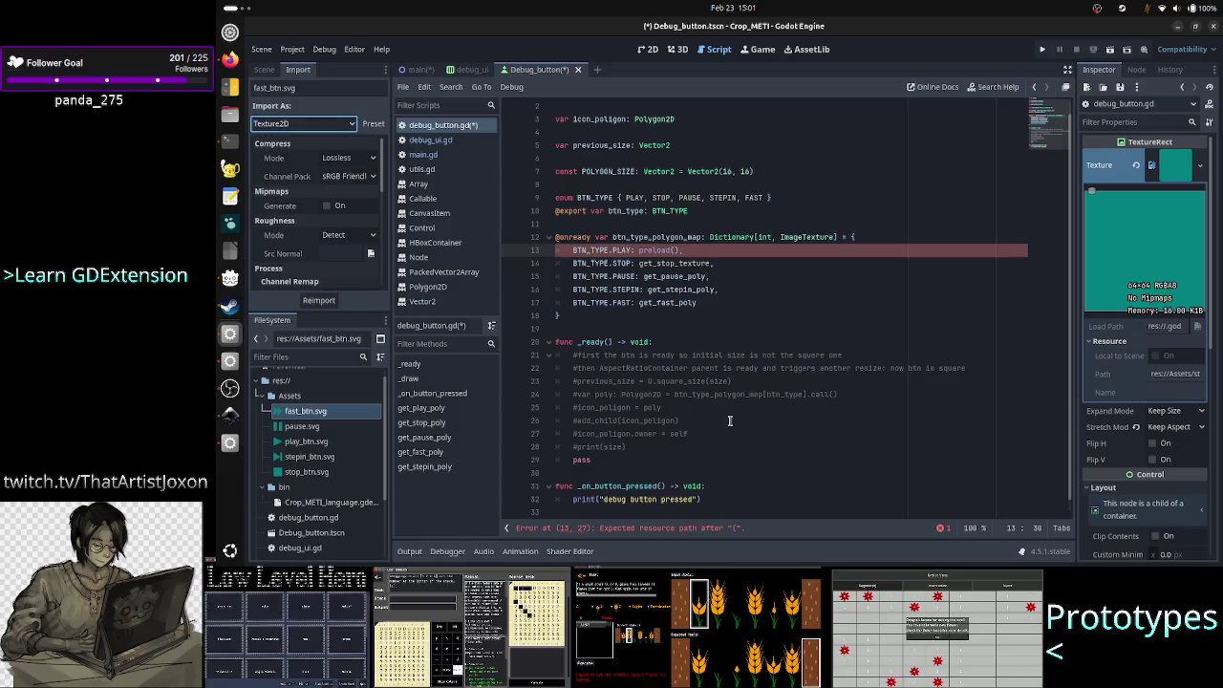
{"action": "key", "text": "alt+Tab"}
{"action": "key", "text": "alt+Tab"}
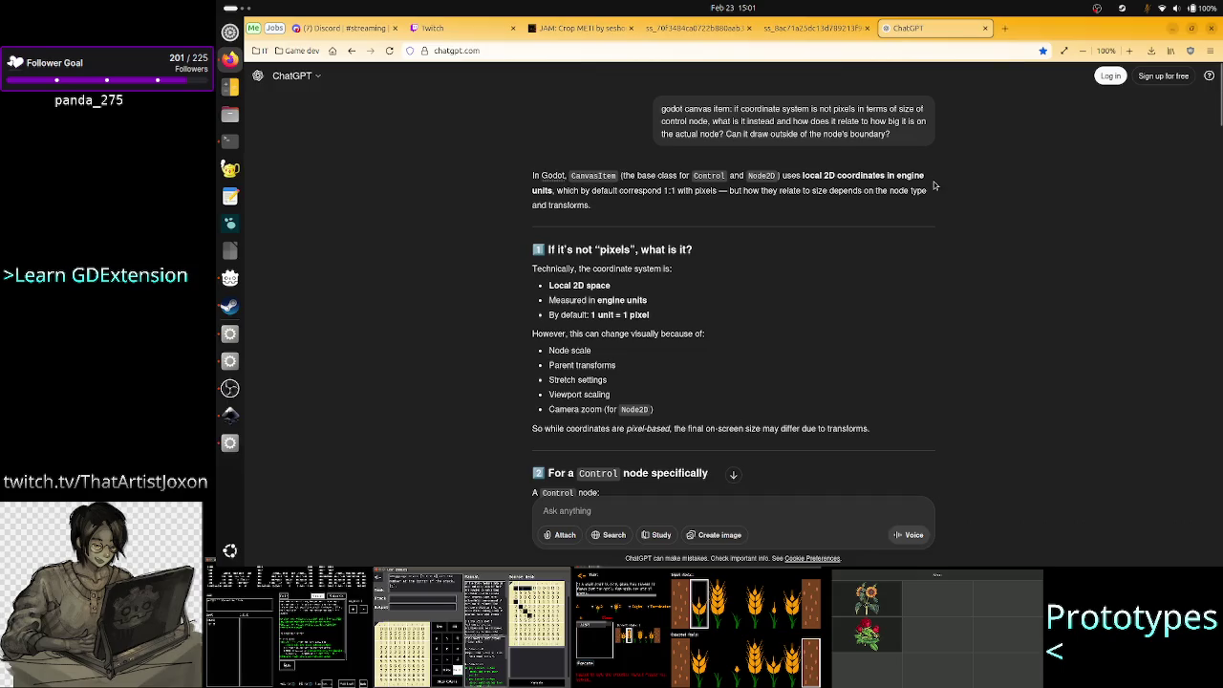
- Search Google for 'godot image vs imagetexture vs texture2d'
{"action": "left_click", "coordinate": [1006, 28]}
{"action": "type", "text": "godot"}
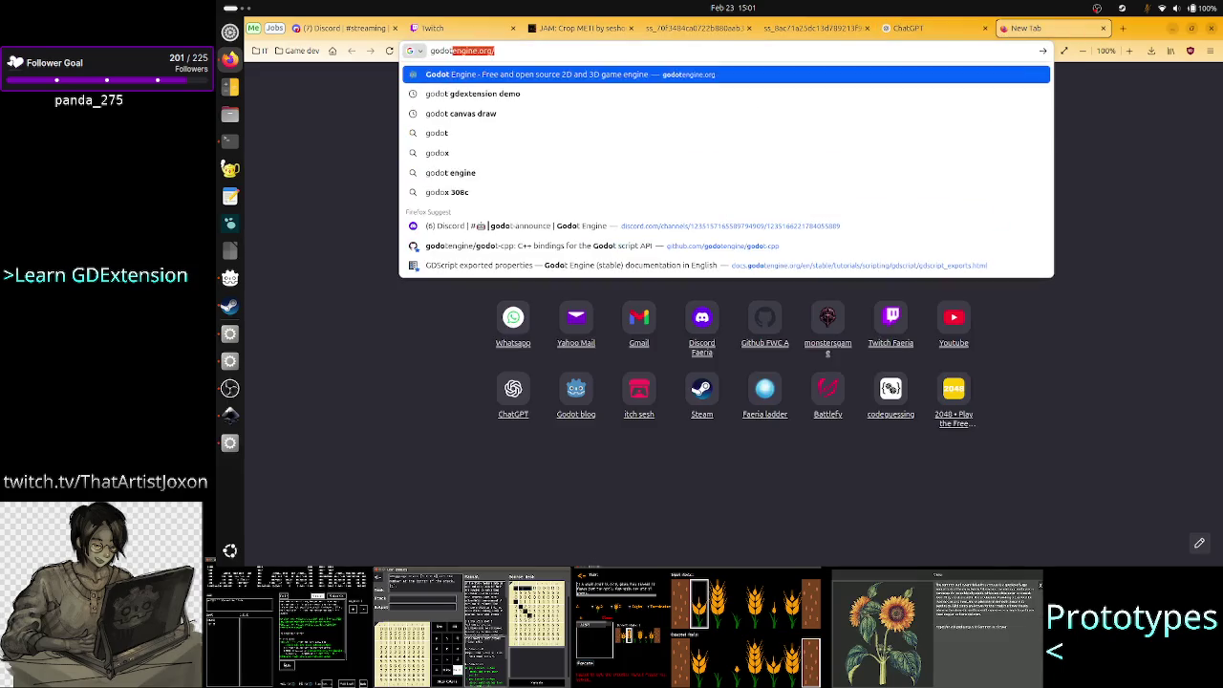
{"action": "type", "text": " image vs e"}
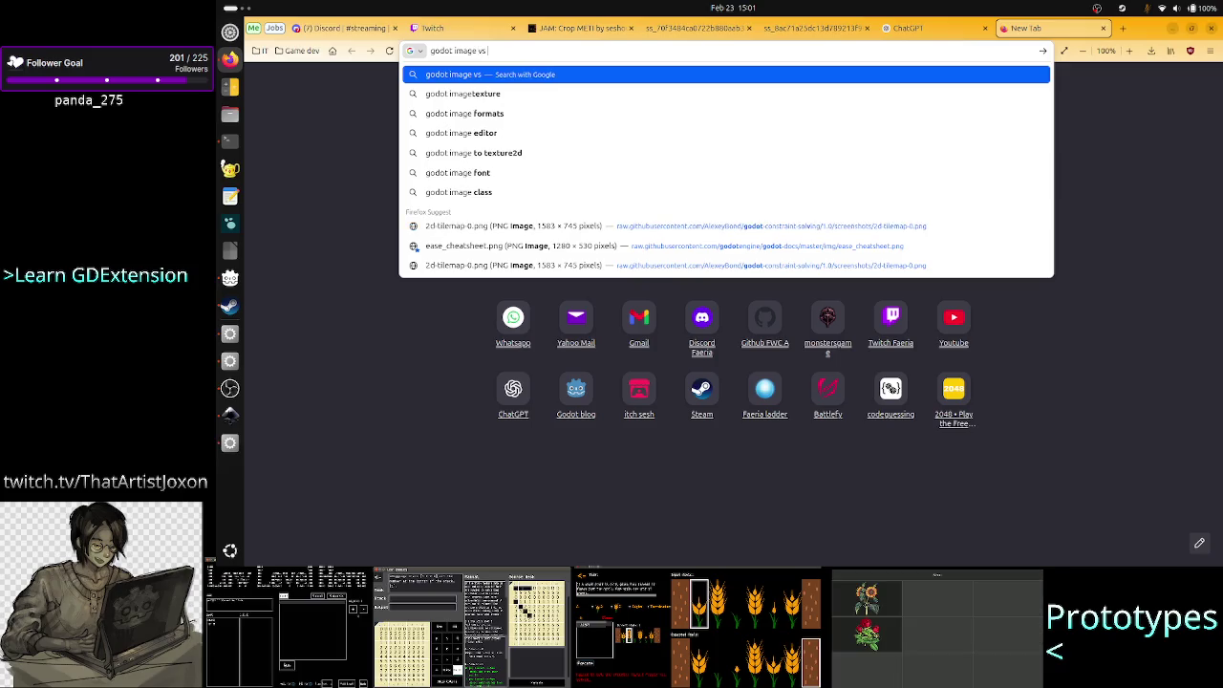
{"action": "key", "text": "BackSpace"}
{"action": "type", "text": "imag"}
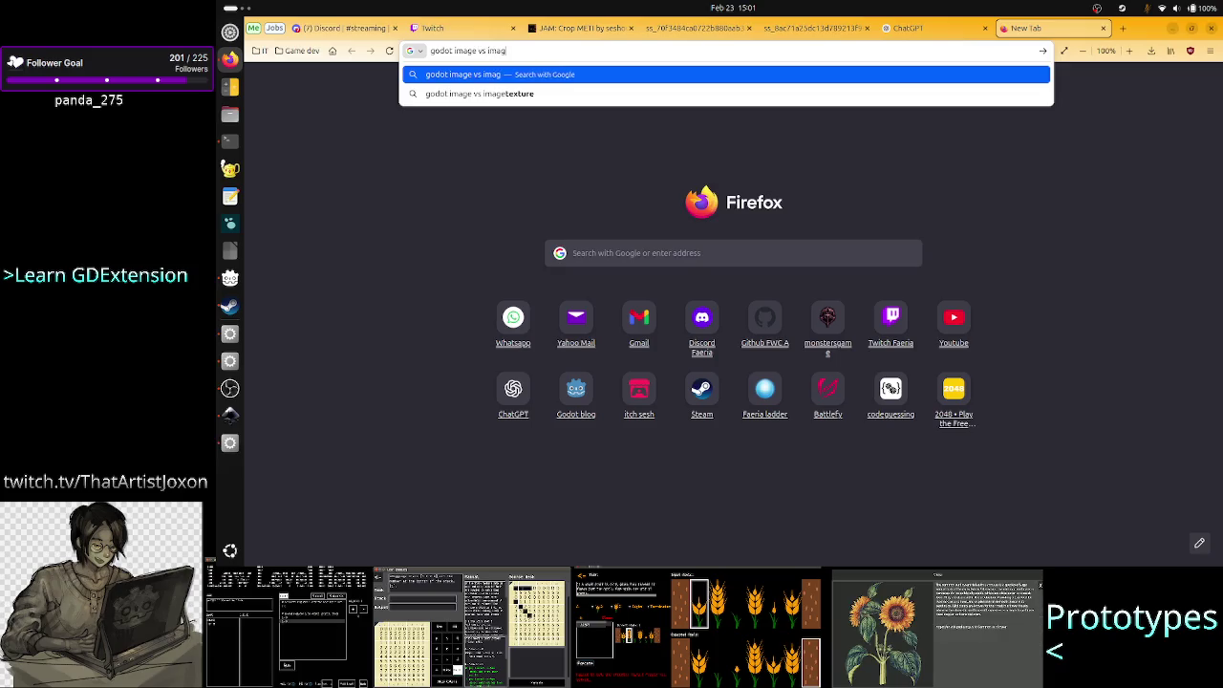
{"action": "type", "text": "etexture vs"}
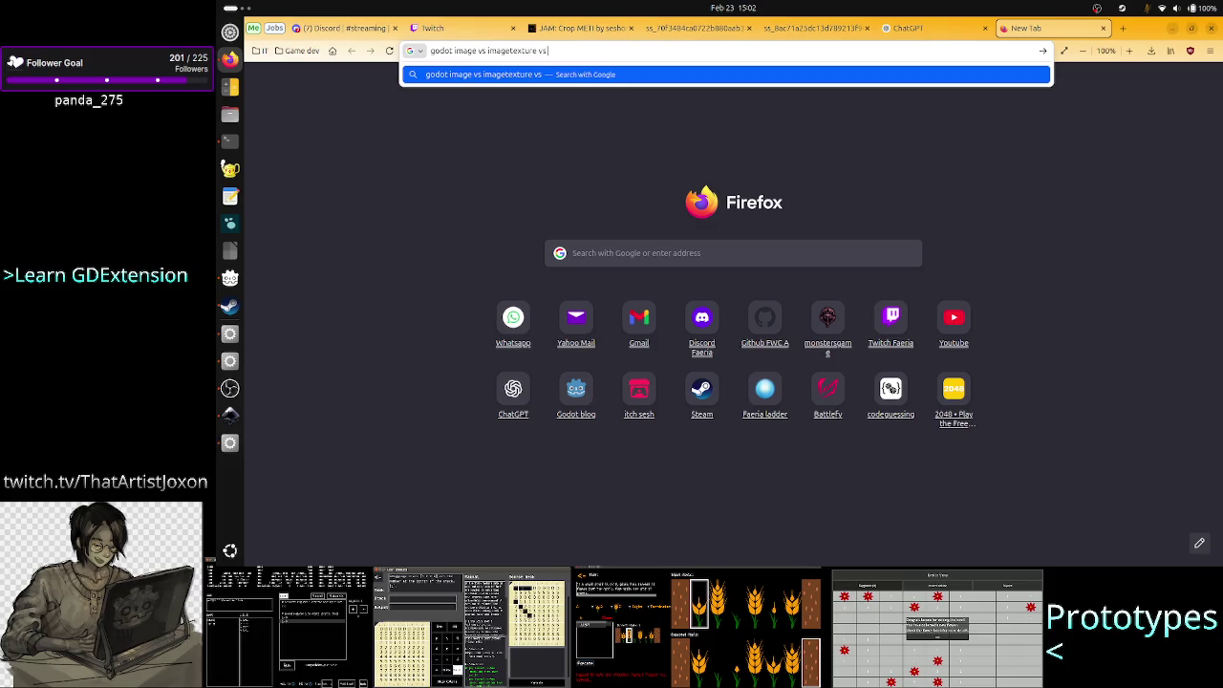
{"action": "type", "text": " texture2d"}
{"action": "key", "text": "Return"}
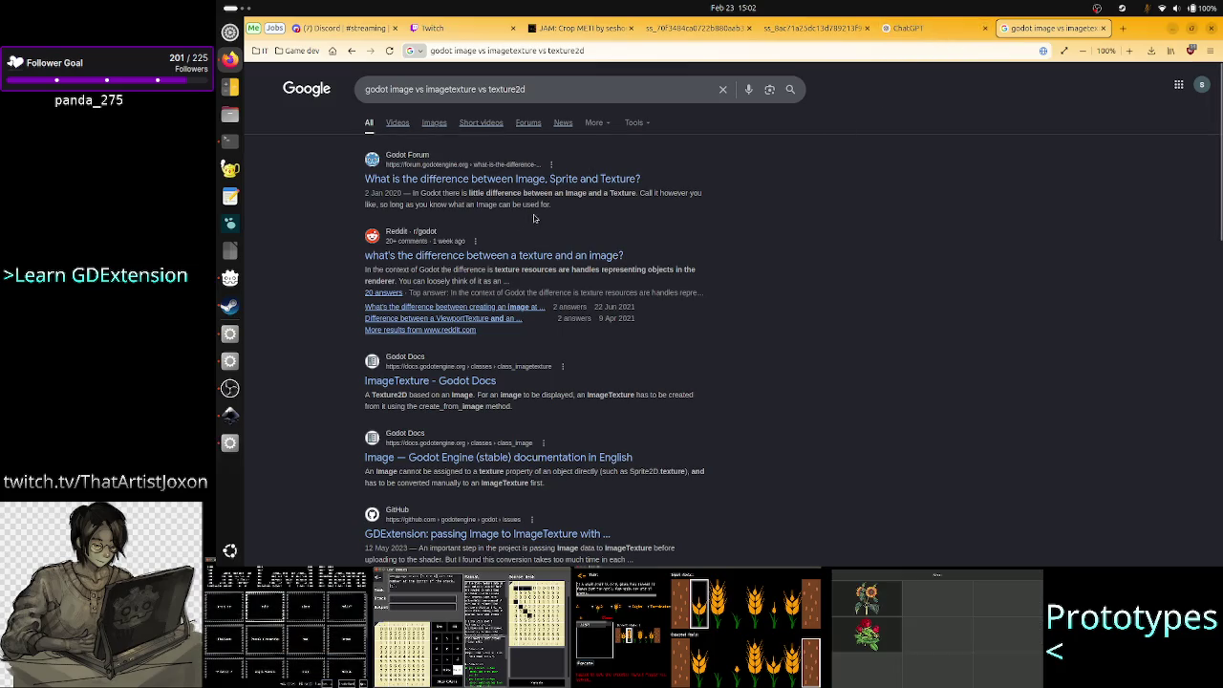
- Read the forum, Reddit and ImageTexture result snippets, highlighting key phrases
{"action": "left_click_drag", "start_coordinate": [462, 193], "coordinate": [633, 192]}
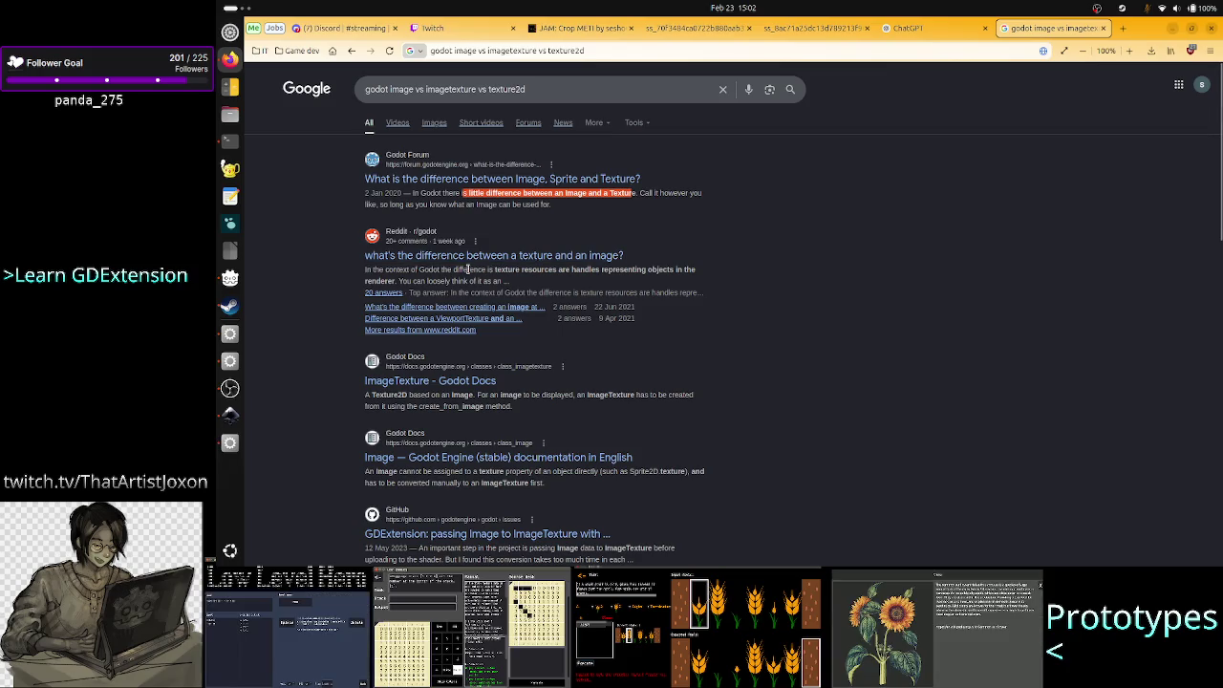
{"action": "left_click_drag", "start_coordinate": [466, 271], "coordinate": [519, 273]}
{"action": "left_click", "coordinate": [518, 272]}
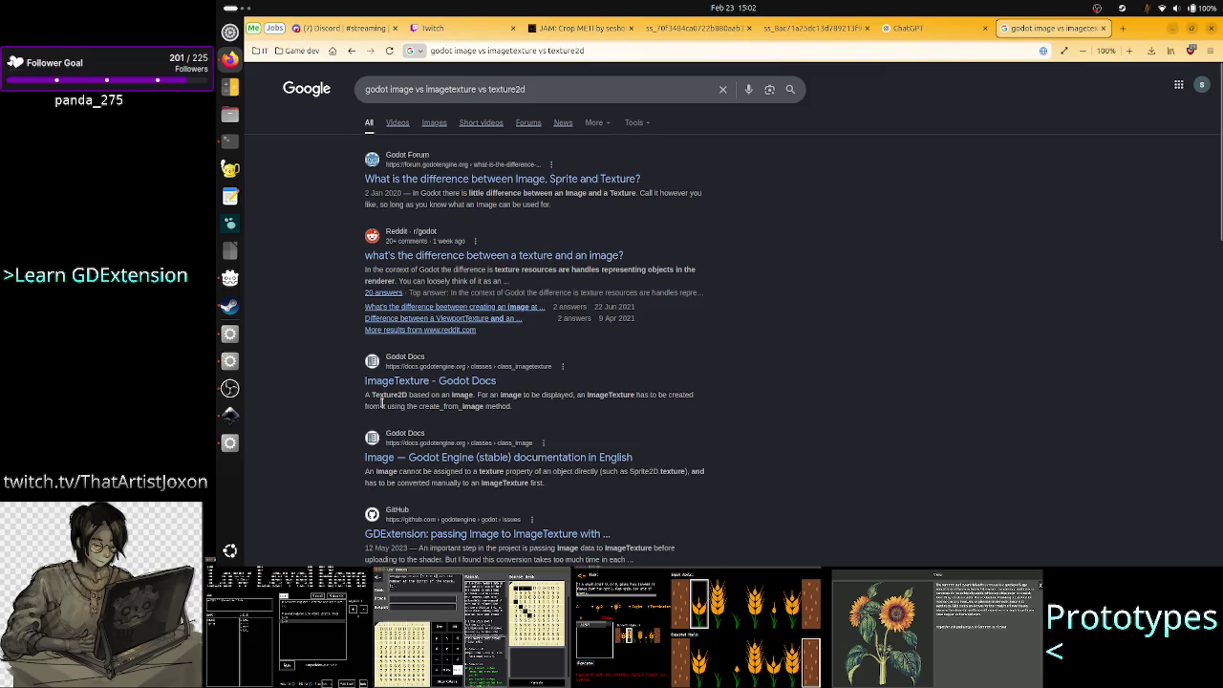
{"action": "left_click_drag", "start_coordinate": [374, 394], "coordinate": [488, 393]}
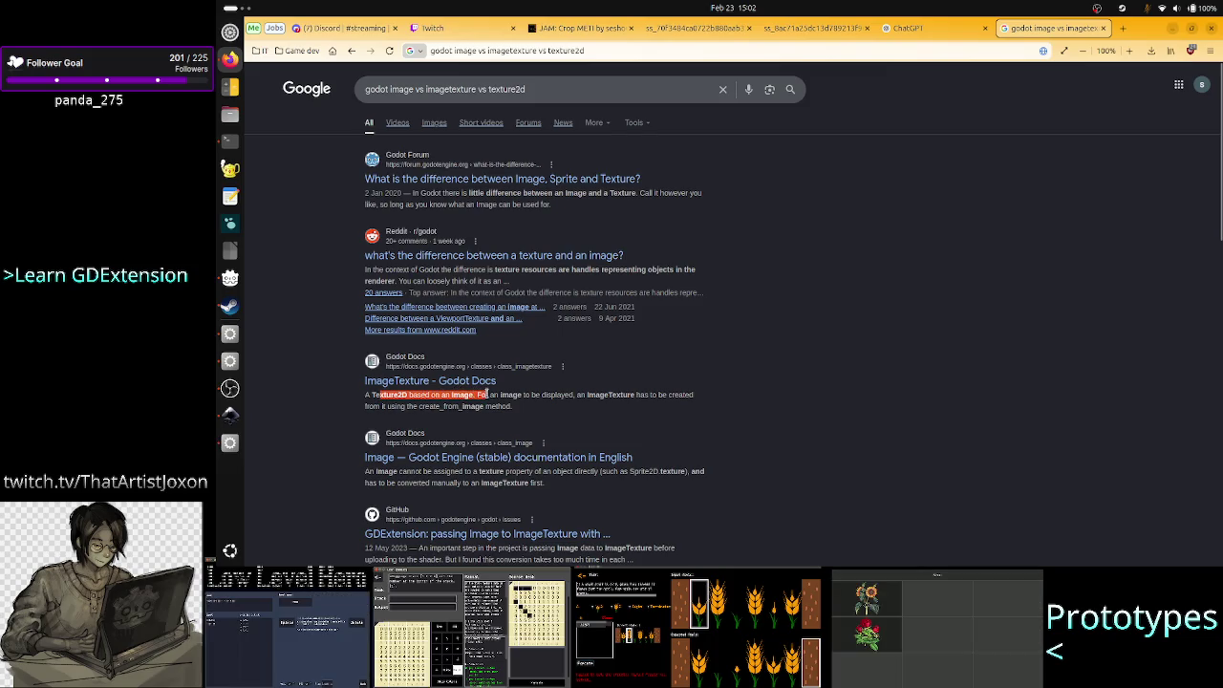
{"action": "left_click", "coordinate": [487, 393]}
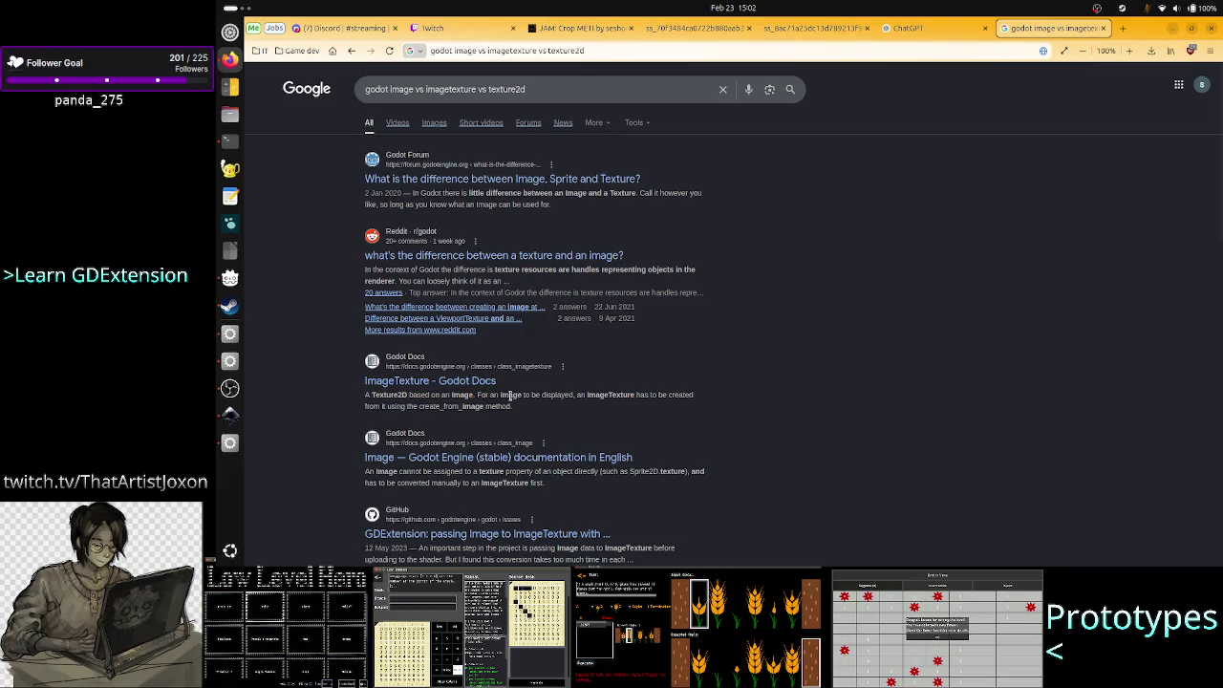
{"action": "left_click_drag", "start_coordinate": [498, 396], "coordinate": [682, 397]}
{"action": "left_click", "coordinate": [578, 396]}
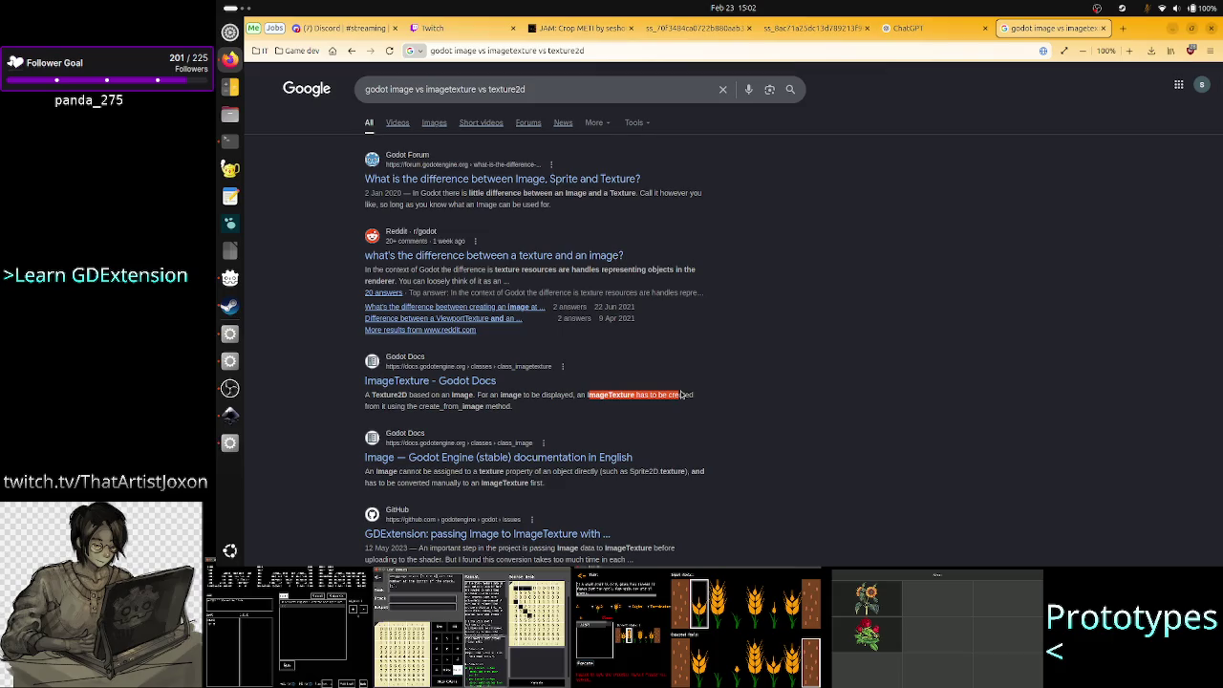
{"action": "left_click", "coordinate": [681, 394]}
{"action": "key", "text": "alt+Tab"}
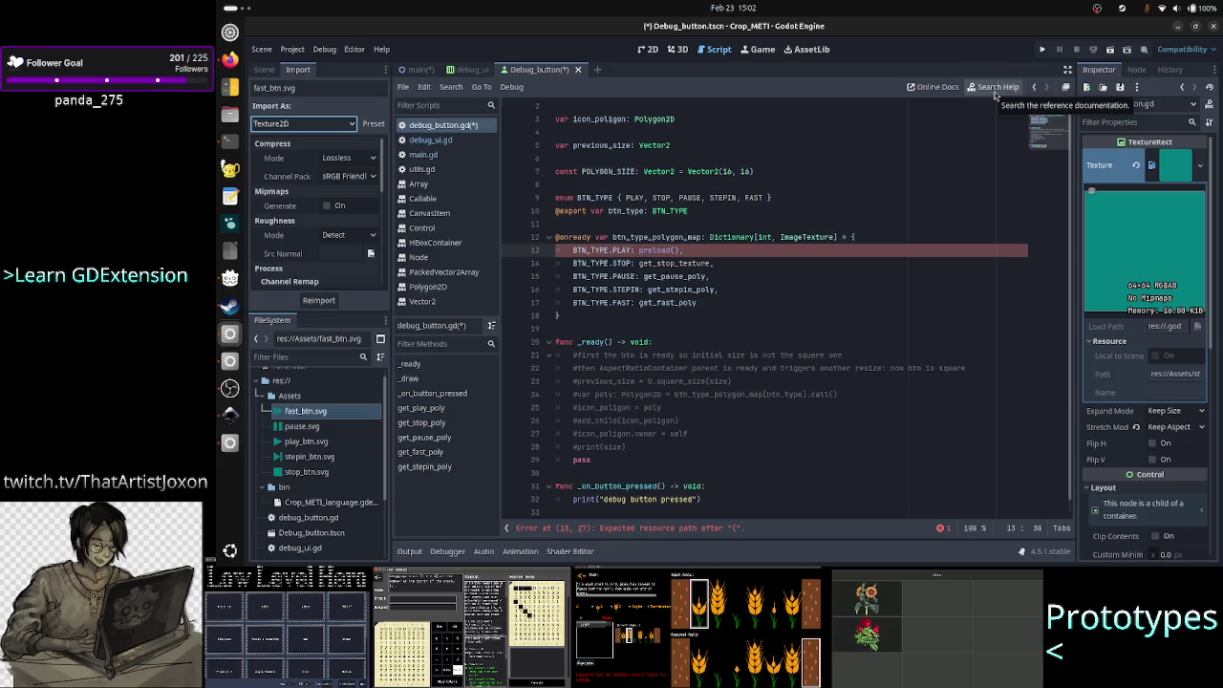
- Look up the ImageTexture and Image class references in Godot's help, ending on ImageTexture
{"action": "left_click", "coordinate": [995, 94]}
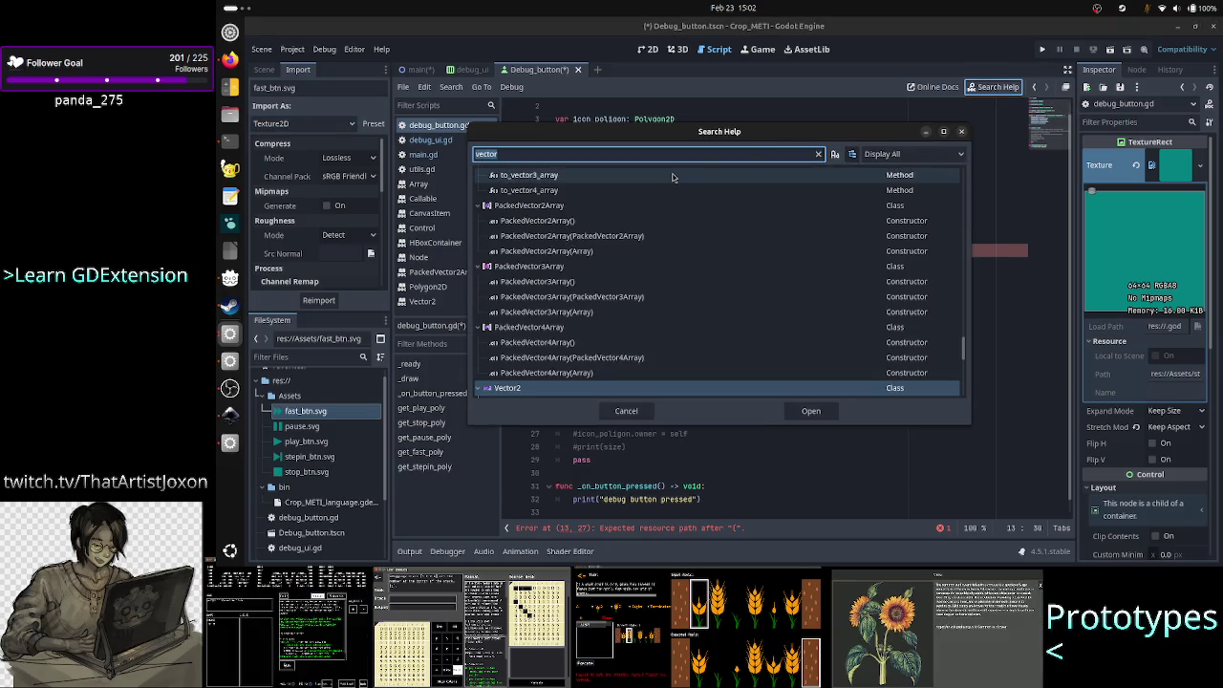
{"action": "type", "text": "imagetexture"}
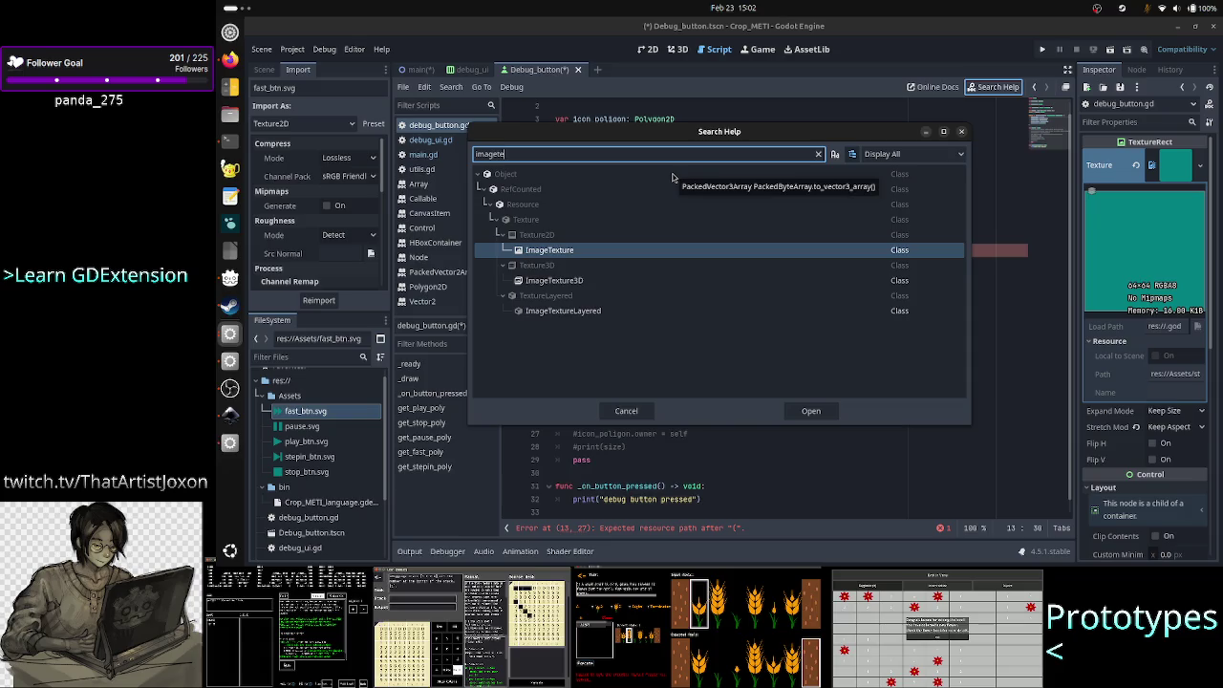
{"action": "key", "text": "Return"}
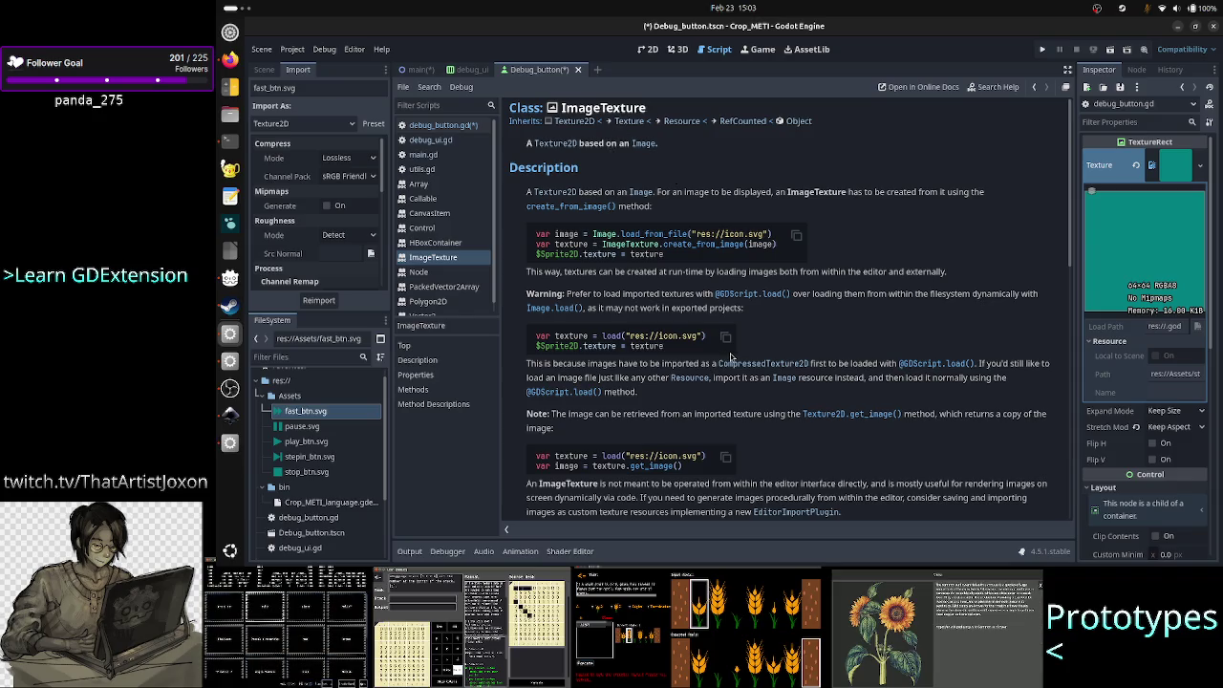
{"action": "left_click", "coordinate": [997, 87]}
{"action": "type", "text": "image"}
{"action": "key", "text": "Return"}
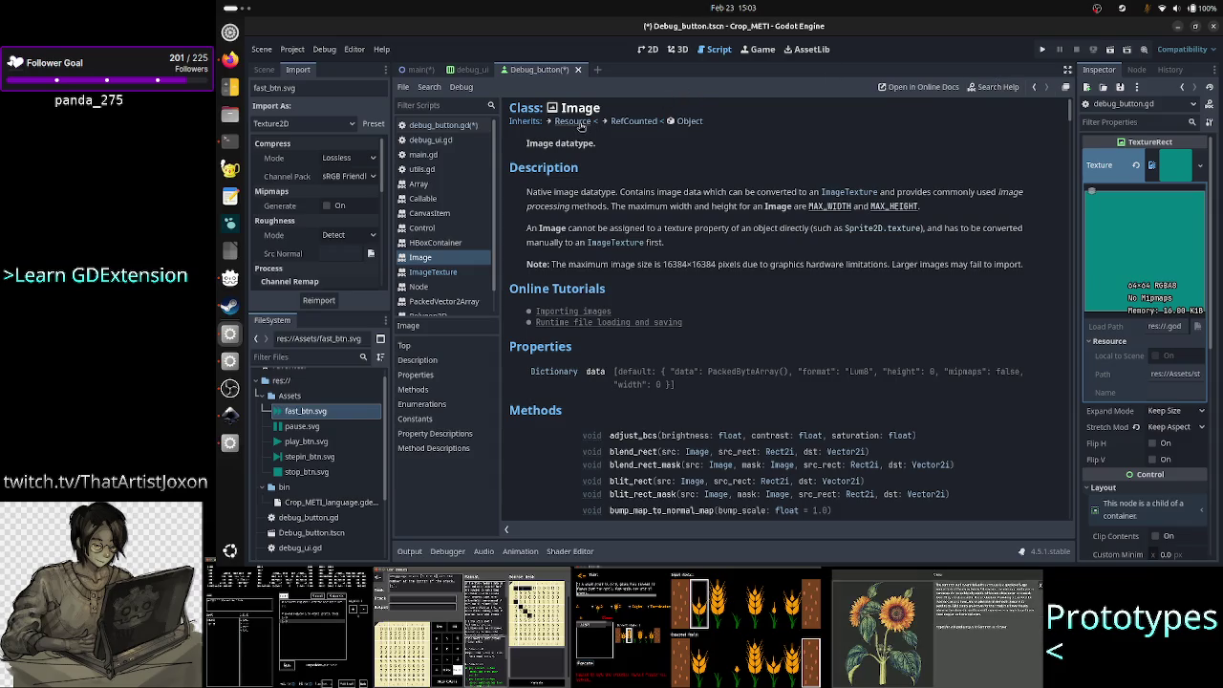
{"action": "left_click", "coordinate": [456, 277]}
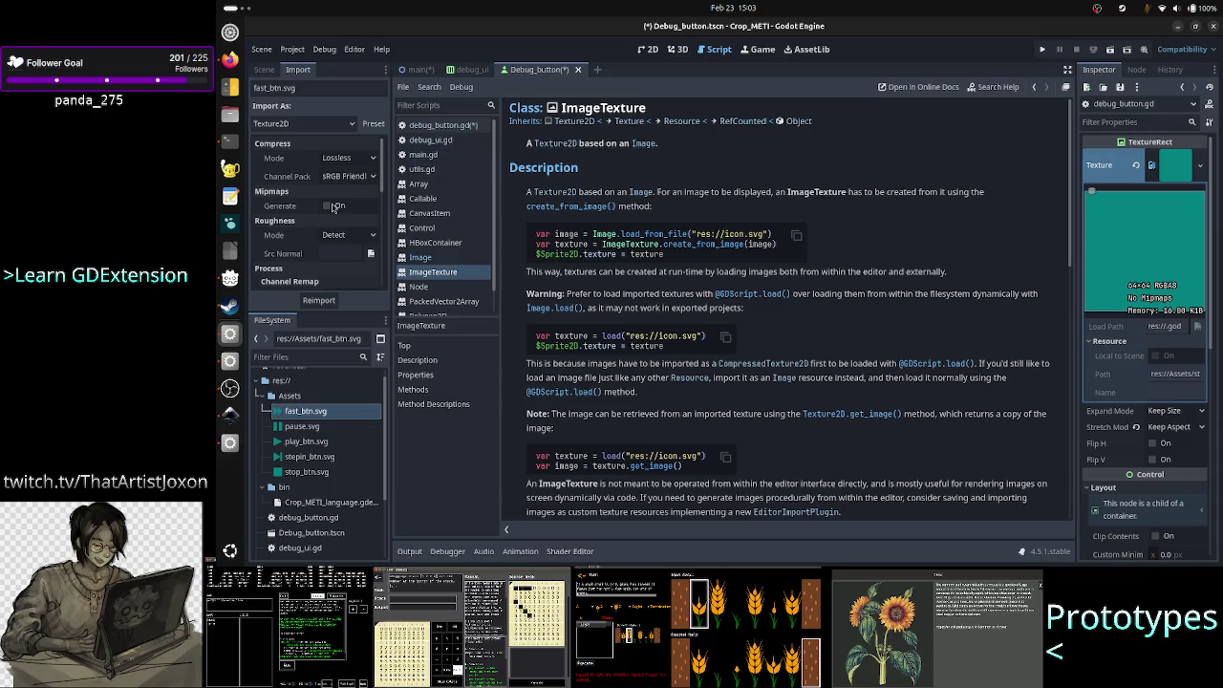
{"action": "left_click", "coordinate": [318, 125]}
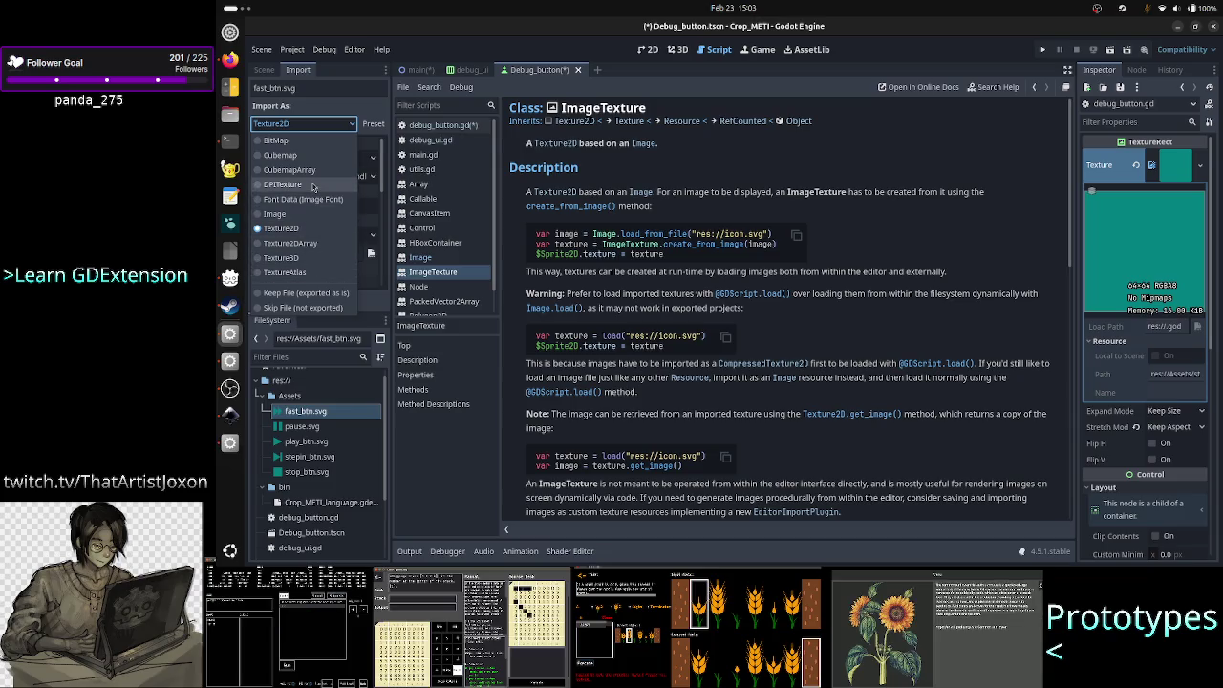
{"action": "left_click", "coordinate": [328, 125]}
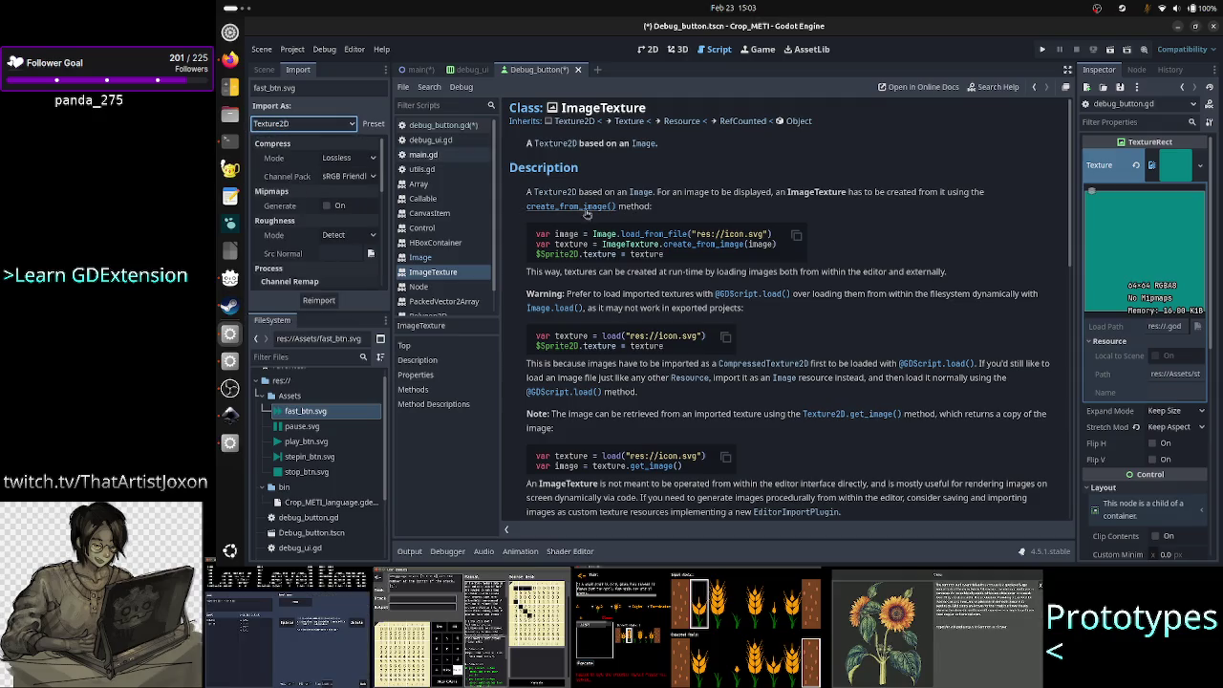
{"action": "left_click", "coordinate": [376, 158]}
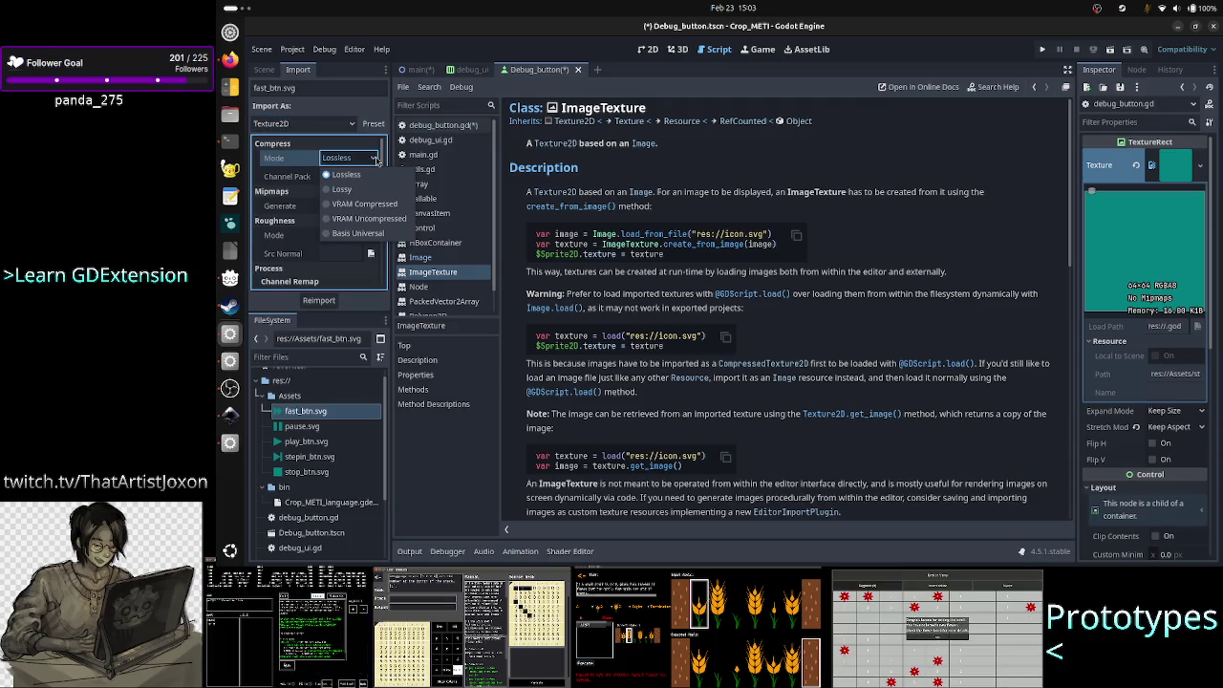
{"action": "left_click", "coordinate": [377, 159]}
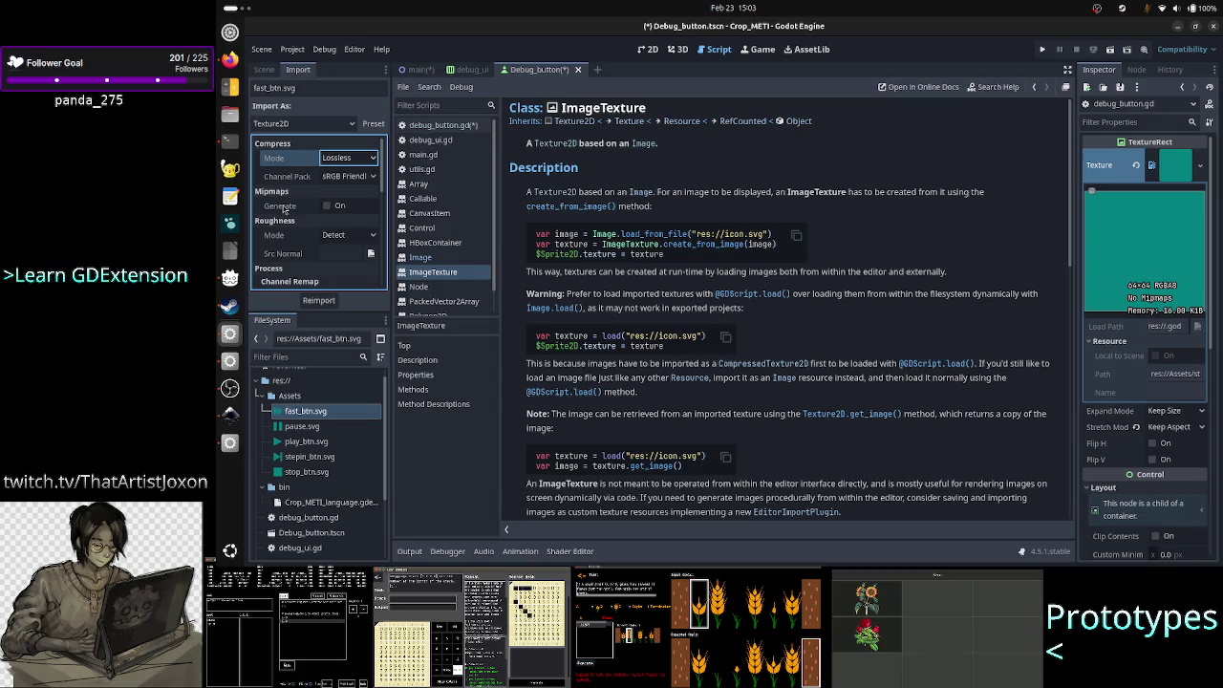
{"action": "mouse_move", "coordinate": [283, 209]}
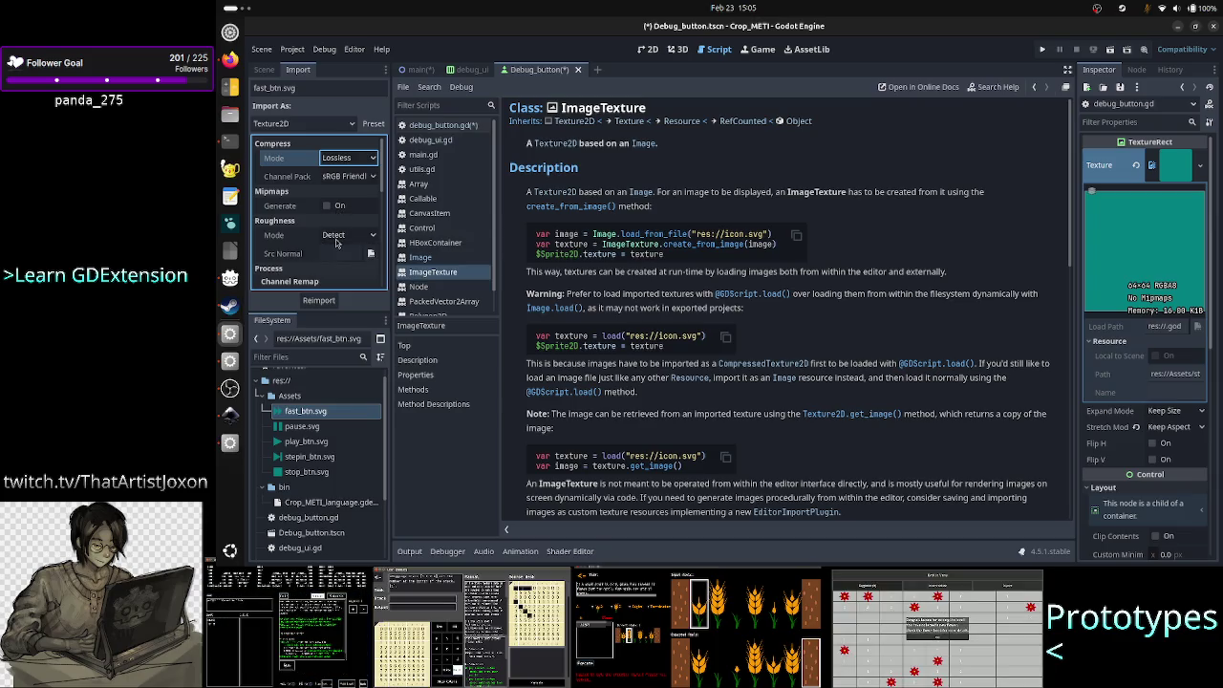
- Review the import options, keeping Roughness Mode at Detect and checking Channel Remap
{"action": "left_click", "coordinate": [335, 237]}
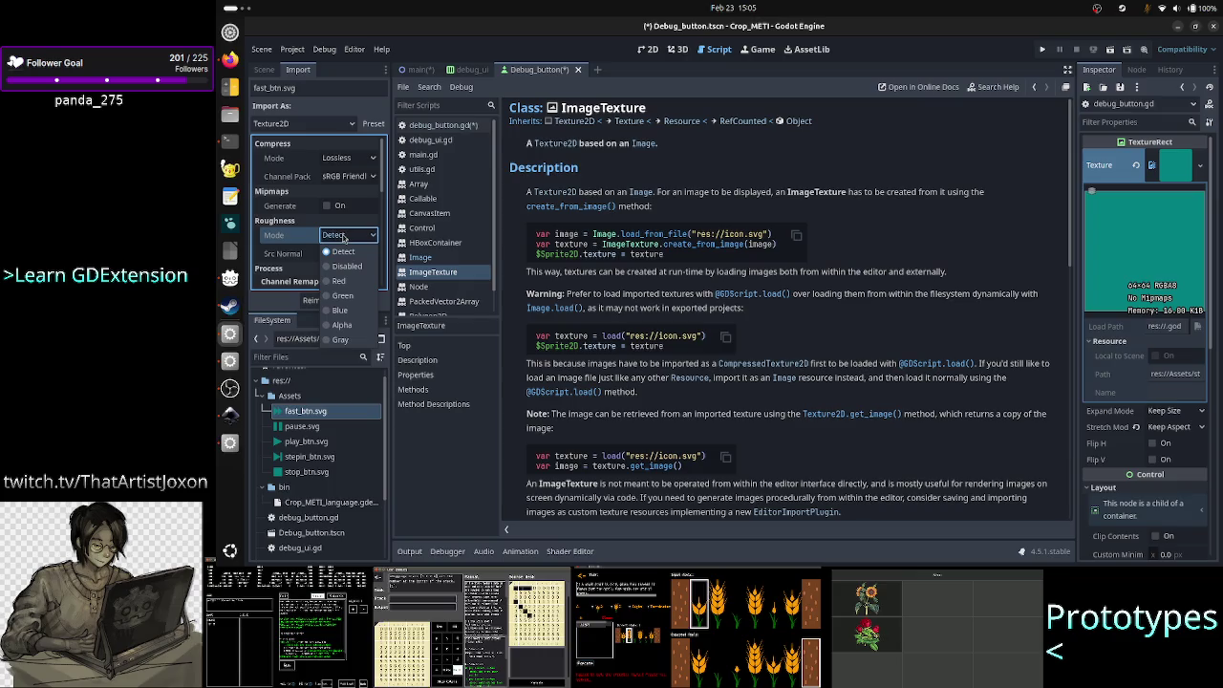
{"action": "left_click", "coordinate": [283, 239]}
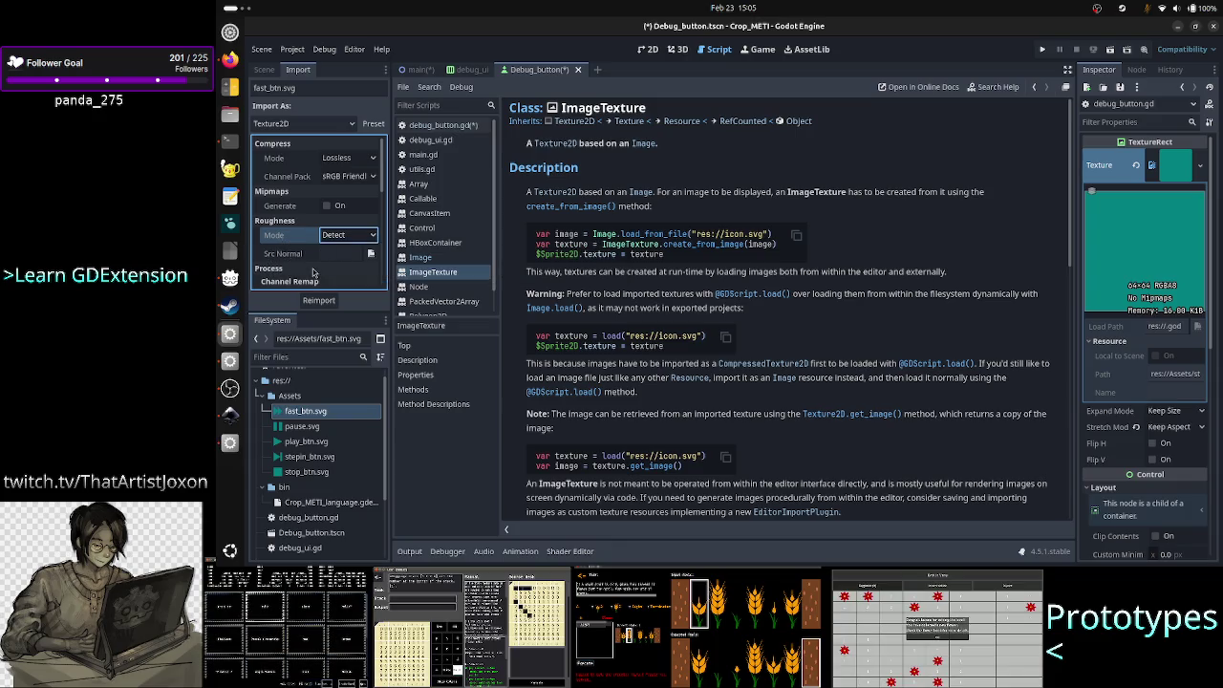
{"action": "scroll", "coordinate": [311, 261], "scroll_direction": "down", "scroll_amount": 1}
{"action": "scroll", "coordinate": [307, 245], "scroll_direction": "down", "scroll_amount": 1}
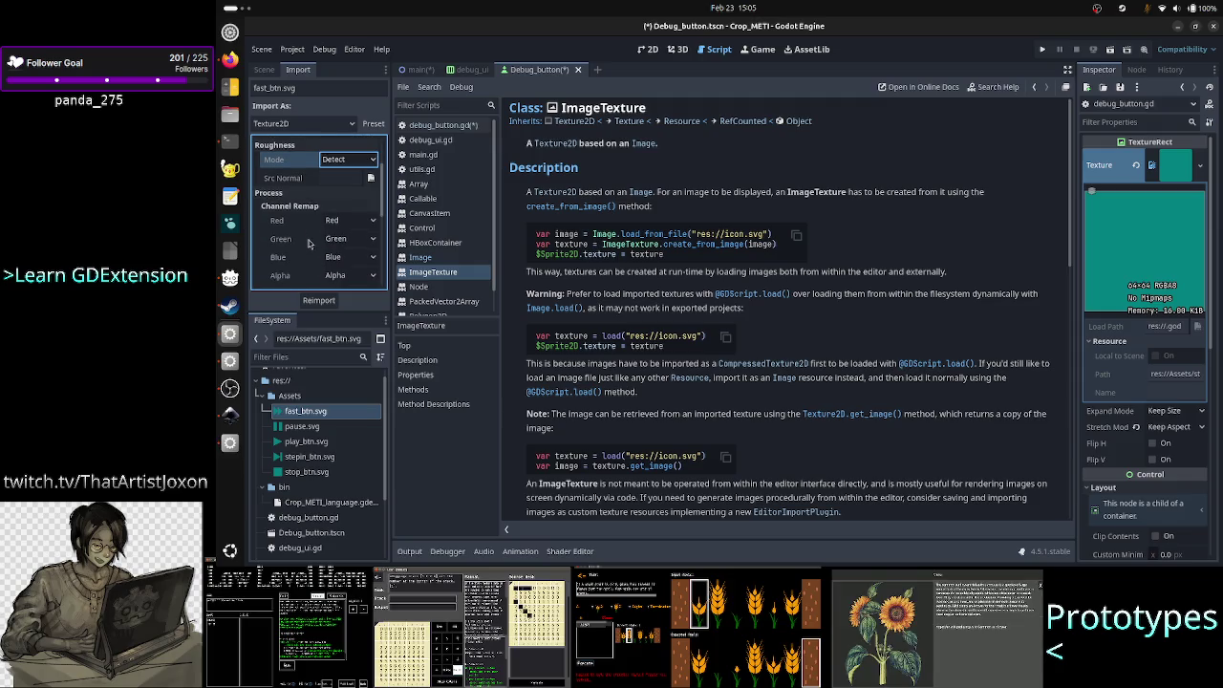
{"action": "scroll", "coordinate": [307, 243], "scroll_direction": "down", "scroll_amount": 1}
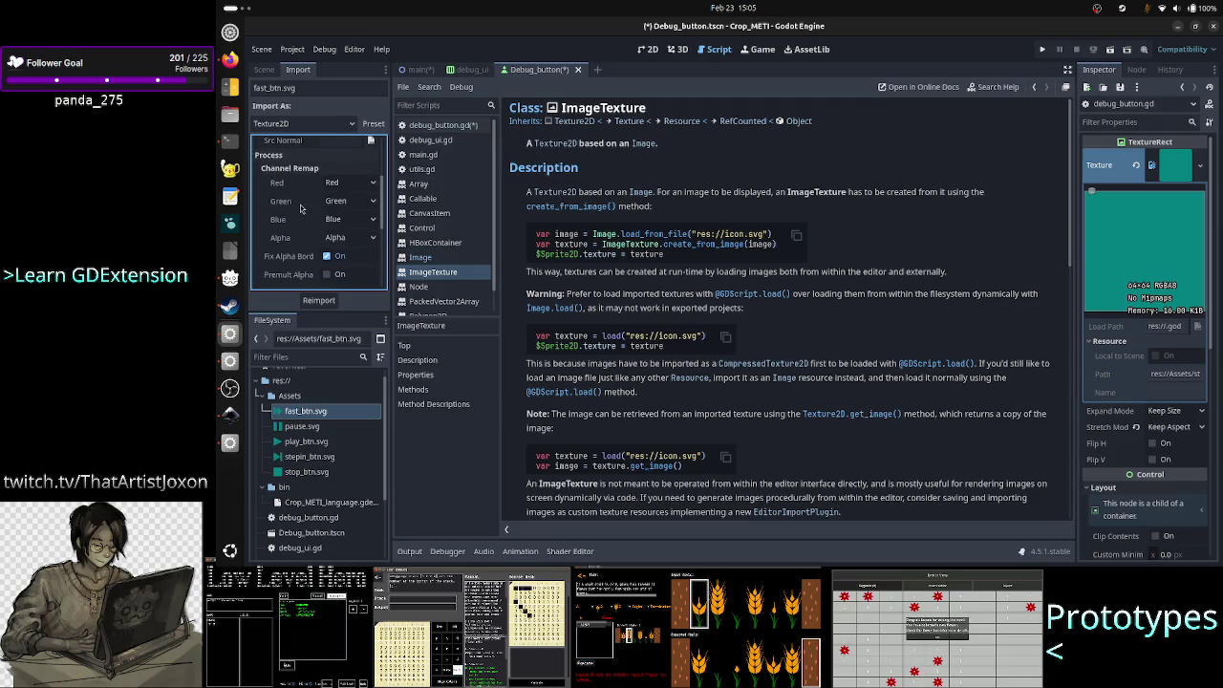
{"action": "mouse_move", "coordinate": [302, 205]}
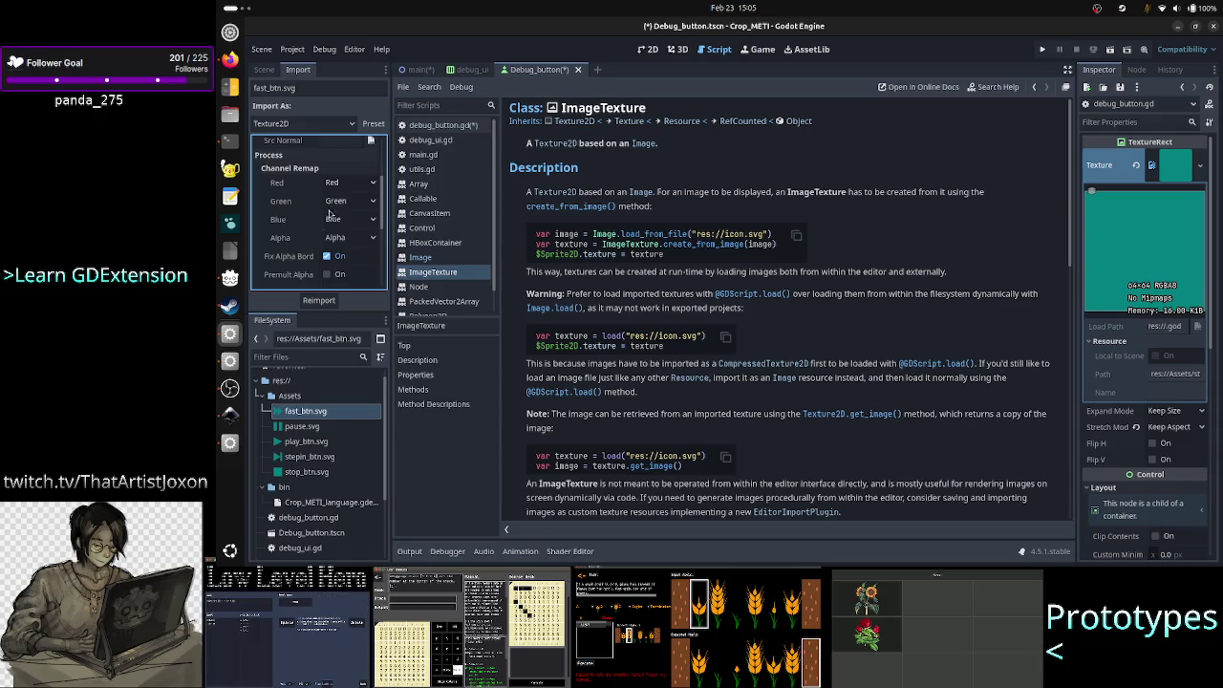
{"action": "mouse_move", "coordinate": [292, 263]}
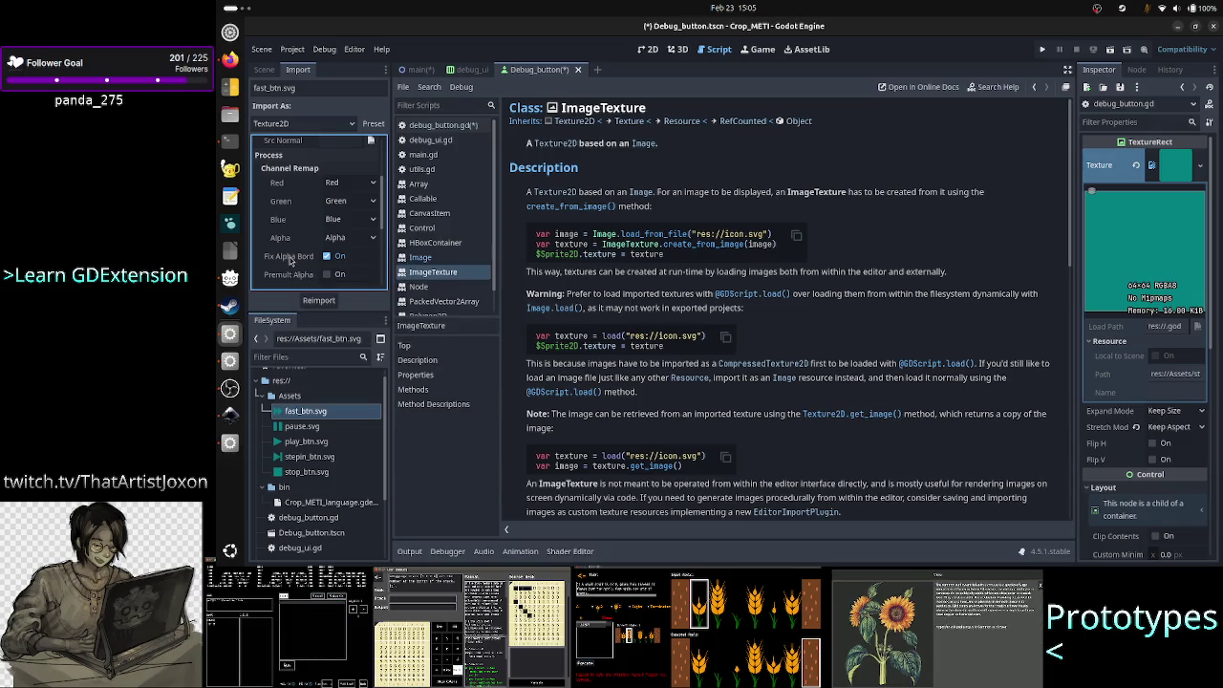
{"action": "scroll", "coordinate": [287, 282], "scroll_direction": "up", "scroll_amount": 3}
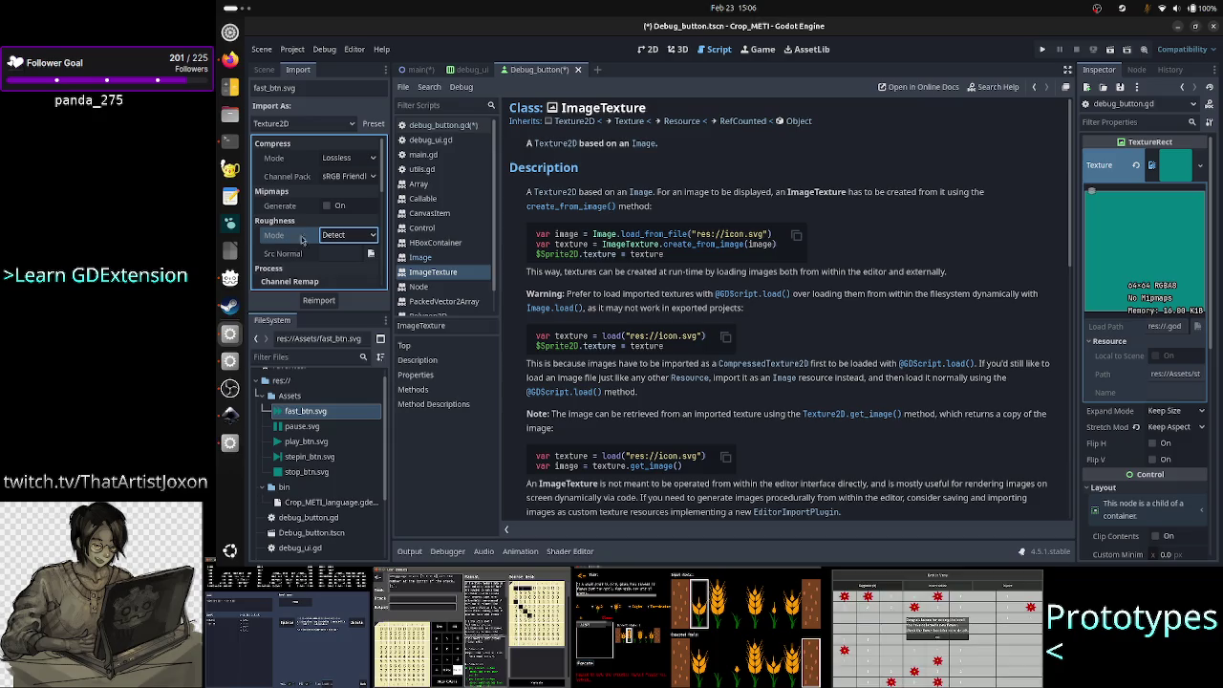
- Check import settings of pause.svg, play_btn.svg, stepin_btn.svg and stop_btn.svg, then reopen debug_button.gd
{"action": "left_click", "coordinate": [311, 429]}
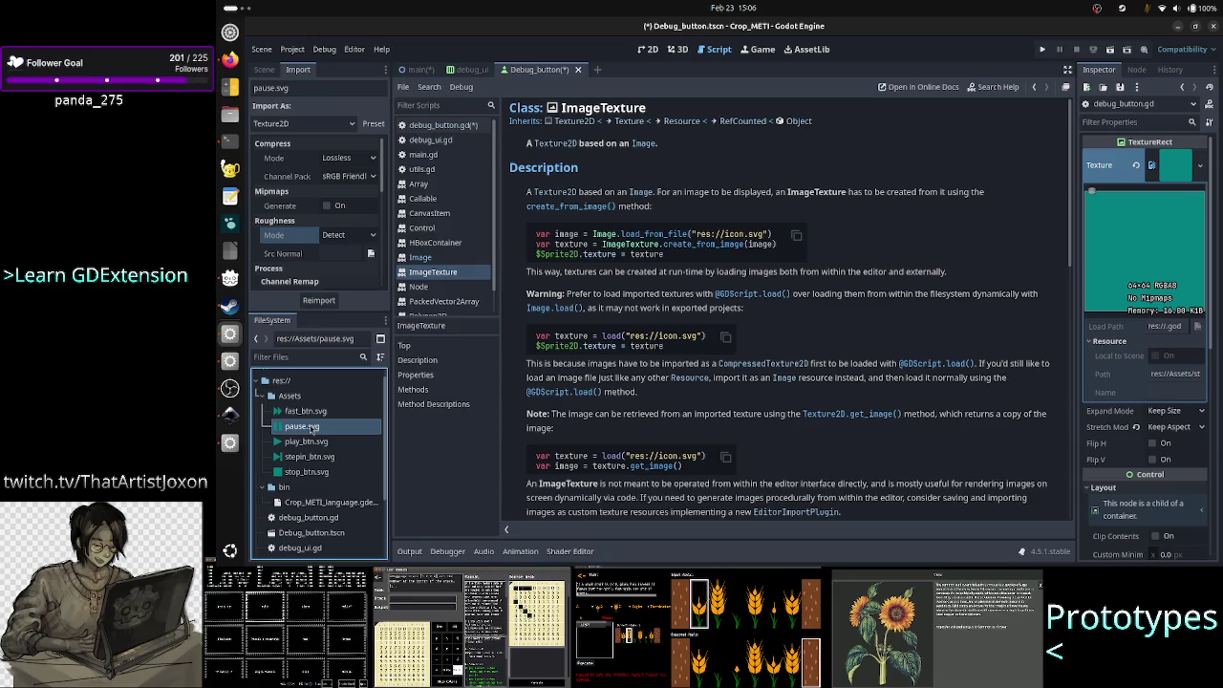
{"action": "left_click", "coordinate": [312, 443]}
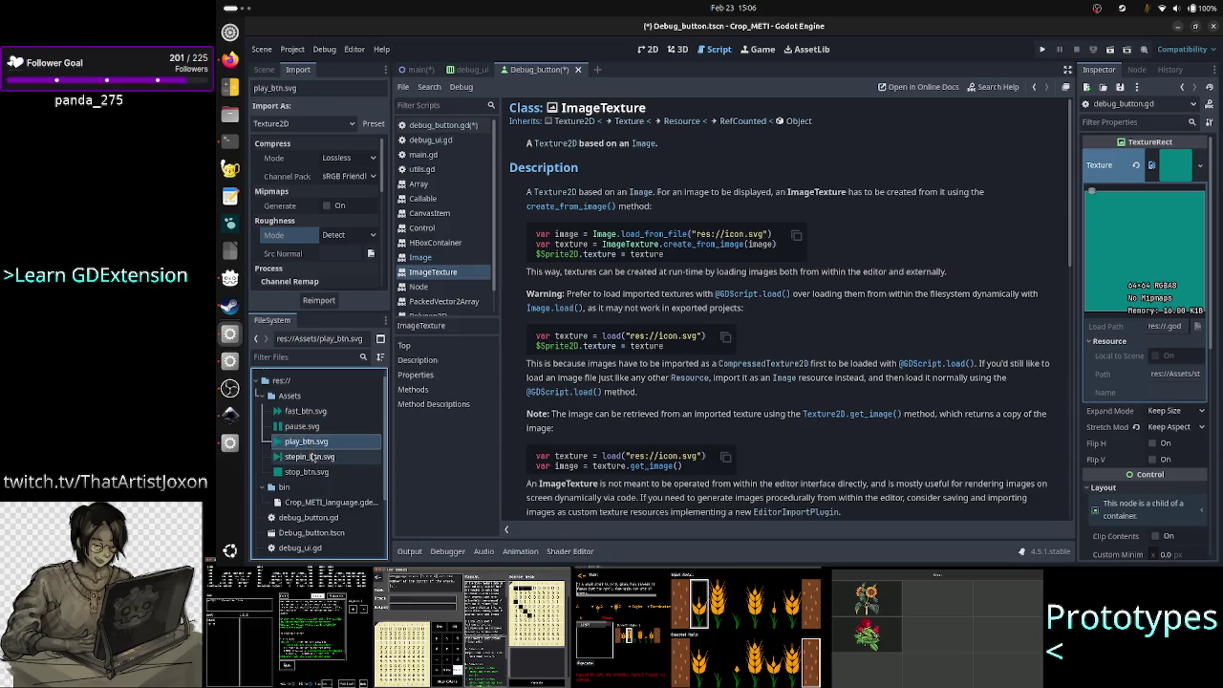
{"action": "left_click", "coordinate": [312, 458]}
{"action": "left_click", "coordinate": [305, 472]}
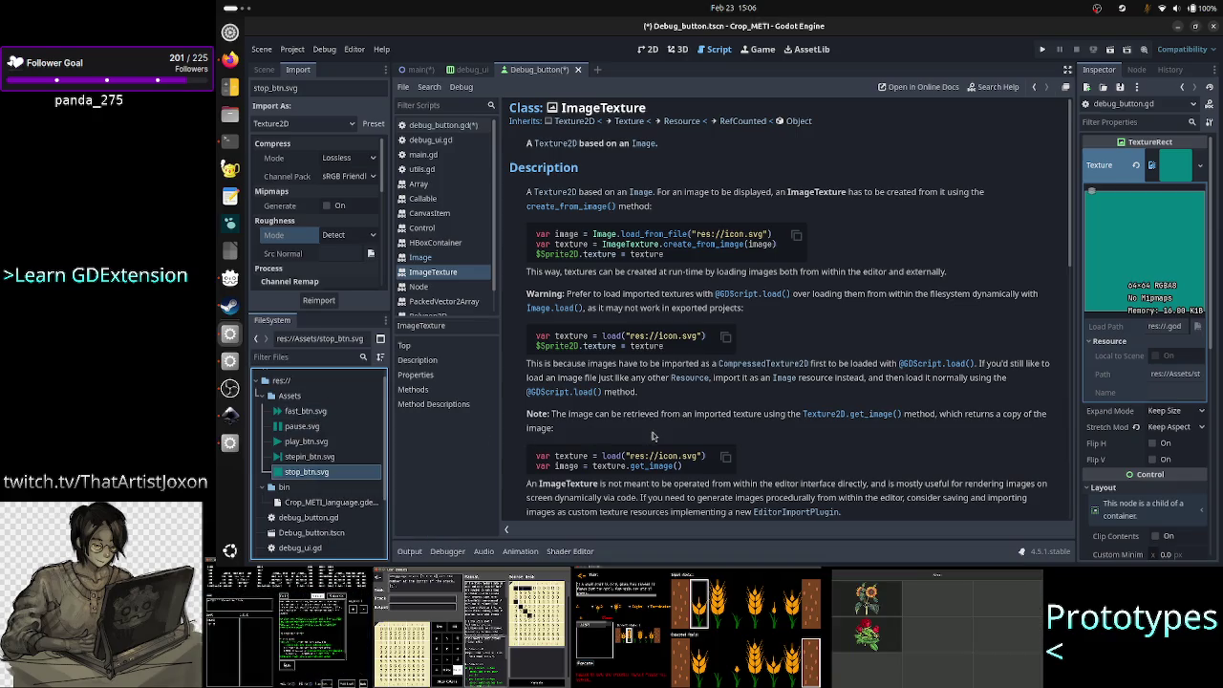
{"action": "left_click", "coordinate": [466, 129]}
- Preload play_btn.svg for the PLAY entry and stop_btn.svg for the STOP entry
{"action": "key", "text": "Left"}
{"action": "type", "text": "\""}
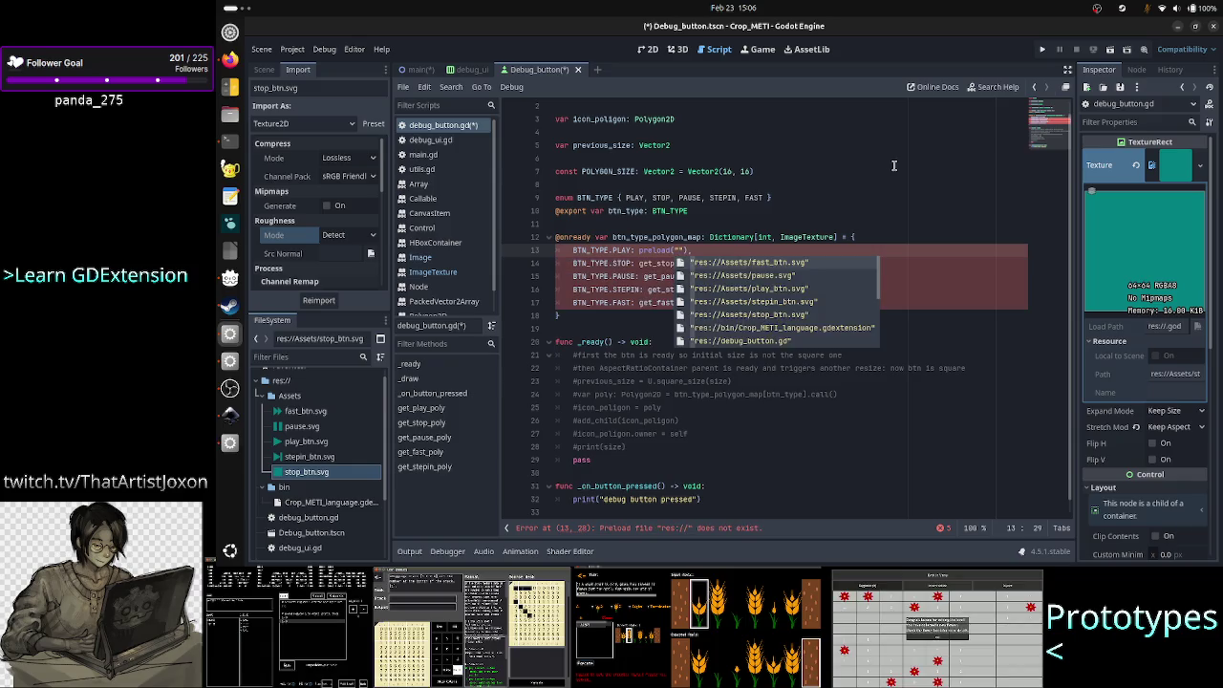
{"action": "key", "text": "Down"}
{"action": "key", "text": "Down"}
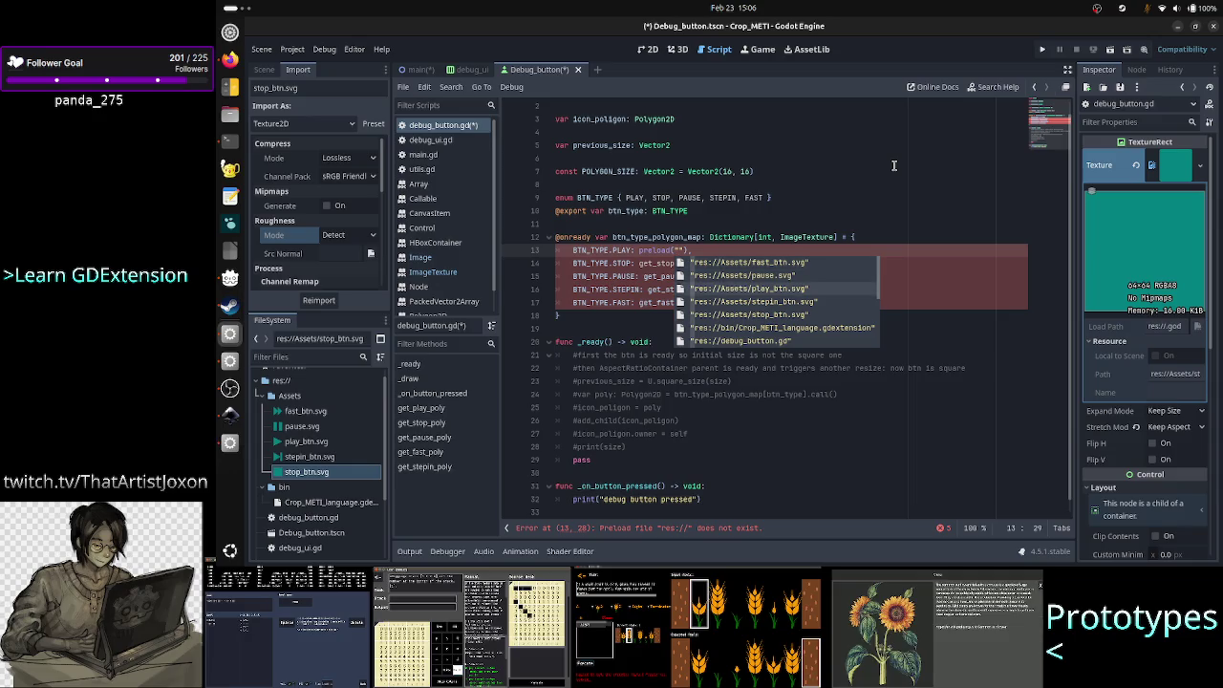
{"action": "key", "text": "Return"}
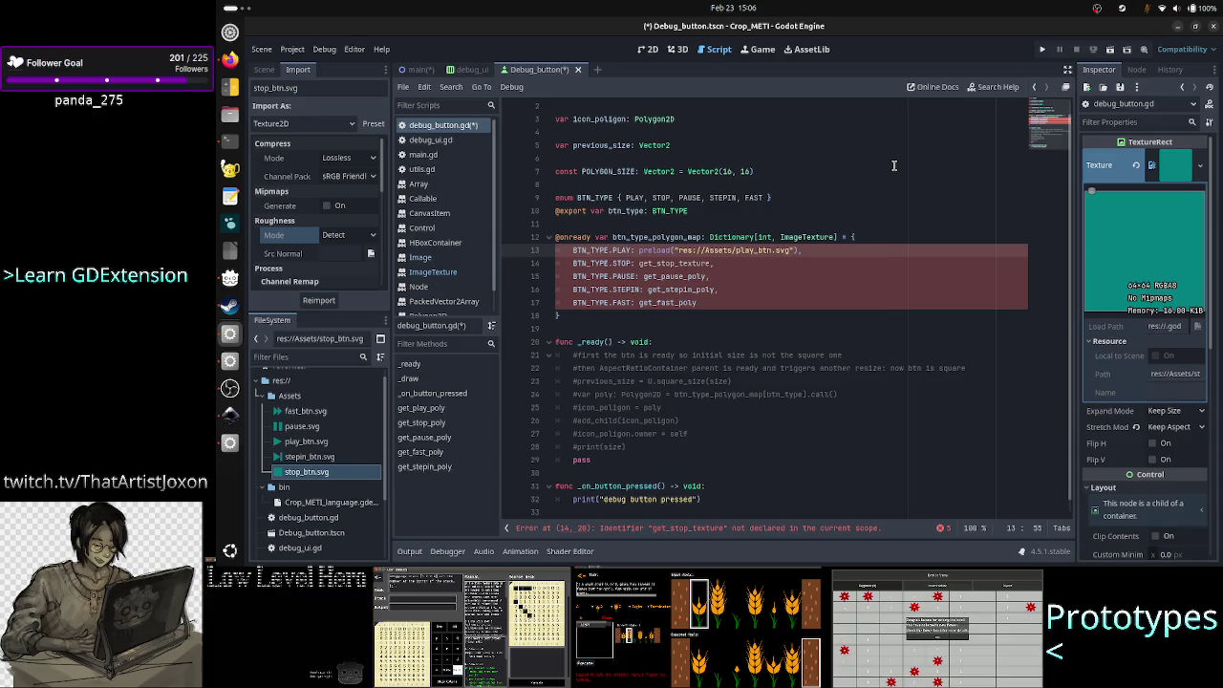
{"action": "key", "text": "Up"}
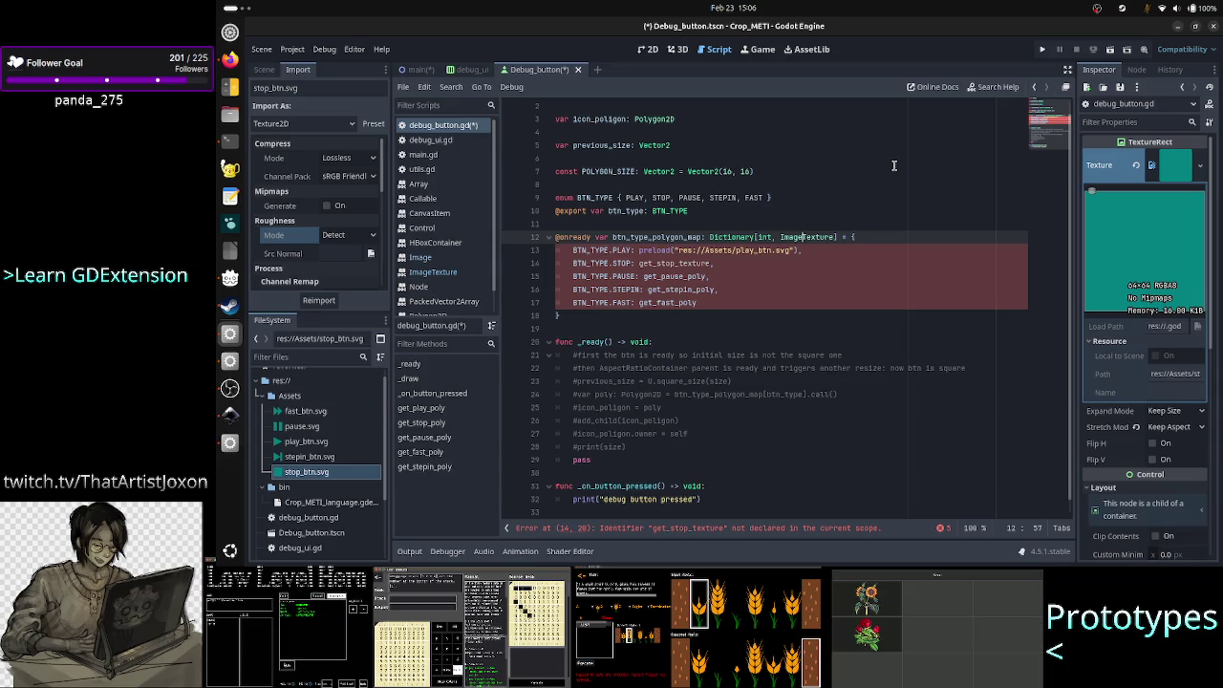
{"action": "key", "text": "Down"}
{"action": "key", "text": "Down"}
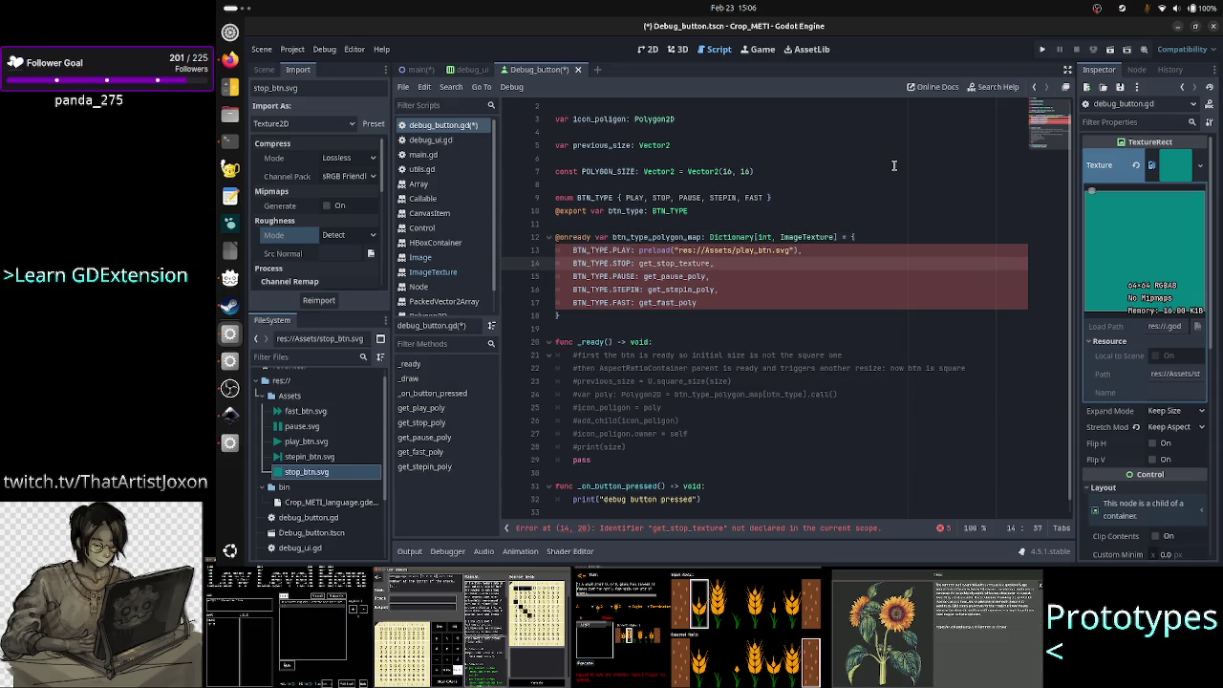
{"action": "key", "text": "BackSpace"}
{"action": "key", "text": "BackSpace"}
{"action": "key", "text": "BackSpace"}
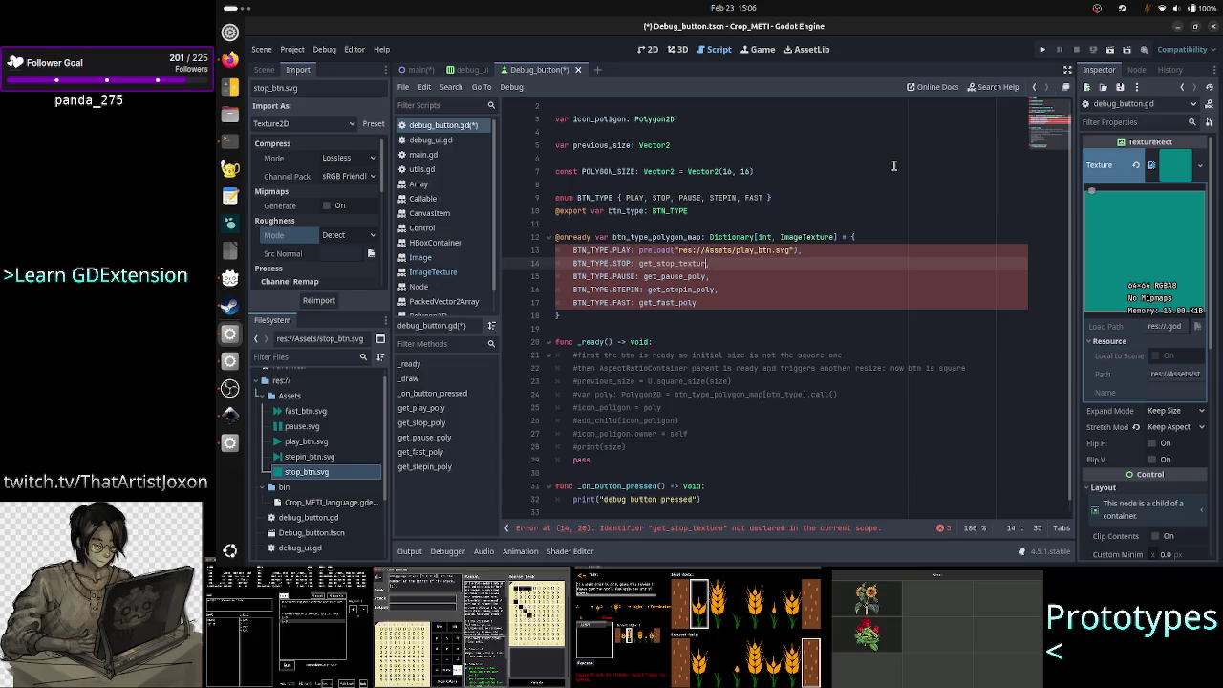
{"action": "key", "text": "BackSpace"}
{"action": "key", "text": "BackSpace"}
{"action": "key", "text": "BackSpace"}
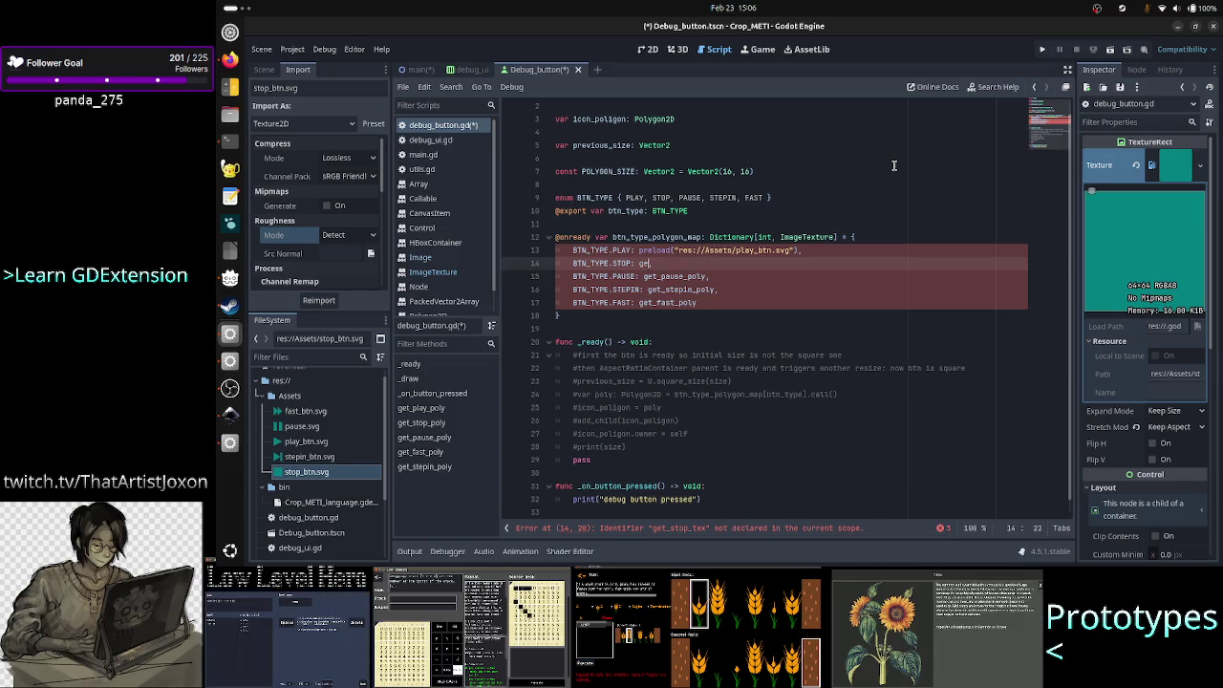
{"action": "type", "text": "preload("}
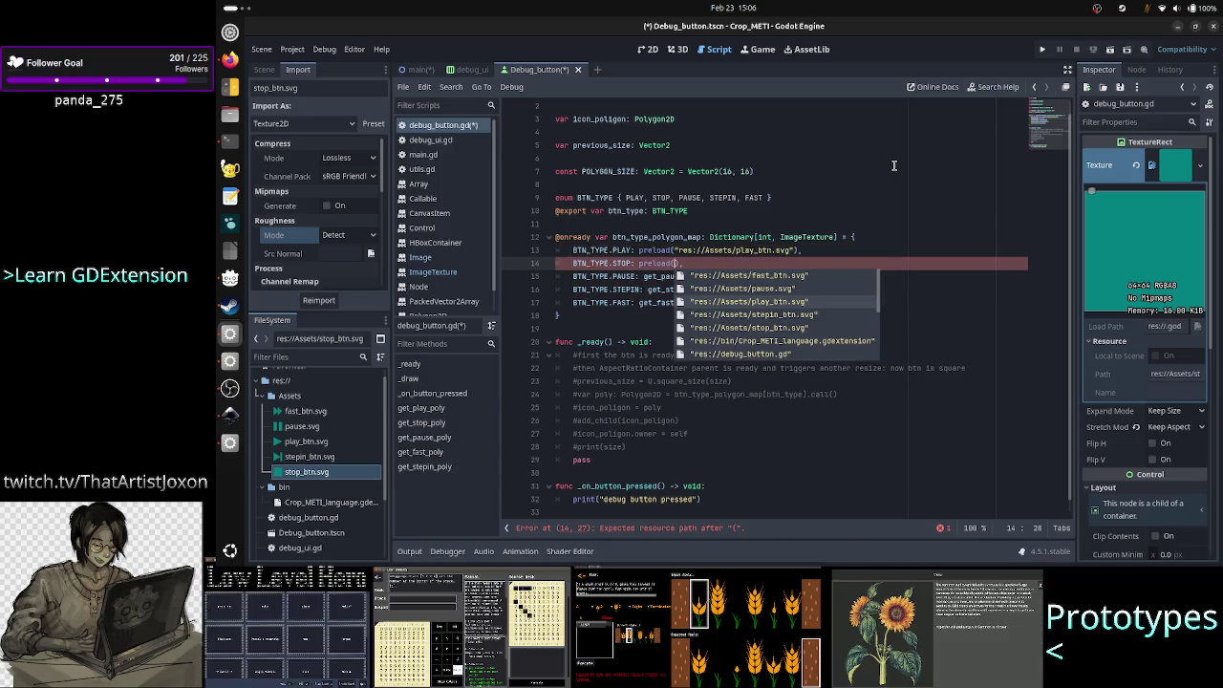
{"action": "key", "text": "Down"}
{"action": "key", "text": "Down"}
{"action": "key", "text": "Return"}
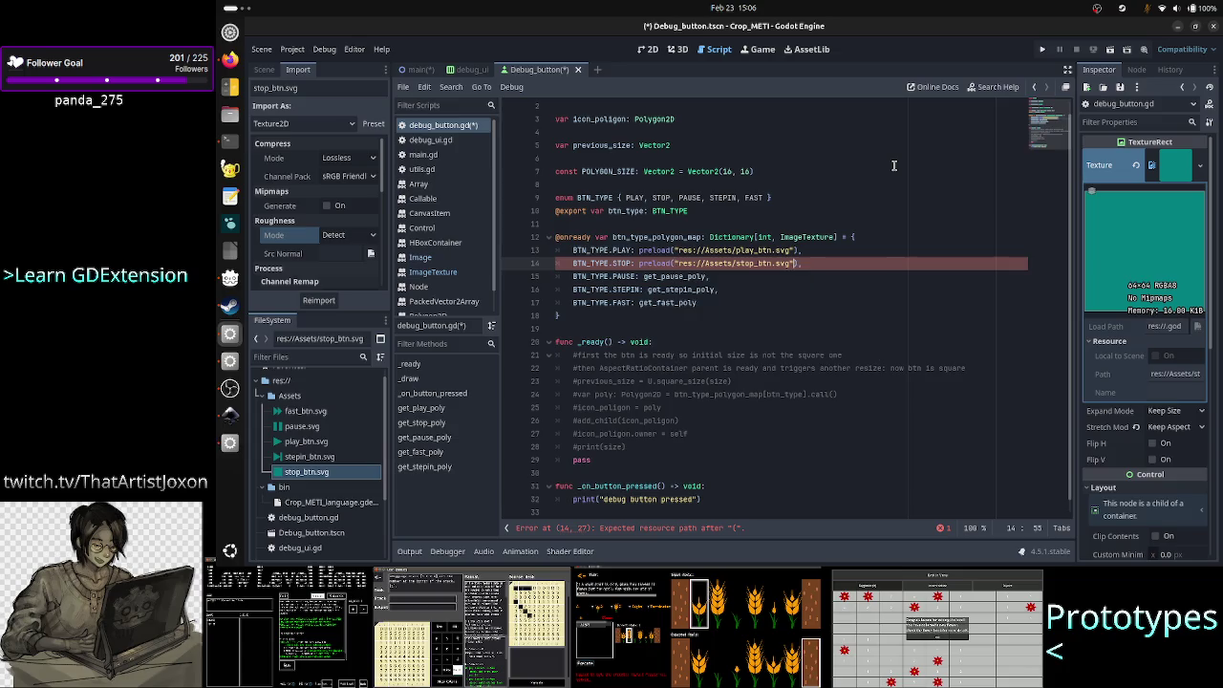
- Replace the PAUSE and STEPIN poly calls with preloads of pause.svg and stepin_btn.svg
{"action": "key", "text": "Down"}
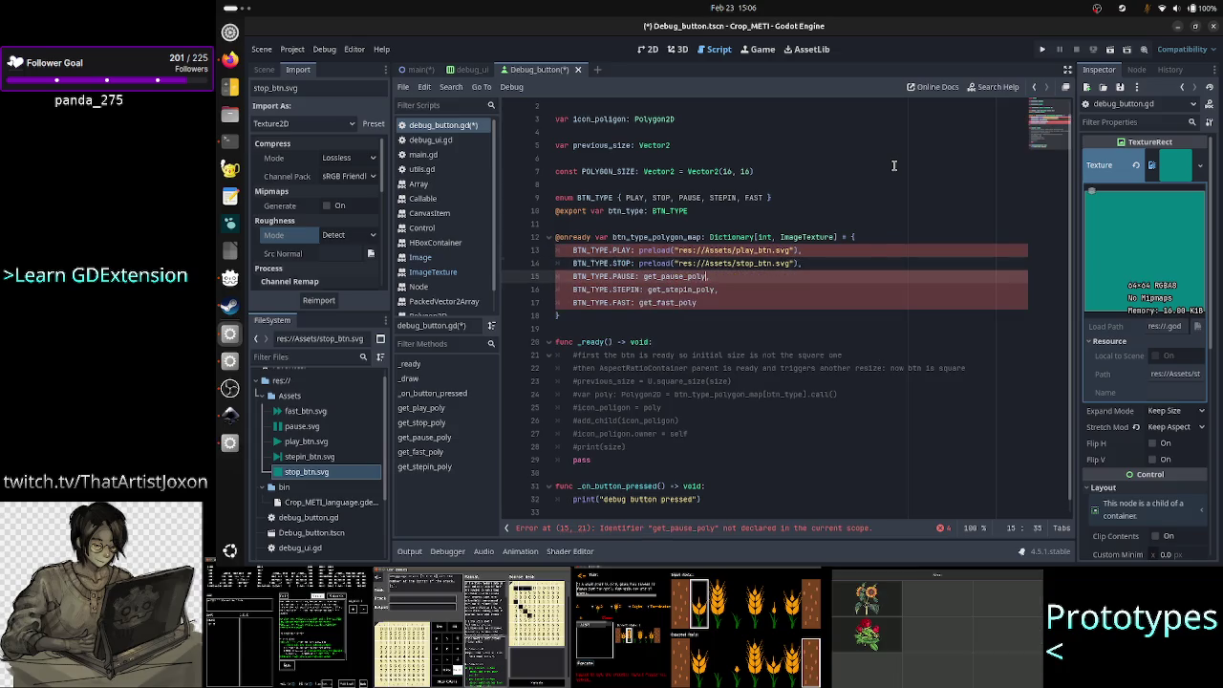
{"action": "key", "text": "BackSpace"}
{"action": "key", "text": "BackSpace"}
{"action": "key", "text": "BackSpace"}
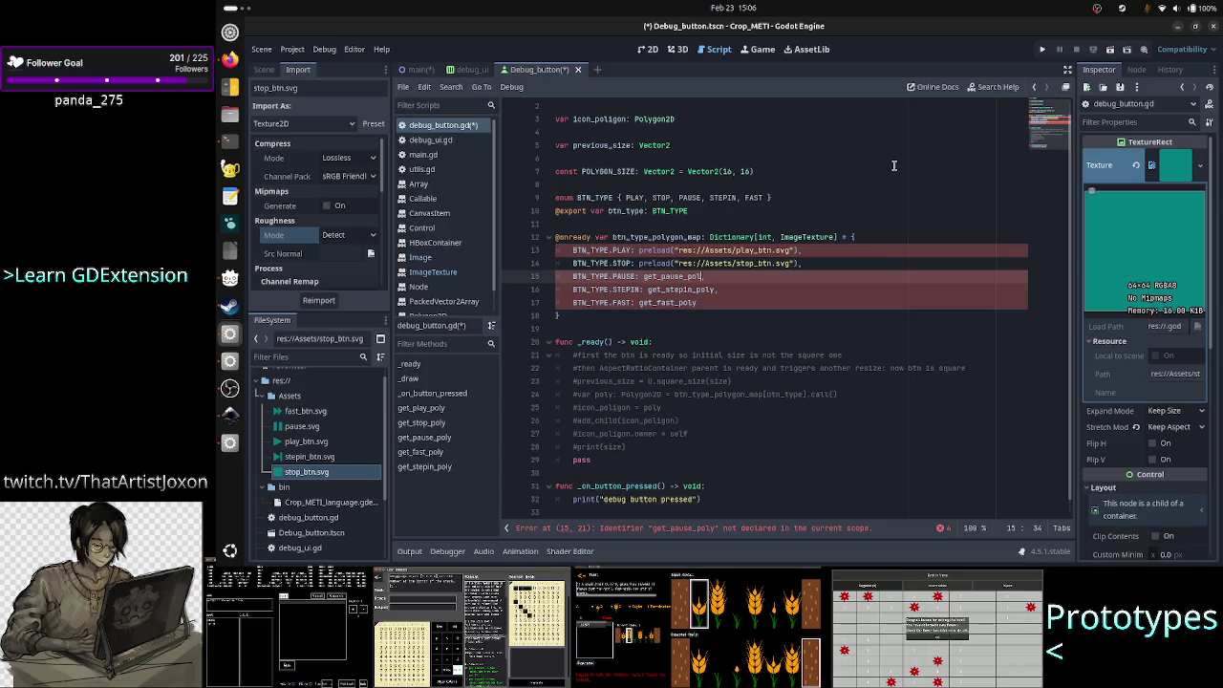
{"action": "type", "text": "preload("}
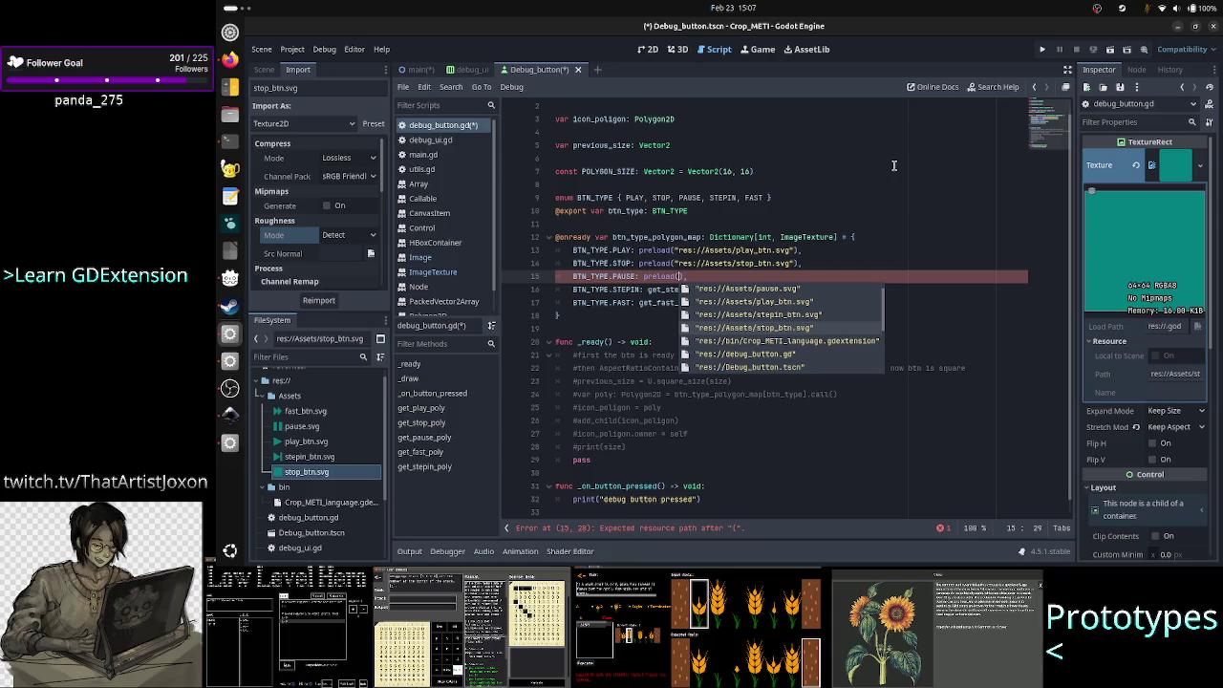
{"action": "key", "text": "Up"}
{"action": "key", "text": "Up"}
{"action": "key", "text": "Down"}
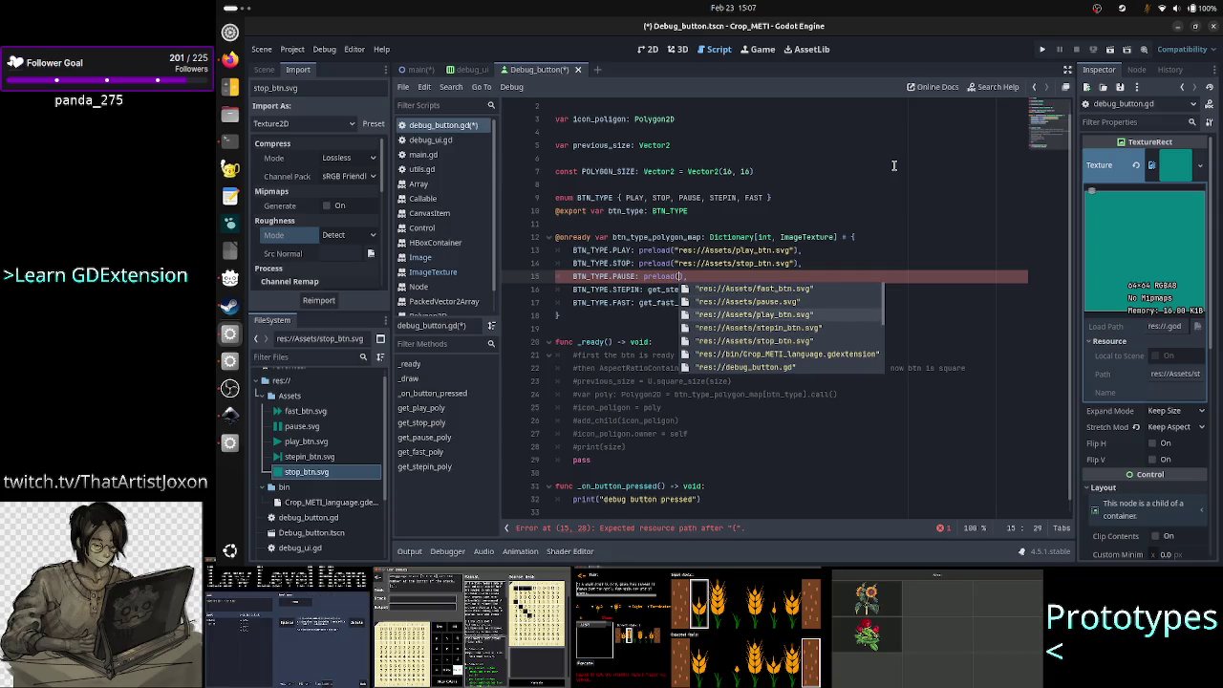
{"action": "key", "text": "Up"}
{"action": "key", "text": "Return"}
{"action": "key", "text": "Down"}
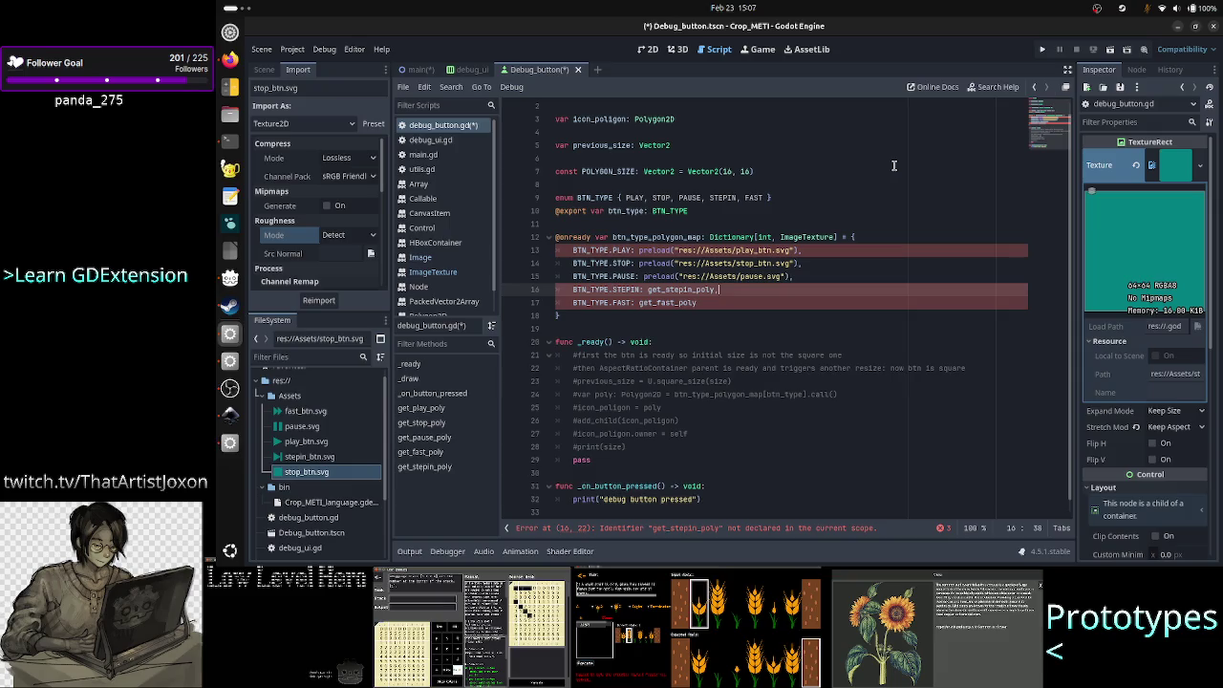
{"action": "key", "text": "BackSpace"}
{"action": "key", "text": "BackSpace"}
{"action": "key", "text": "BackSpace"}
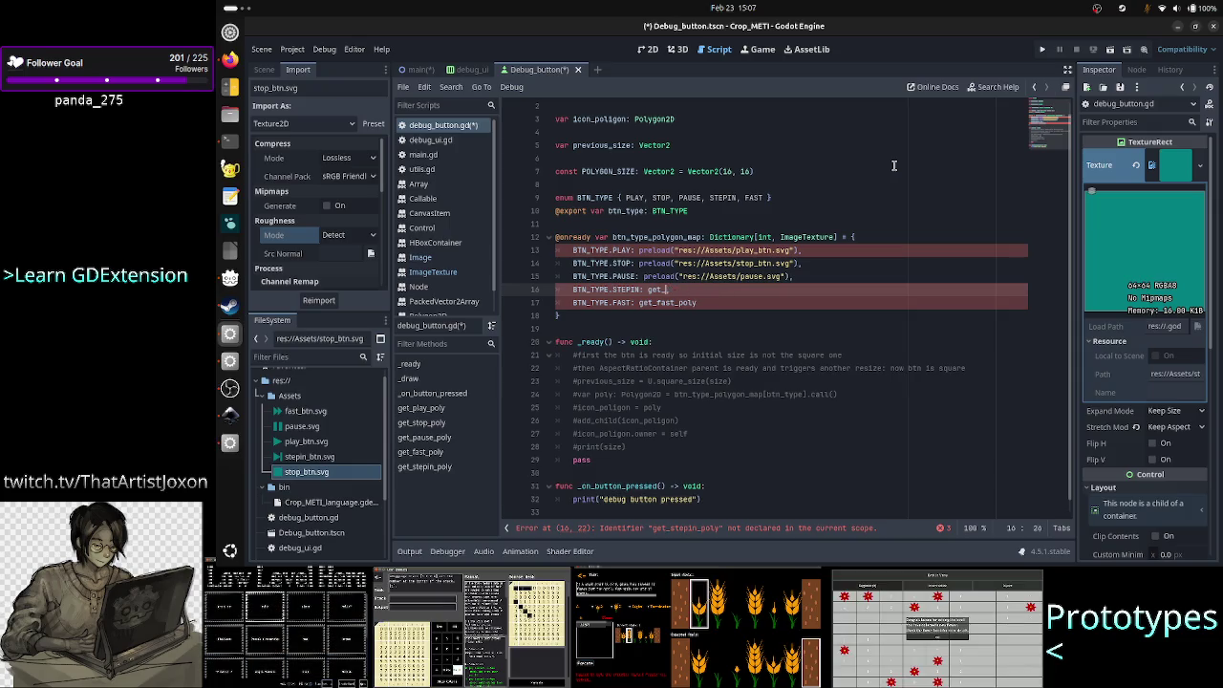
{"action": "key", "text": "BackSpace"}
{"action": "key", "text": "BackSpace"}
{"action": "key", "text": "BackSpace"}
{"action": "type", "text": "preload("}
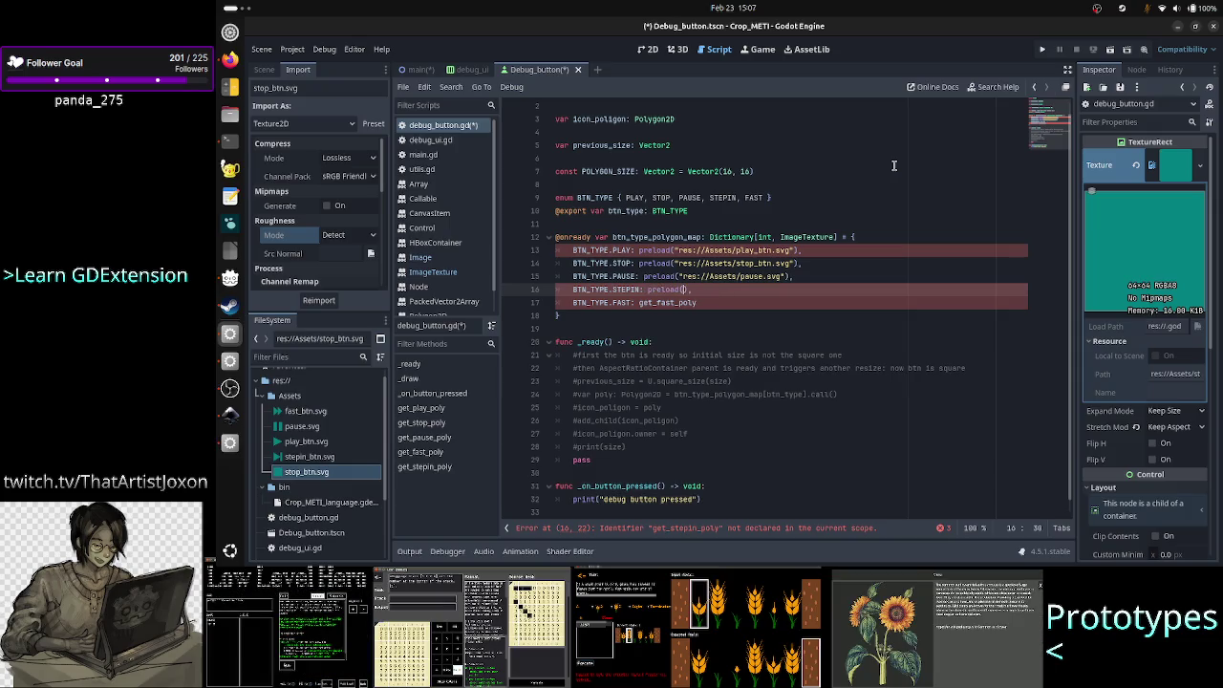
{"action": "key", "text": "Down"}
{"action": "key", "text": "Down"}
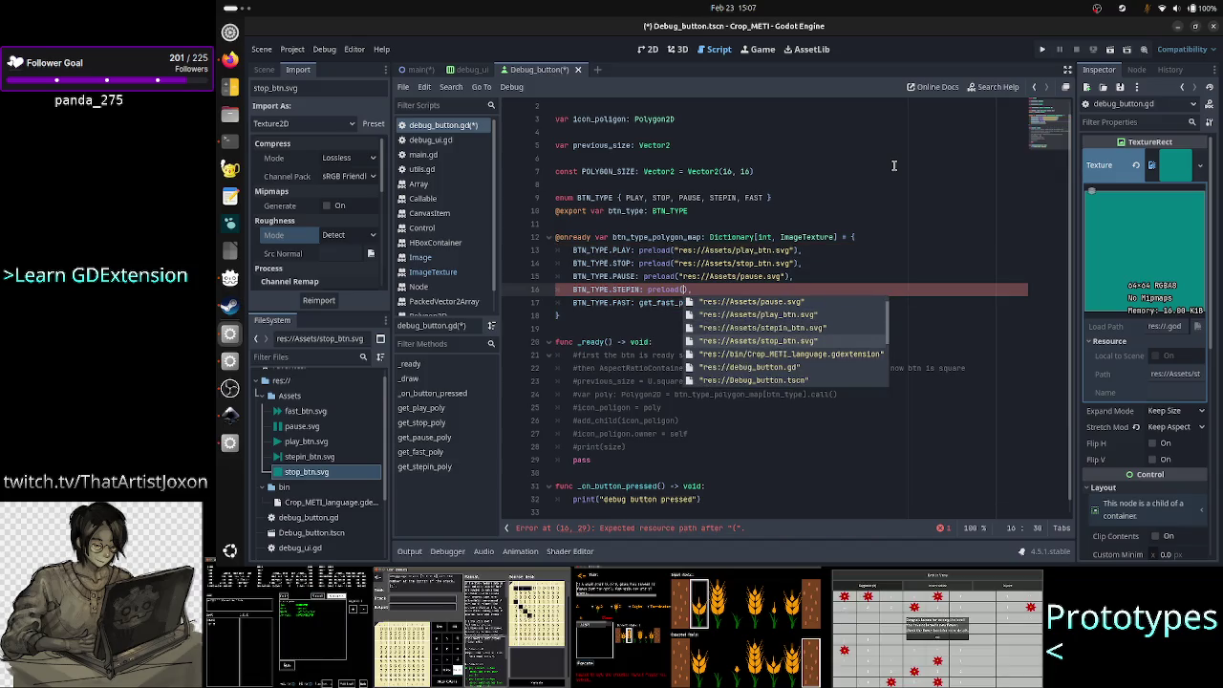
{"action": "key", "text": "Return"}
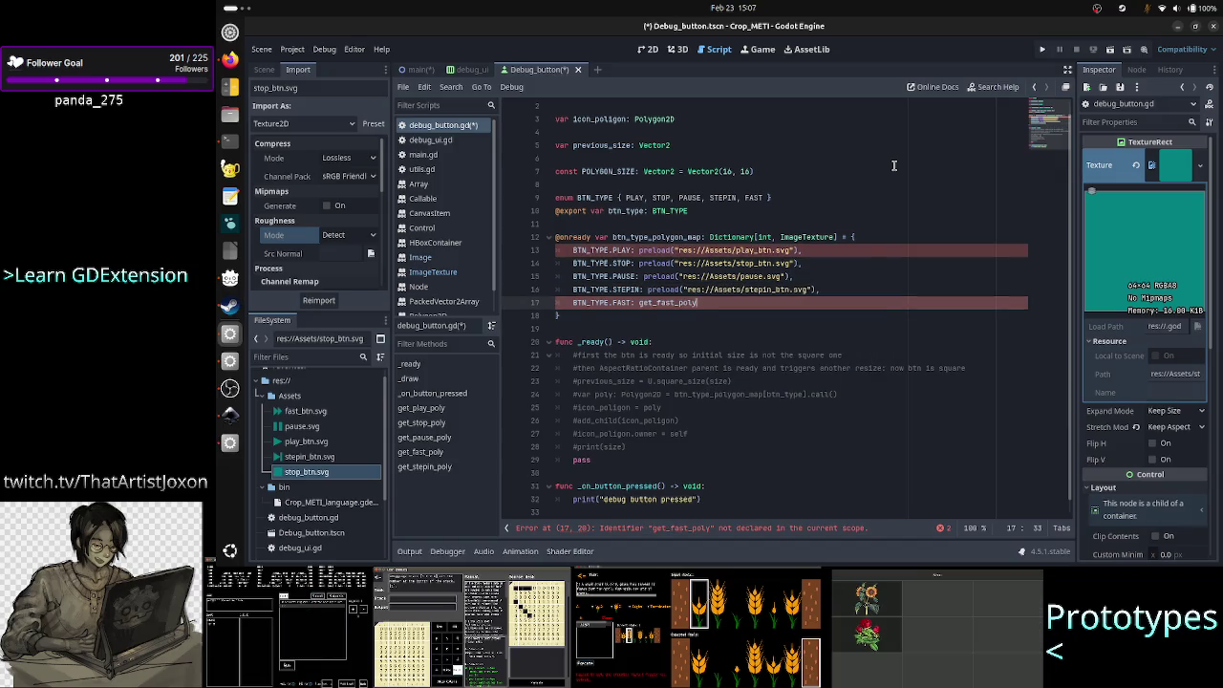
- Replace get_fast_poly on line 17 with a preload of fast_btn.svg
{"action": "type", "text": "y"}
{"action": "key", "text": "BackSpace"}
{"action": "key", "text": "BackSpace"}
{"action": "key", "text": "BackSpace"}
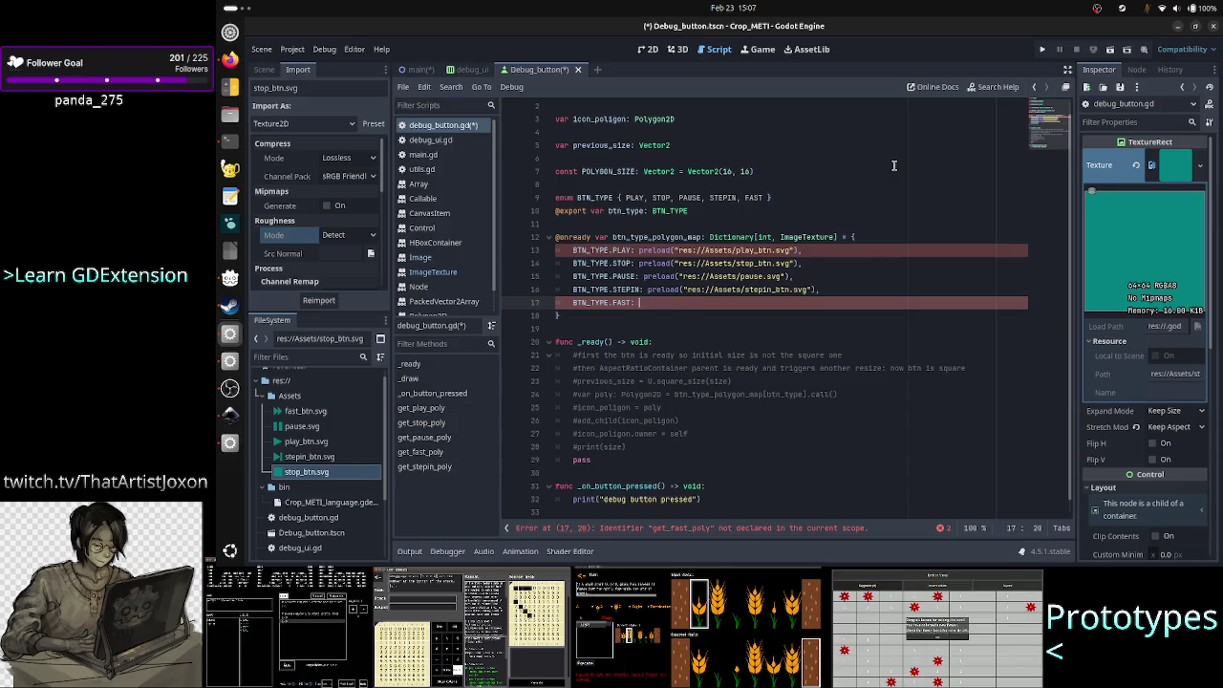
{"action": "type", "text": "preload("}
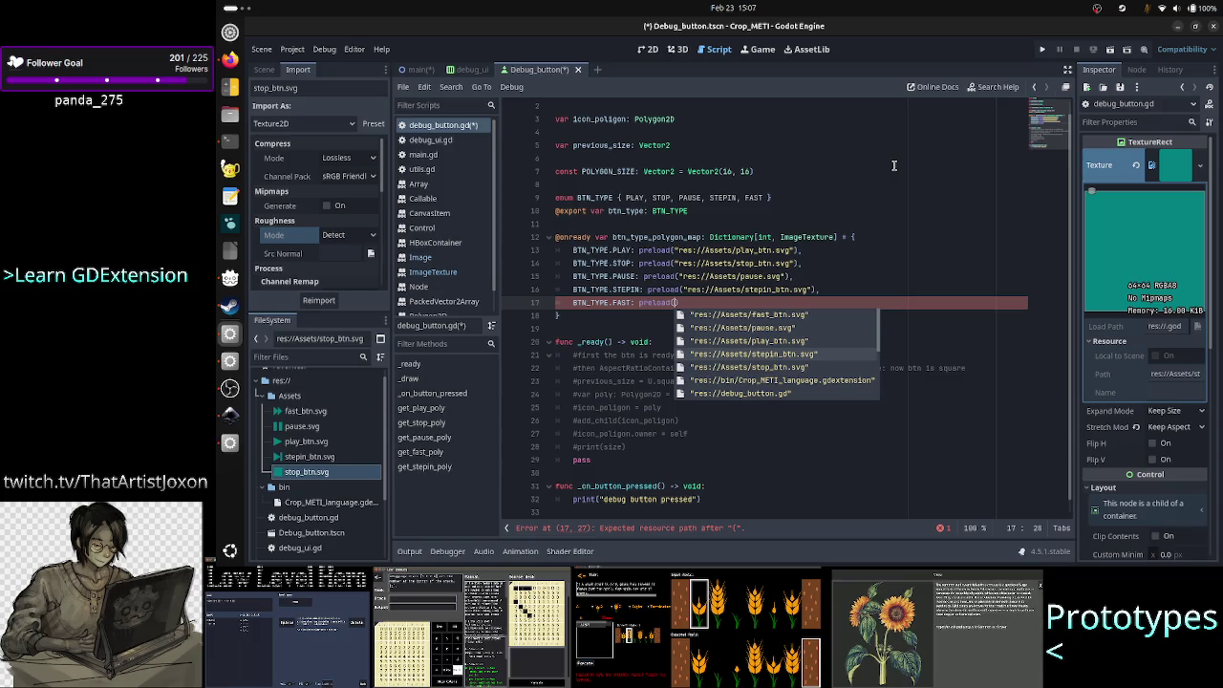
{"action": "key", "text": "Up"}
{"action": "key", "text": "Up"}
{"action": "key", "text": "Up"}
{"action": "key", "text": "Return"}
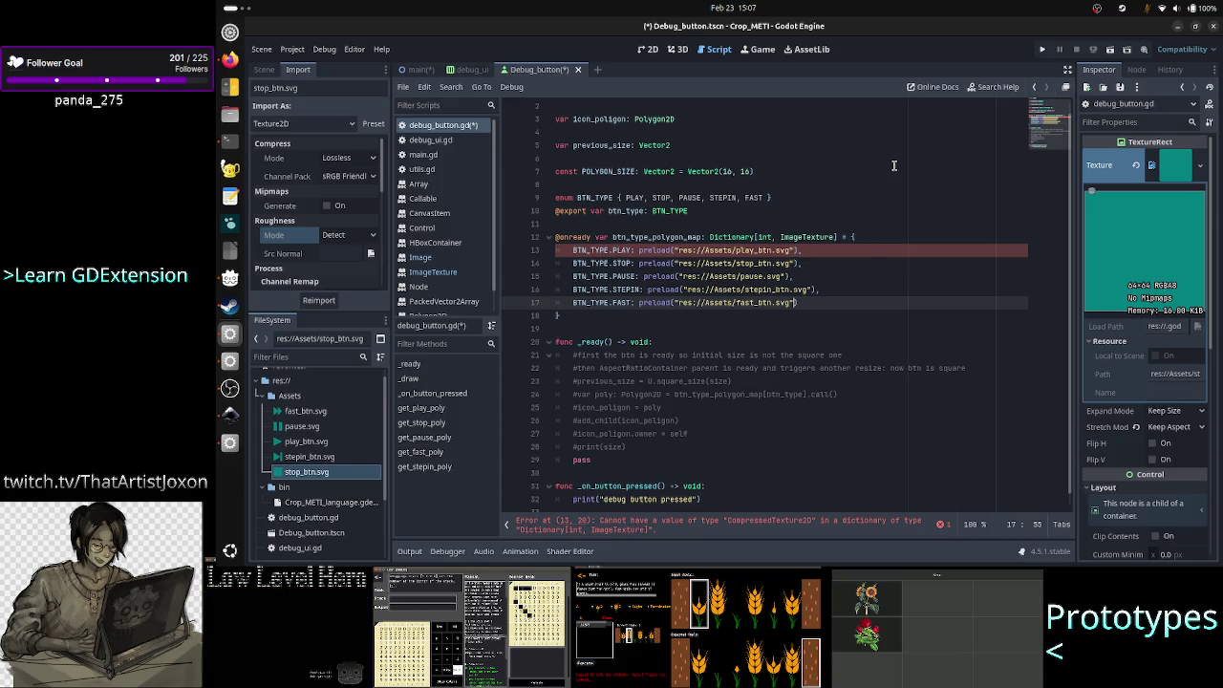
{"action": "double_click", "coordinate": [810, 236]}
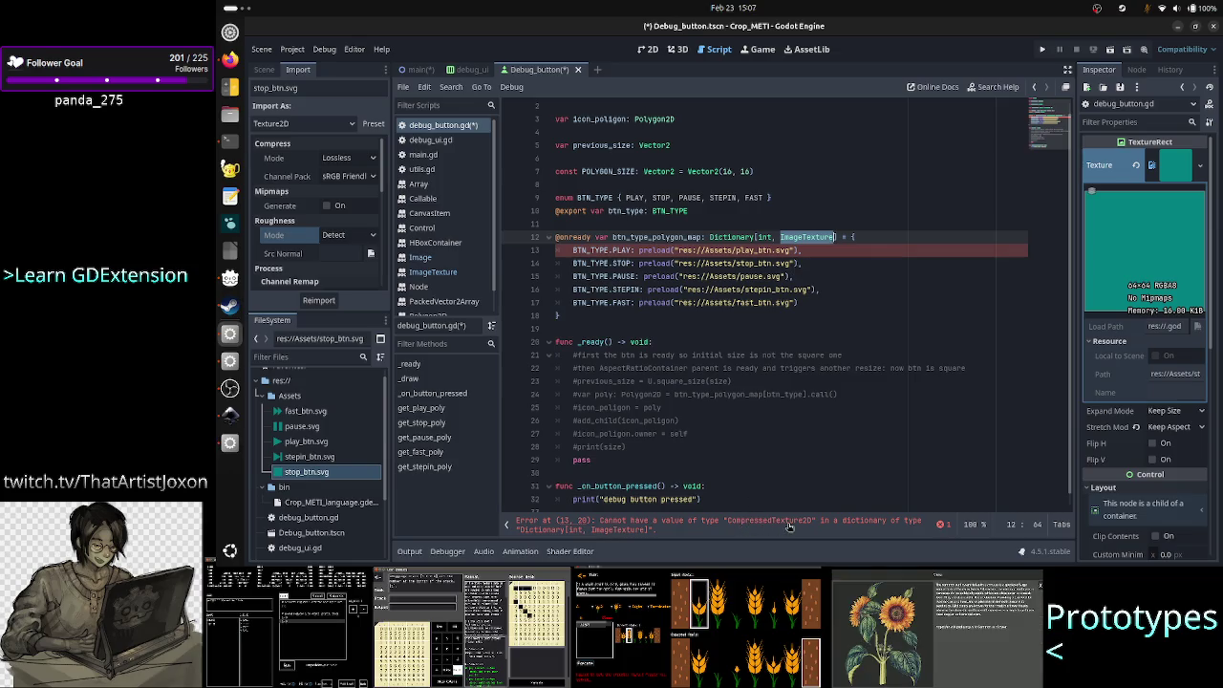
{"action": "left_click", "coordinate": [997, 87]}
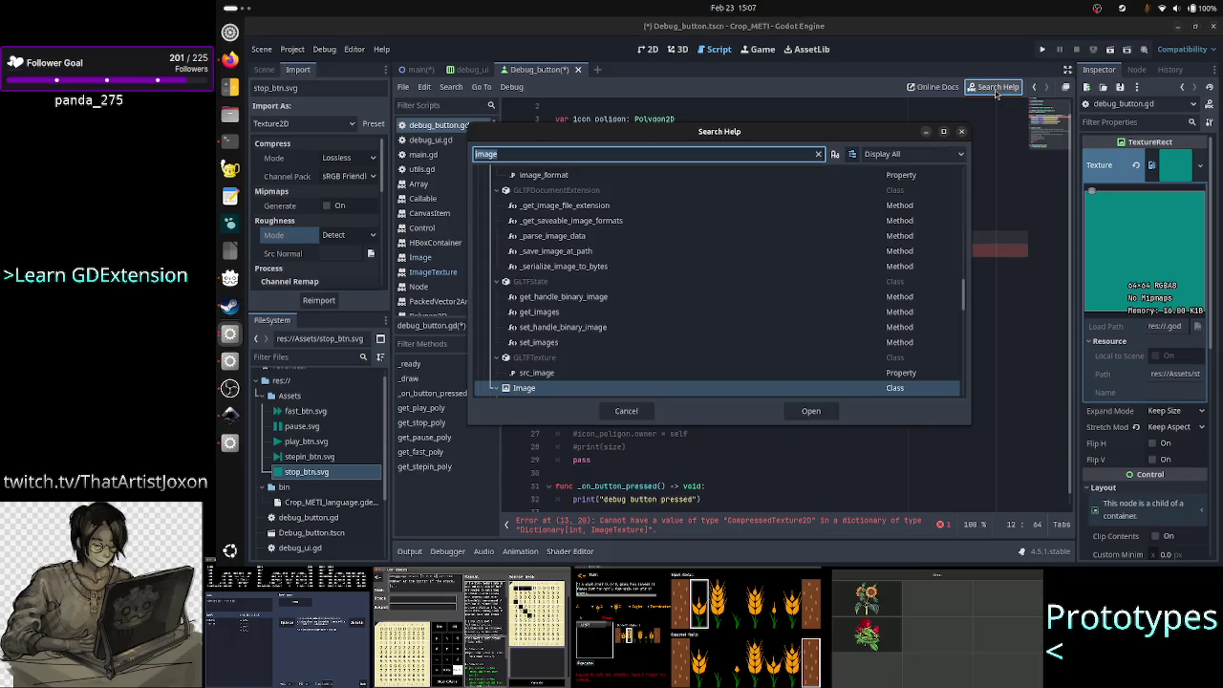
{"action": "type", "text": "image"}
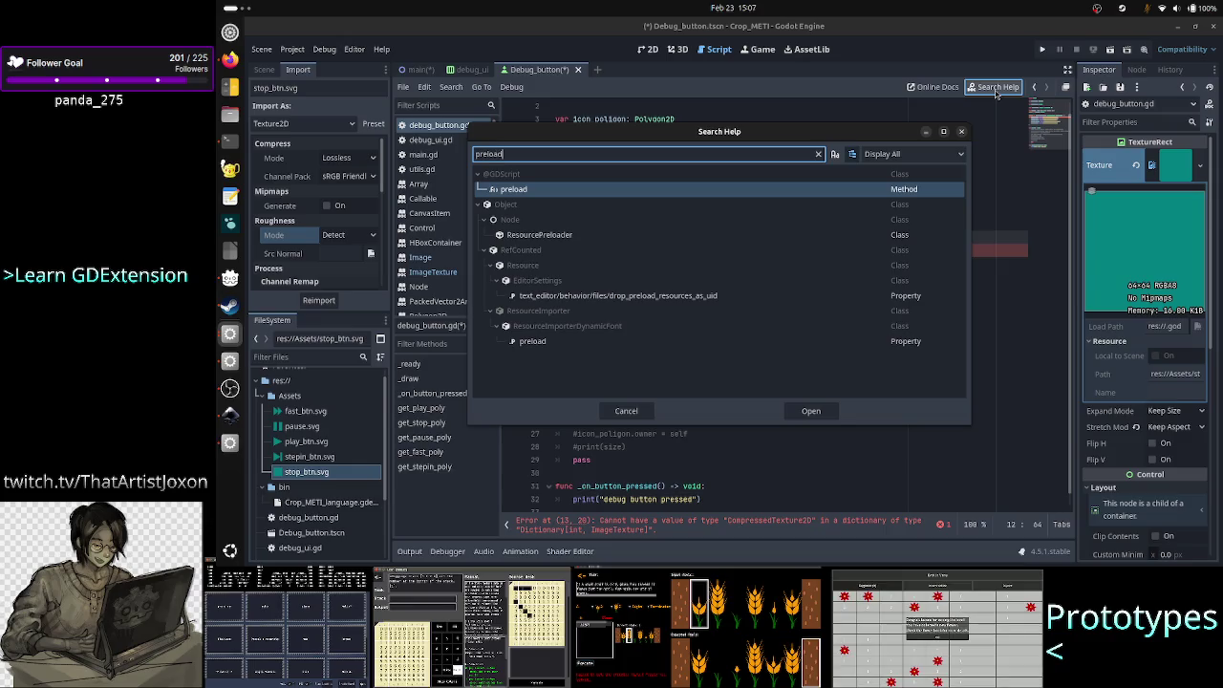
{"action": "key", "text": "Escape"}
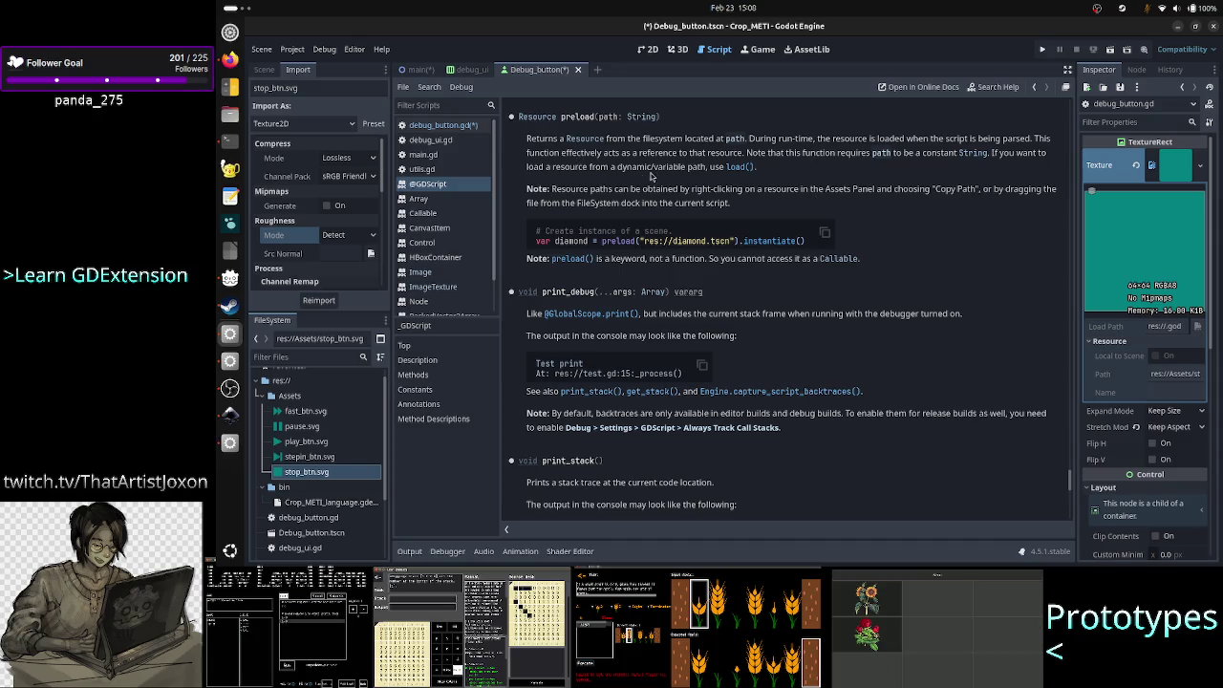
{"action": "left_click", "coordinate": [462, 128]}
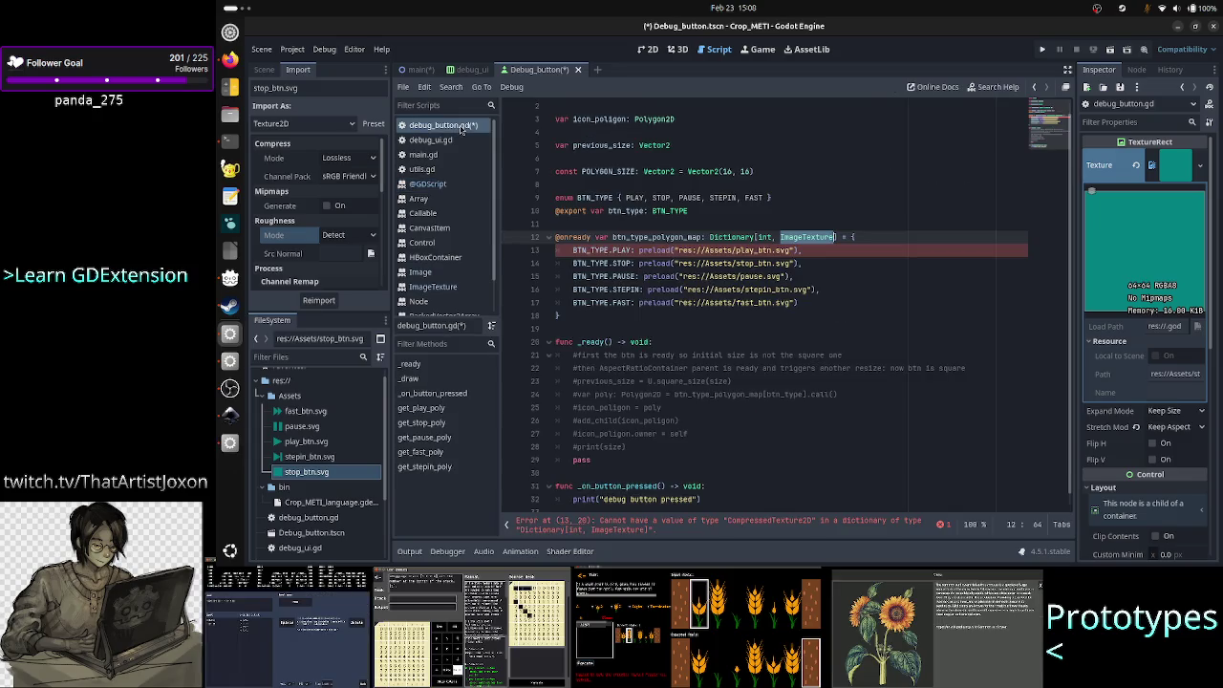
- Change the dictionary value type to Image and reimport fast_btn.svg as Image
{"action": "key", "text": "BackSpace"}
{"action": "key", "text": "BackSpace"}
{"action": "key", "text": "BackSpace"}
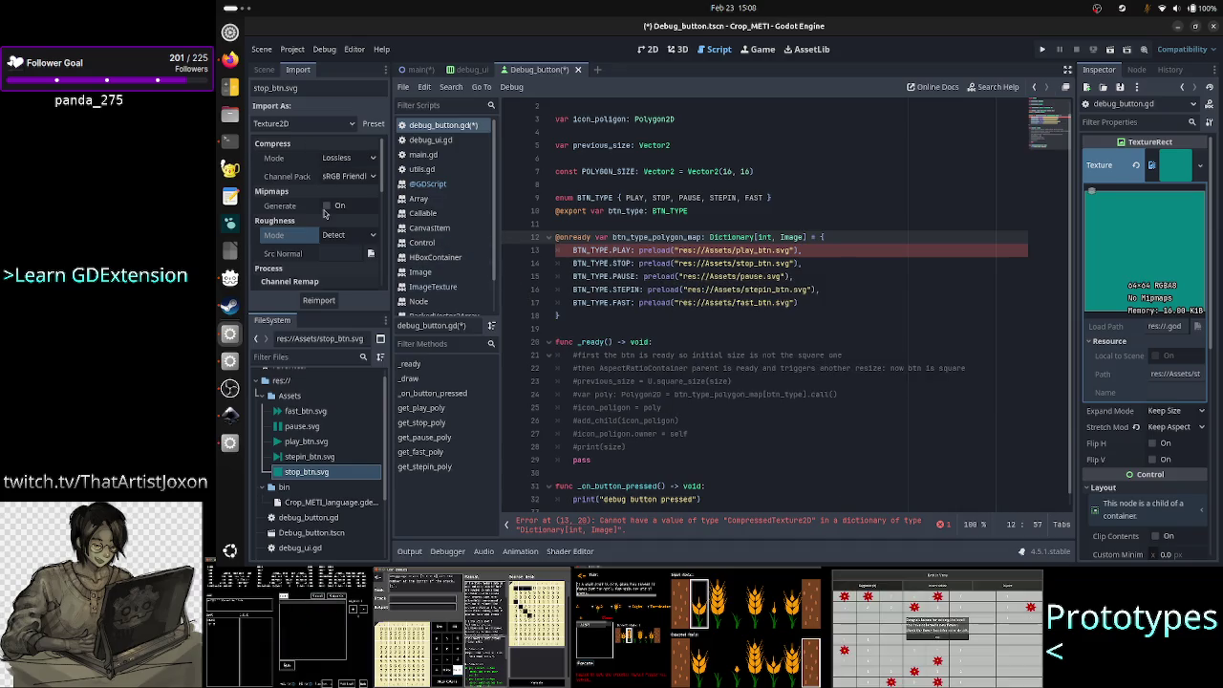
{"action": "left_click", "coordinate": [306, 411]}
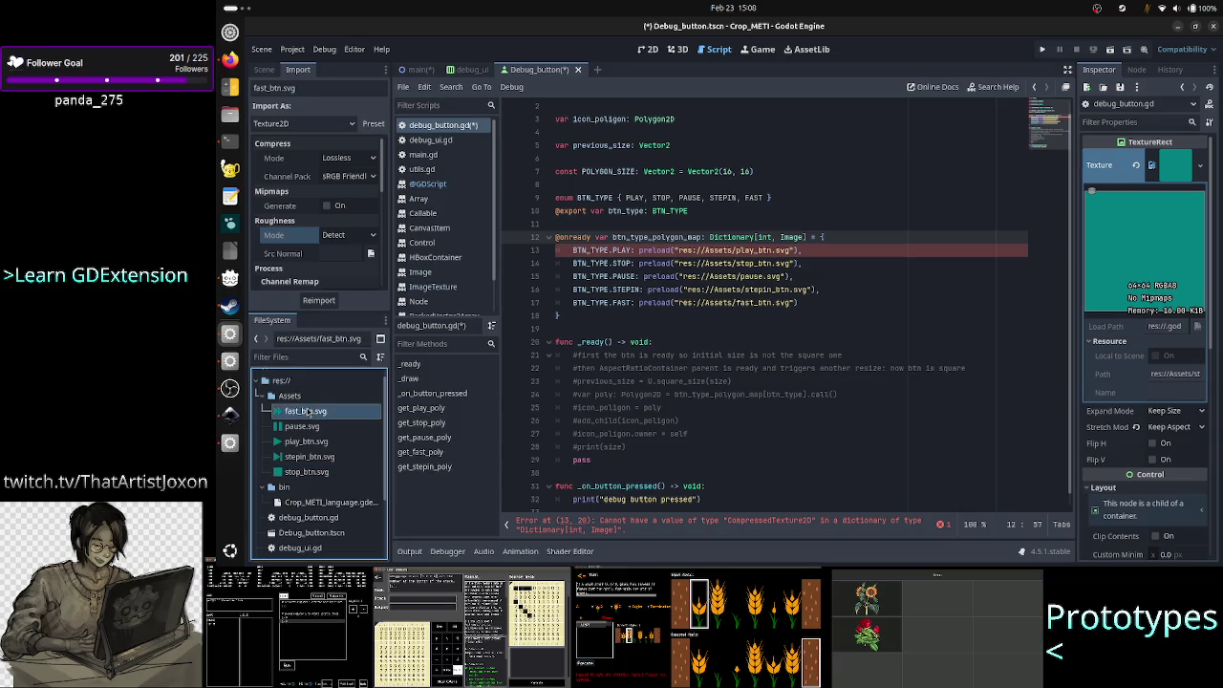
{"action": "left_click", "coordinate": [307, 123]}
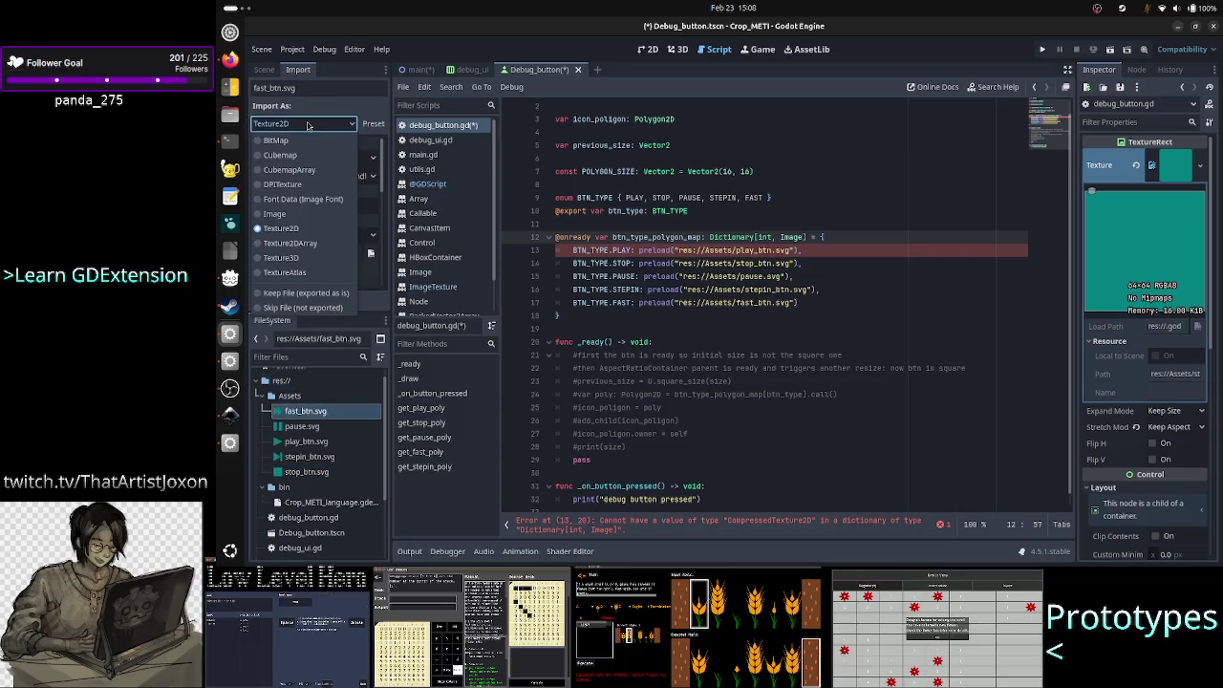
{"action": "left_click", "coordinate": [304, 216]}
{"action": "left_click", "coordinate": [319, 300]}
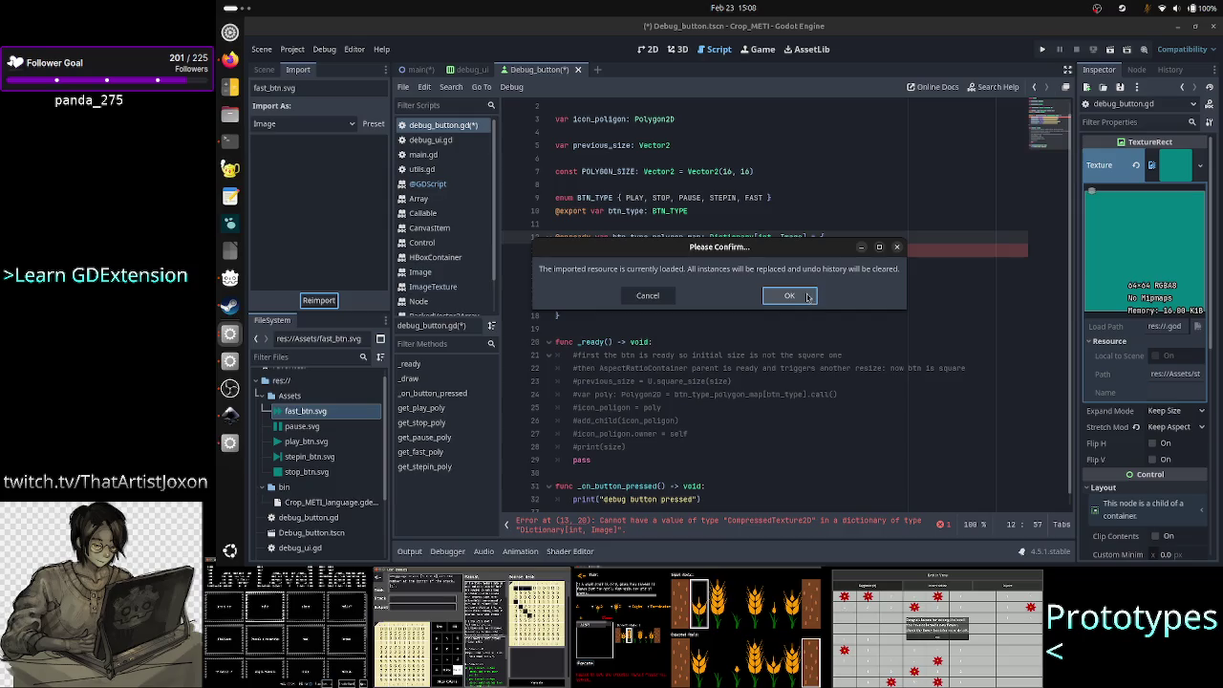
{"action": "left_click", "coordinate": [789, 295]}
- Reimport pause.svg and play_btn.svg as Image
{"action": "left_click", "coordinate": [345, 427]}
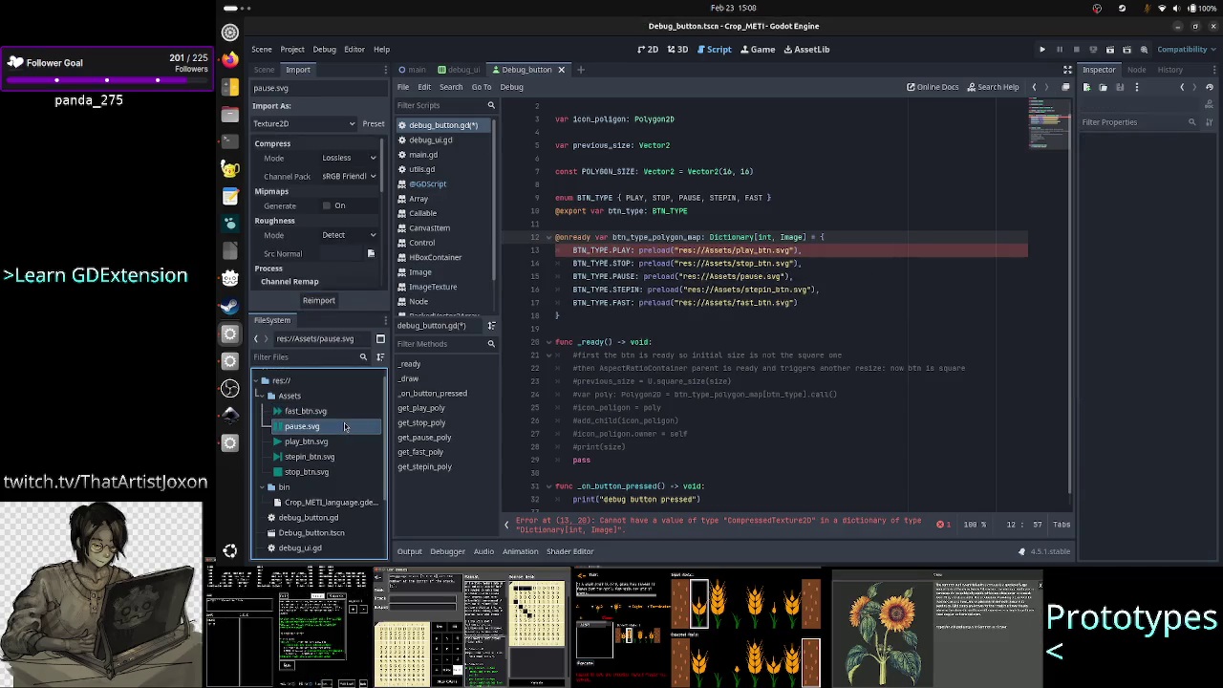
{"action": "left_click", "coordinate": [304, 124]}
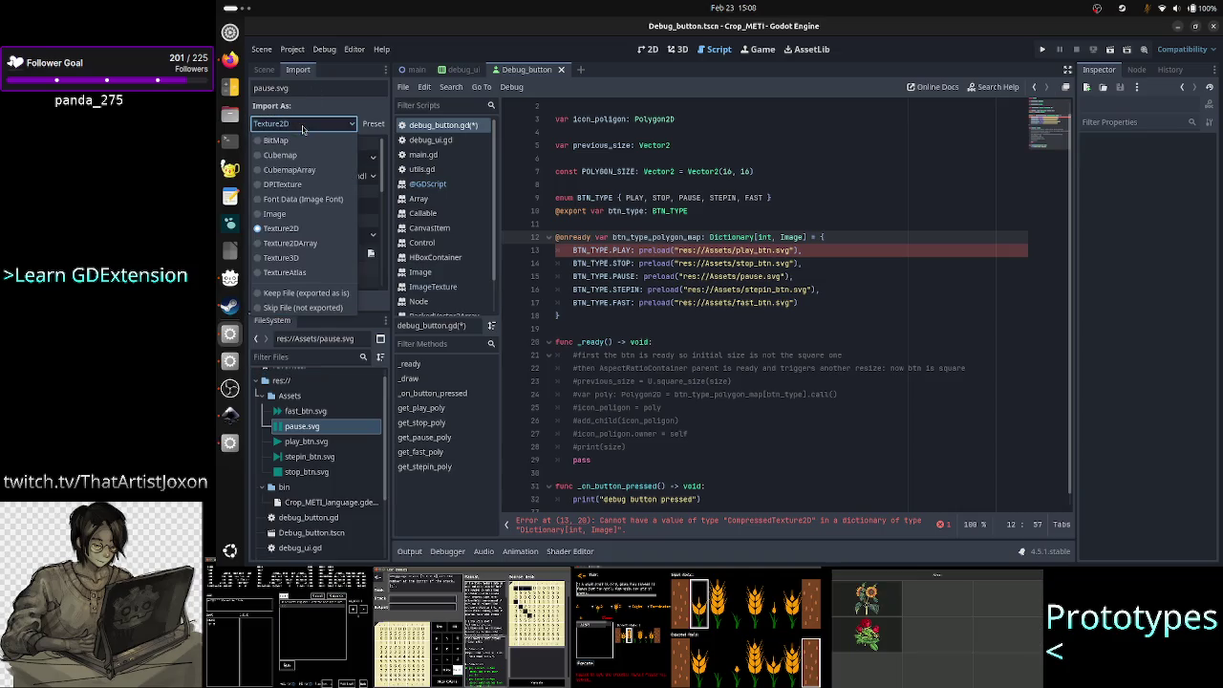
{"action": "left_click", "coordinate": [297, 216]}
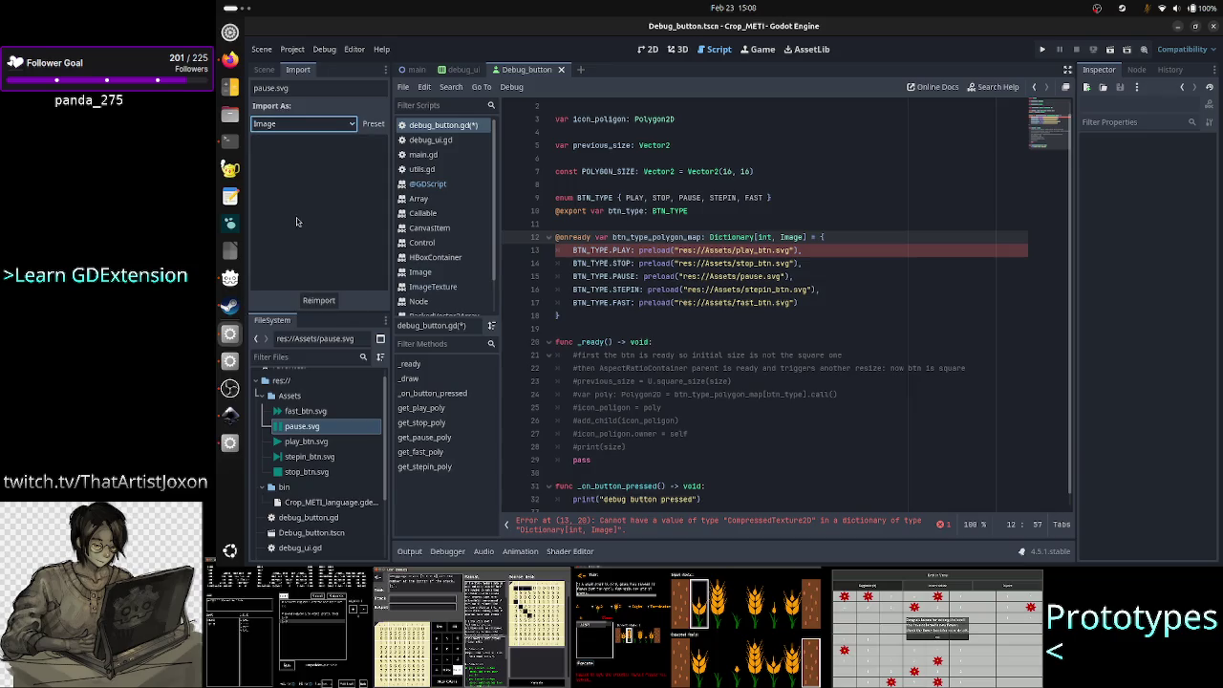
{"action": "left_click", "coordinate": [319, 300]}
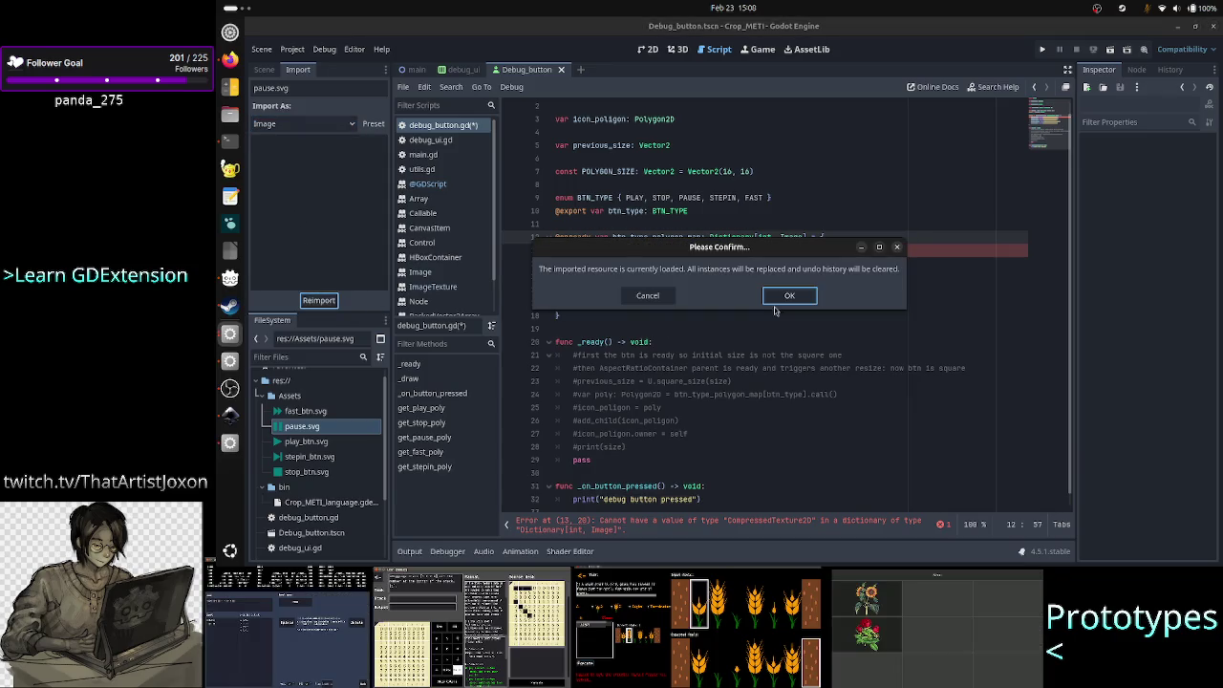
{"action": "left_click", "coordinate": [800, 295]}
{"action": "left_click", "coordinate": [306, 440]}
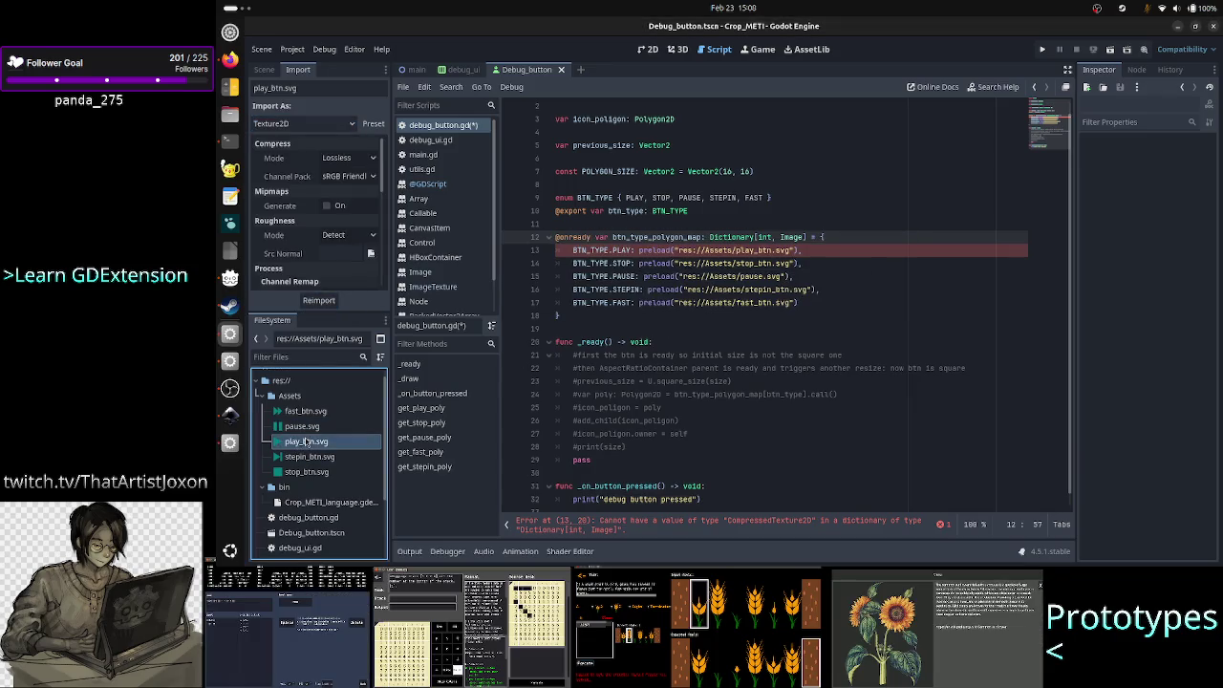
{"action": "left_click", "coordinate": [283, 124]}
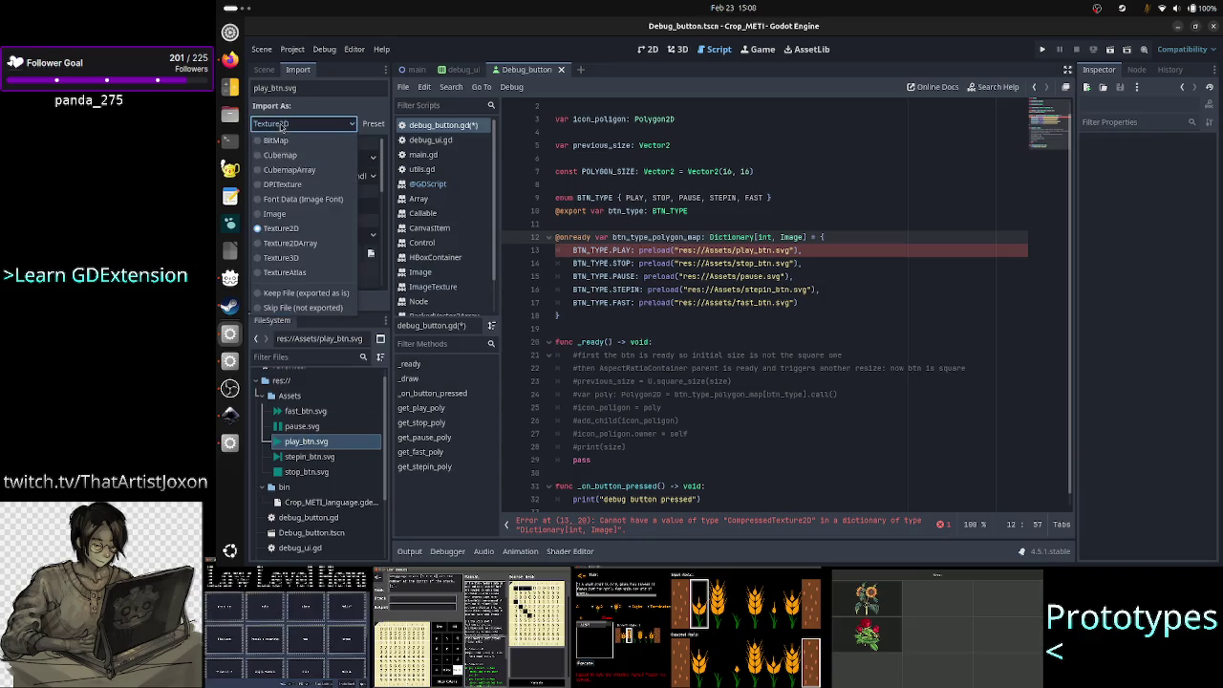
{"action": "left_click", "coordinate": [277, 213]}
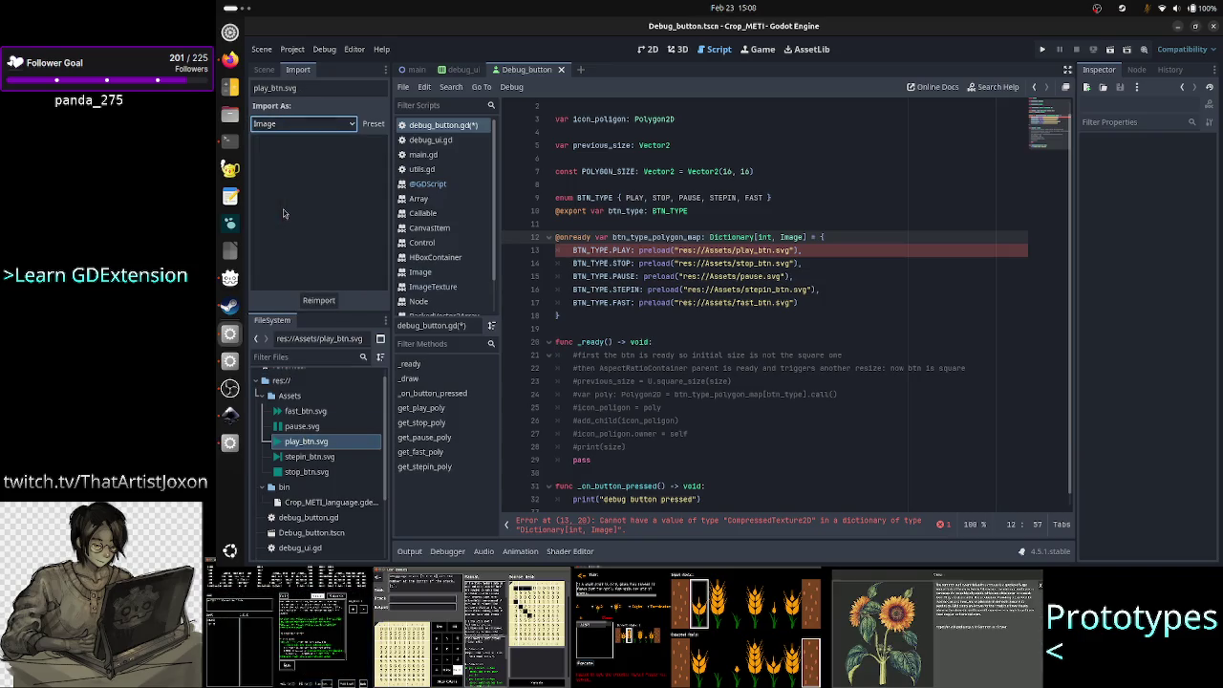
{"action": "left_click", "coordinate": [318, 300]}
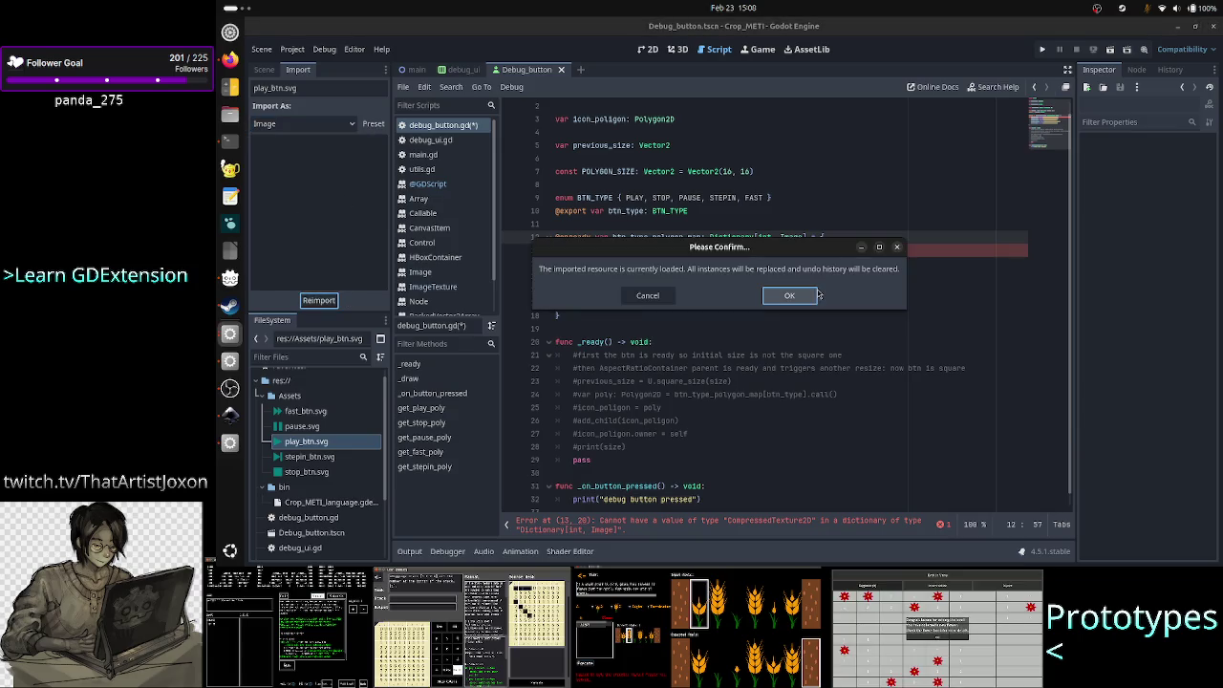
{"action": "left_click", "coordinate": [806, 297]}
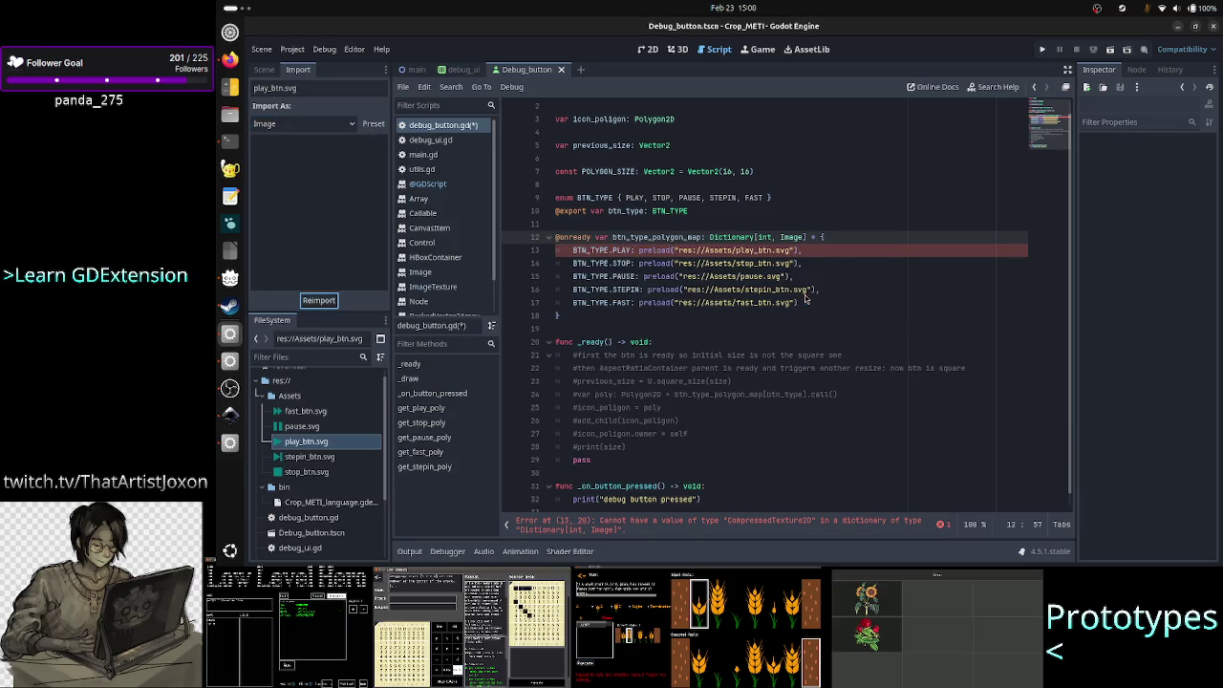
- Reimport stepin_btn.svg and stop_btn.svg as Image
{"action": "left_click", "coordinate": [309, 457]}
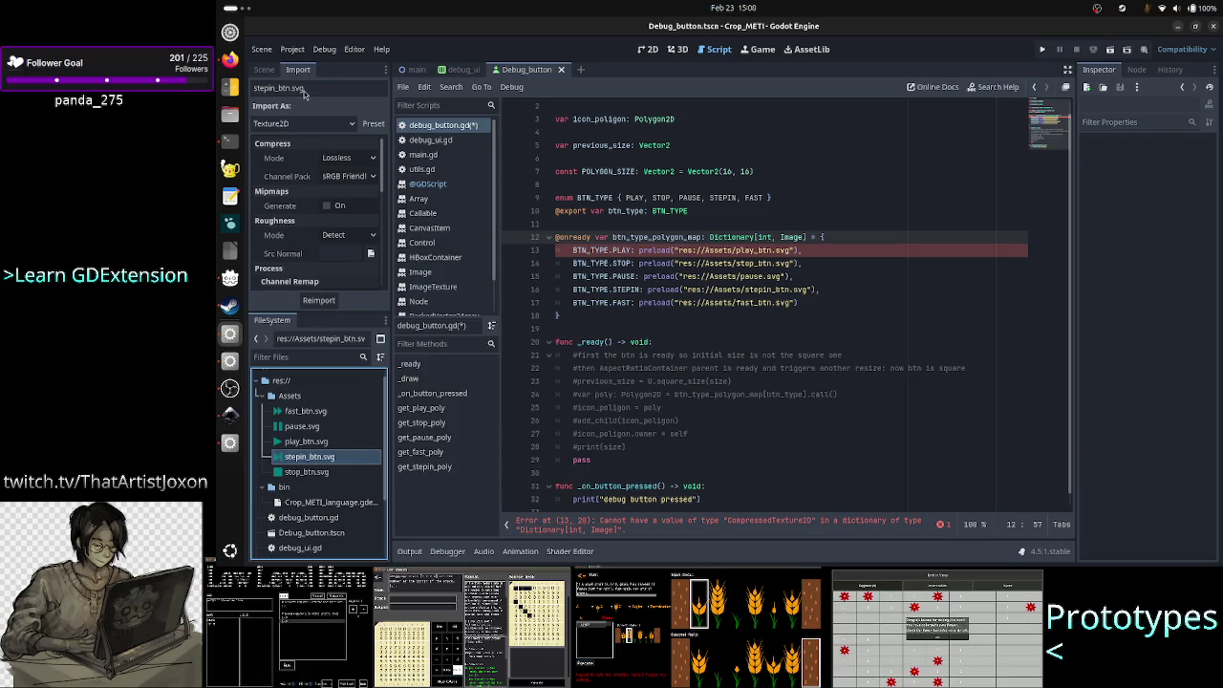
{"action": "left_click", "coordinate": [301, 123]}
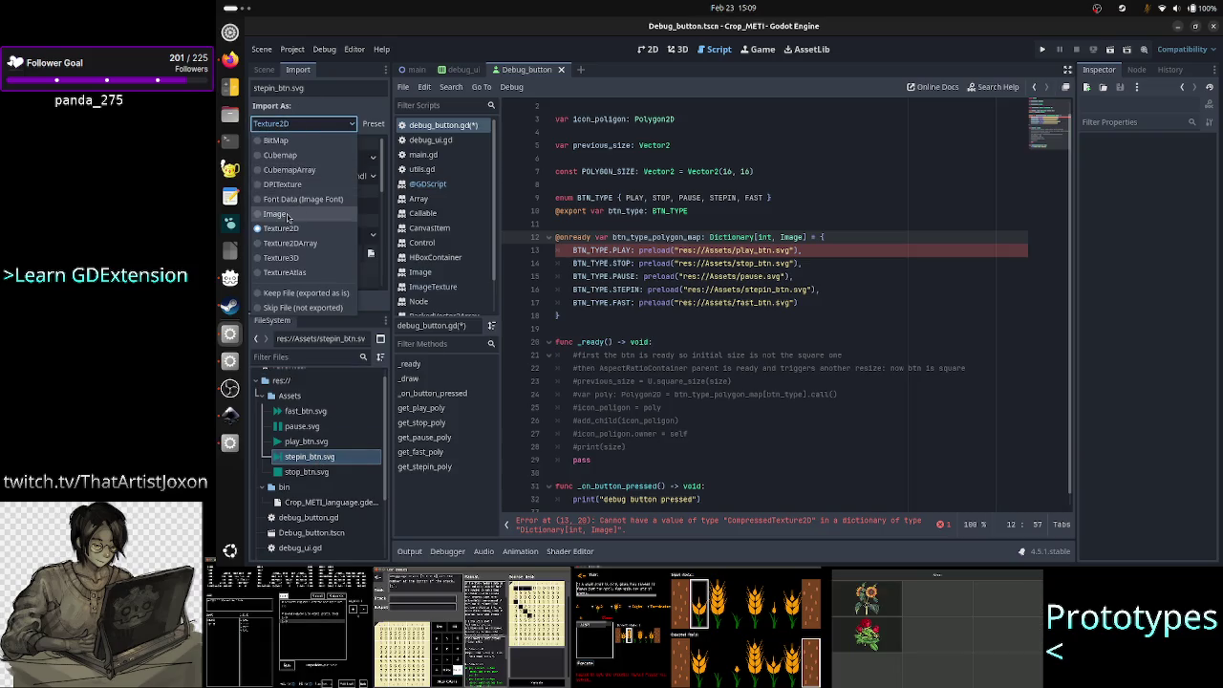
{"action": "left_click", "coordinate": [286, 214]}
{"action": "left_click", "coordinate": [318, 300]}
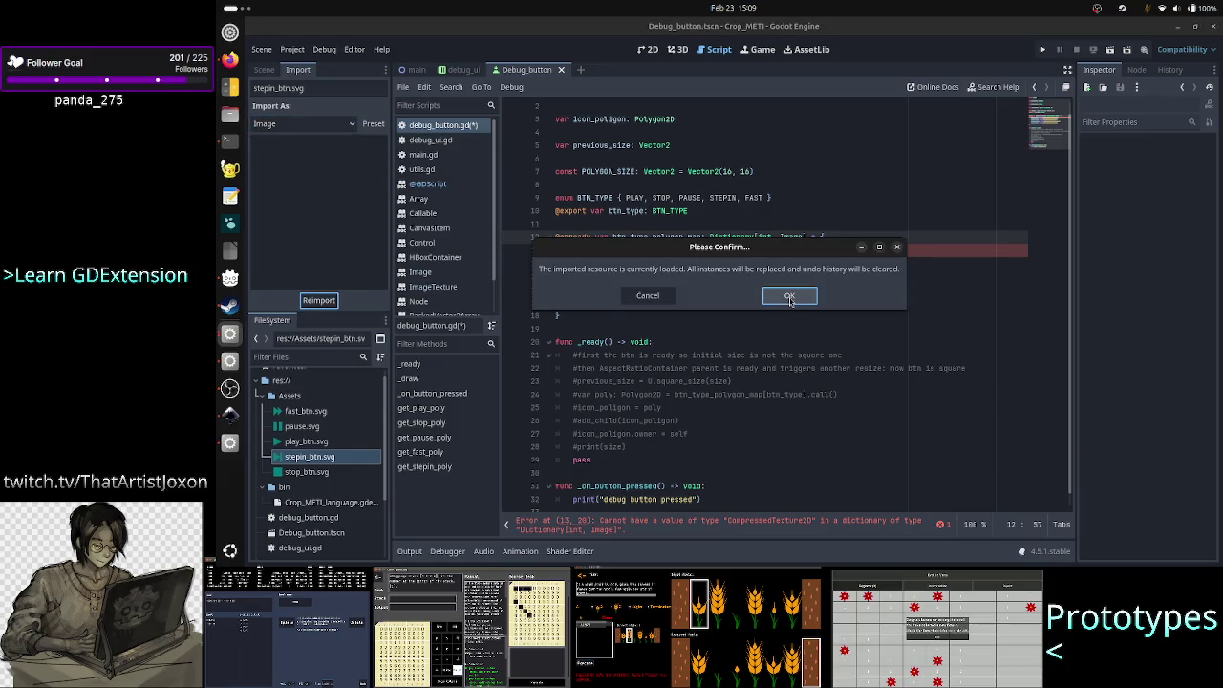
{"action": "left_click", "coordinate": [790, 298]}
{"action": "left_click", "coordinate": [306, 472]}
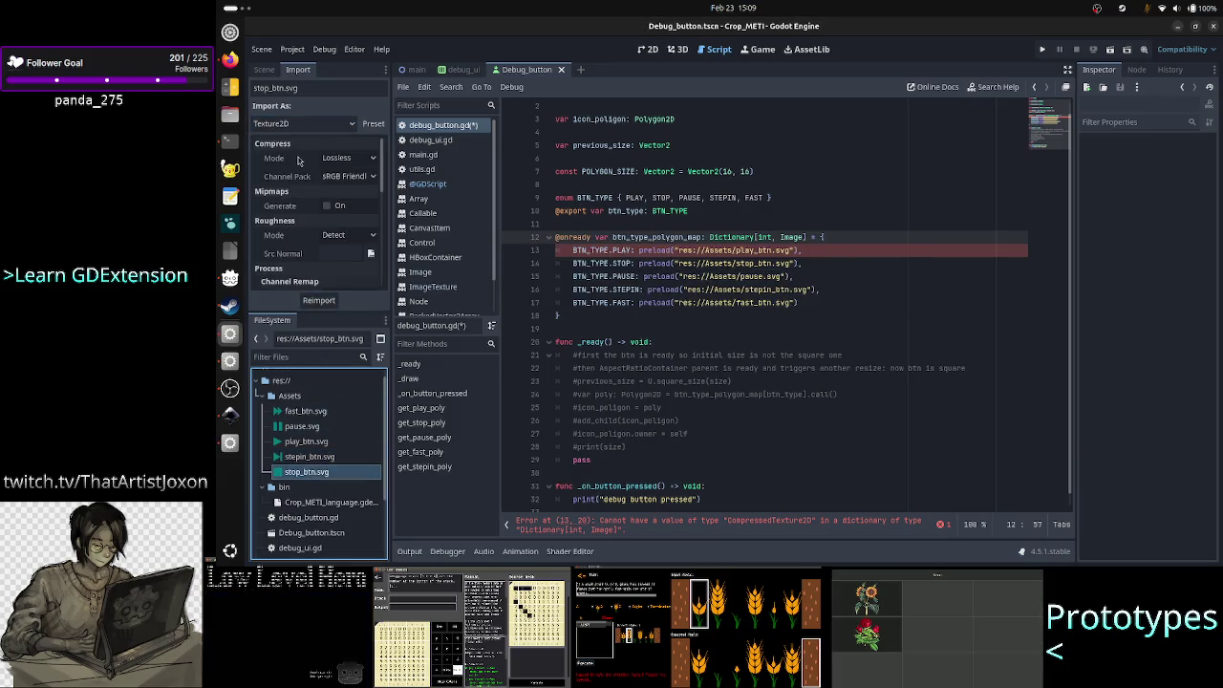
{"action": "left_click", "coordinate": [291, 123]}
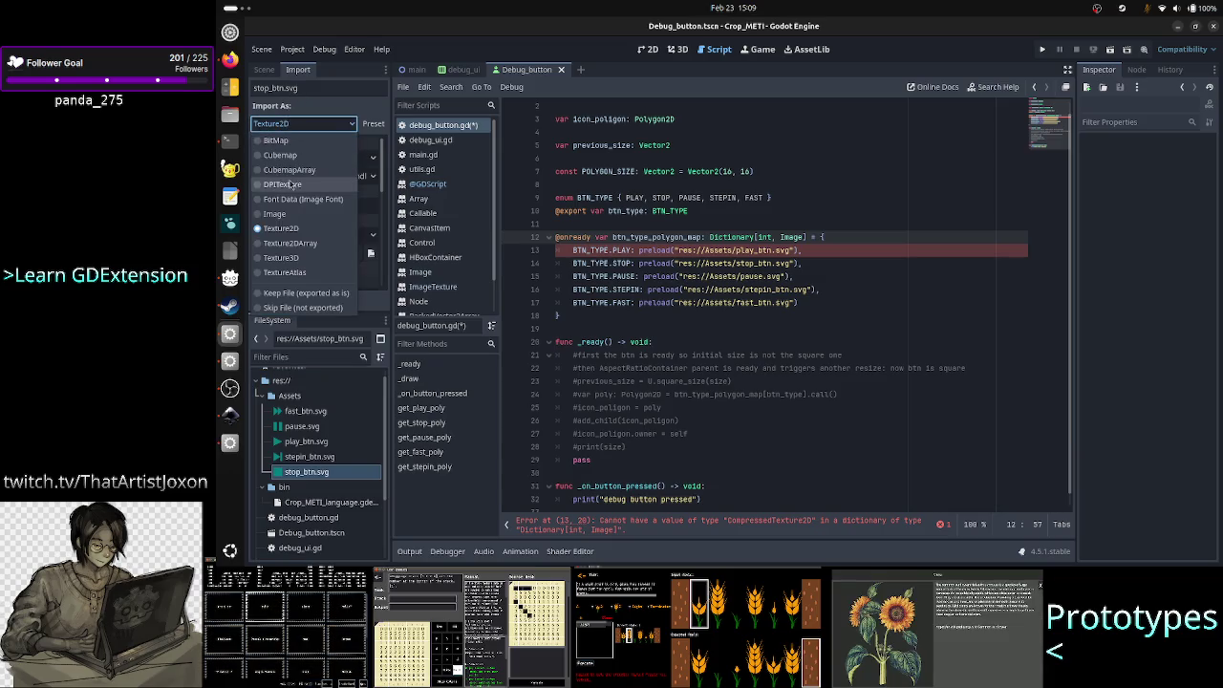
{"action": "left_click", "coordinate": [289, 214]}
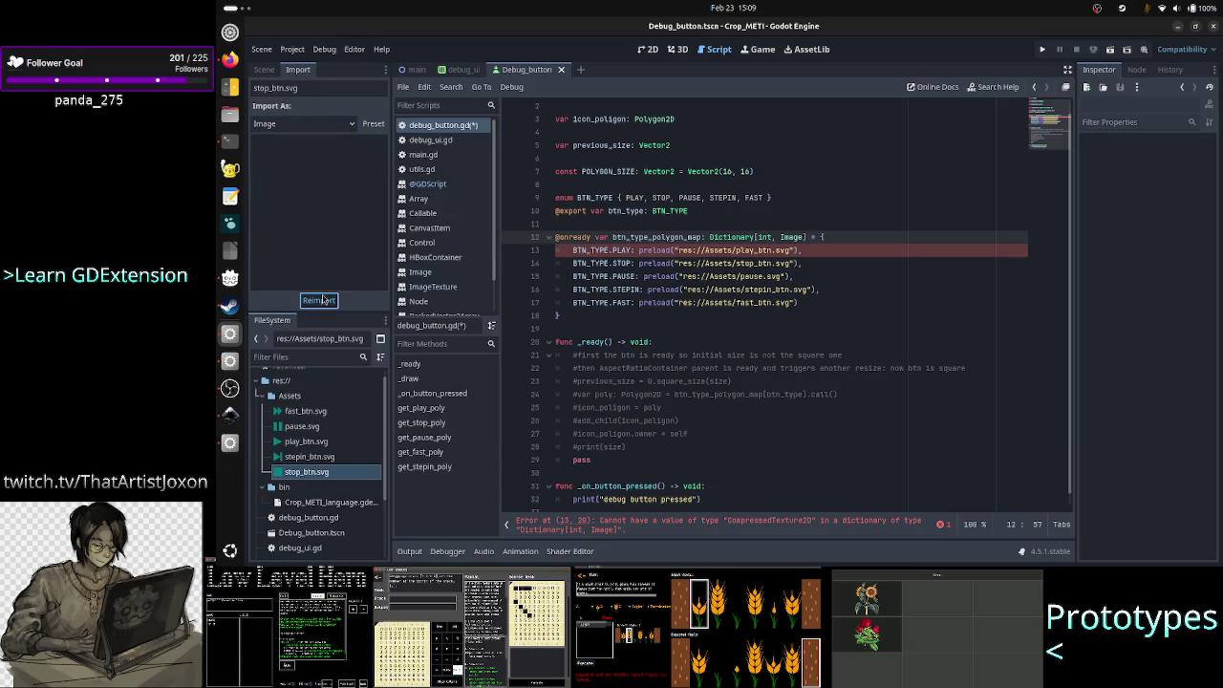
{"action": "left_click", "coordinate": [319, 300]}
{"action": "left_click", "coordinate": [786, 299]}
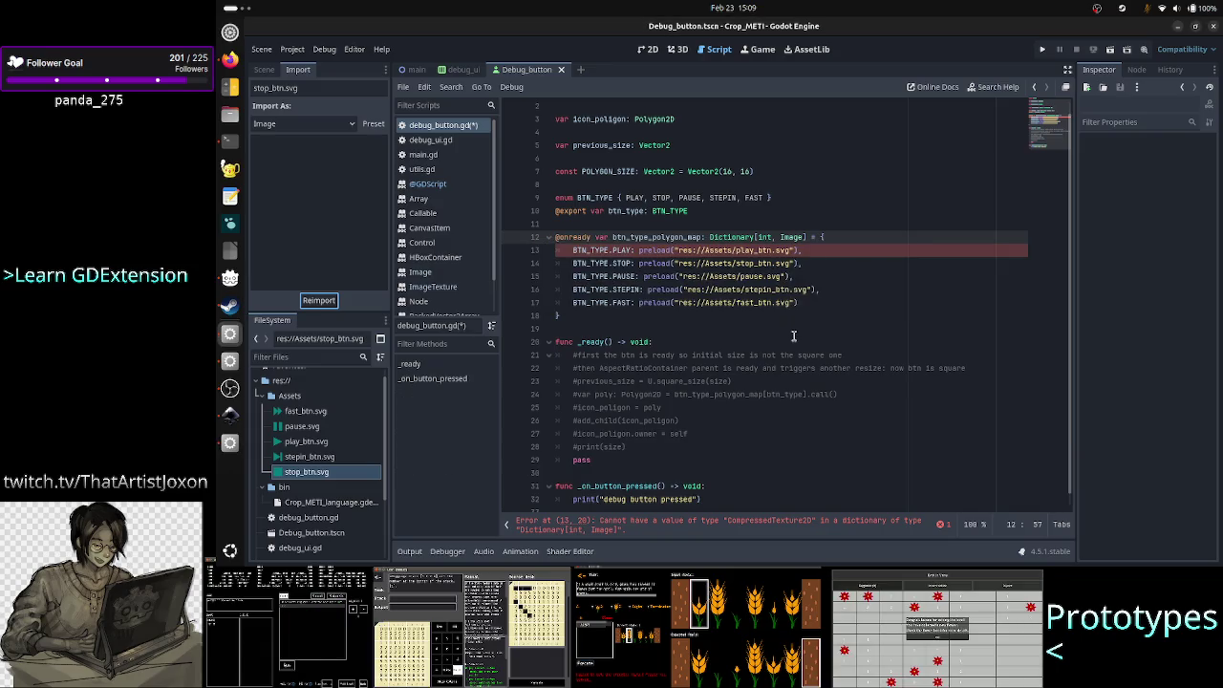
{"action": "left_click", "coordinate": [819, 284]}
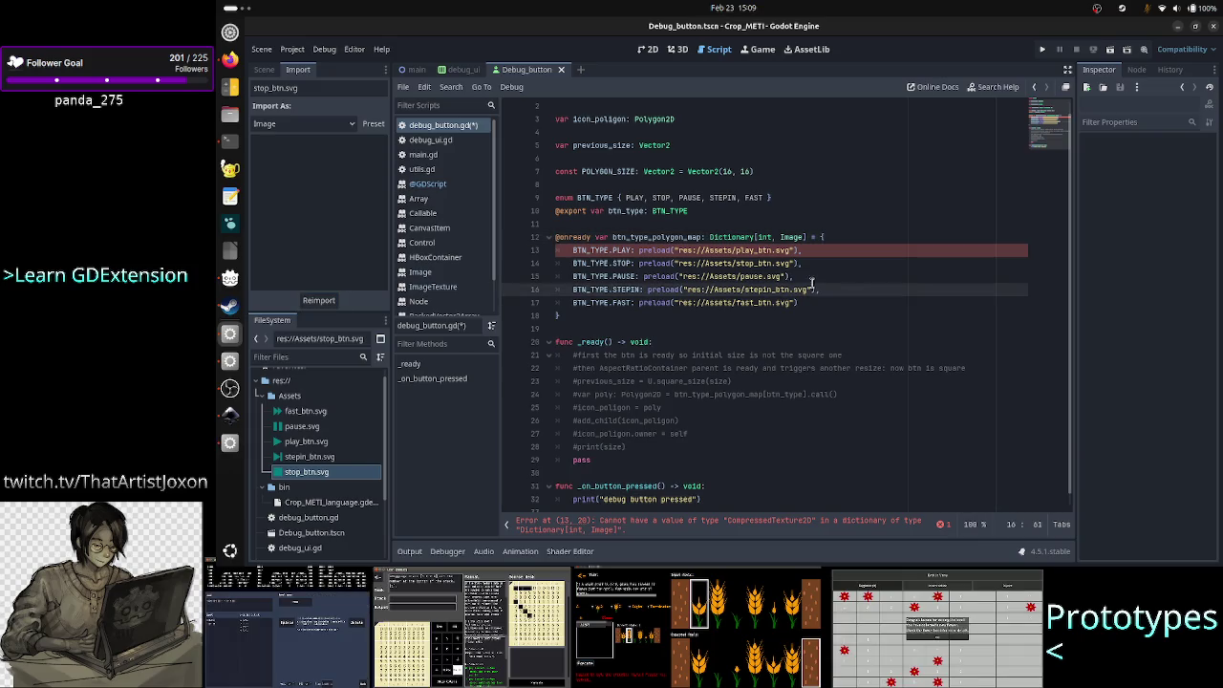
{"action": "left_click", "coordinate": [593, 237]}
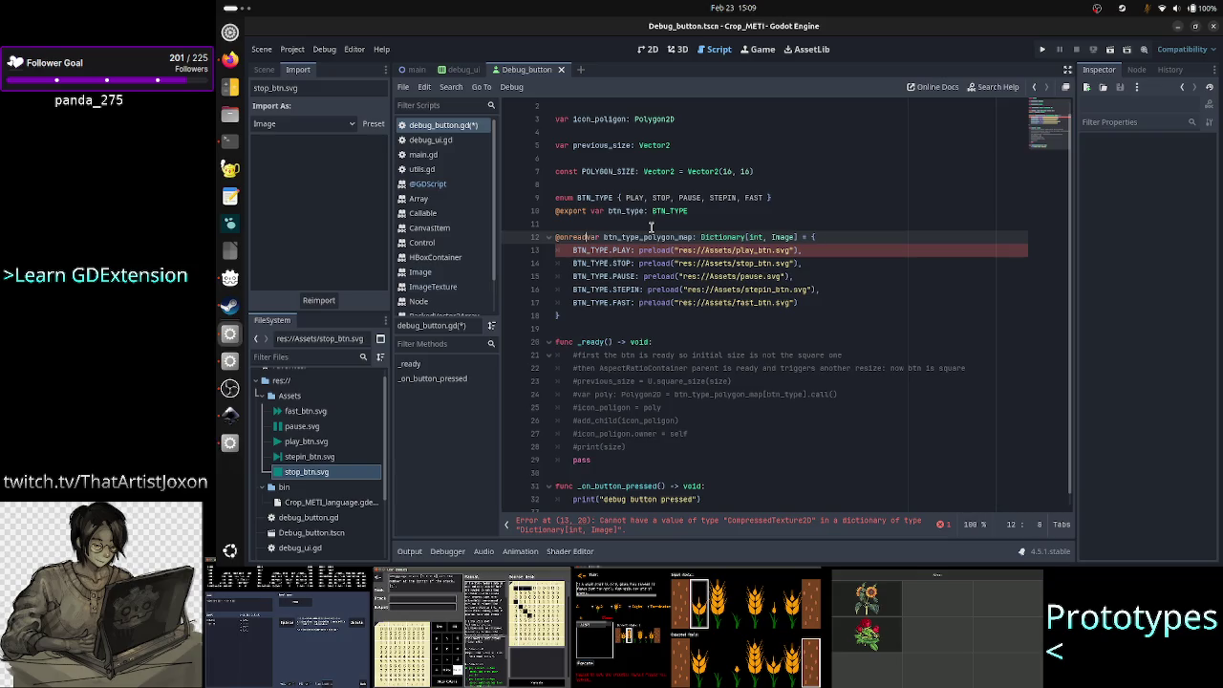
{"action": "key", "text": "BackSpace"}
{"action": "key", "text": "BackSpace"}
{"action": "key", "text": "BackSpace"}
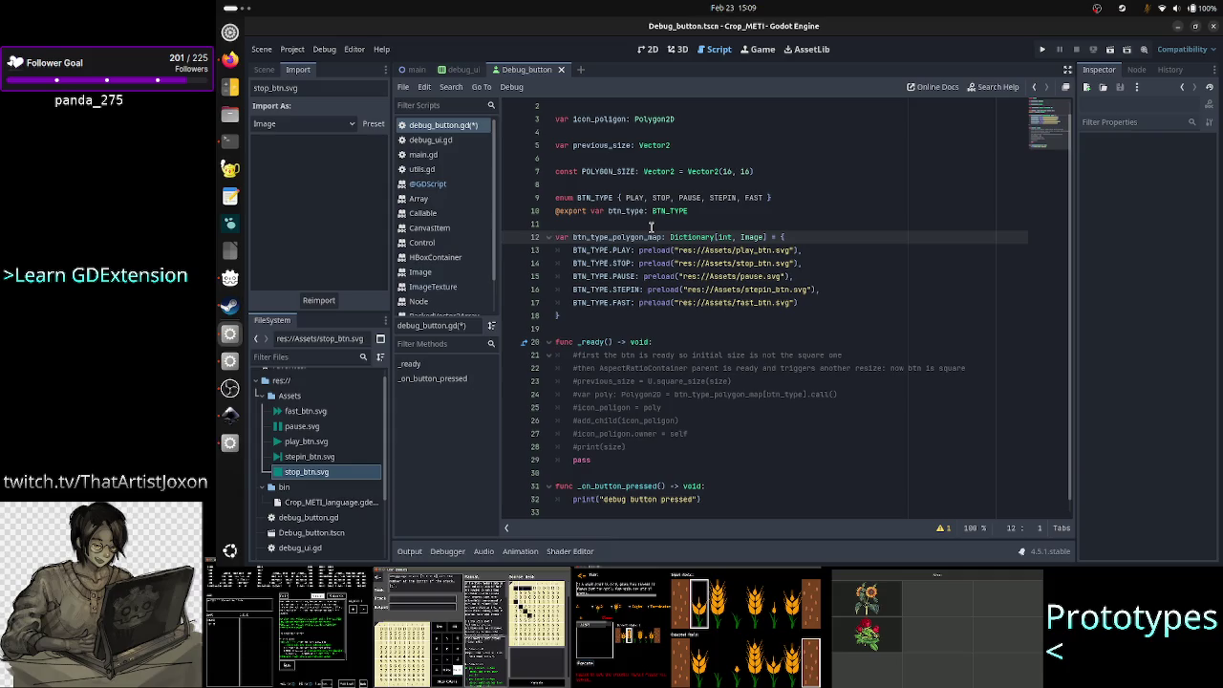
{"action": "key", "text": "Down"}
{"action": "key", "text": "Down"}
{"action": "key", "text": "Down"}
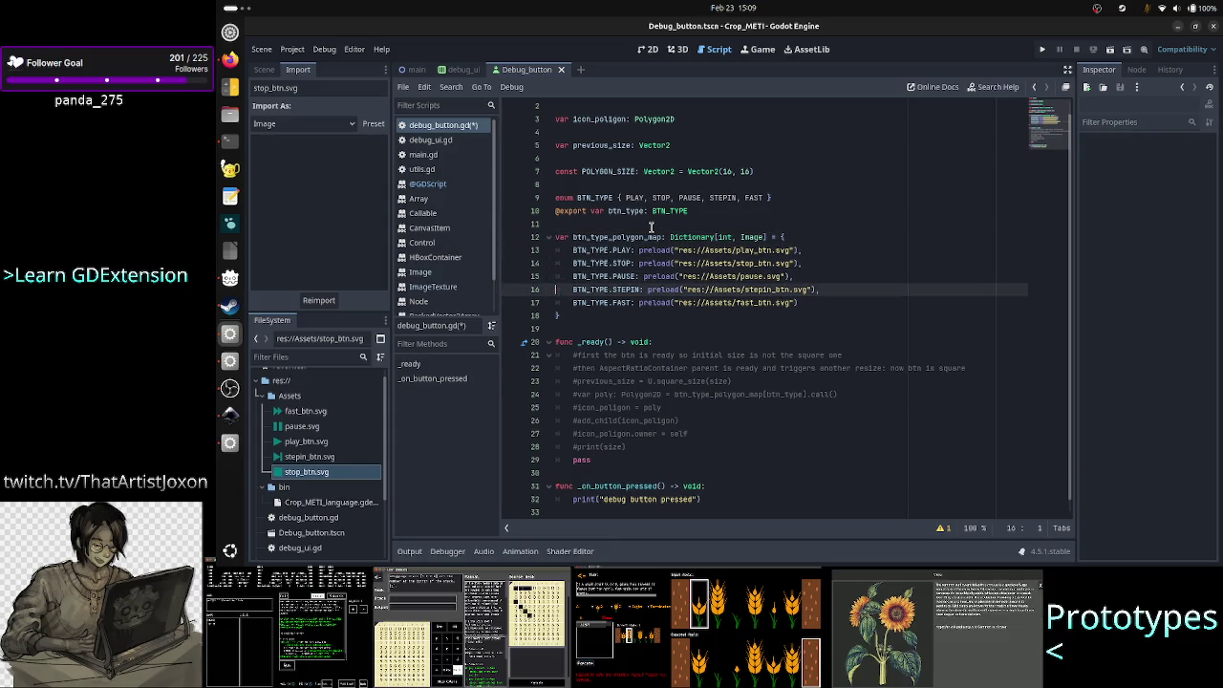
{"action": "key", "text": "Up"}
{"action": "key", "text": "Up"}
{"action": "key", "text": "Up"}
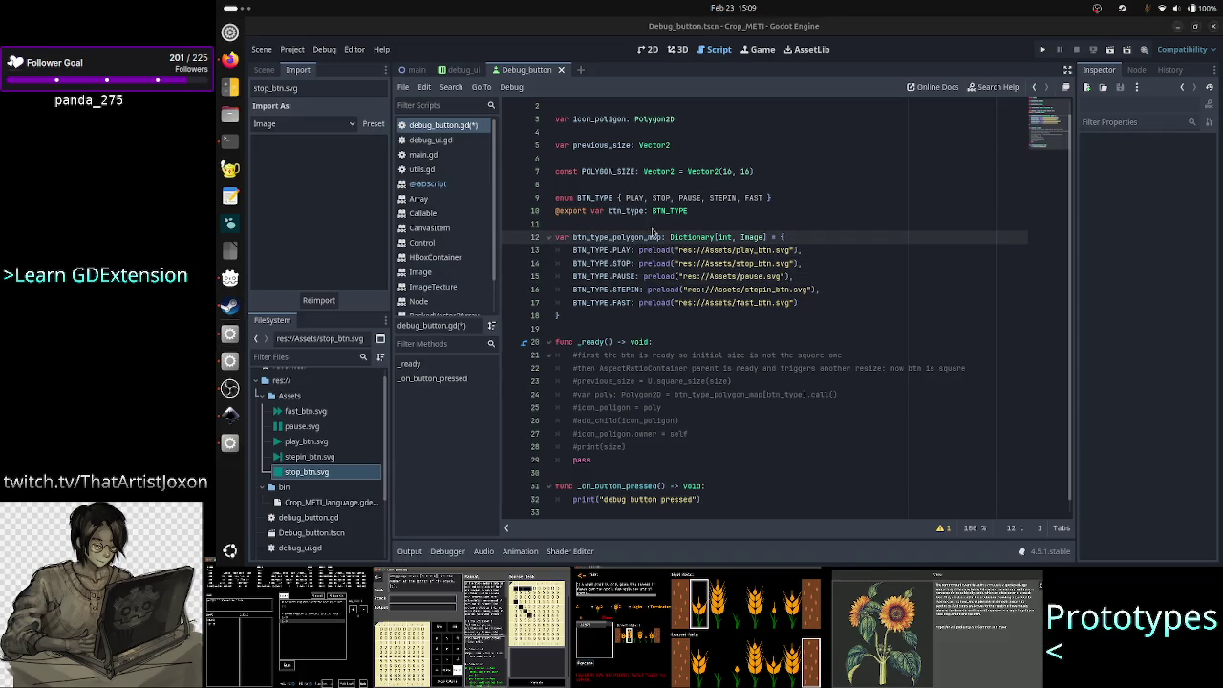
{"action": "key", "text": "alt+Tab"}
{"action": "key", "text": "alt+Tab"}
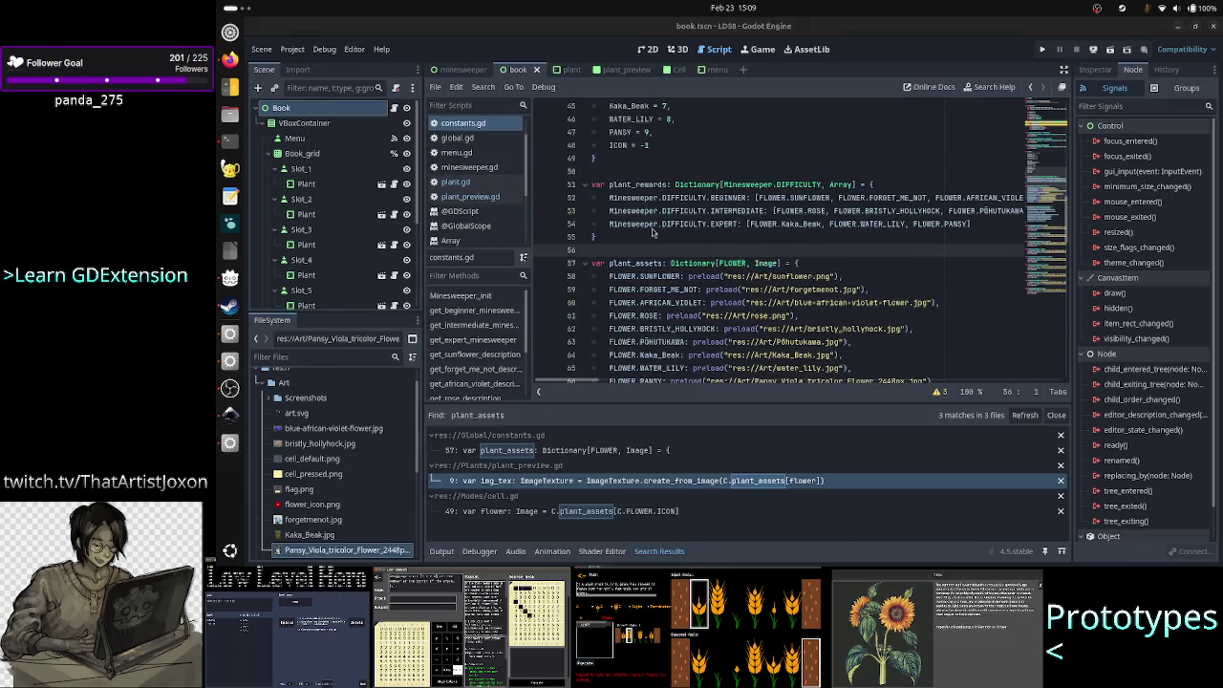
{"action": "key", "text": "alt+Tab"}
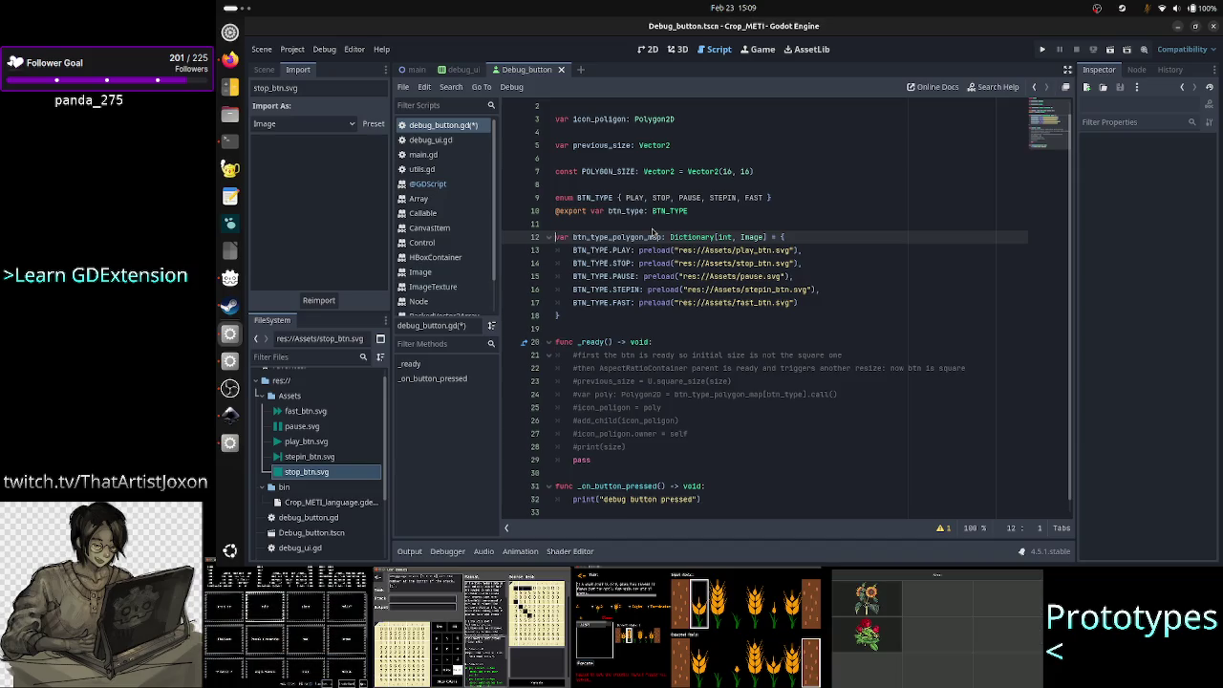
- Change the dictionary value type on line 12 to ImageTexture and save debug_button.gd
{"action": "key", "text": "ctrl+Right"}
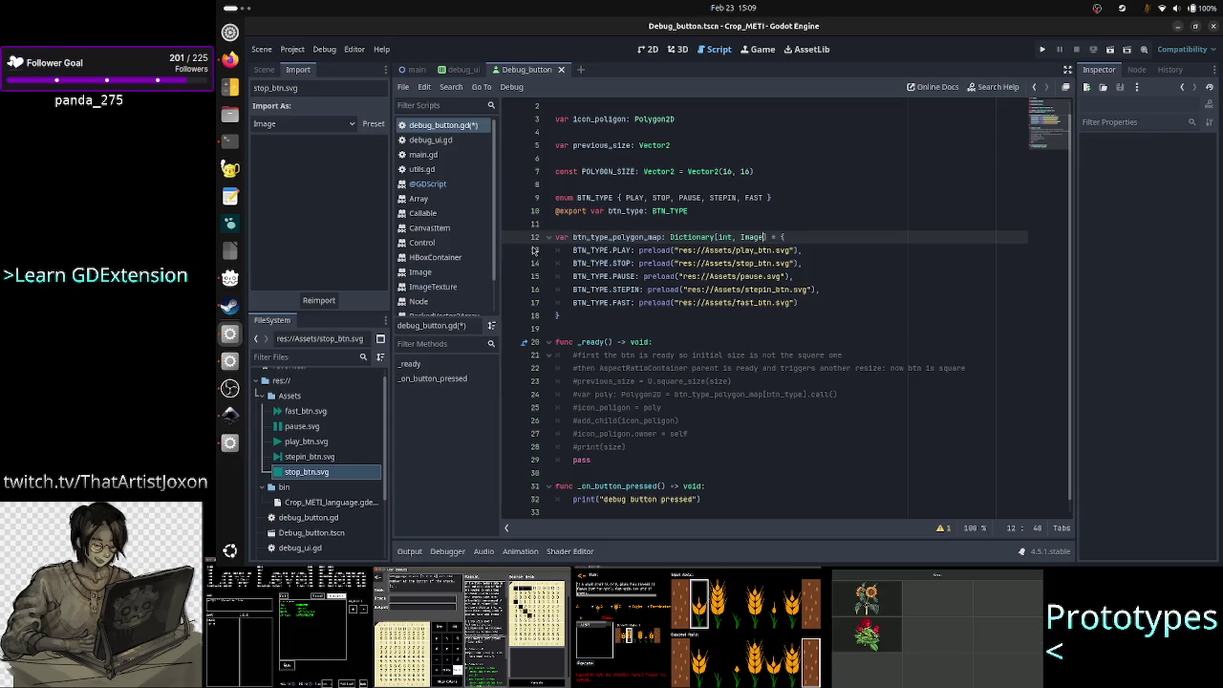
{"action": "left_click", "coordinate": [818, 237]}
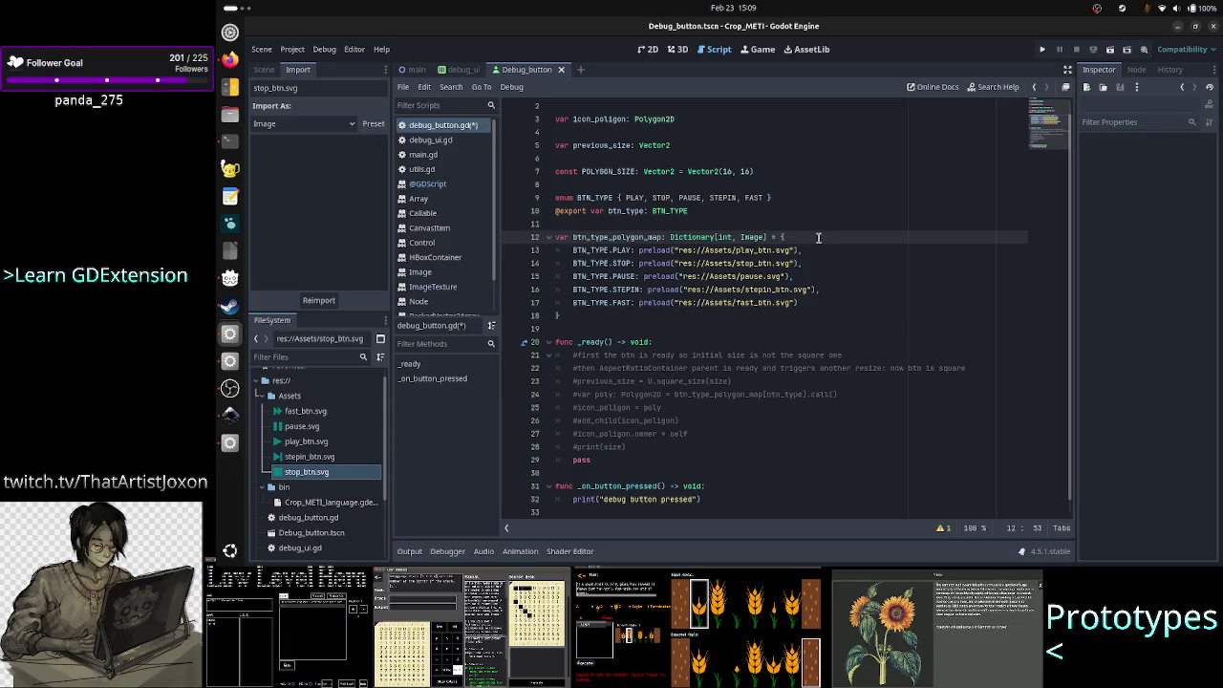
{"action": "key", "text": "Left"}
{"action": "key", "text": "Left"}
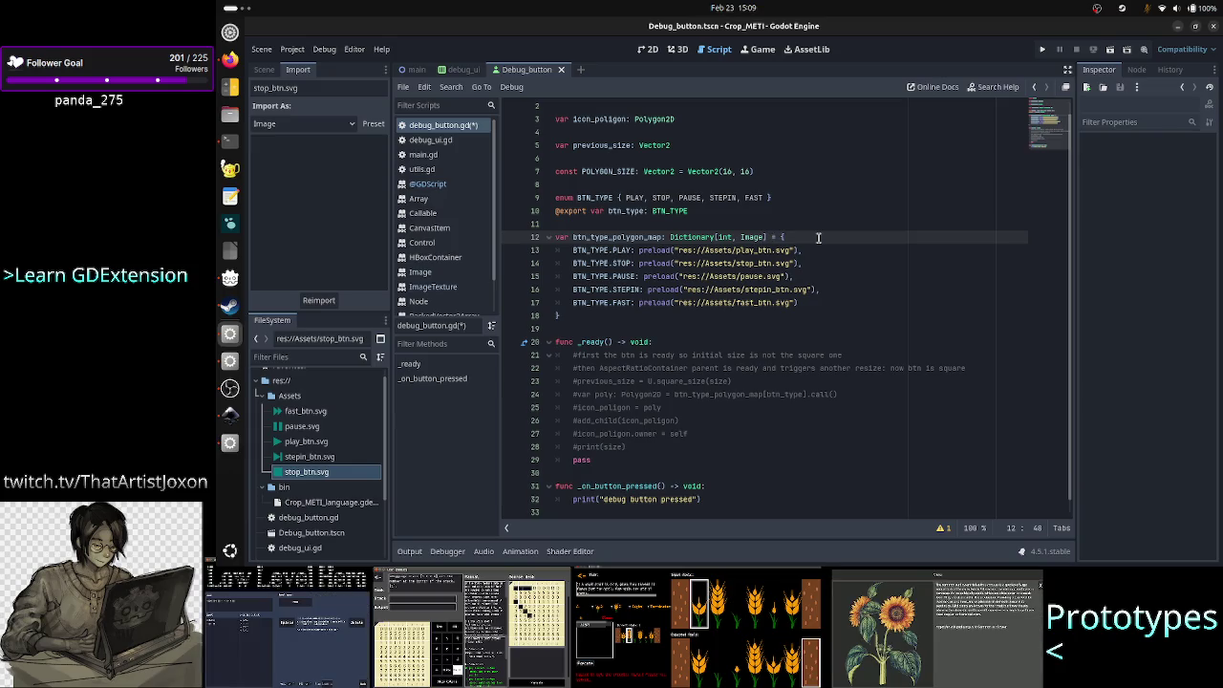
{"action": "key", "text": "BackSpace"}
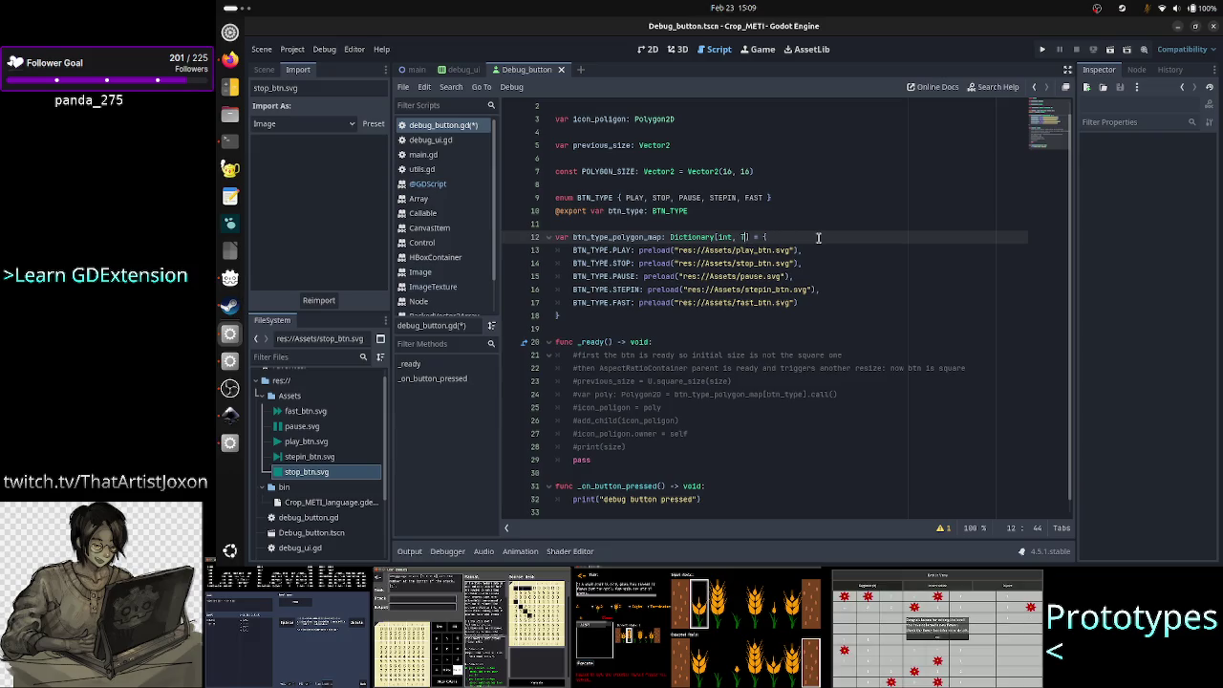
{"action": "type", "text": "Text"}
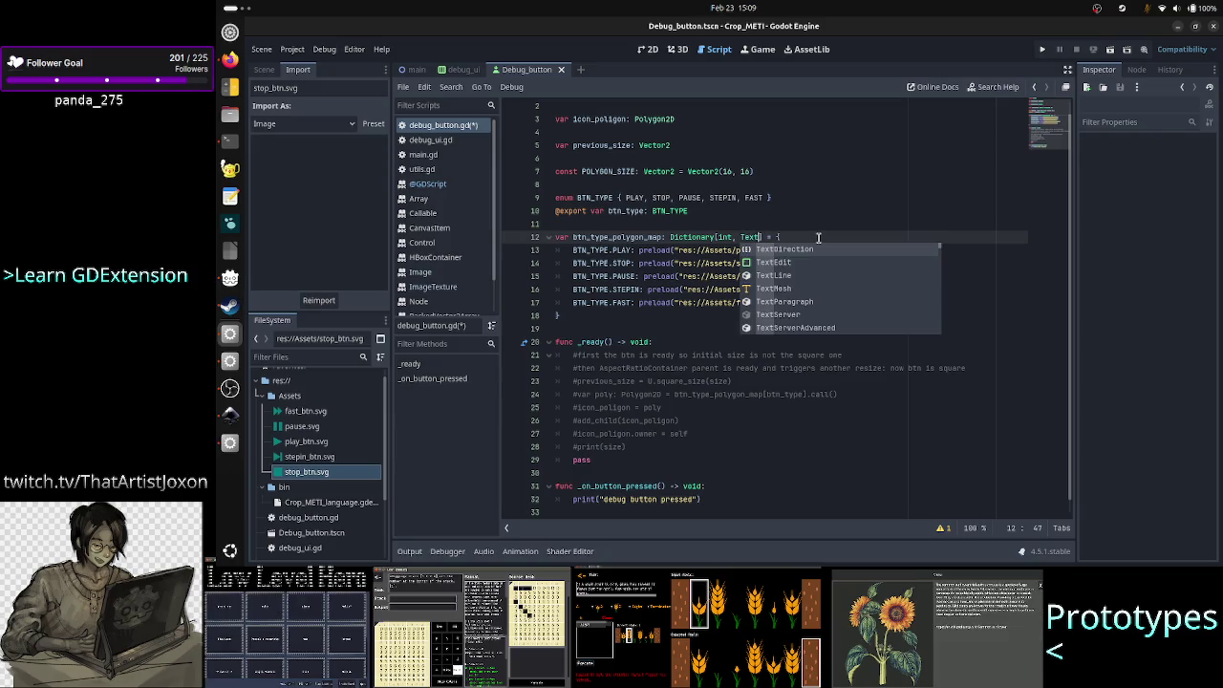
{"action": "key", "text": "BackSpace"}
{"action": "key", "text": "BackSpace"}
{"action": "key", "text": "BackSpace"}
{"action": "key", "text": "BackSpace"}
{"action": "type", "text": "Image"}
{"action": "type", "text": "Tex"}
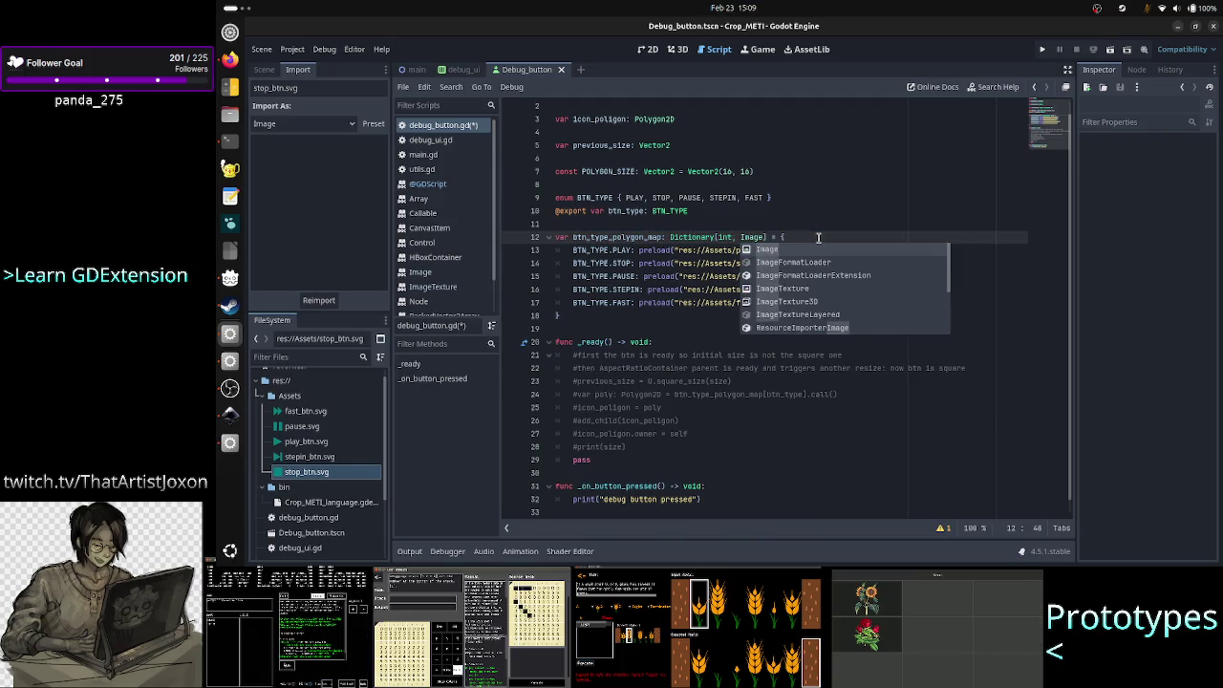
{"action": "key", "text": "Return"}
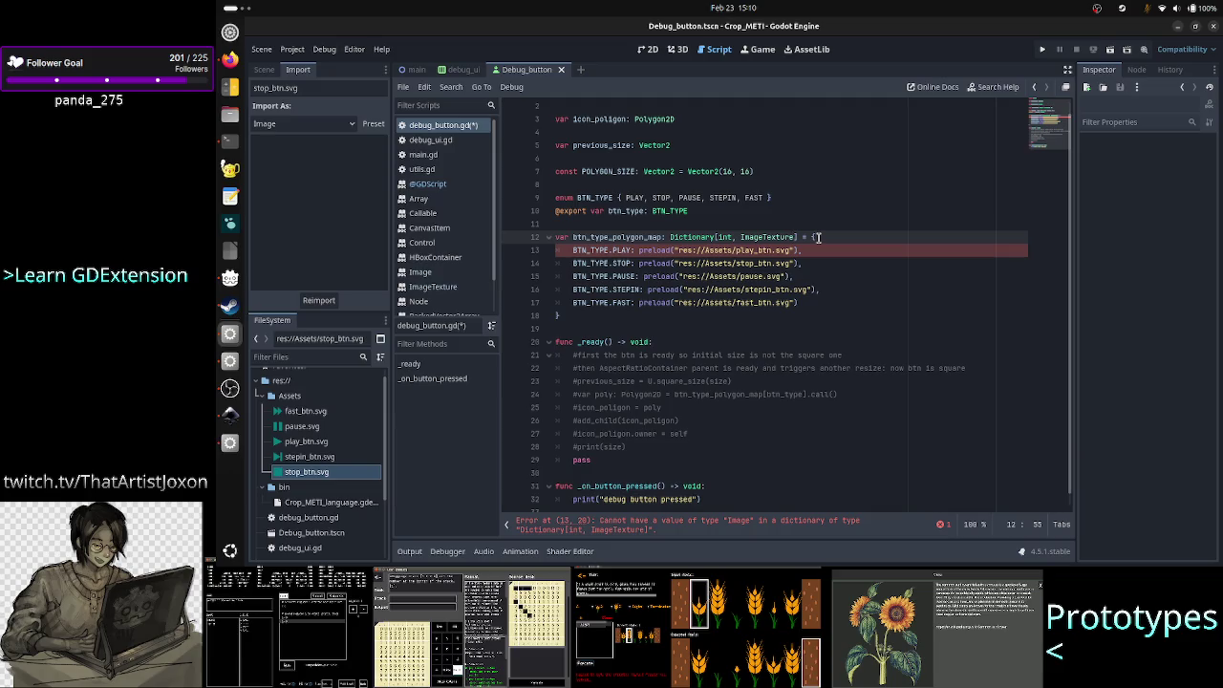
{"action": "key", "text": "ctrl+s"}
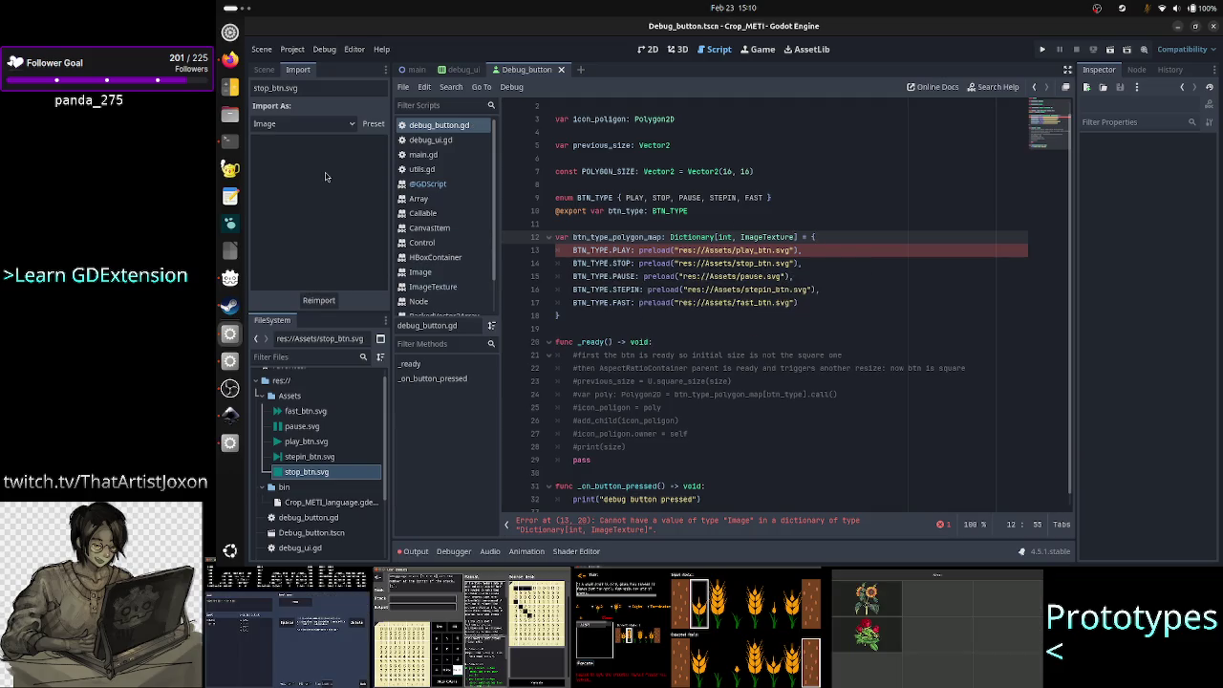
- Reimport fast_btn.svg and play_btn.svg as Texture2D
{"action": "left_click", "coordinate": [319, 411]}
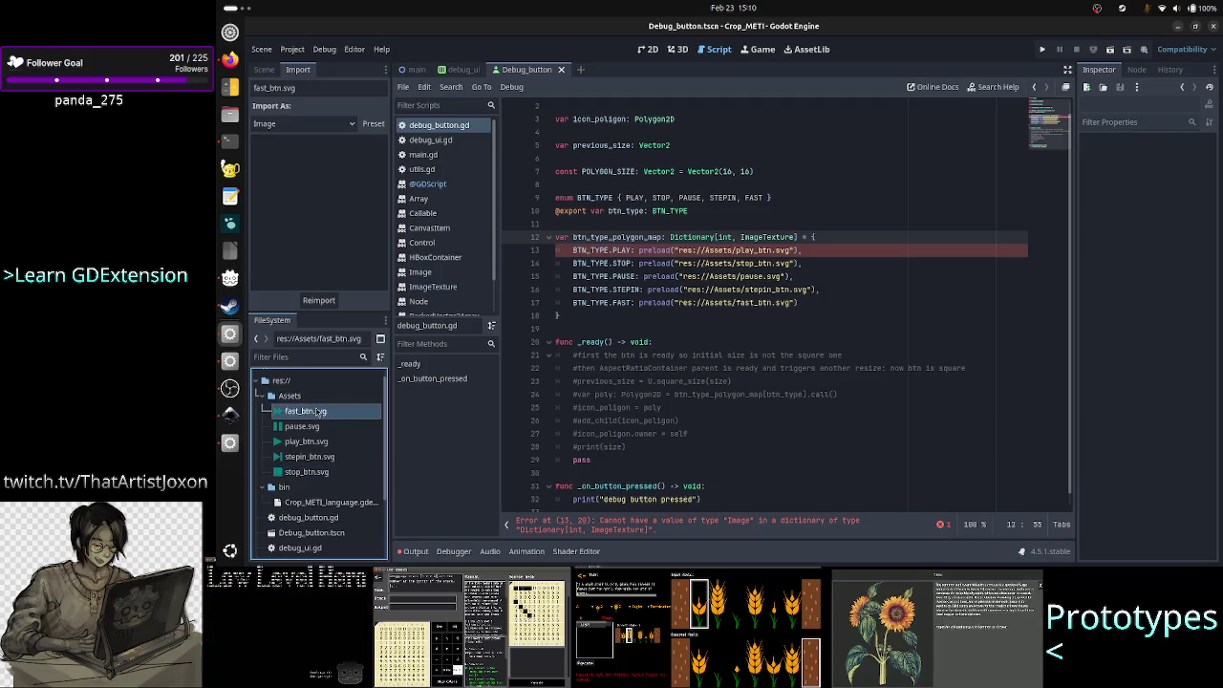
{"action": "left_click", "coordinate": [304, 124]}
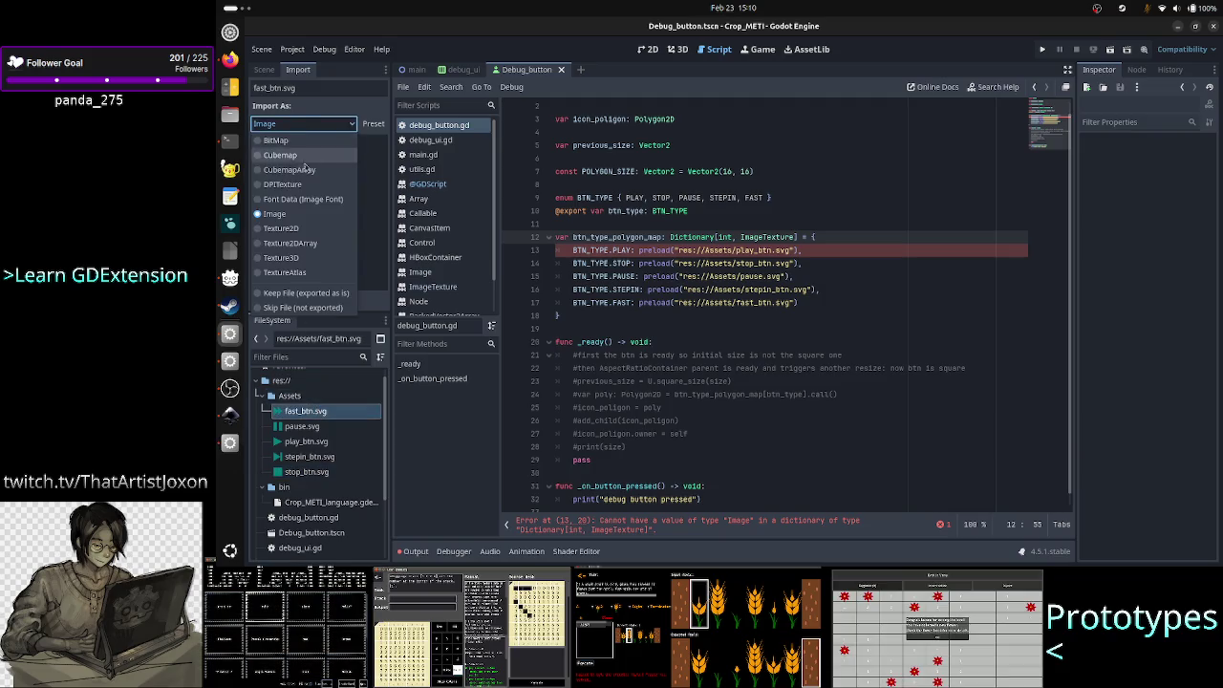
{"action": "left_click", "coordinate": [300, 229]}
{"action": "left_click", "coordinate": [318, 300]}
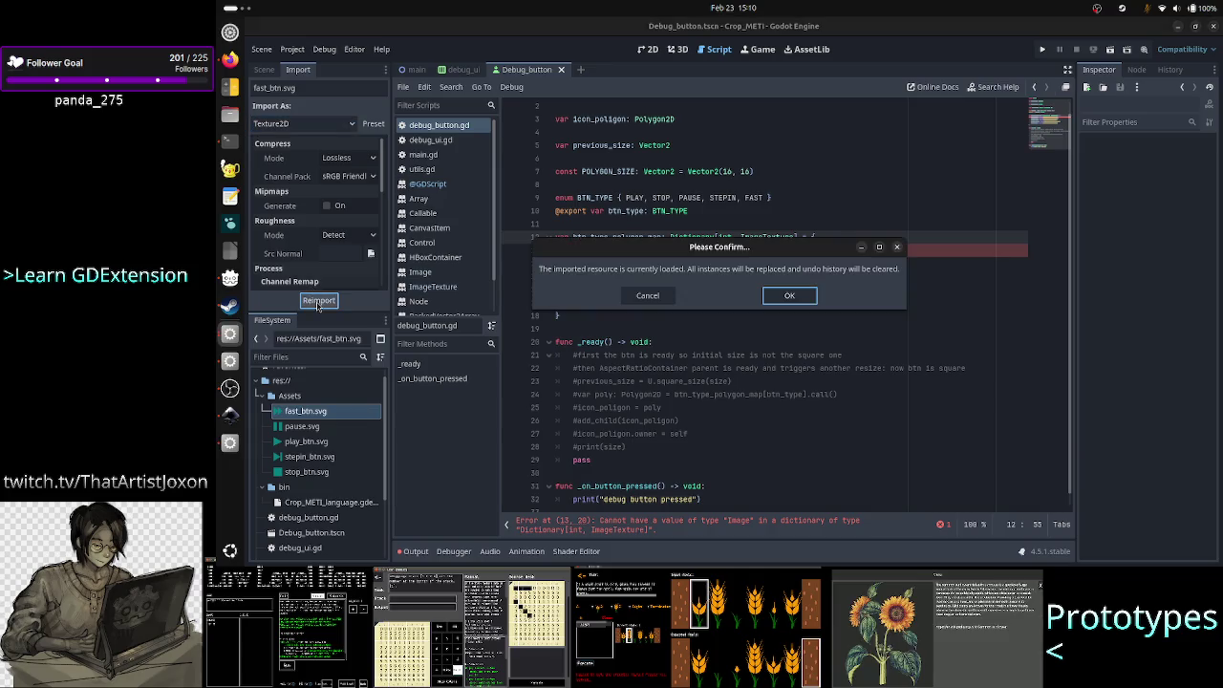
{"action": "left_click", "coordinate": [790, 297]}
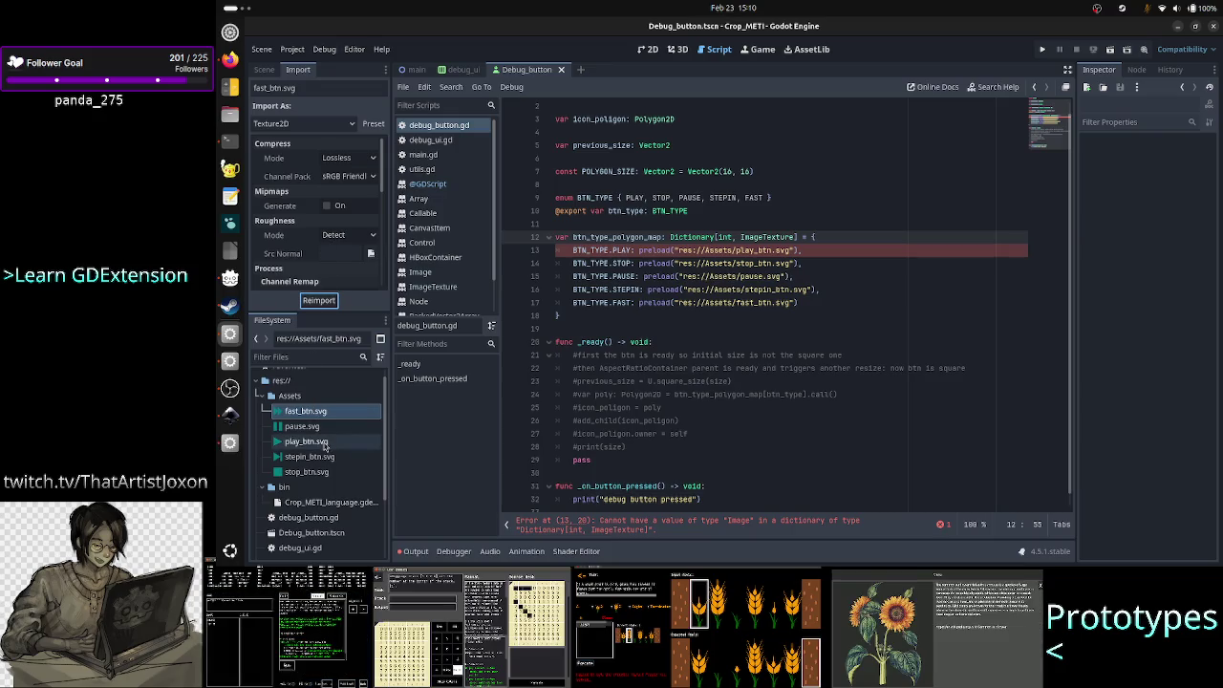
{"action": "left_click", "coordinate": [307, 444]}
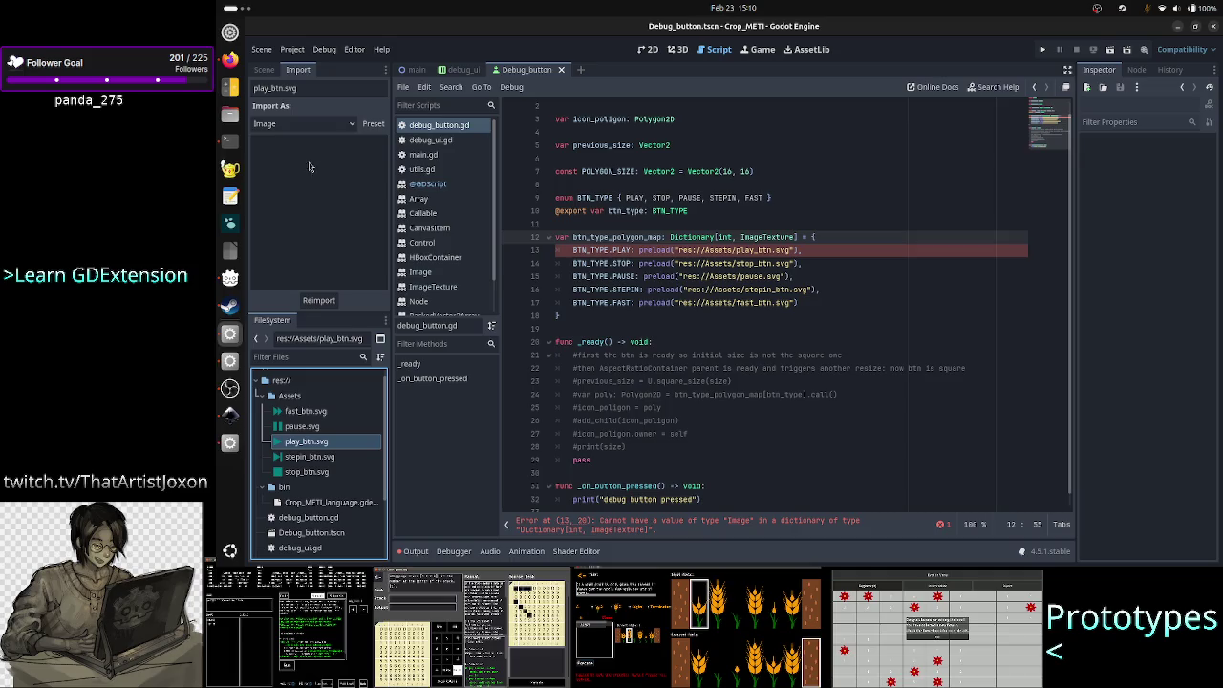
{"action": "left_click", "coordinate": [302, 125]}
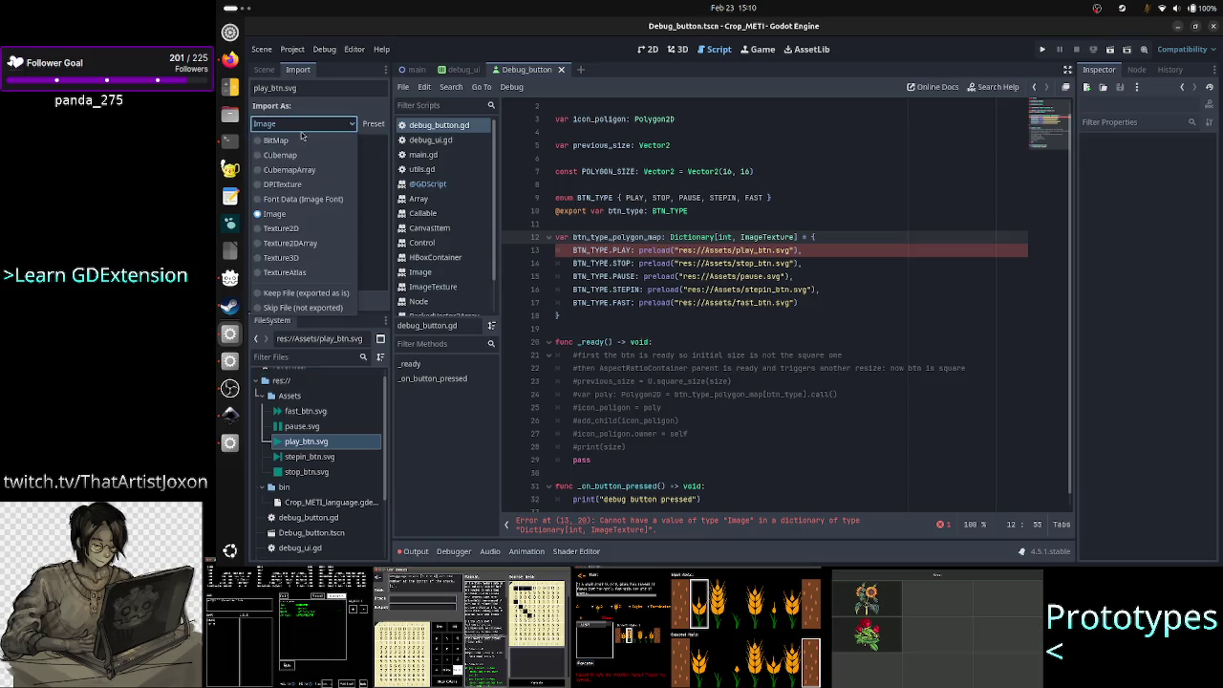
{"action": "left_click", "coordinate": [296, 229]}
{"action": "left_click", "coordinate": [318, 300]}
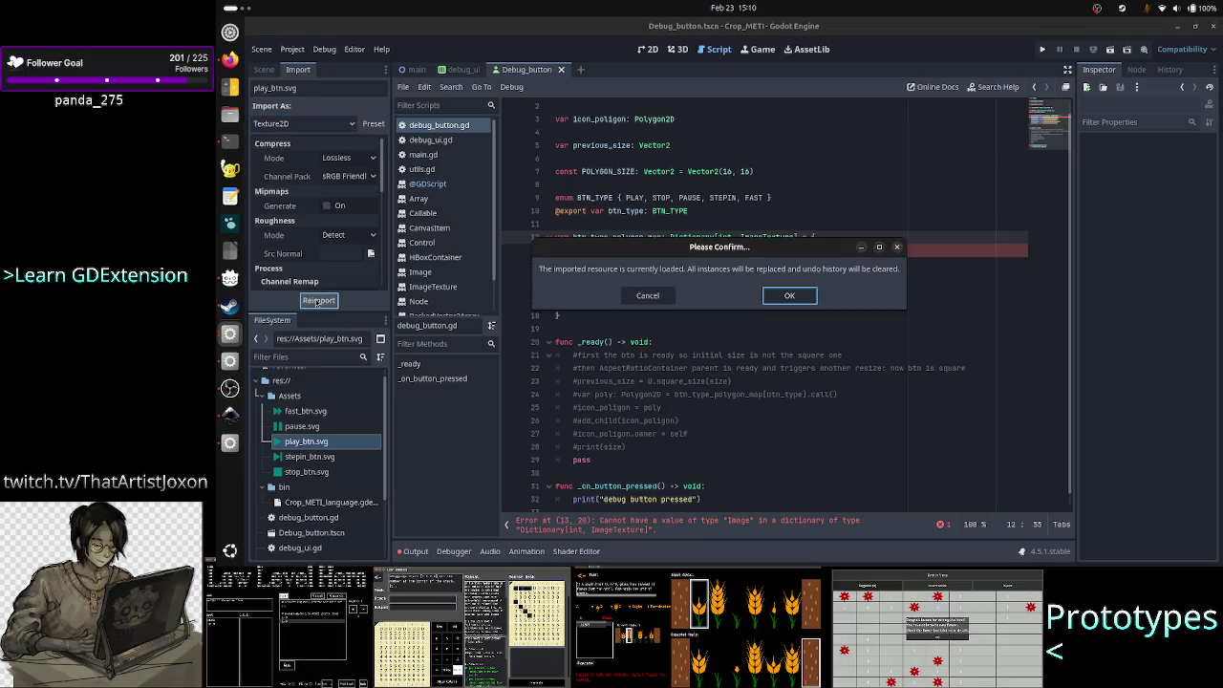
{"action": "left_click", "coordinate": [805, 295]}
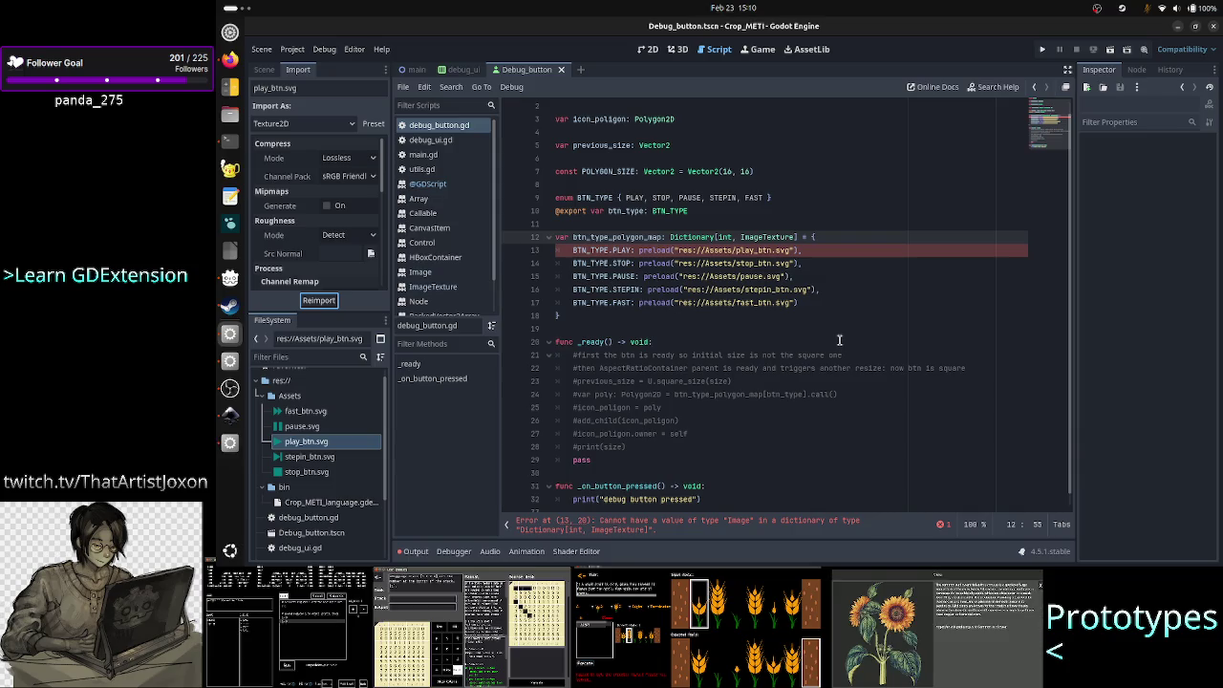
{"action": "left_click", "coordinate": [304, 412]}
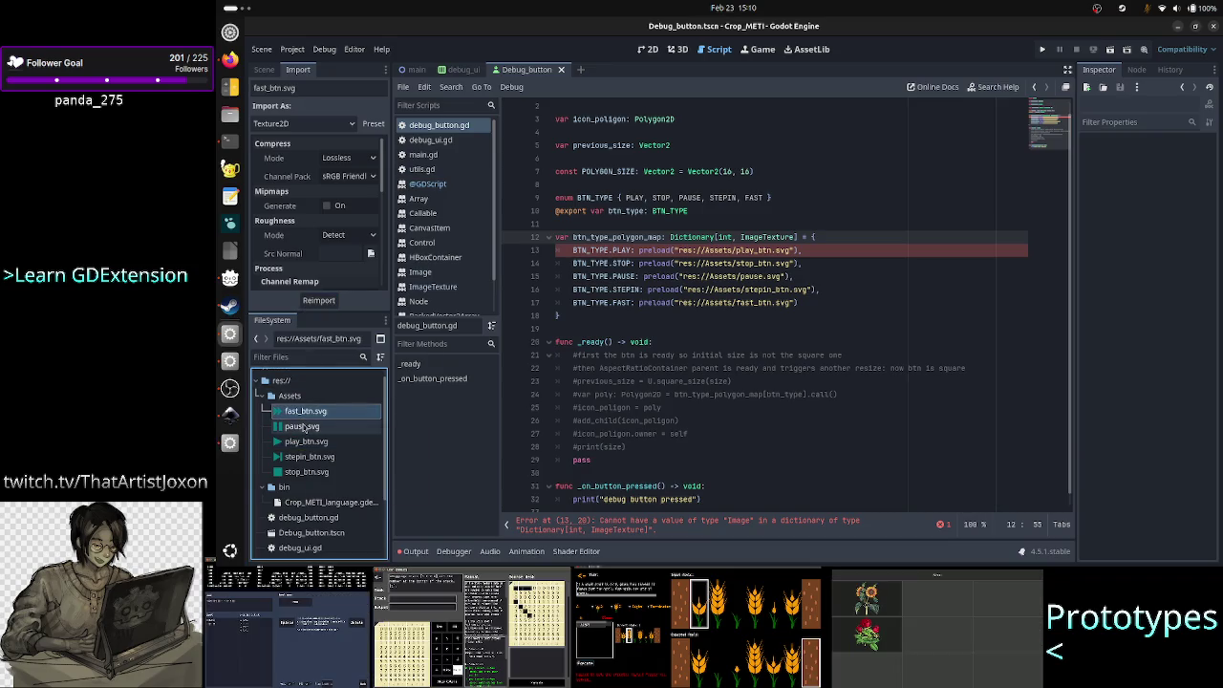
- Reimport pause.svg as Texture2D and verify the import types of fast, pause and play icons
{"action": "left_click", "coordinate": [302, 427]}
{"action": "left_click", "coordinate": [304, 124]}
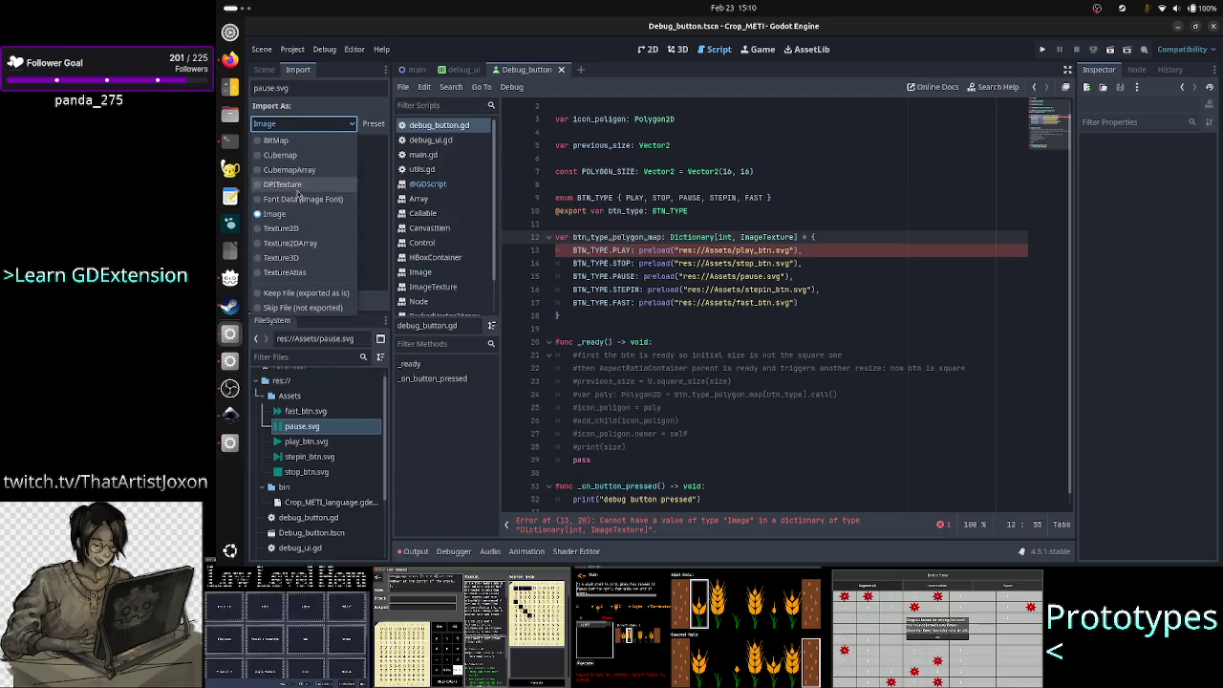
{"action": "left_click", "coordinate": [300, 230]}
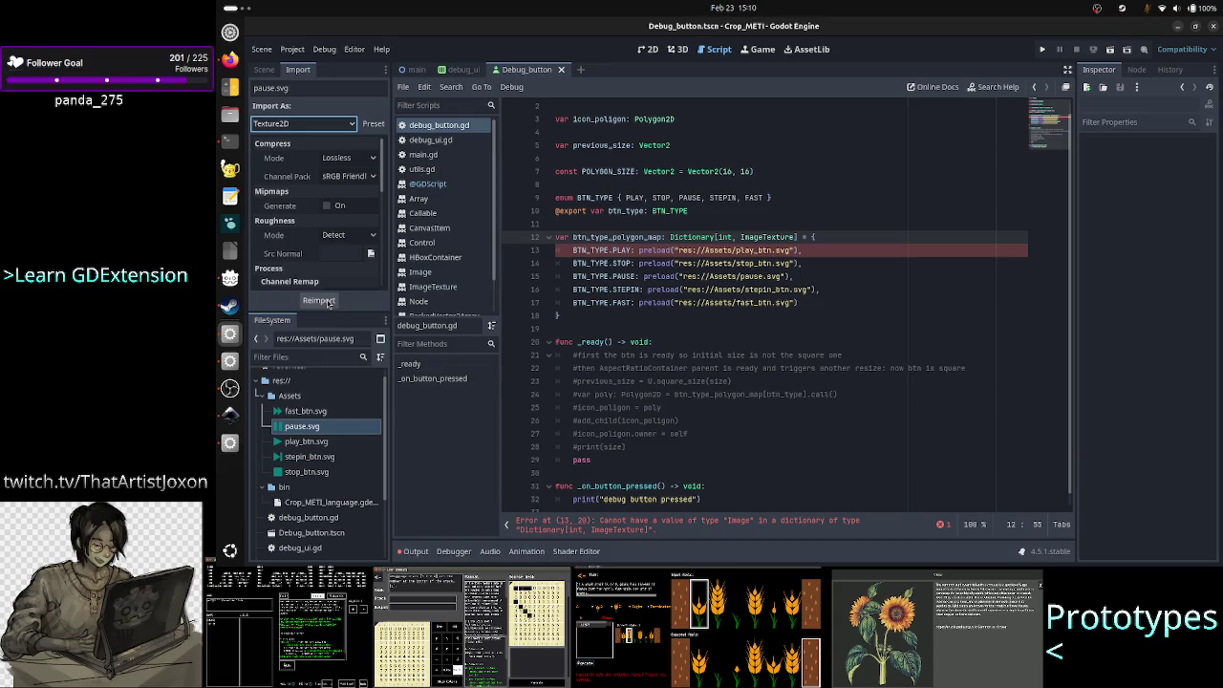
{"action": "mouse_move", "coordinate": [745, 251]}
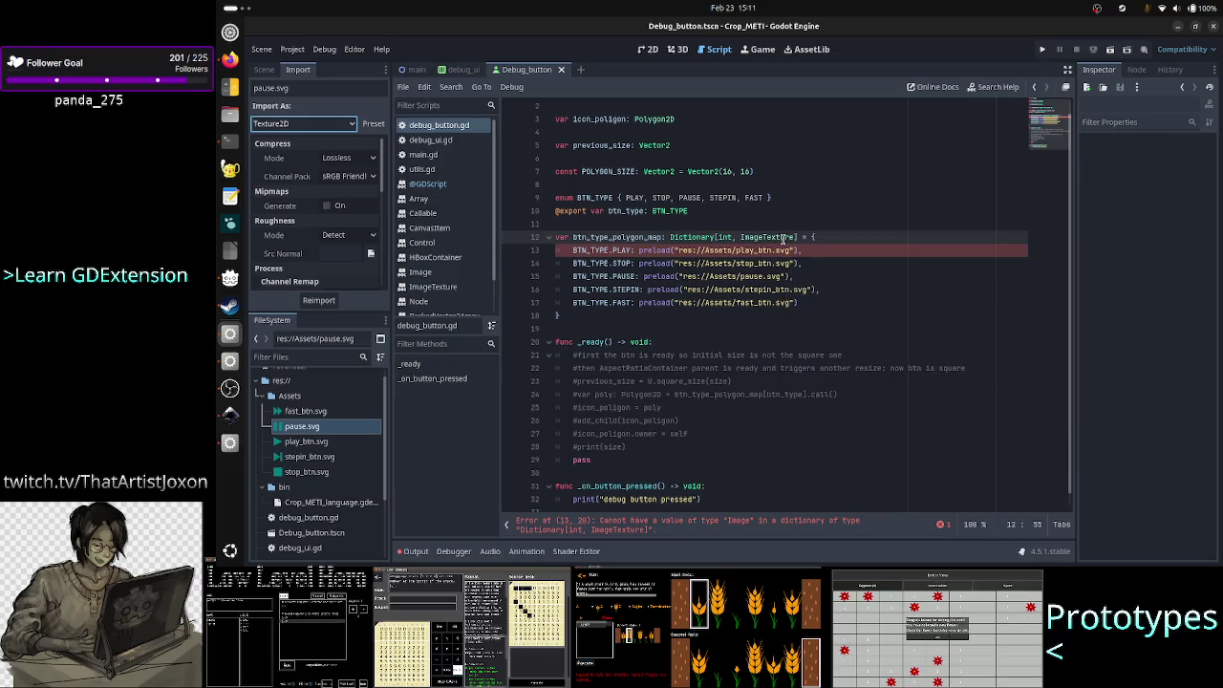
{"action": "left_click", "coordinate": [324, 304]}
{"action": "left_click", "coordinate": [796, 299]}
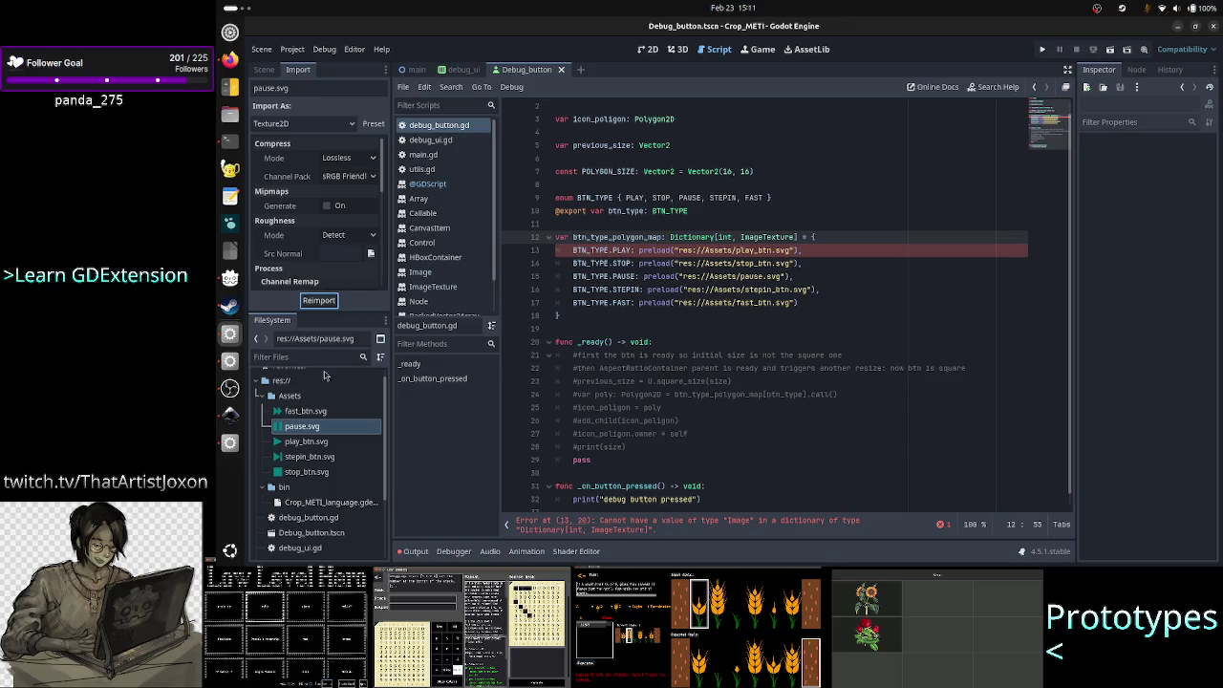
{"action": "left_click", "coordinate": [320, 413]}
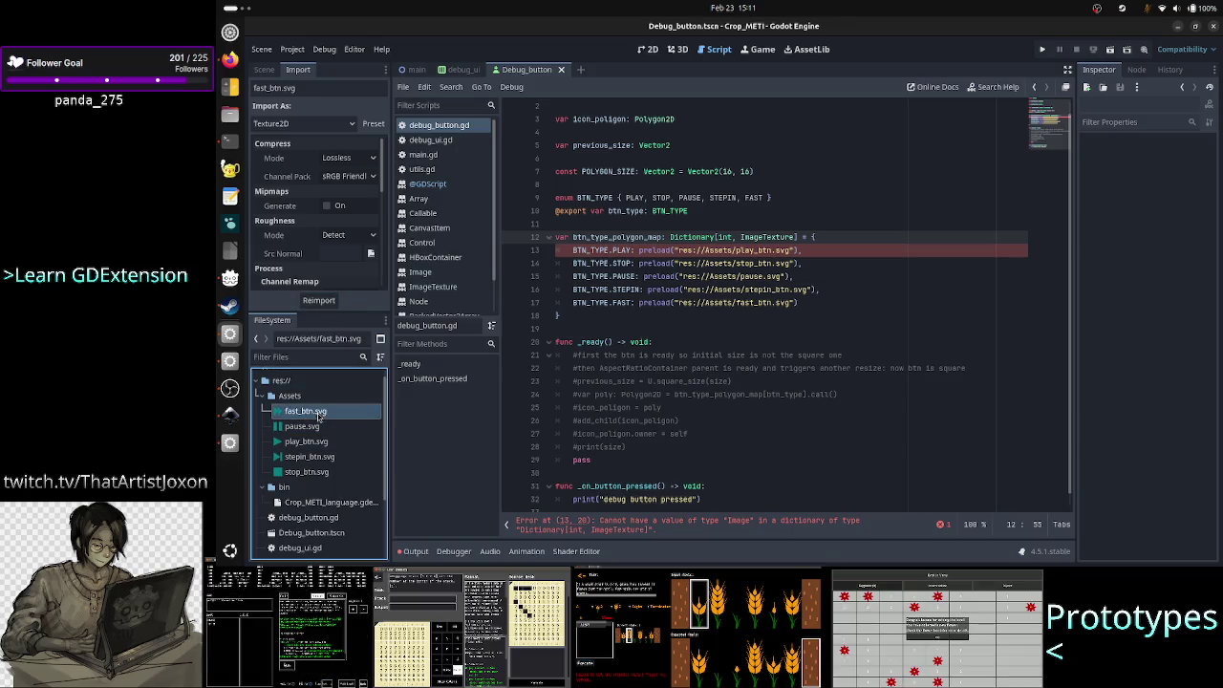
{"action": "left_click", "coordinate": [314, 426]}
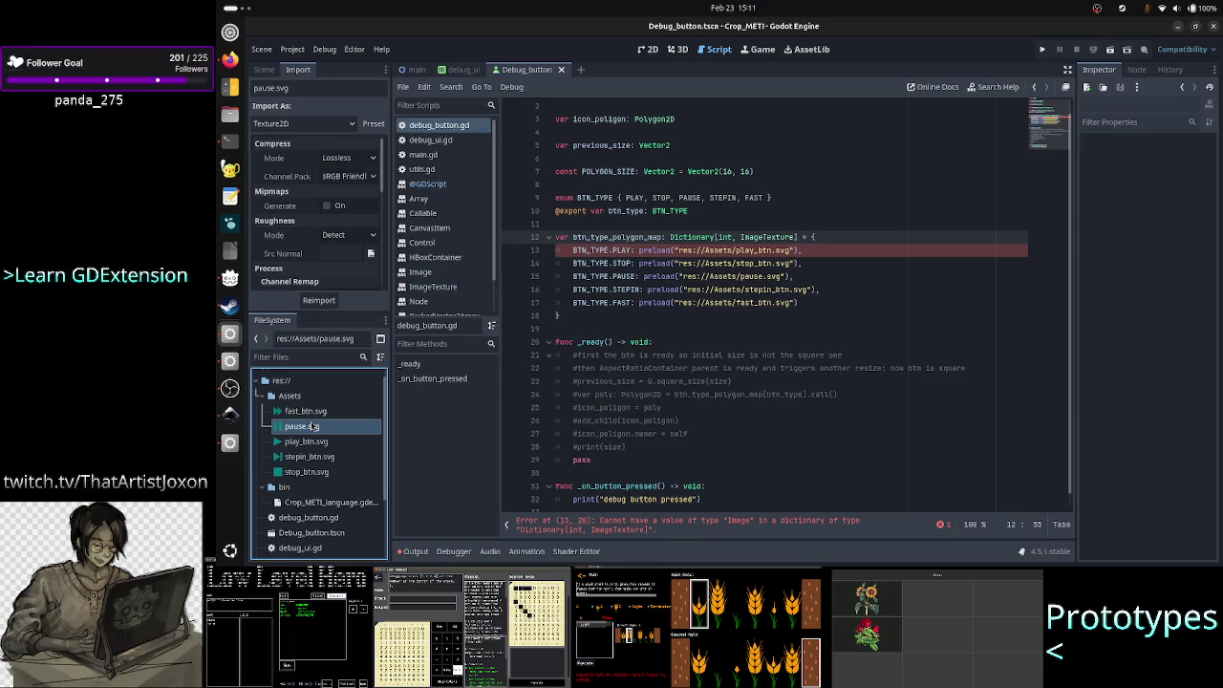
{"action": "left_click", "coordinate": [320, 411]}
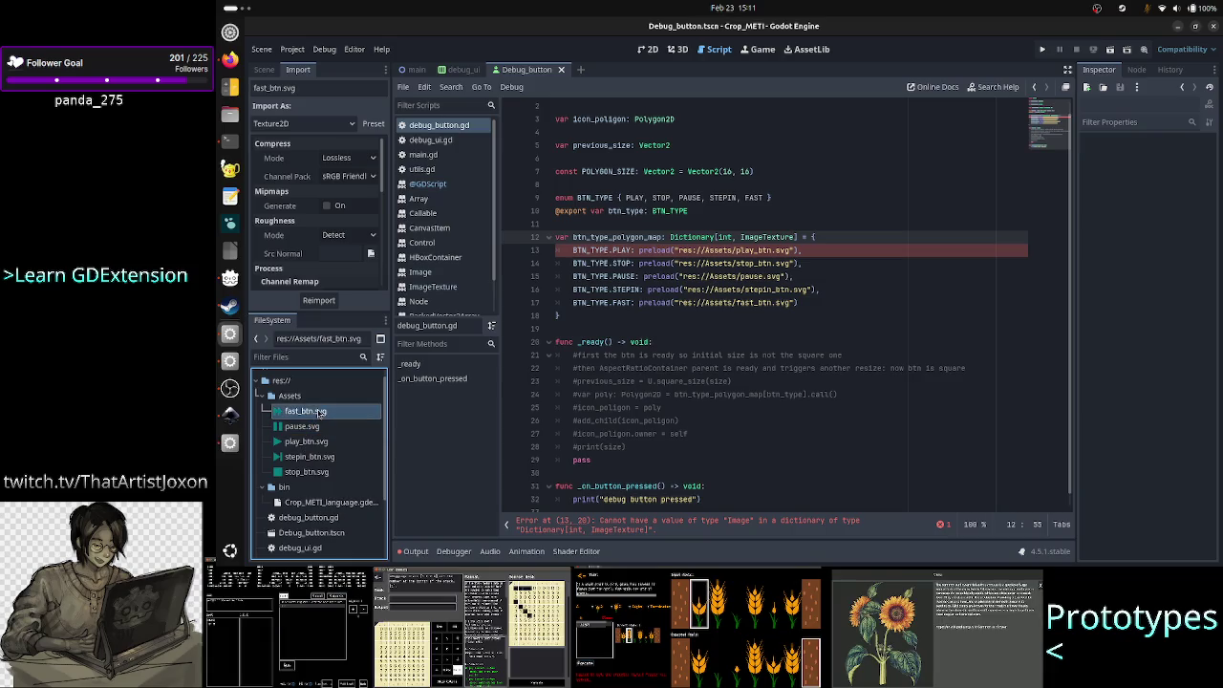
{"action": "left_click", "coordinate": [313, 426]}
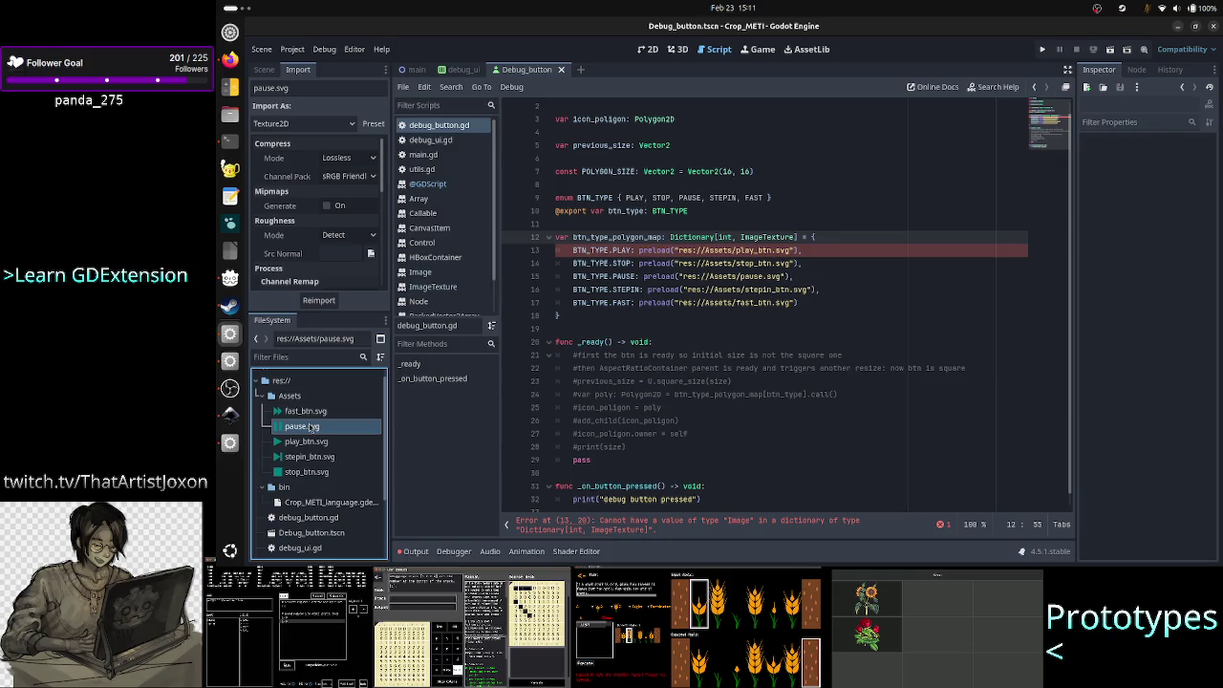
{"action": "left_click", "coordinate": [308, 441]}
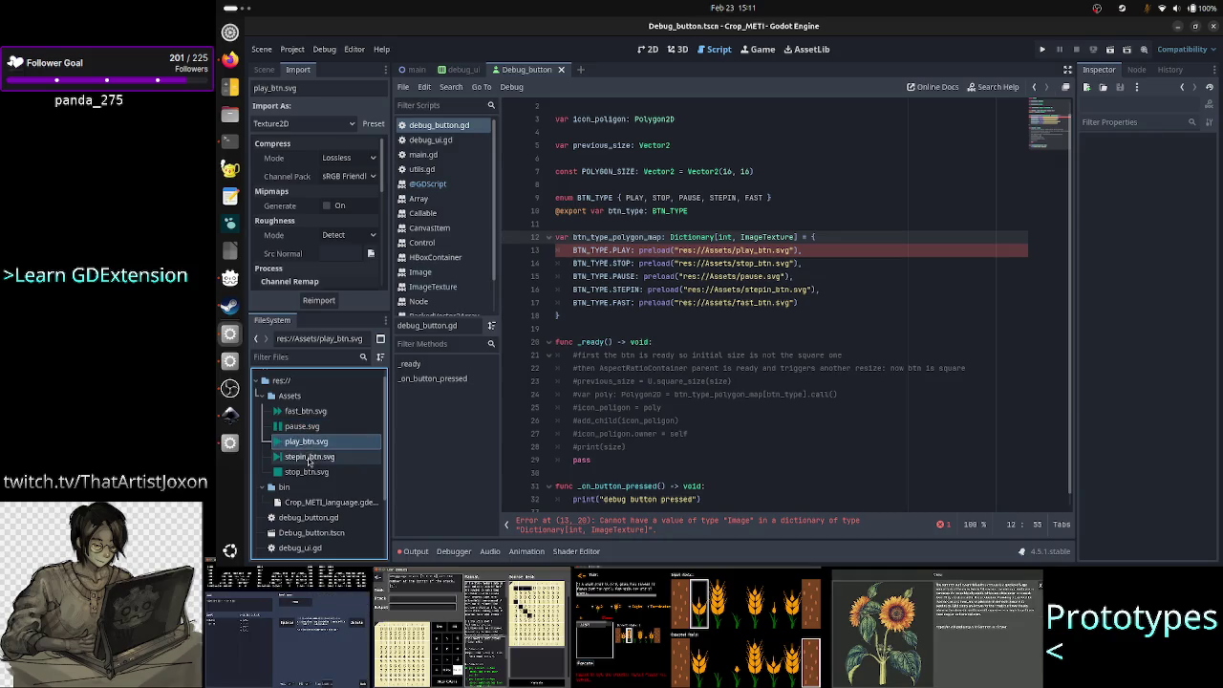
- Reimport stepin_btn.svg as Texture2D and set stop_btn.svg's import type to Texture2D
{"action": "left_click", "coordinate": [309, 459]}
{"action": "left_click", "coordinate": [303, 123]}
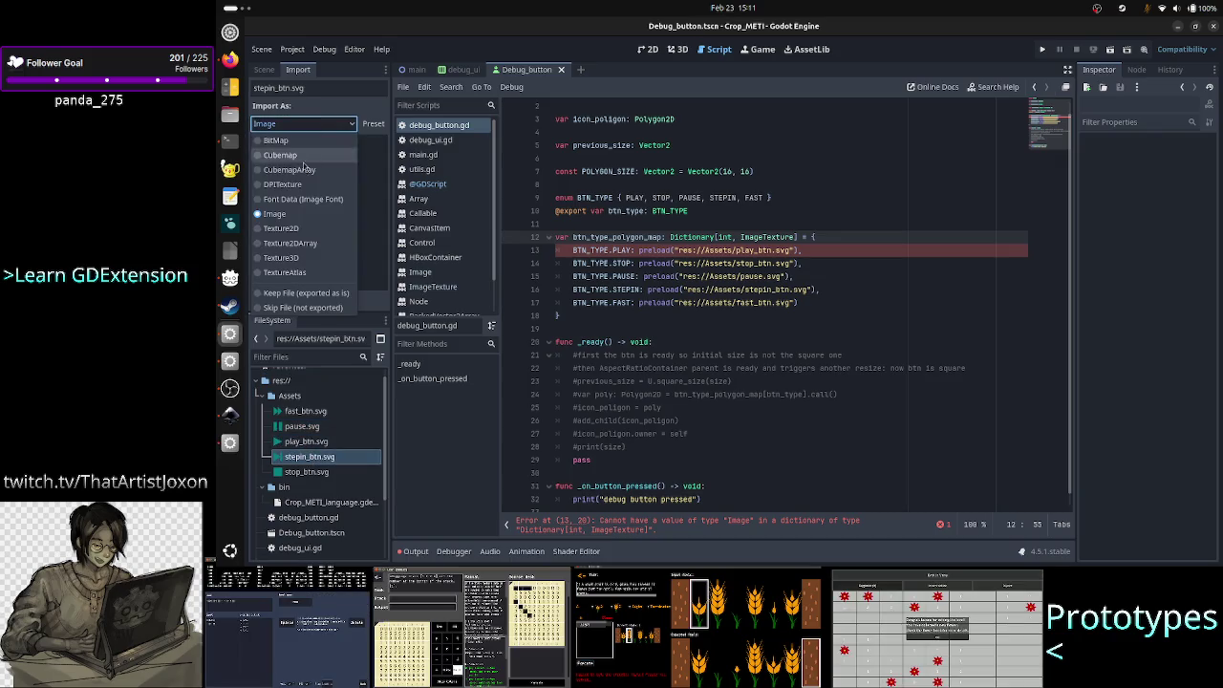
{"action": "left_click", "coordinate": [296, 229]}
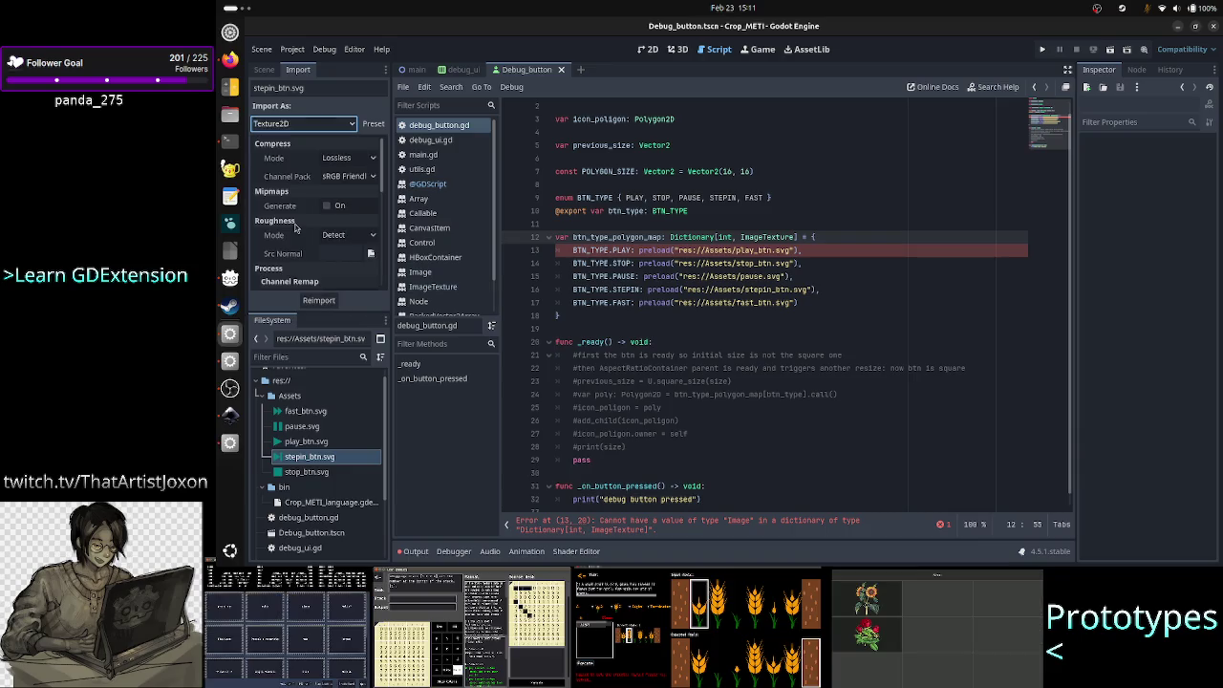
{"action": "left_click", "coordinate": [318, 300]}
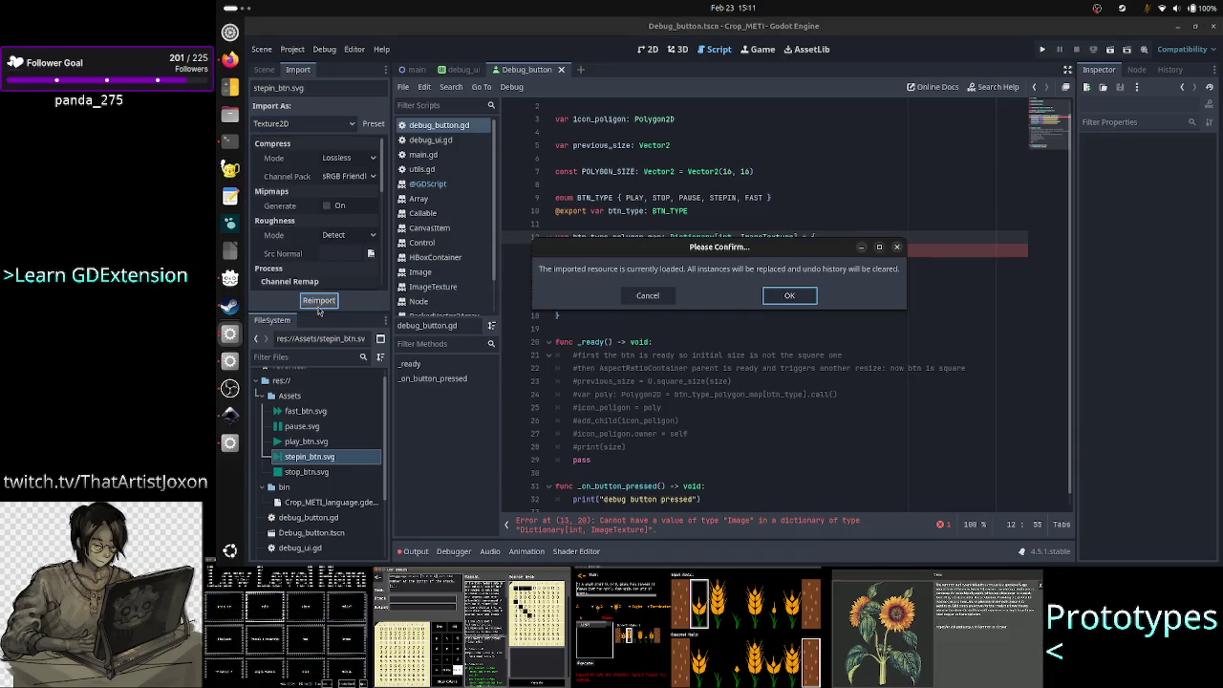
{"action": "left_click", "coordinate": [786, 296]}
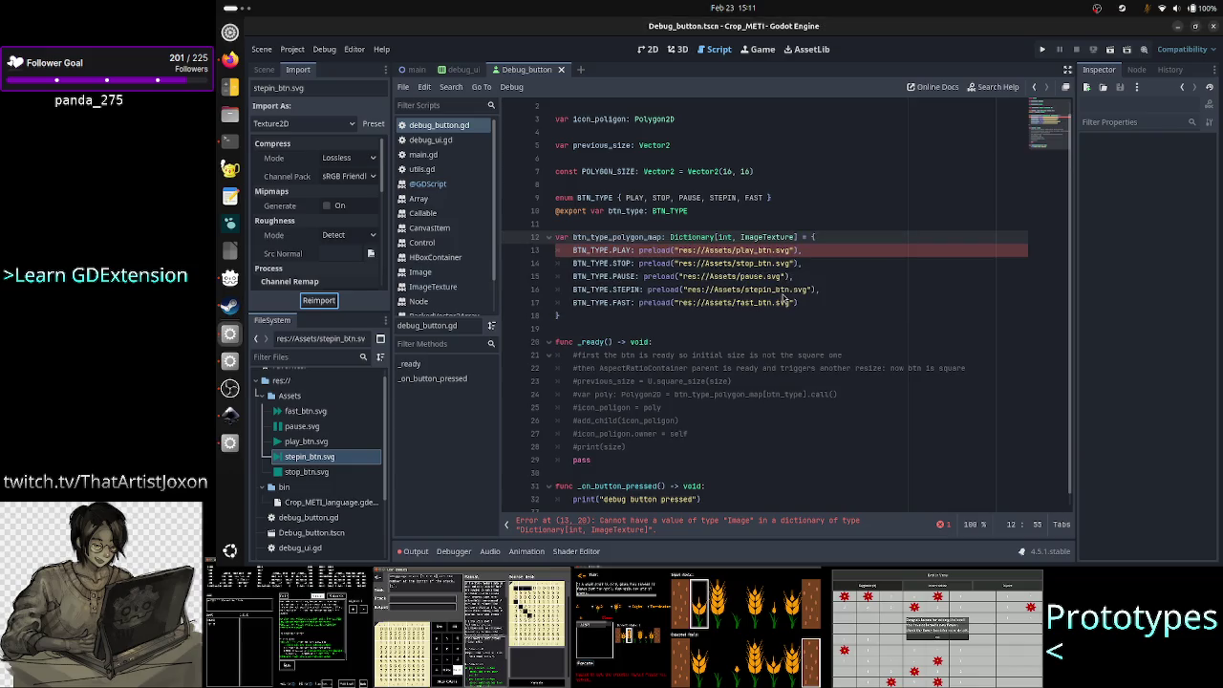
{"action": "left_click", "coordinate": [305, 472]}
{"action": "left_click", "coordinate": [319, 127]}
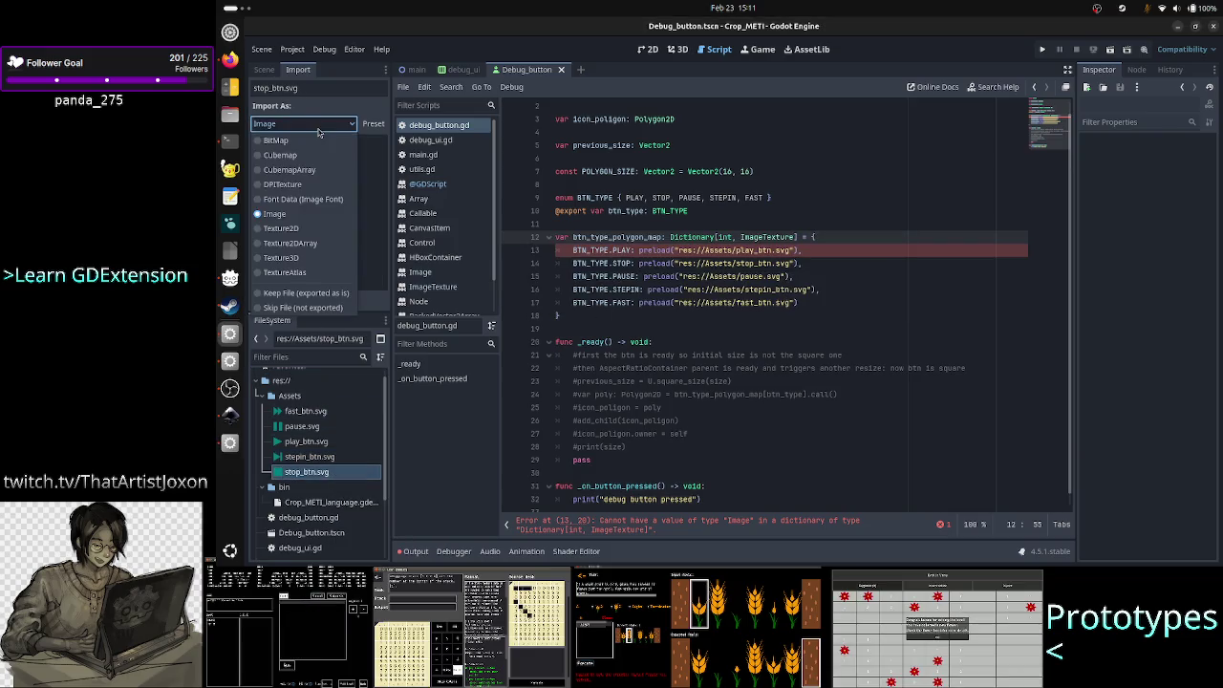
{"action": "left_click", "coordinate": [299, 228]}
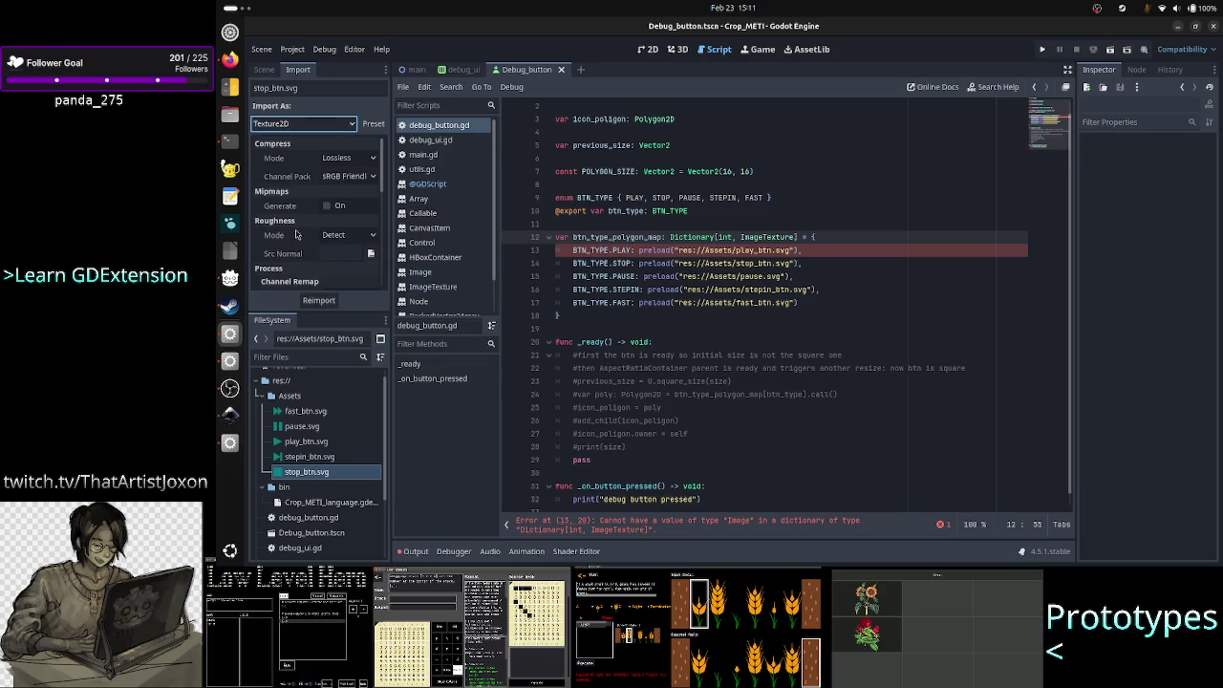
- Reimport stop_btn.svg as Texture2D and reload the current project
{"action": "left_click", "coordinate": [328, 304]}
{"action": "left_click", "coordinate": [789, 295]}
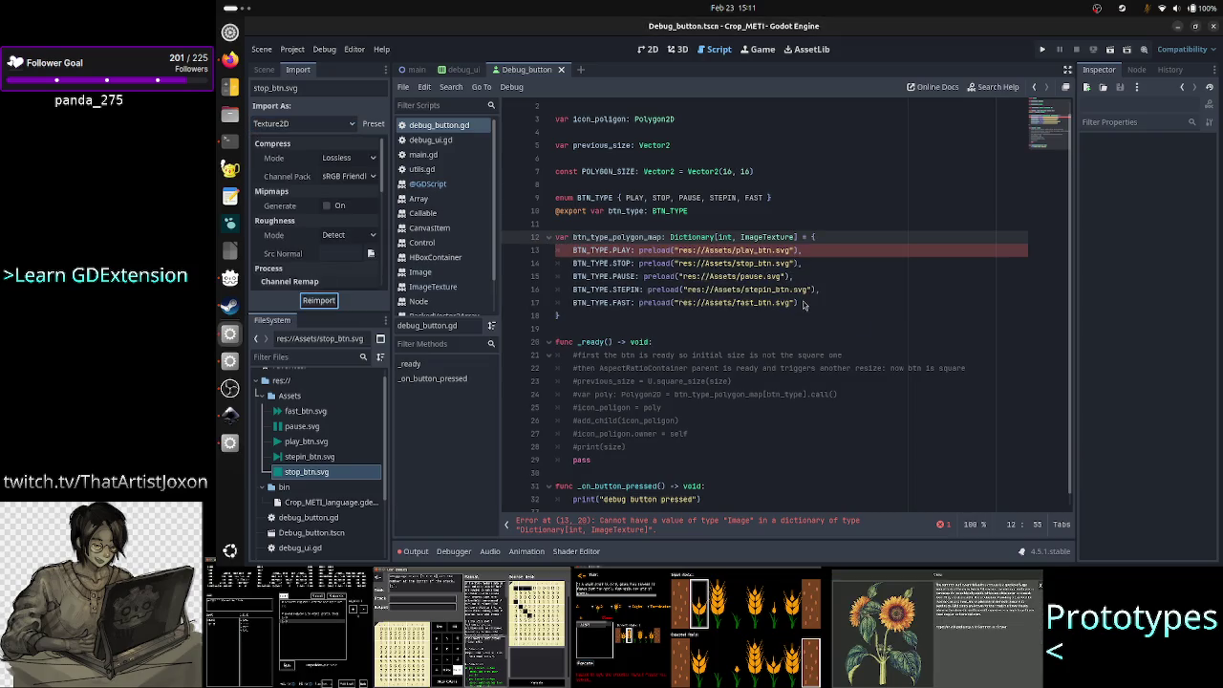
{"action": "left_click", "coordinate": [291, 48]}
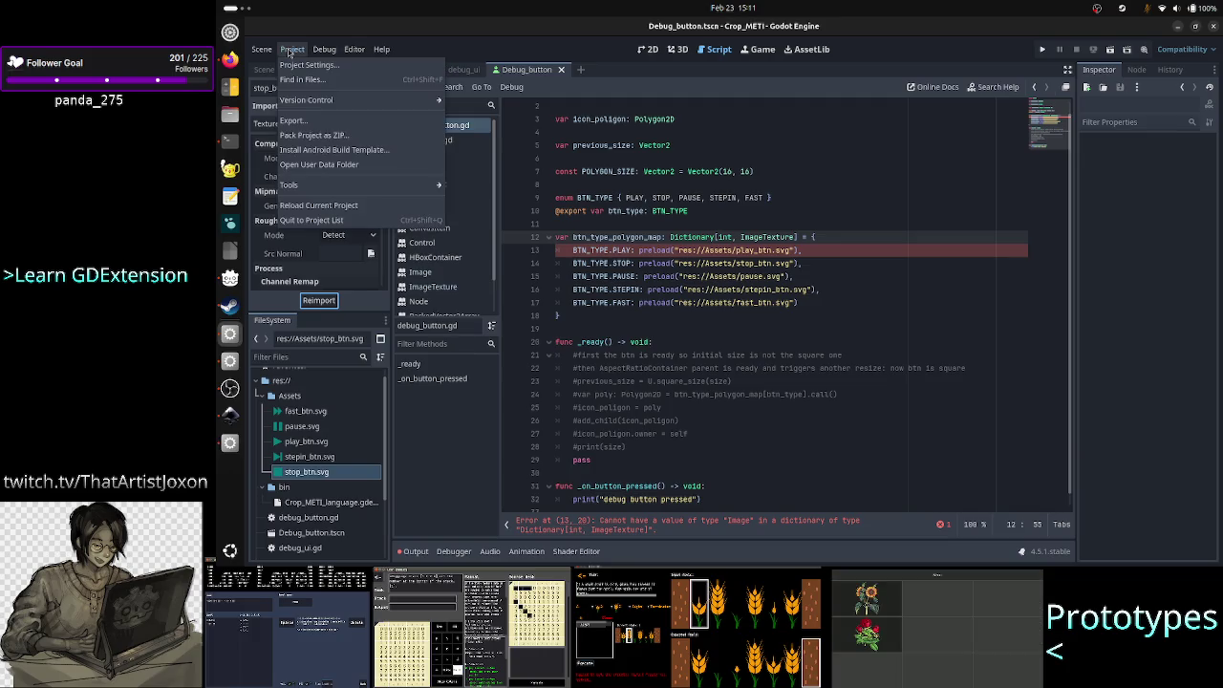
{"action": "left_click", "coordinate": [678, 338]}
{"action": "left_click", "coordinate": [669, 329]}
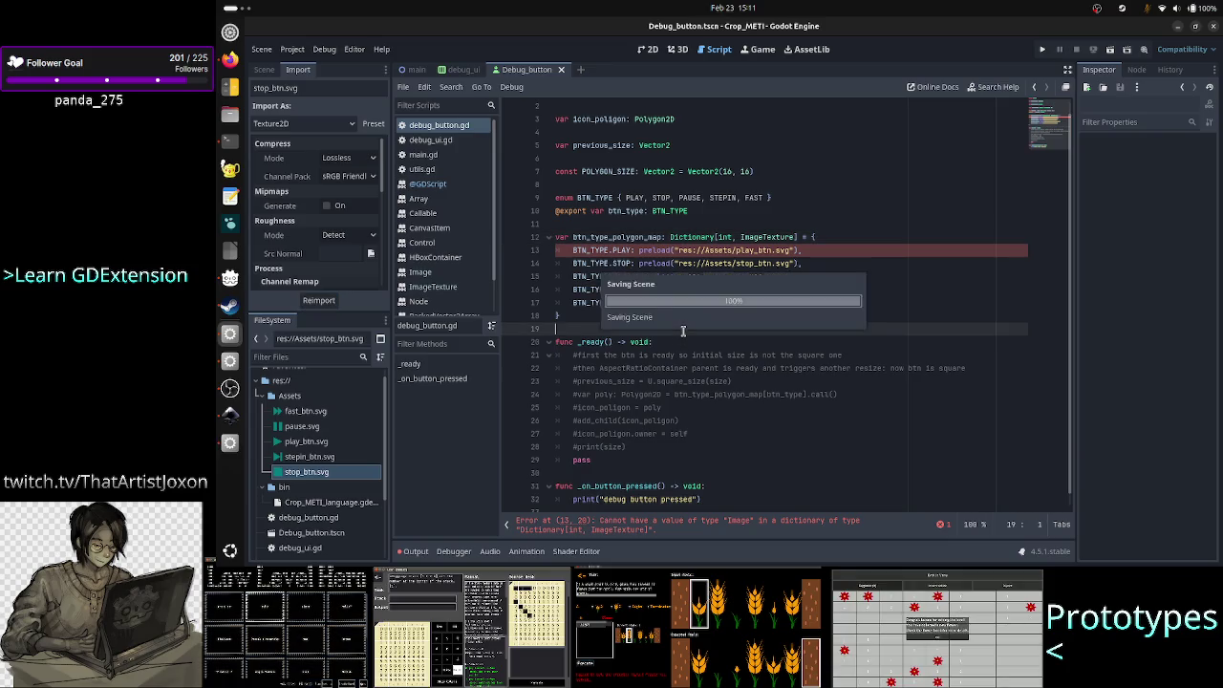
{"action": "left_click", "coordinate": [291, 49]}
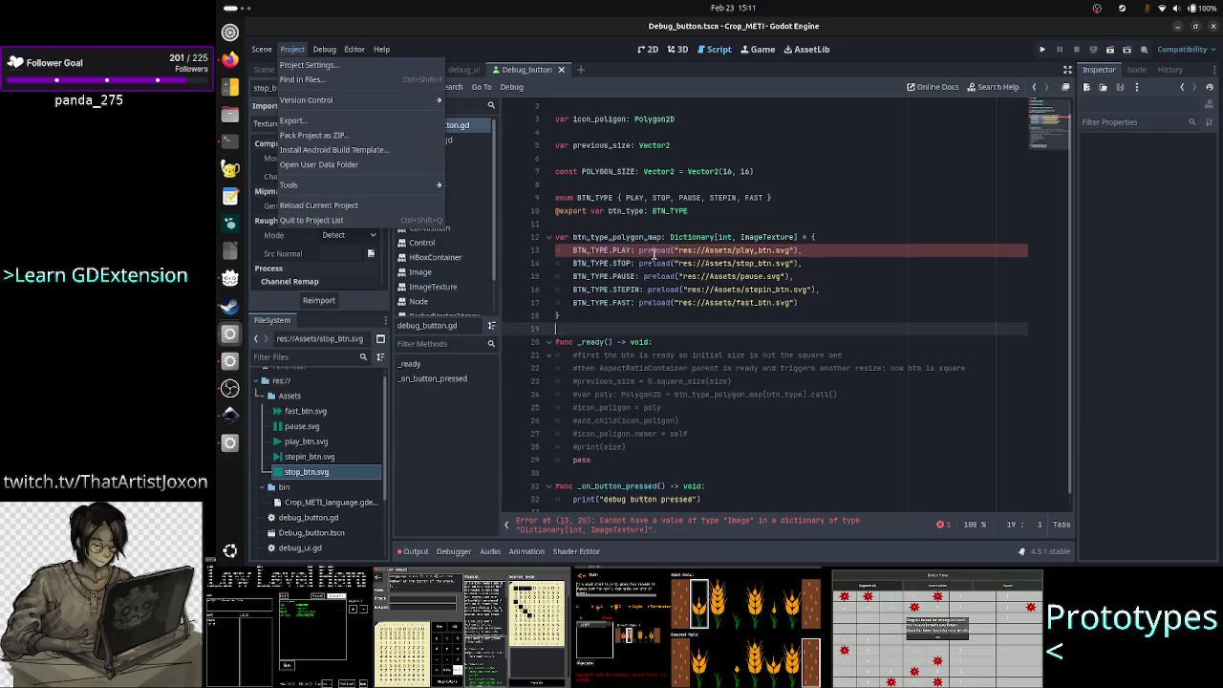
{"action": "left_click", "coordinate": [325, 206]}
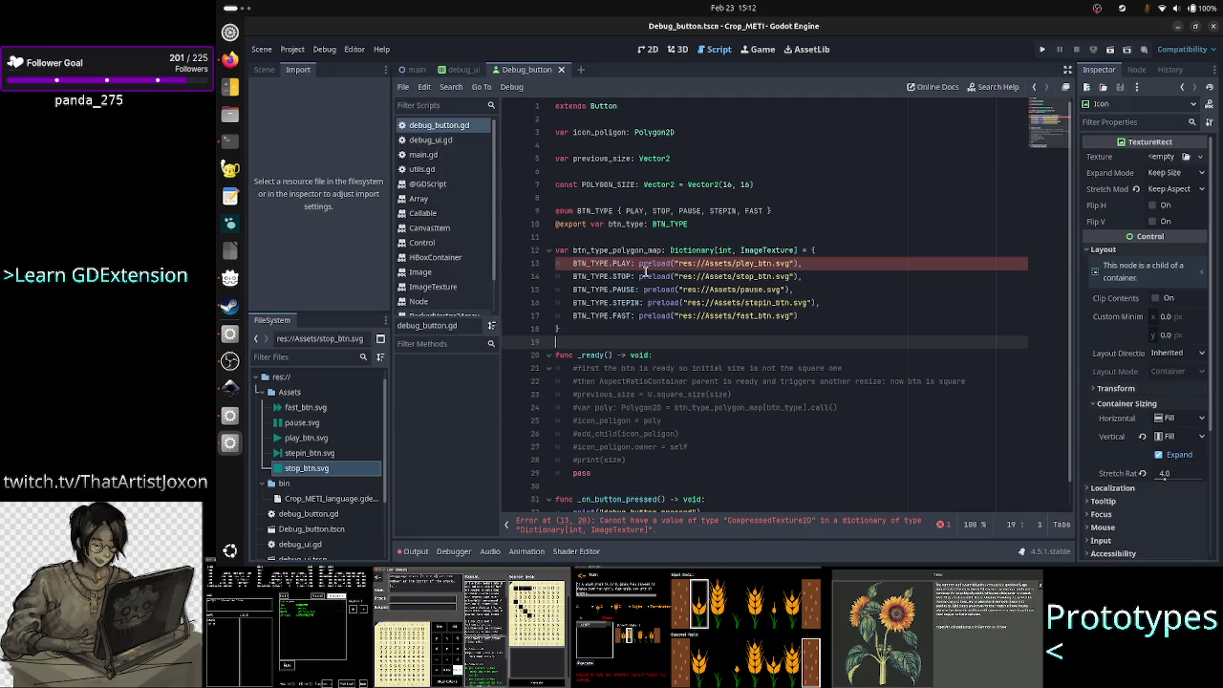
{"action": "key", "text": "Up"}
{"action": "key", "text": "Up"}
{"action": "key", "text": "Up"}
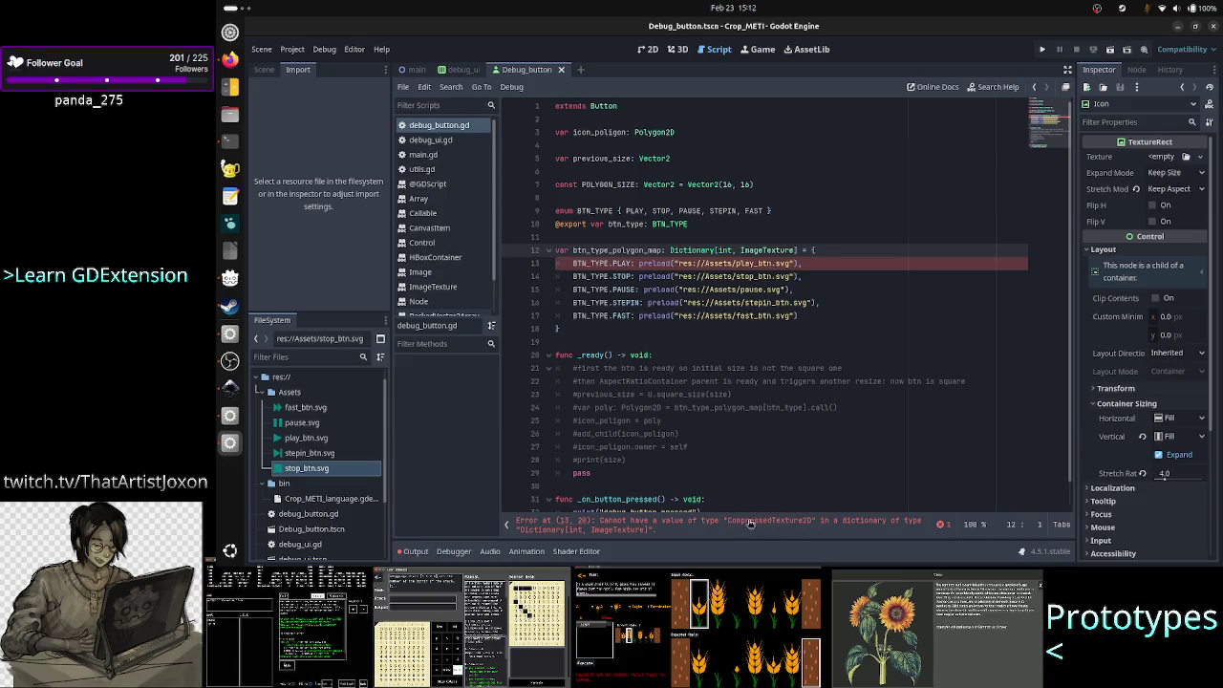
- Read the line 13 CompressedTexture2D error, then switch to the Google results in the browser
{"action": "mouse_move", "coordinate": [779, 303]}
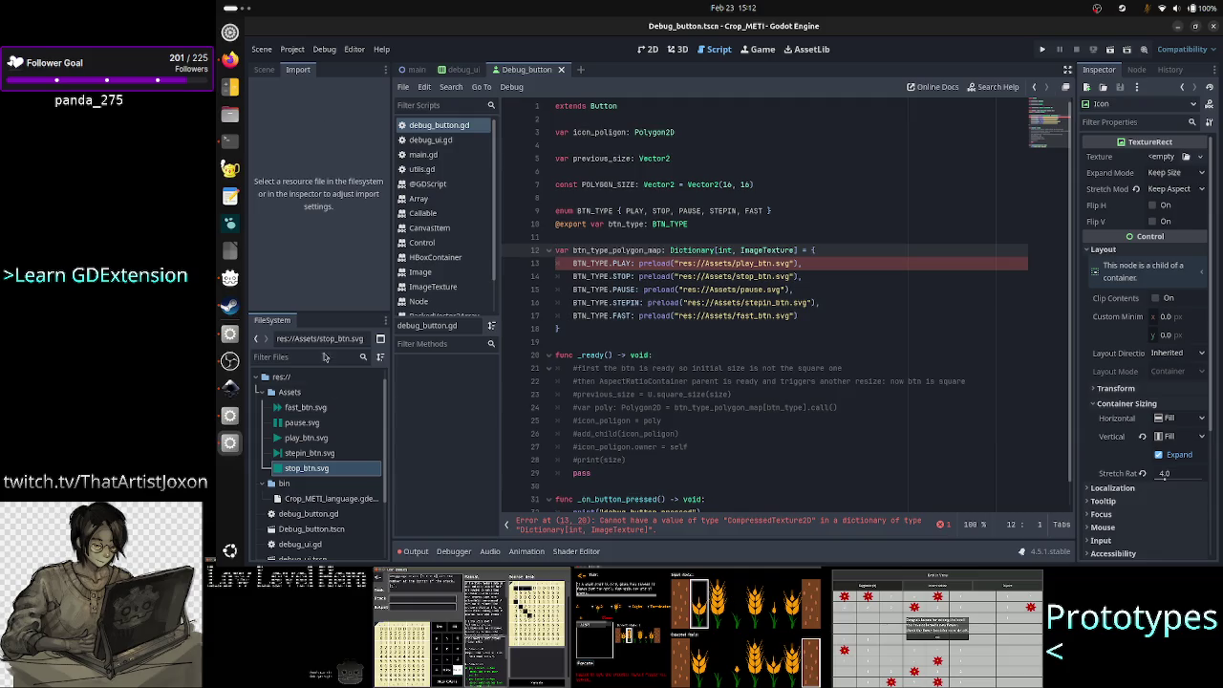
{"action": "mouse_move", "coordinate": [323, 412]}
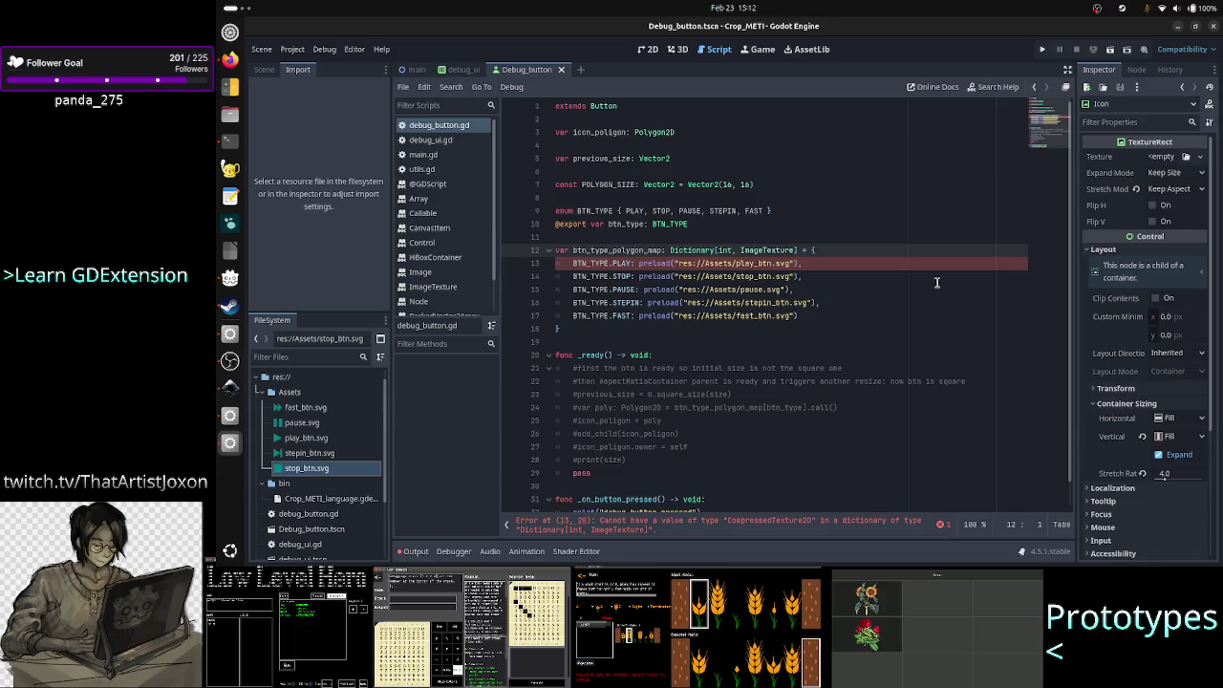
{"action": "key", "text": "alt+Tab"}
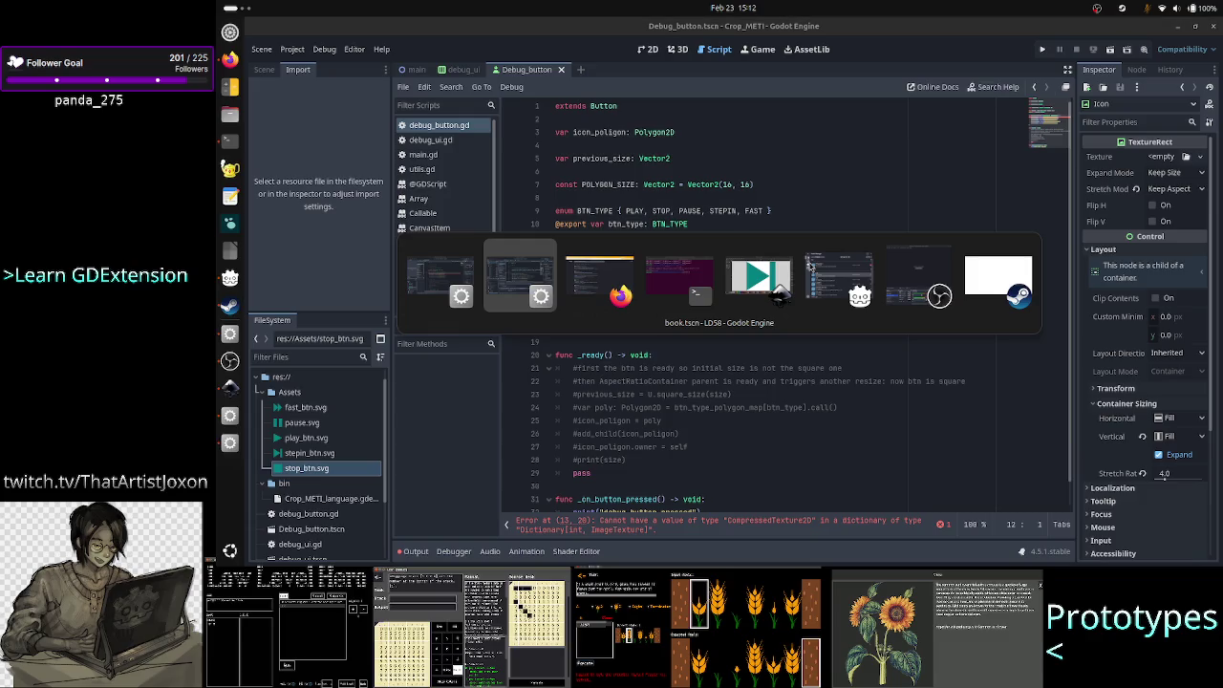
{"action": "key", "text": "alt+Tab"}
- Search Google for 'godot preload of texture2d', then return to the Godot editor
{"action": "left_click", "coordinate": [560, 84]}
{"action": "key", "text": "ctrl+a"}
{"action": "type", "text": "p"}
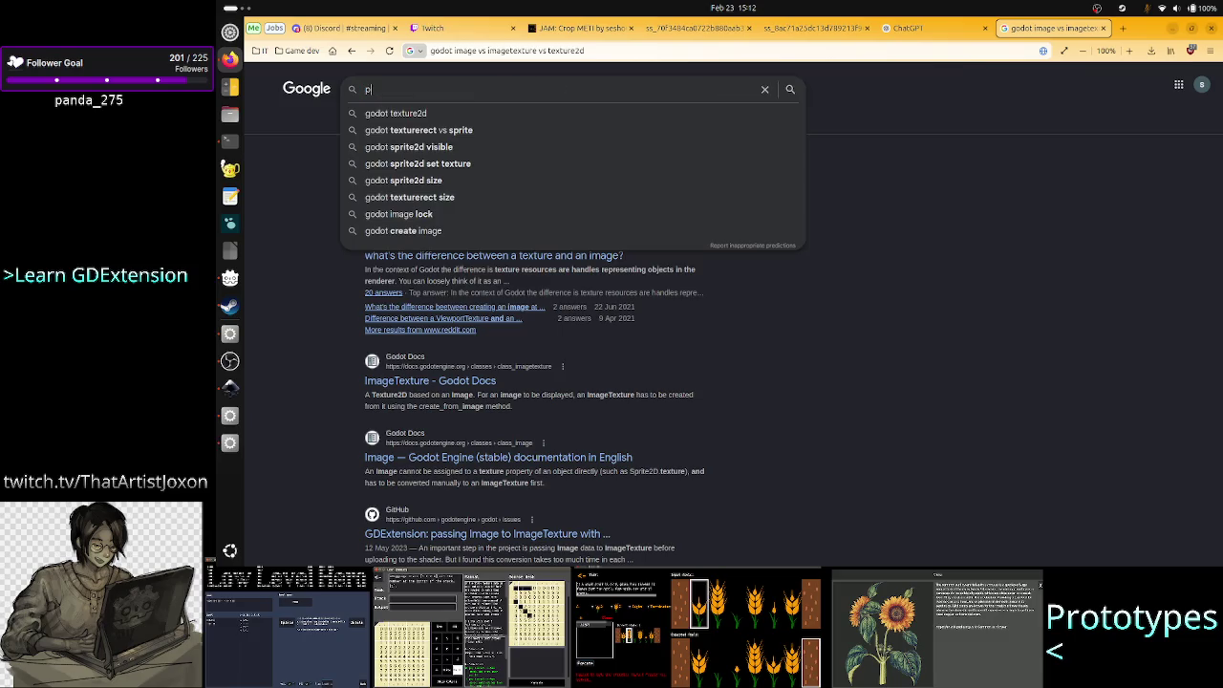
{"action": "type", "text": "reloading"}
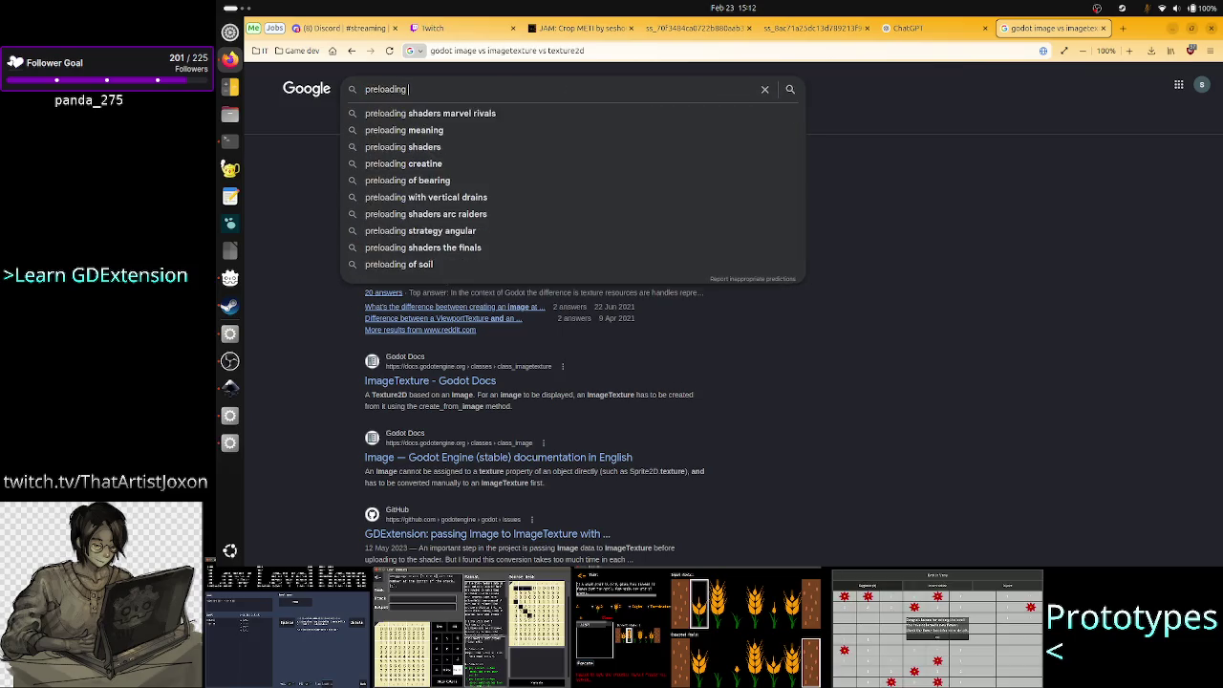
{"action": "key", "text": "ctrl+a"}
{"action": "type", "text": "p"}
{"action": "key", "text": "BackSpace"}
{"action": "type", "text": "godot"}
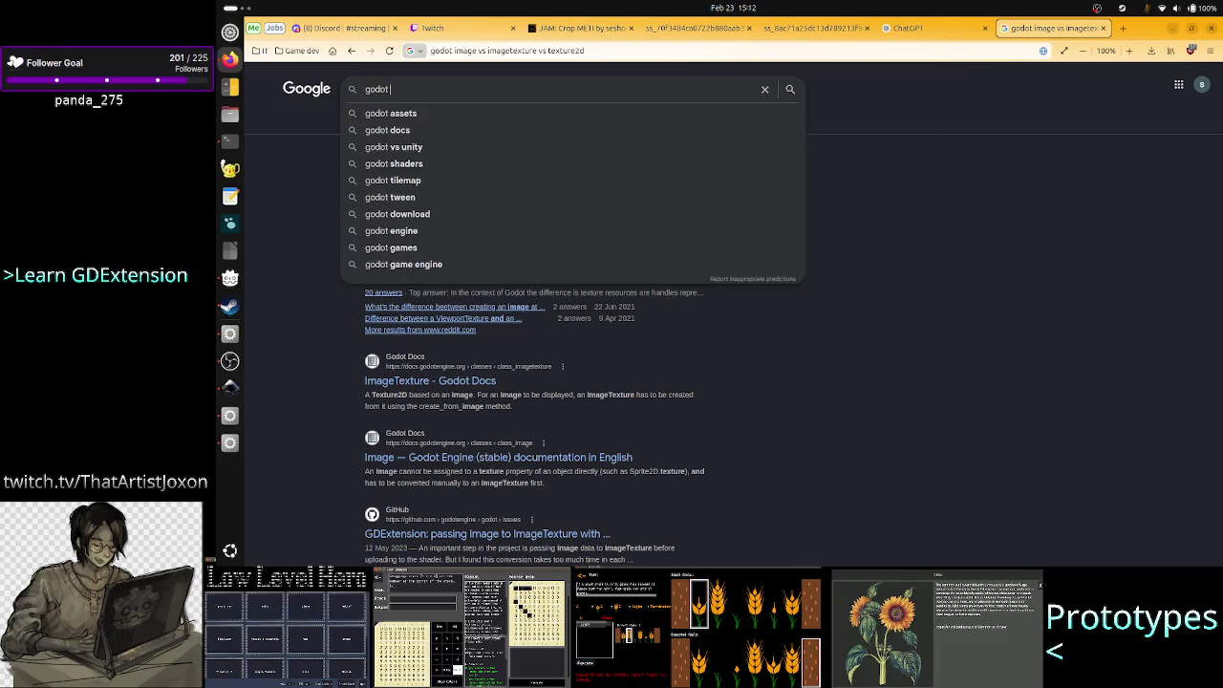
{"action": "type", "text": " preload of texture"}
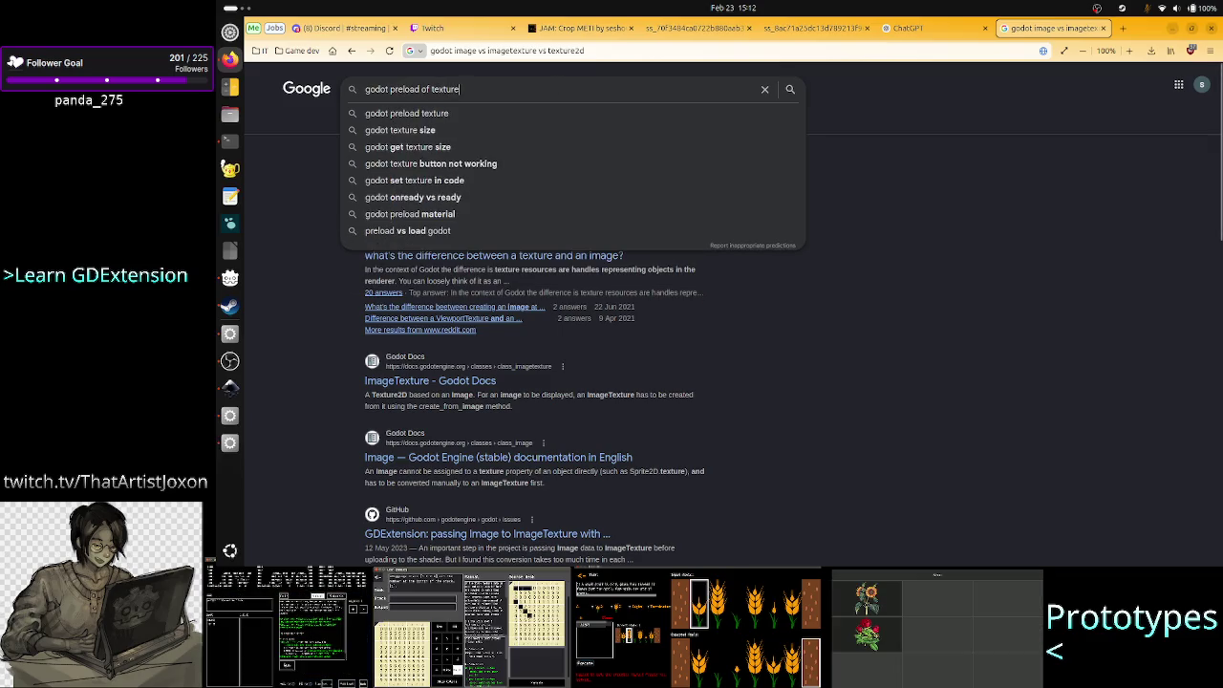
{"action": "type", "text": "2d"}
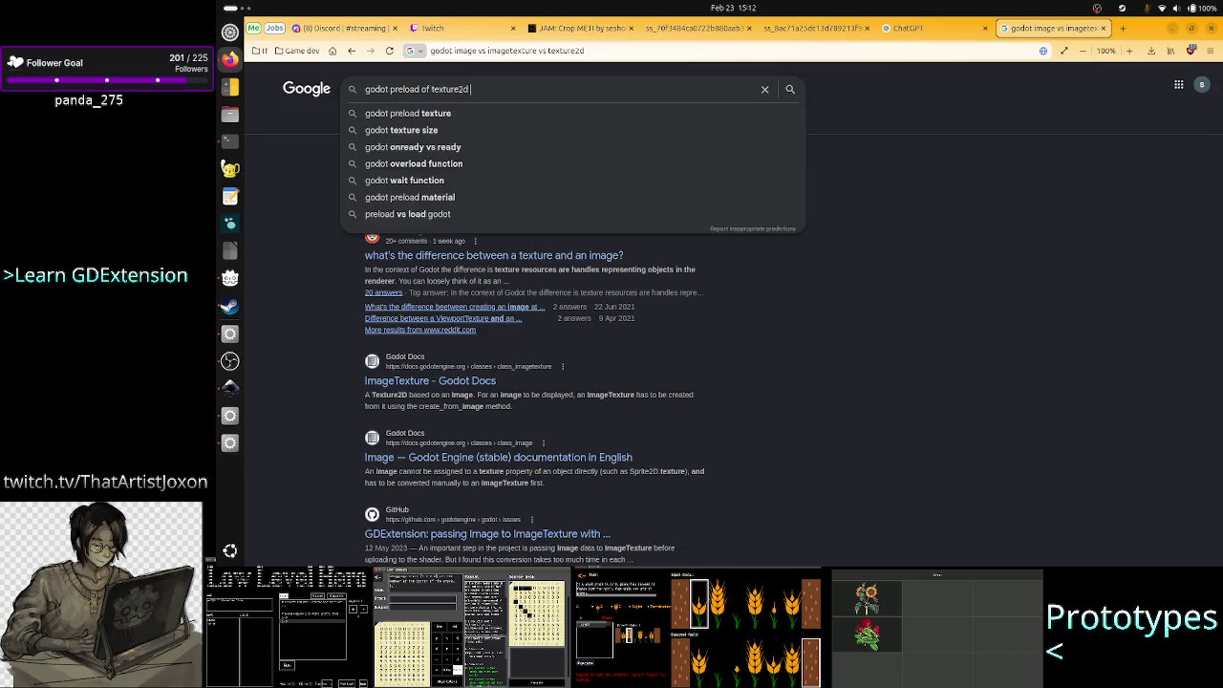
{"action": "key", "text": "alt+Tab"}
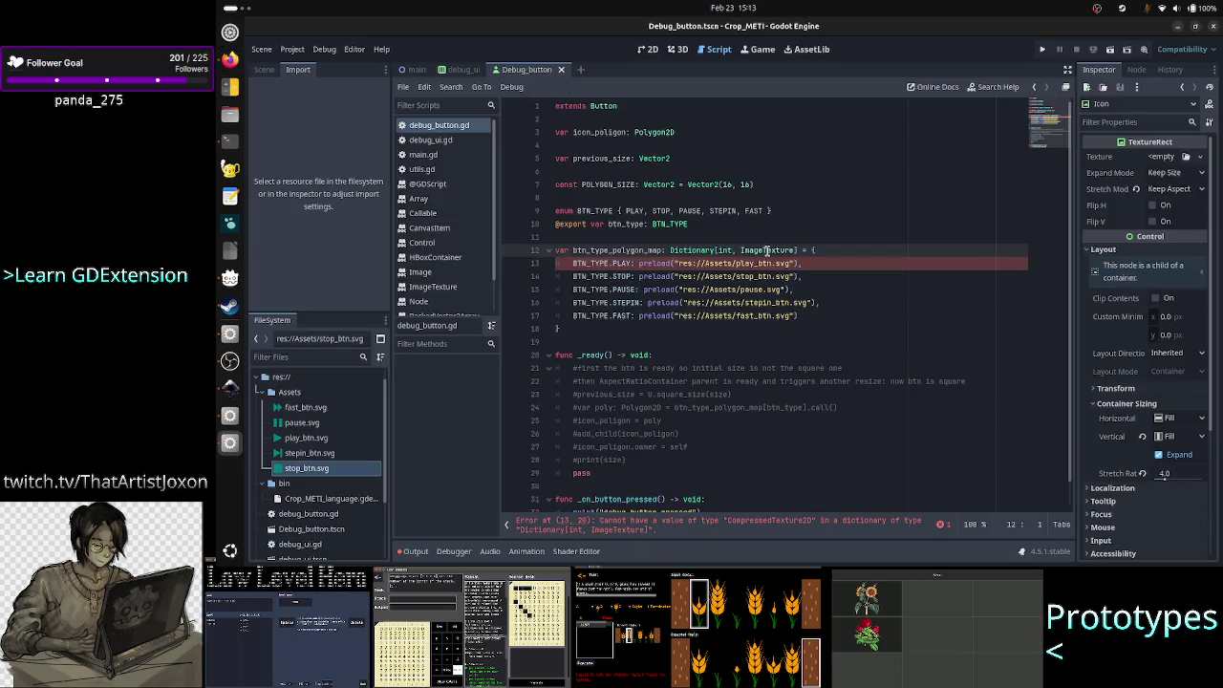
- Retype the dictionary values as Texture2D on line 12, review the preload entries, and save debug_button.gd
{"action": "double_click", "coordinate": [766, 250]}
{"action": "type", "text": "Texture"}
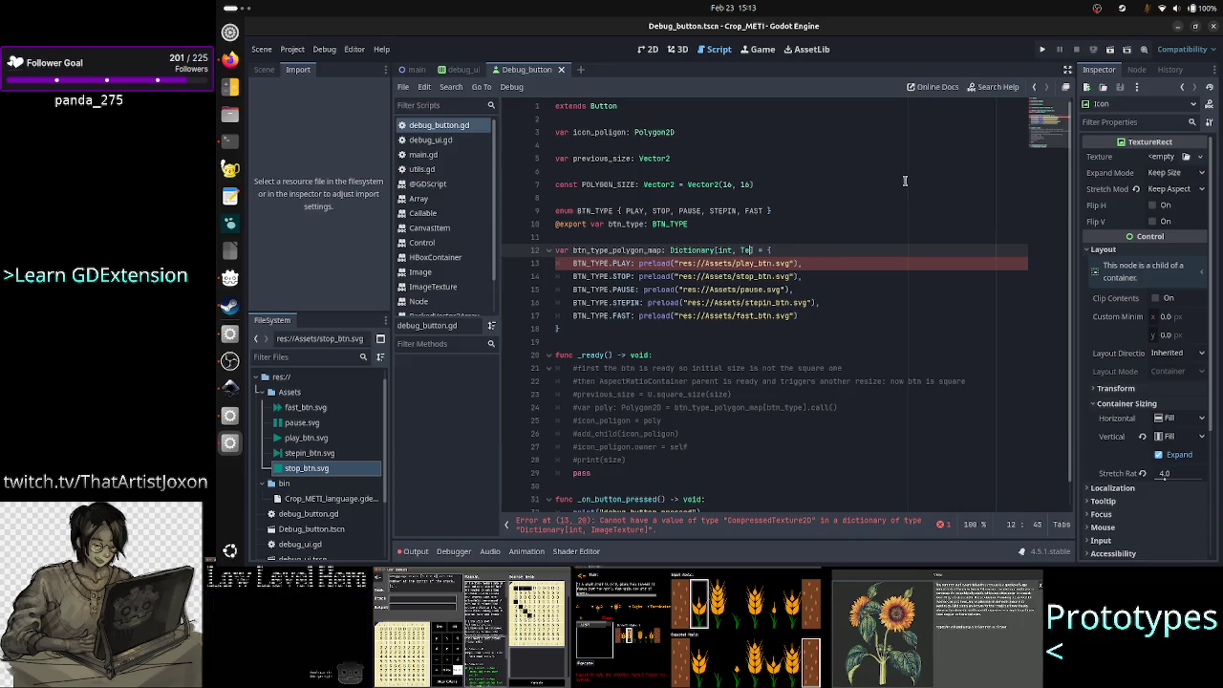
{"action": "type", "text": "2D"}
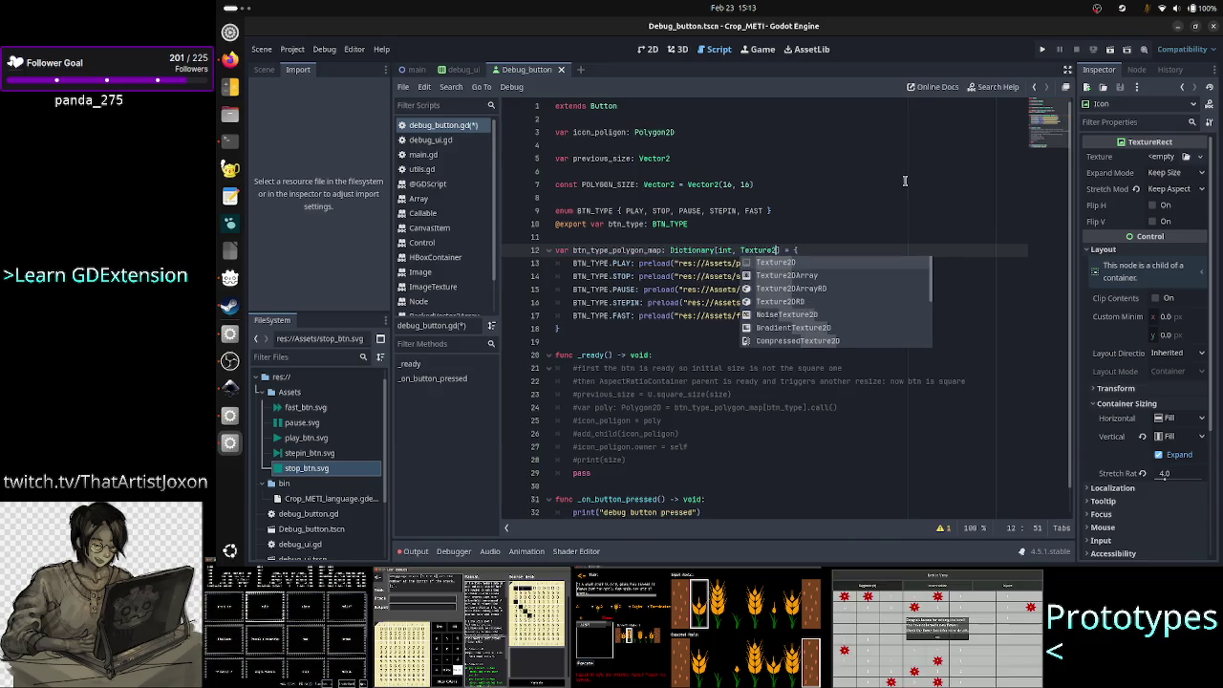
{"action": "key", "text": "Return"}
{"action": "key", "text": "Up"}
{"action": "key", "text": "Down"}
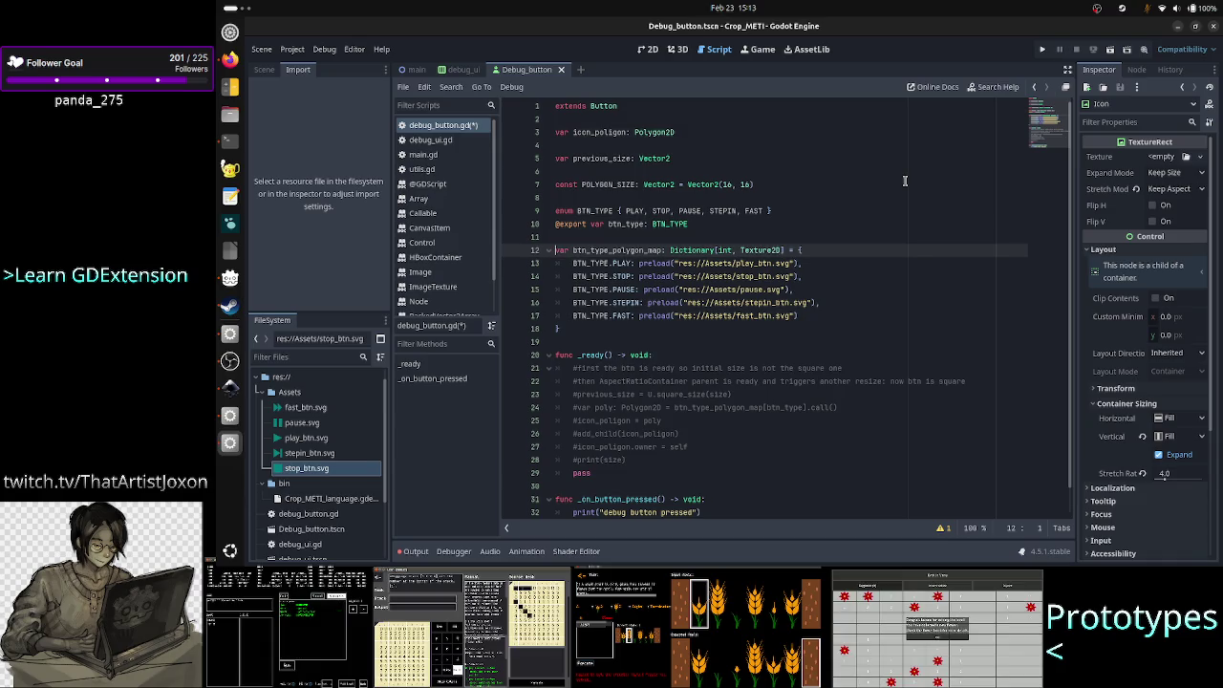
{"action": "key", "text": "Down"}
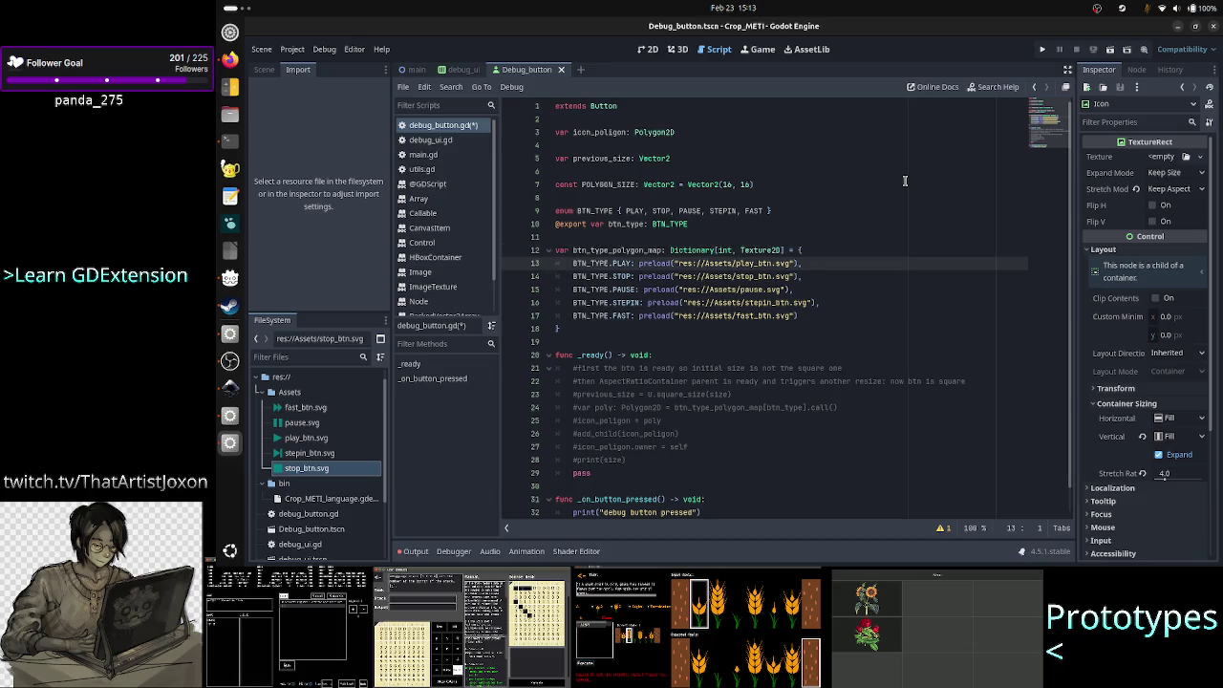
{"action": "key", "text": "Down"}
{"action": "key", "text": "Down"}
{"action": "key", "text": "Down"}
{"action": "key", "text": "Up"}
{"action": "key", "text": "Up"}
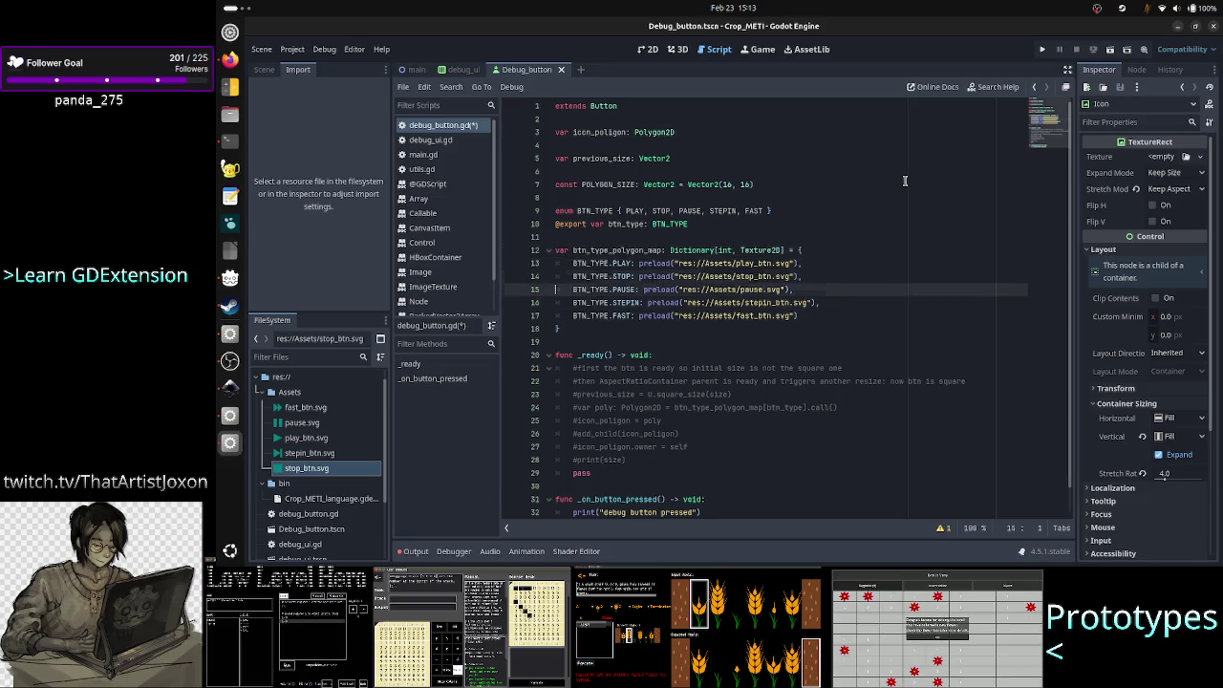
{"action": "key", "text": "Up"}
{"action": "key", "text": "Up"}
{"action": "key", "text": "Up"}
{"action": "key", "text": "Down"}
{"action": "key", "text": "Down"}
{"action": "key", "text": "Down"}
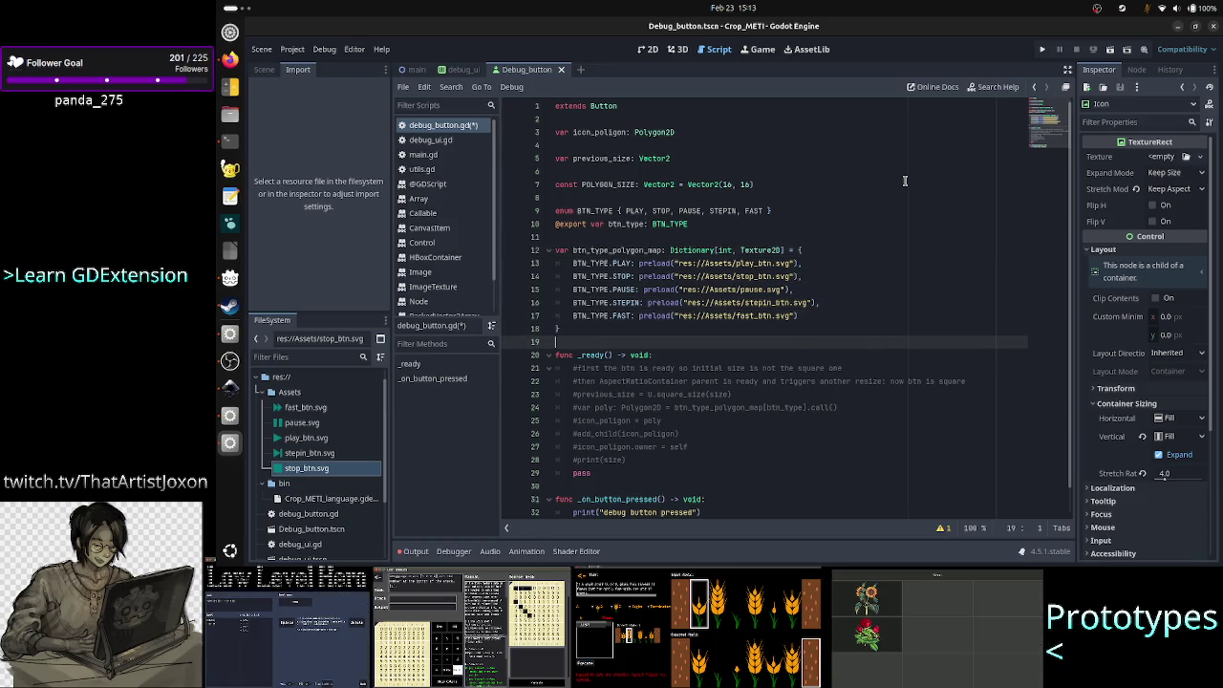
{"action": "key", "text": "ctrl+s"}
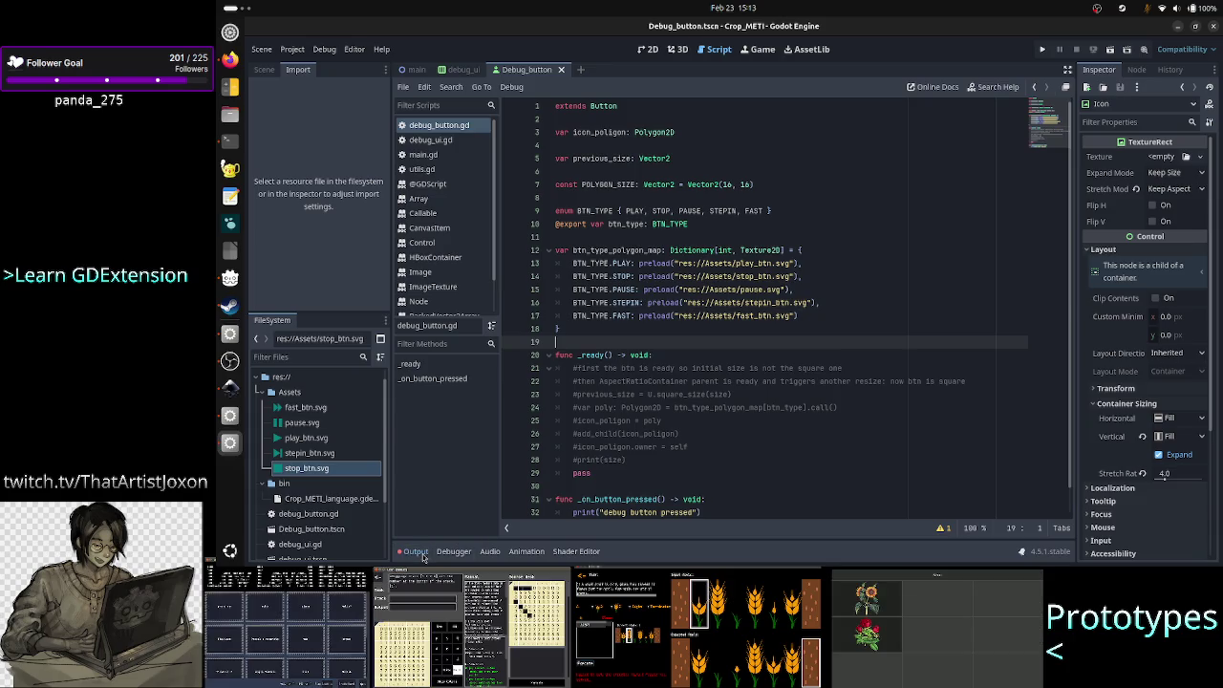
- Clear the old messages from the Output log and collapse it
{"action": "left_click", "coordinate": [416, 551]}
{"action": "left_click", "coordinate": [1049, 437]}
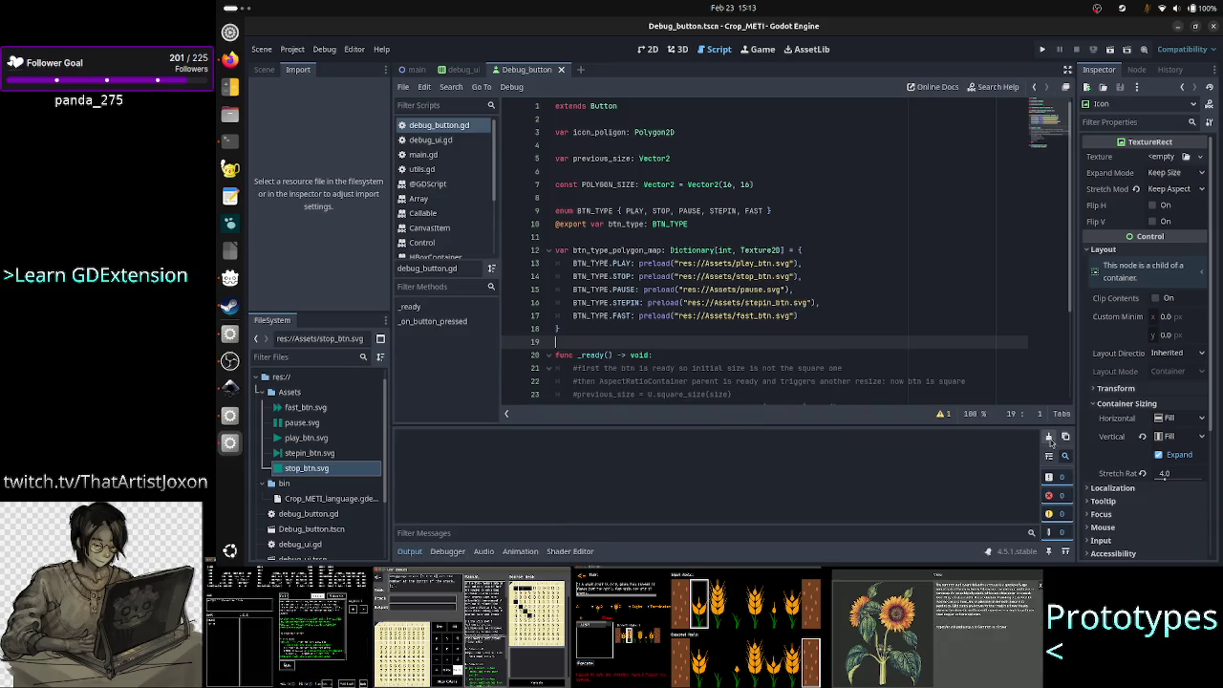
{"action": "left_click", "coordinate": [416, 558]}
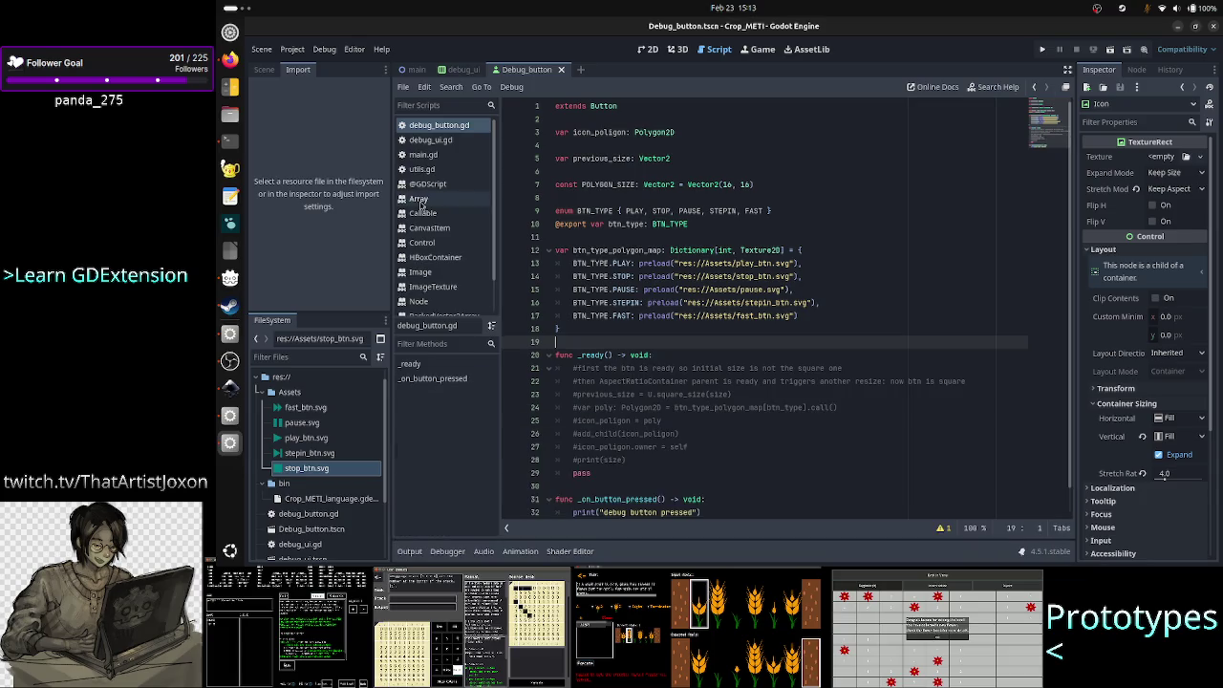
- Confirm fast_btn.svg is imported as Texture2D, then return to the commented code in _ready
{"action": "left_click", "coordinate": [306, 411]}
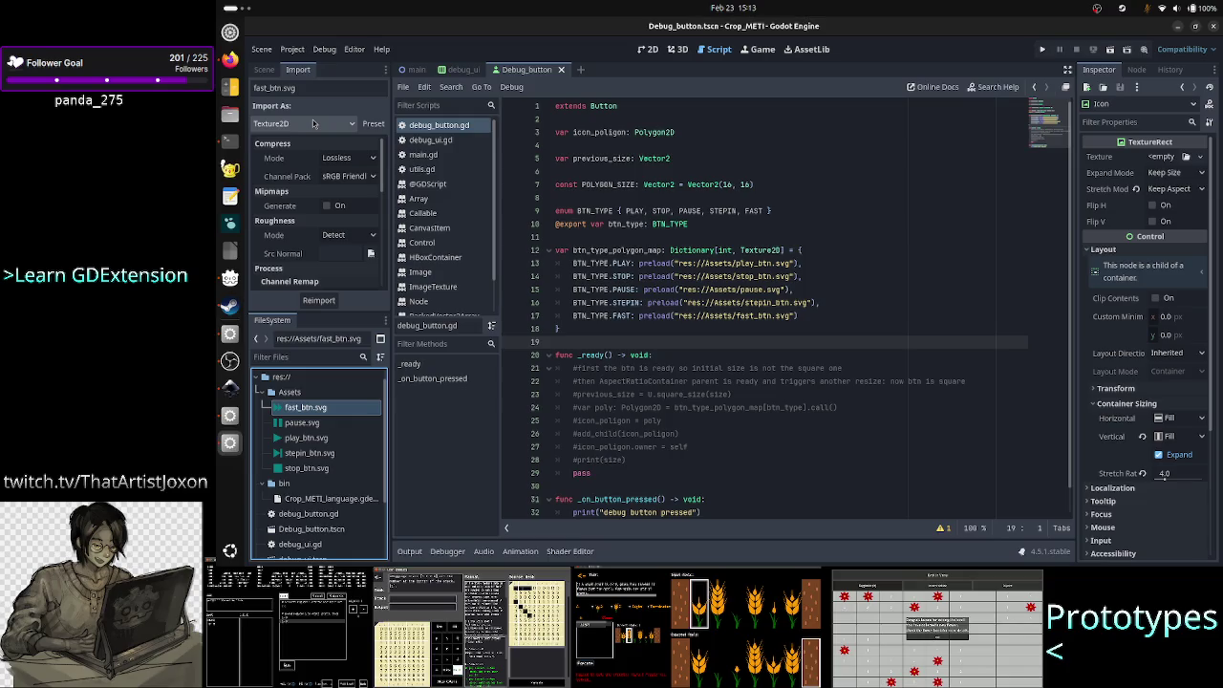
{"action": "left_click", "coordinate": [615, 340]}
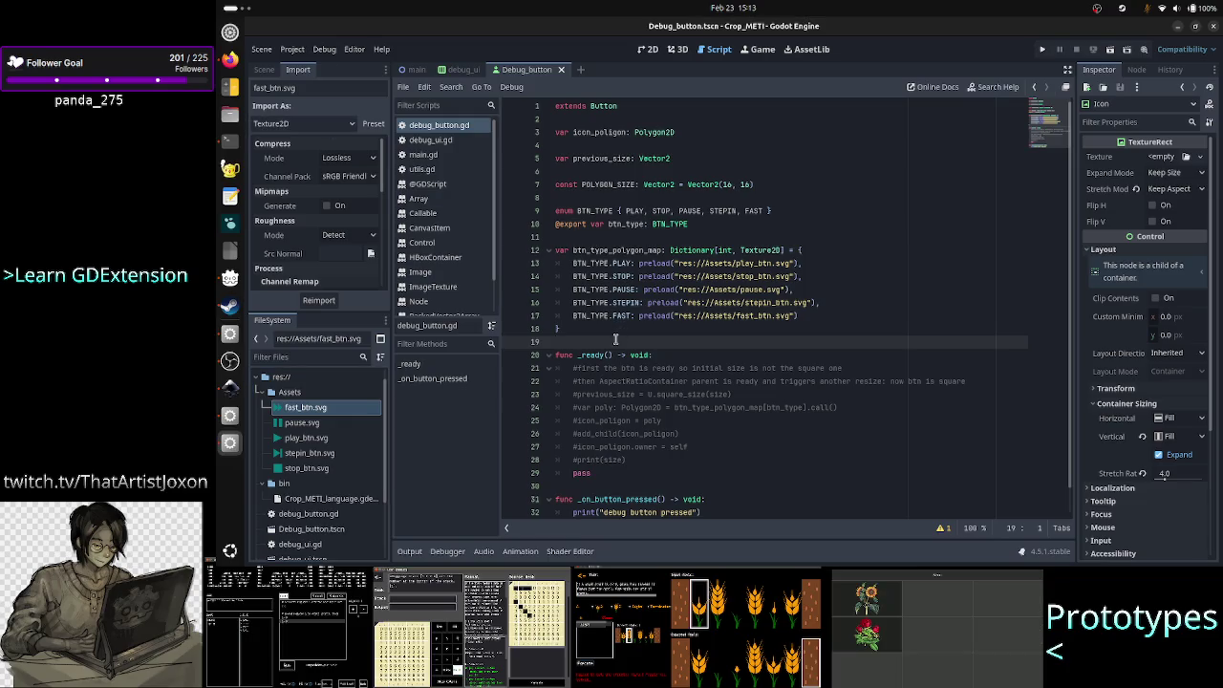
{"action": "scroll", "coordinate": [726, 417], "scroll_direction": "down", "scroll_amount": 1}
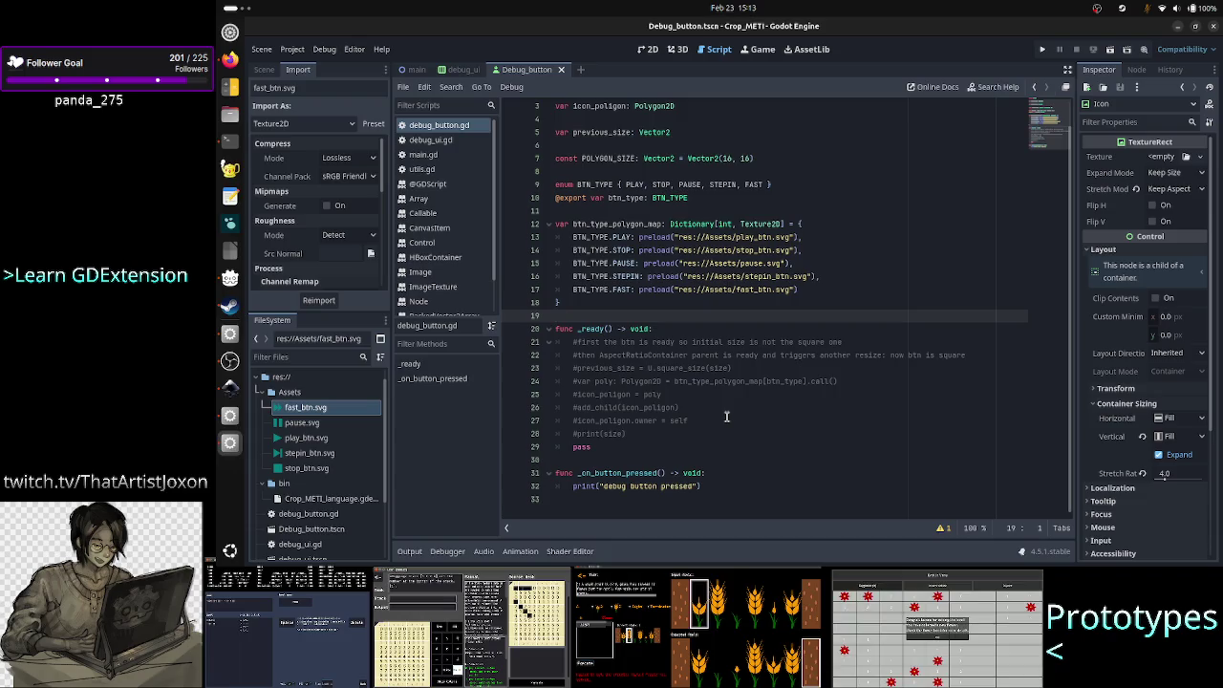
{"action": "key", "text": "Down"}
{"action": "key", "text": "Down"}
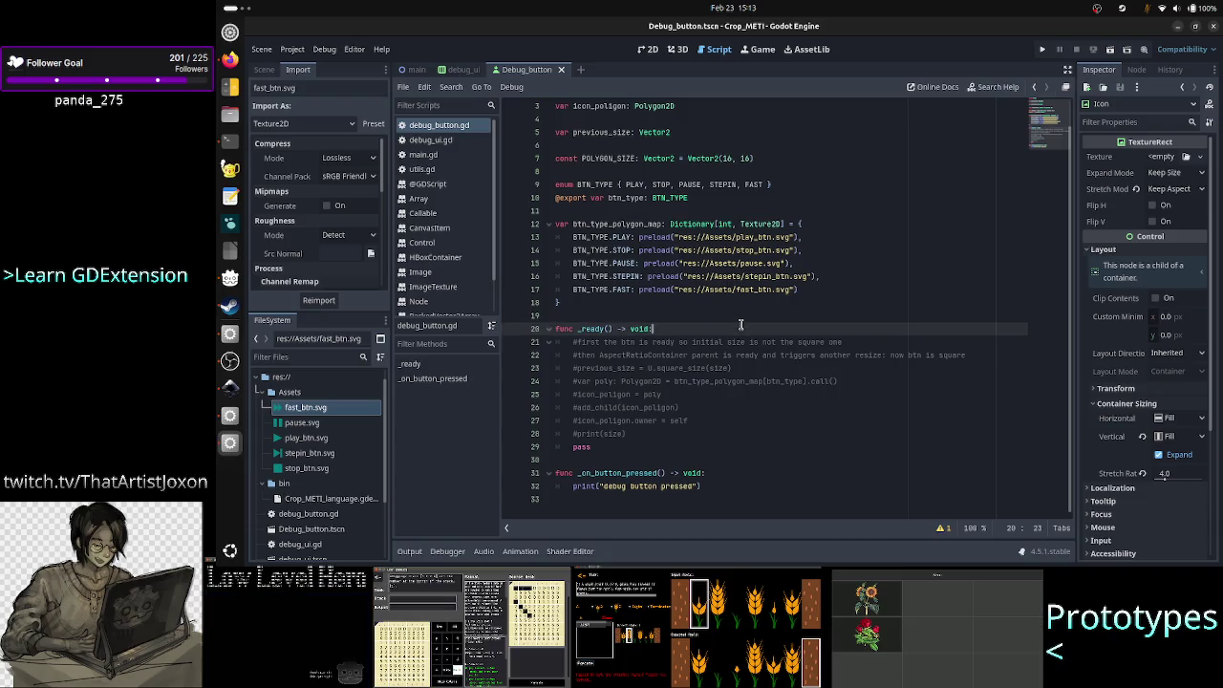
- Delete the old commented-out polygon code in _ready, ending after #print(size)
{"action": "key", "text": "shift+Down"}
{"action": "key", "text": "shift+Down"}
{"action": "key", "text": "shift+Down"}
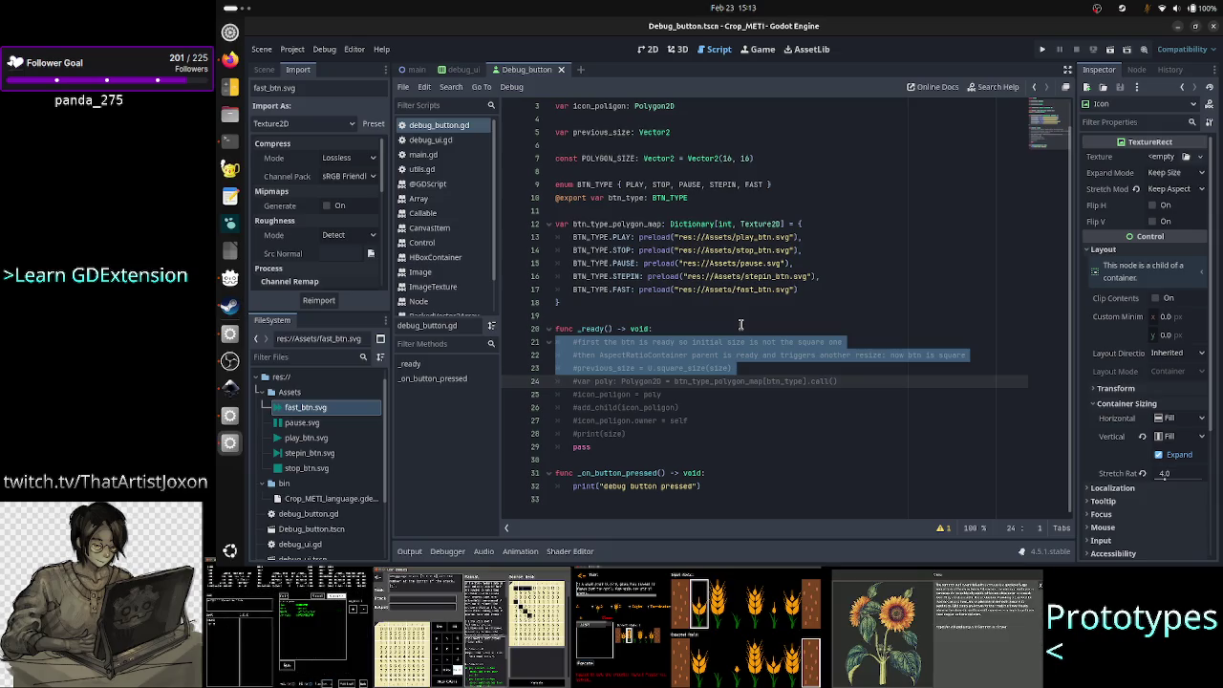
{"action": "key", "text": "Escape"}
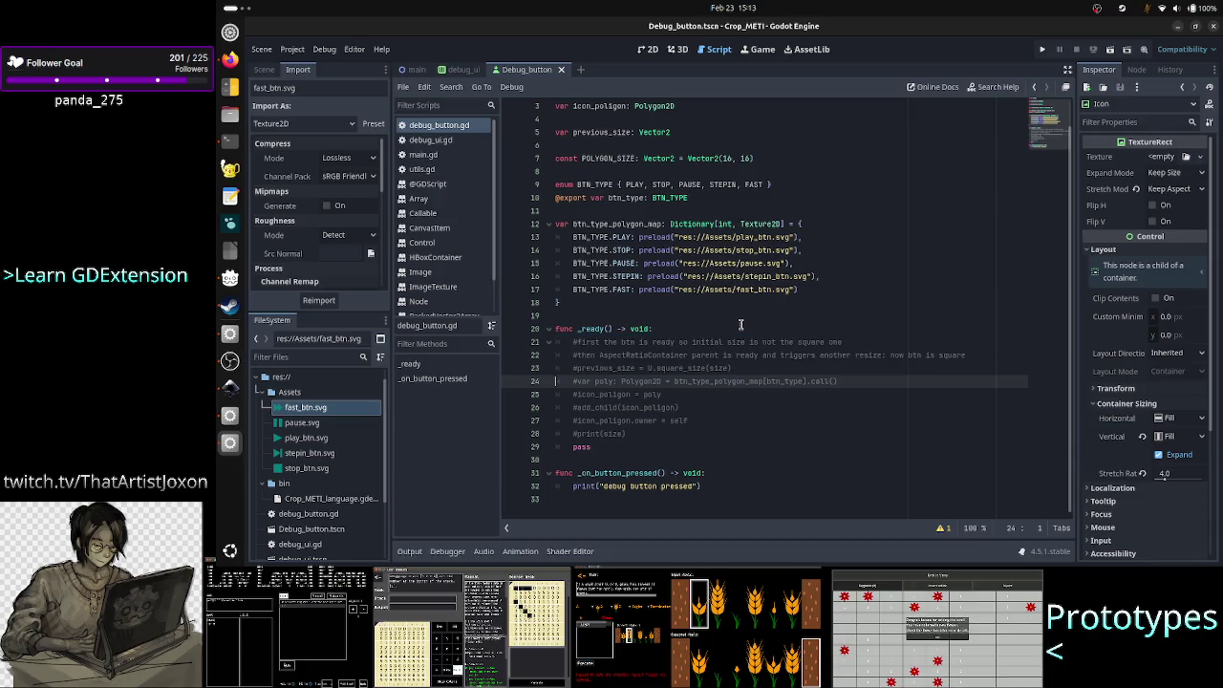
{"action": "key", "text": "Home"}
{"action": "key", "text": "Up"}
{"action": "key", "text": "shift+Down"}
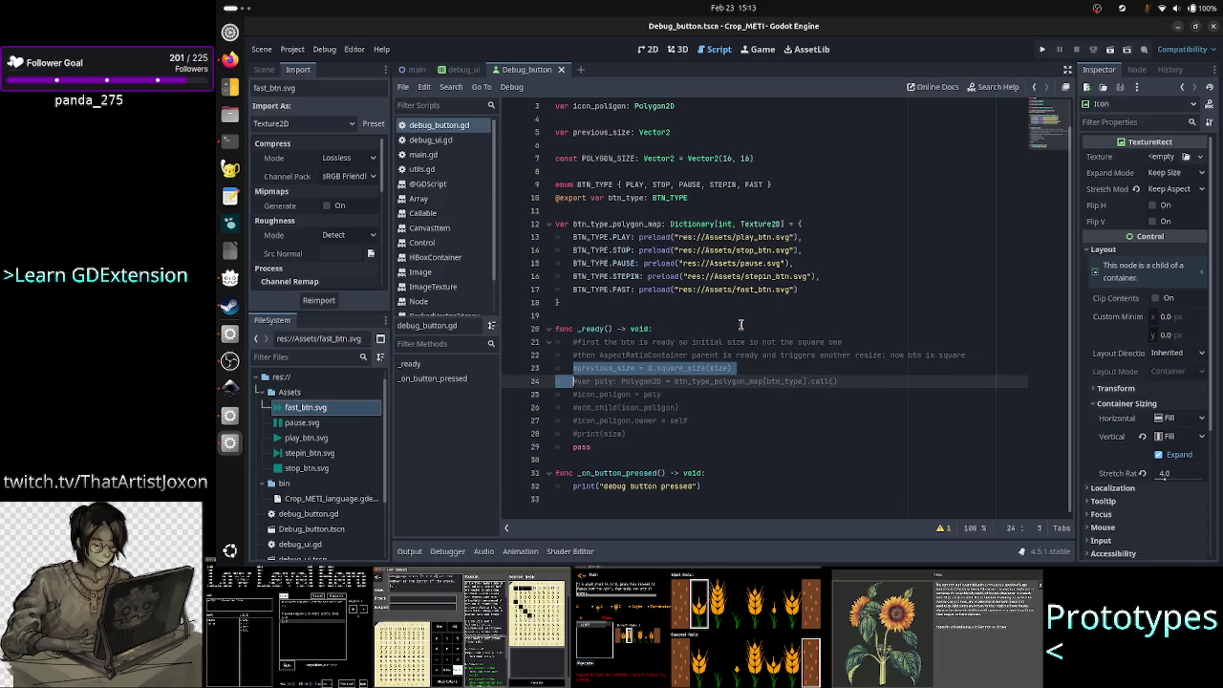
{"action": "key", "text": "shift+Down"}
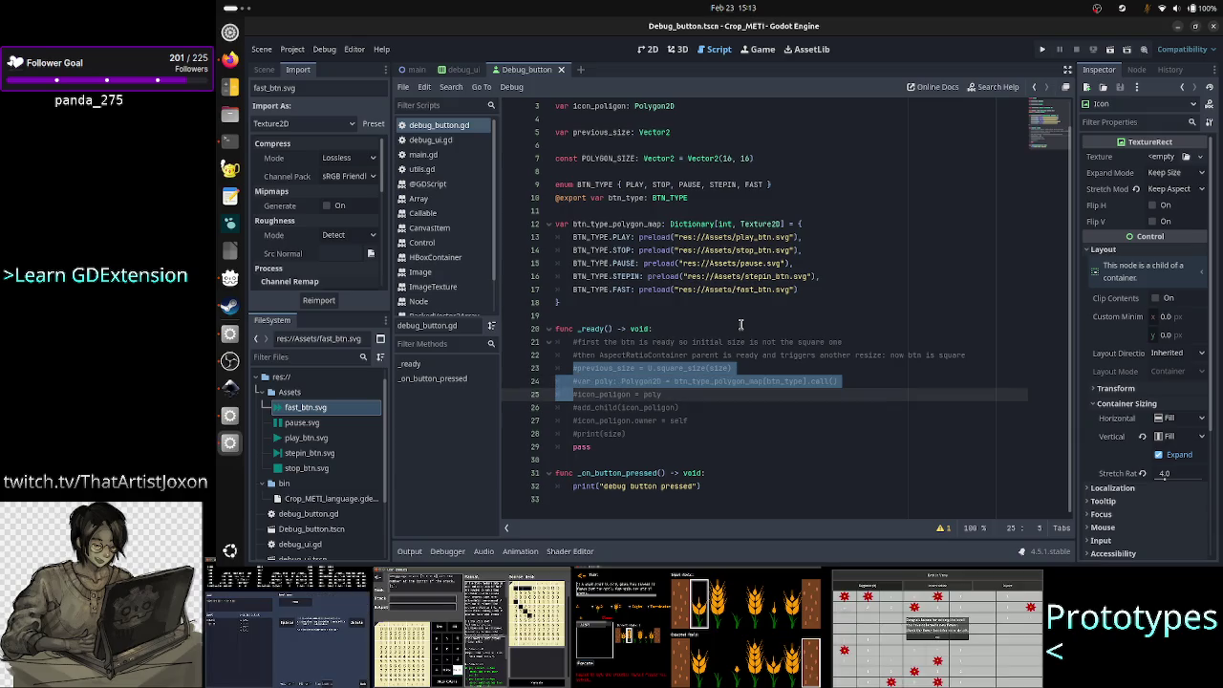
{"action": "key", "text": "shift+Down"}
{"action": "key", "text": "shift+Down"}
{"action": "key", "text": "shift+Down"}
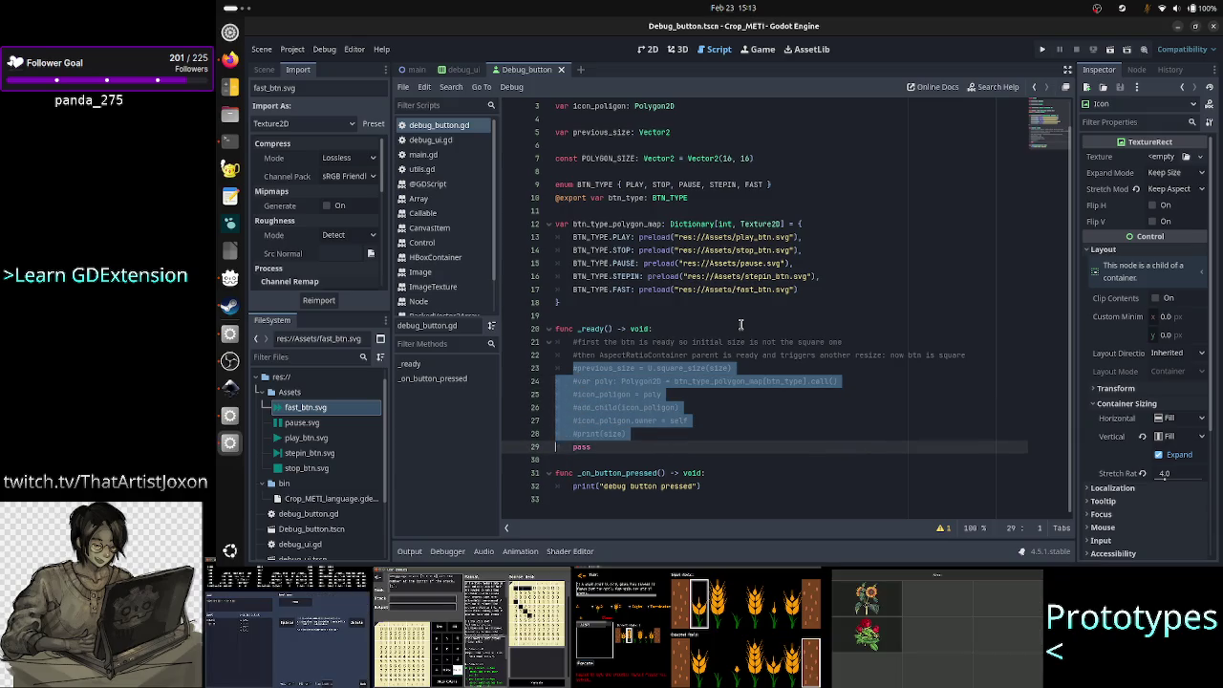
{"action": "key", "text": "shift+Up"}
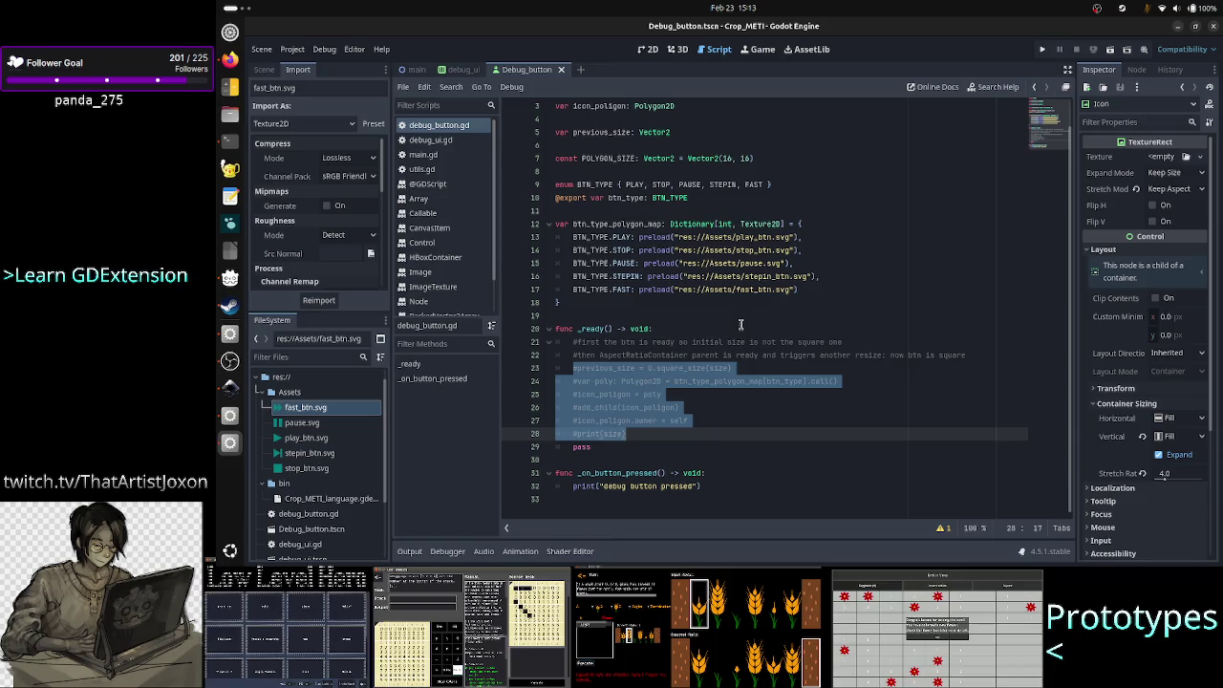
{"action": "key", "text": "BackSpace"}
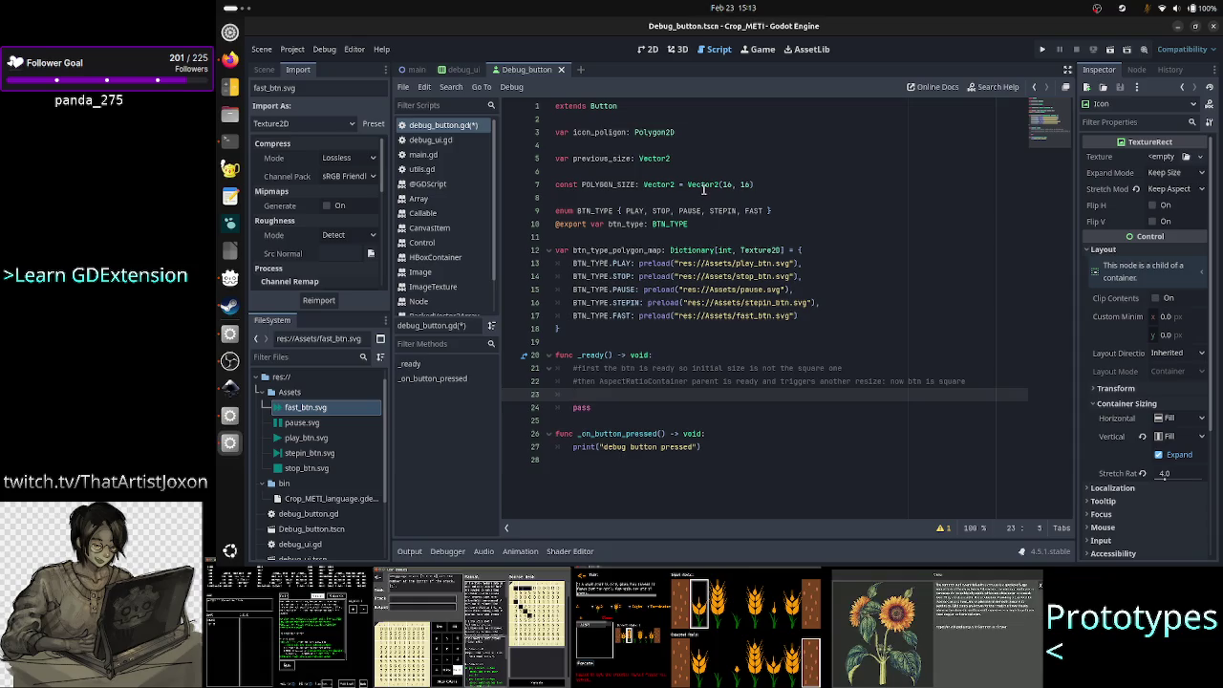
- Remove the unused previous_size and icon_polygon variable declarations
{"action": "mouse_move", "coordinate": [704, 189]}
{"action": "triple_click", "coordinate": [734, 159]}
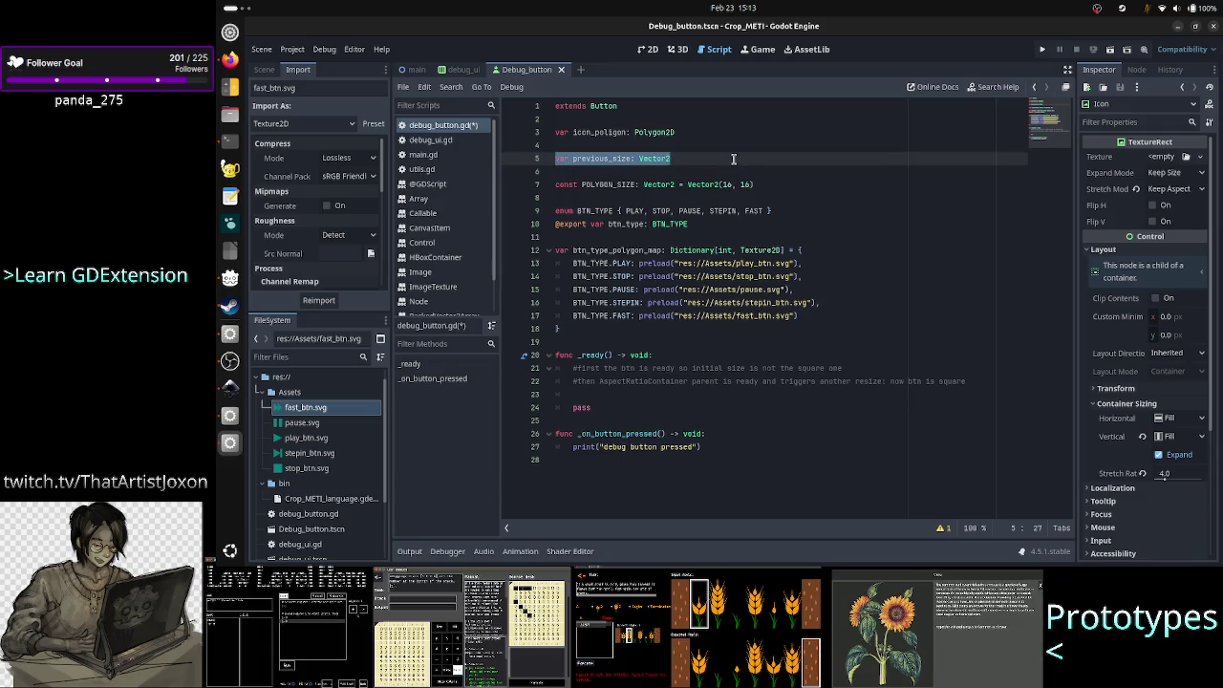
{"action": "key", "text": "BackSpace"}
{"action": "key", "text": "BackSpace"}
{"action": "key", "text": "Up"}
{"action": "key", "text": "shift+End"}
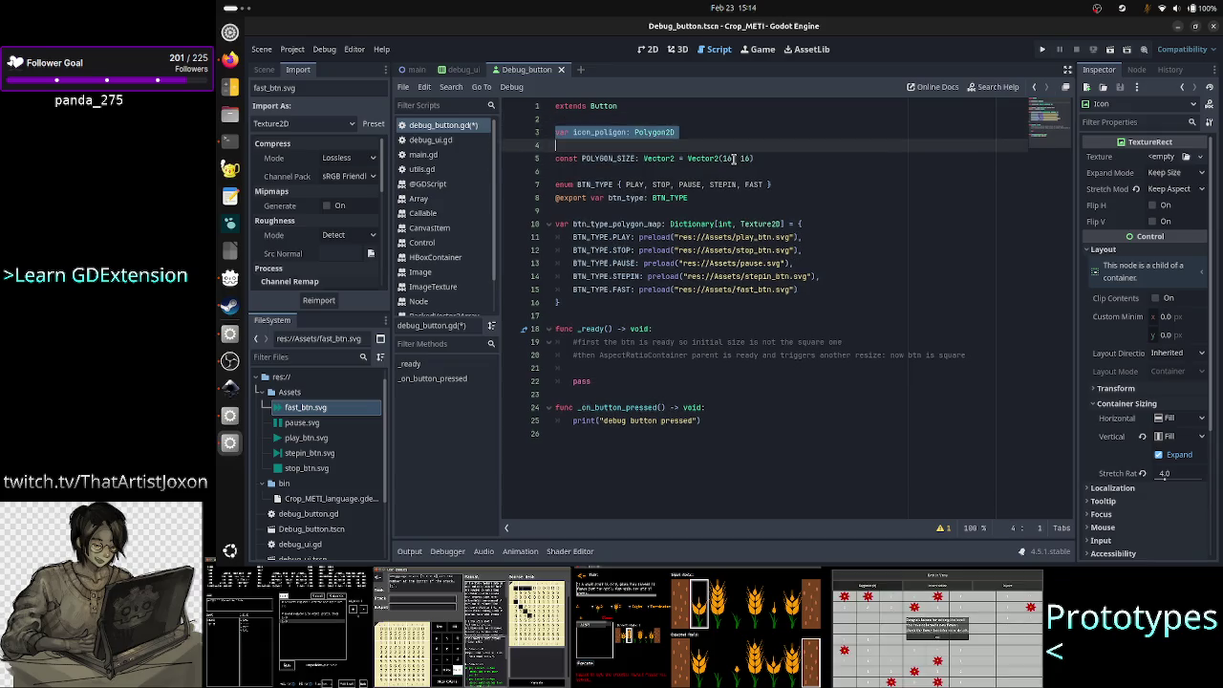
{"action": "key", "text": "BackSpace"}
{"action": "key", "text": "BackSpace"}
{"action": "key", "text": "BackSpace"}
- Delete the POLYGON_SIZE constant and add blank lines above the BTN_TYPE enum
{"action": "key", "text": "Down"}
{"action": "key", "text": "Down"}
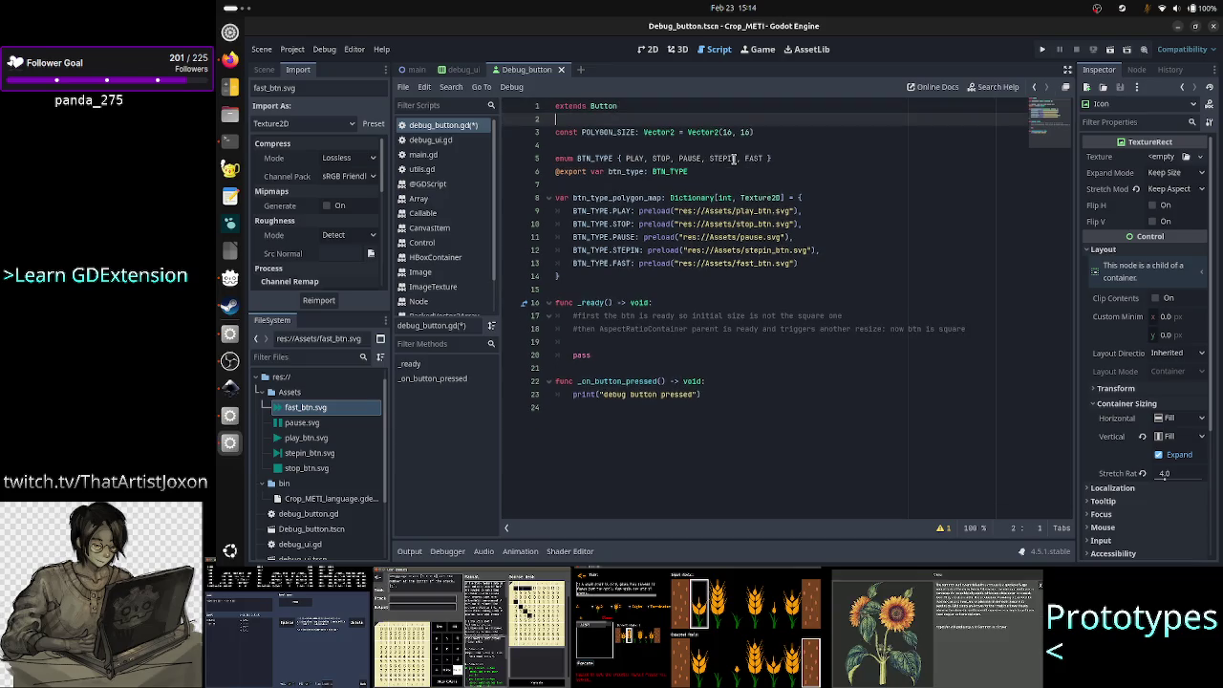
{"action": "key", "text": "Home"}
{"action": "key", "text": "shift+End"}
{"action": "key", "text": "Delete"}
{"action": "key", "text": "Delete"}
{"action": "key", "text": "Delete"}
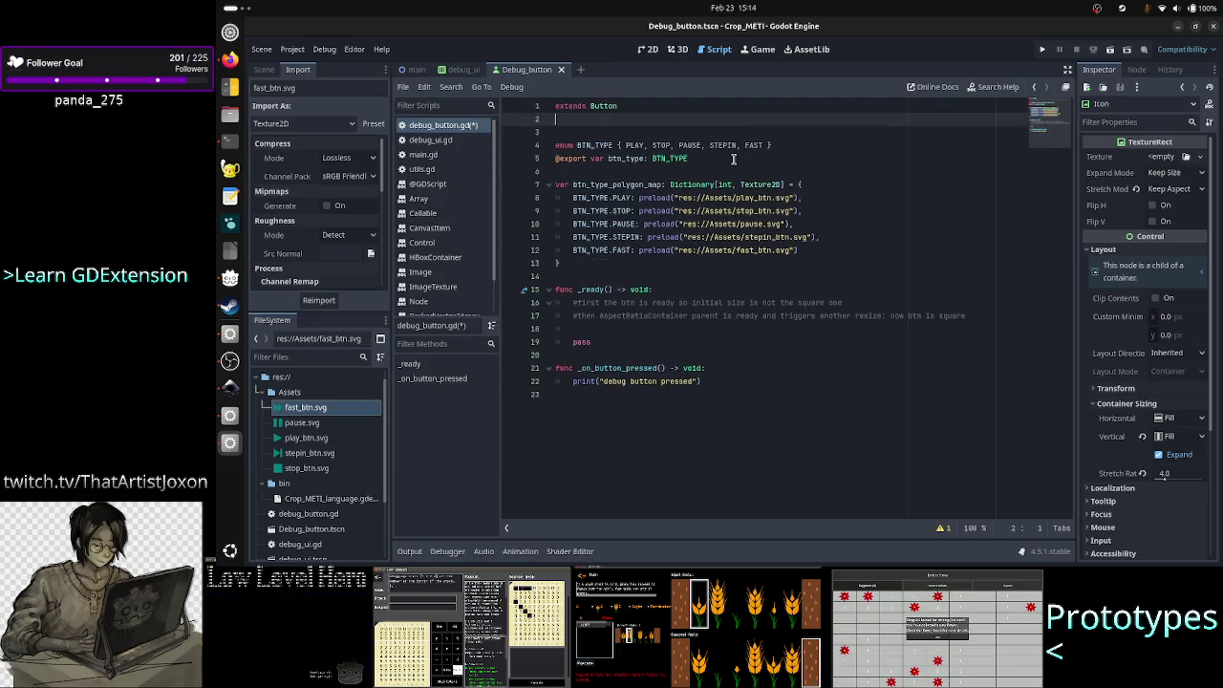
{"action": "key", "text": "Down"}
{"action": "key", "text": "Down"}
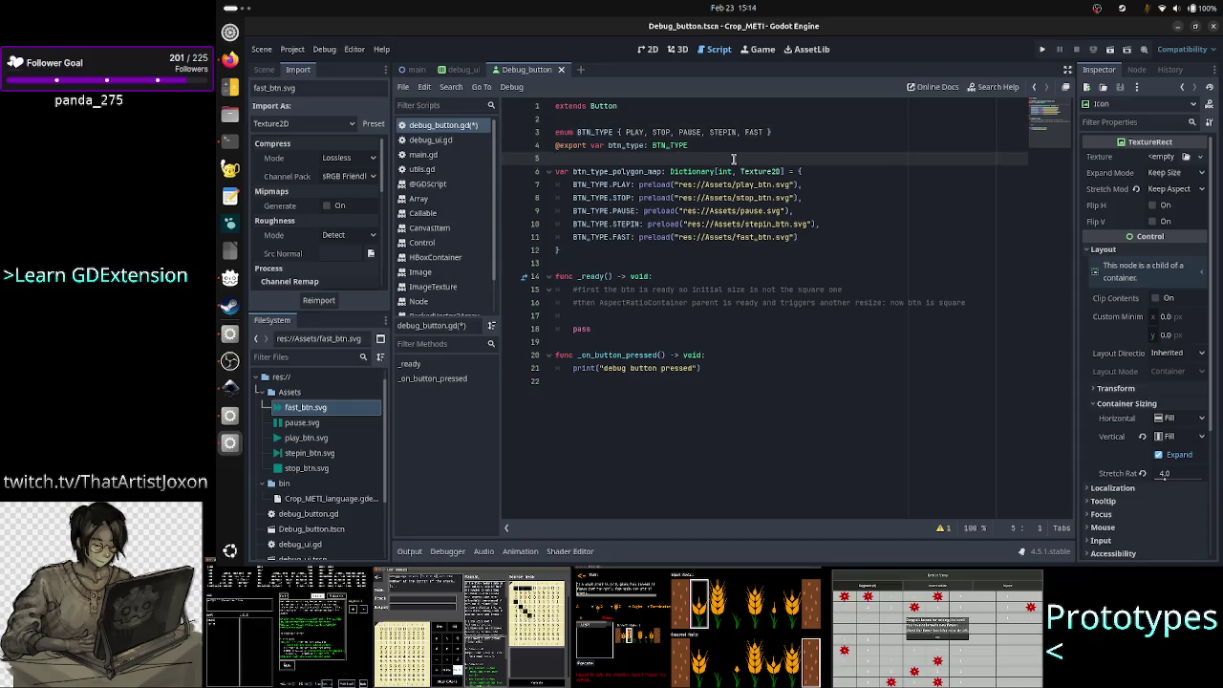
{"action": "key", "text": "Up"}
{"action": "key", "text": "Up"}
{"action": "key", "text": "Up"}
{"action": "key", "text": "Return"}
{"action": "key", "text": "Up"}
{"action": "key", "text": "Return"}
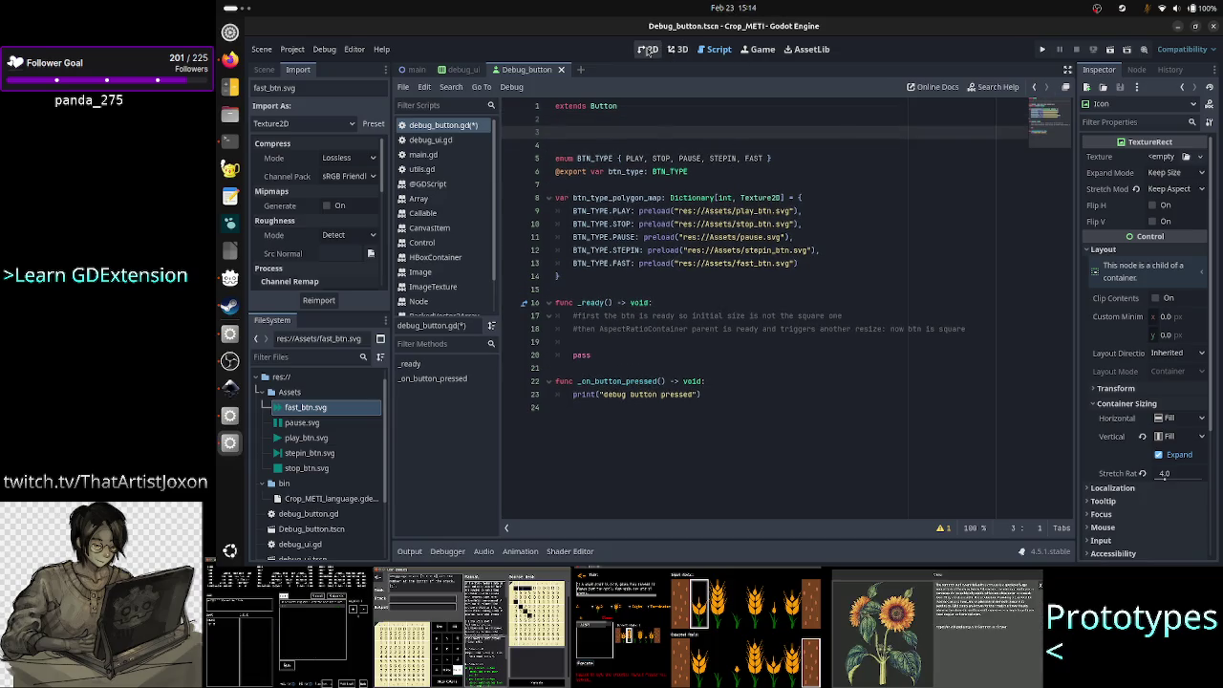
- In the Debug_button scene, set the Icon node to Access as Unique Name, then return to the script
{"action": "left_click", "coordinate": [647, 48]}
{"action": "left_click", "coordinate": [264, 70]}
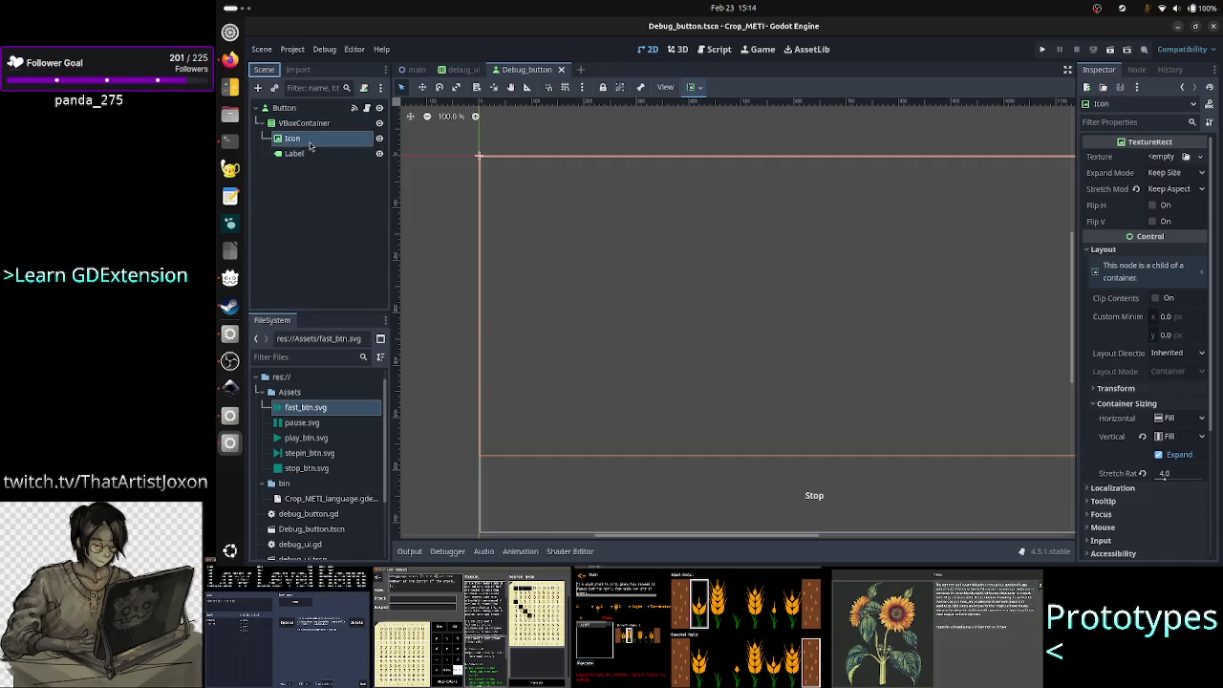
{"action": "right_click", "coordinate": [308, 143]}
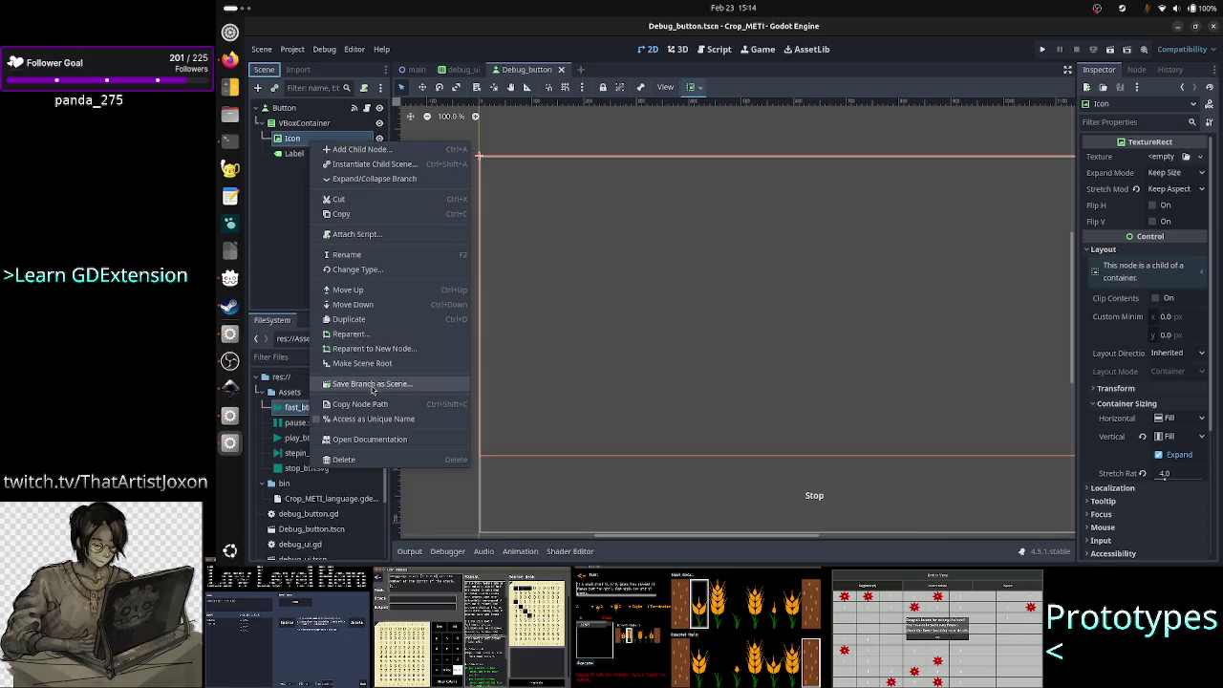
{"action": "left_click", "coordinate": [375, 421]}
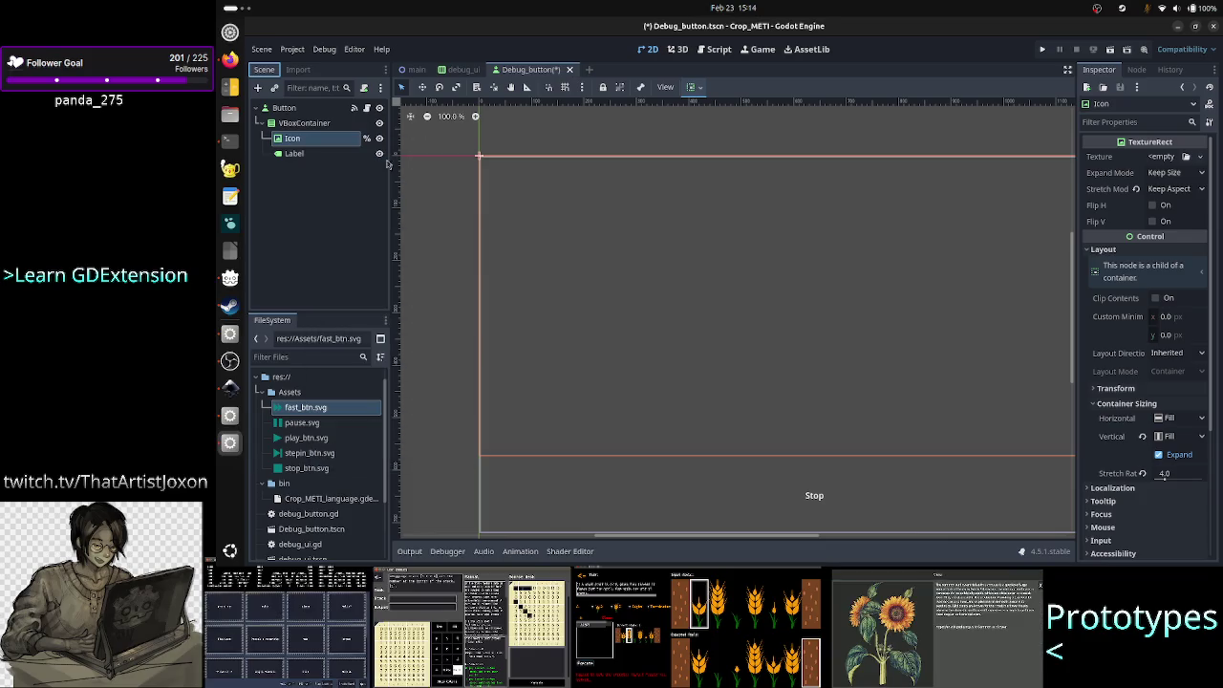
{"action": "left_click", "coordinate": [367, 109]}
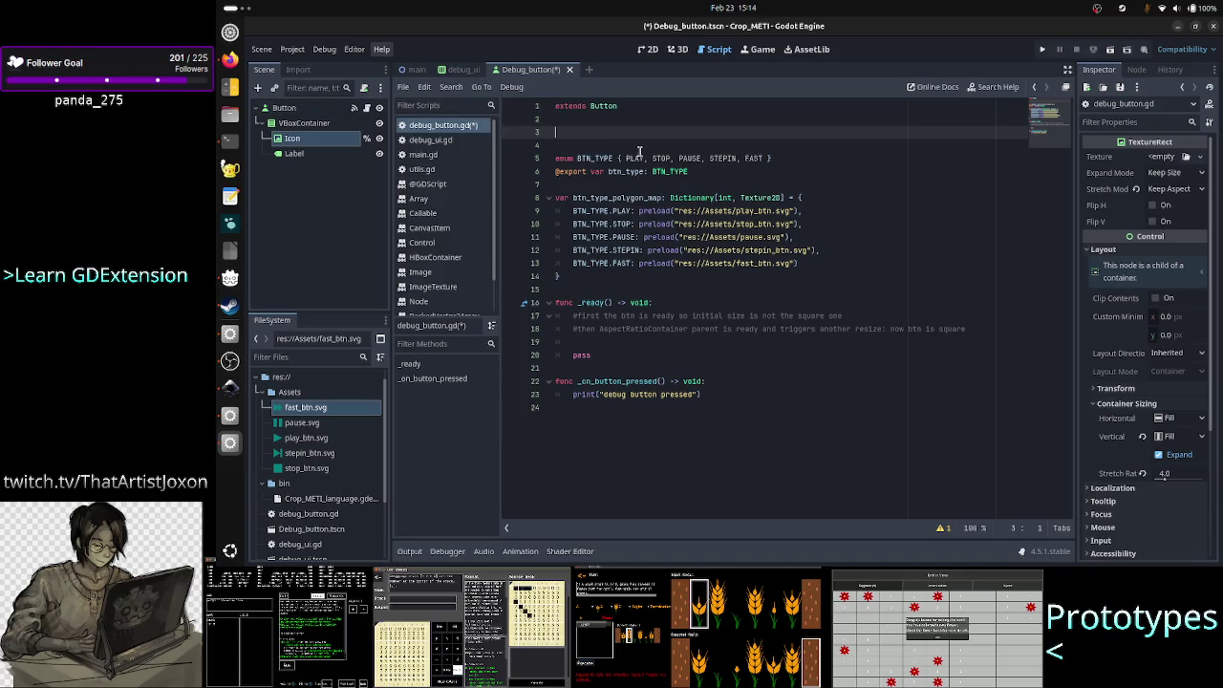
- Write the declaration var icon_texr: TextureRect = %Icon on line 3
{"action": "type", "text": "var ico"}
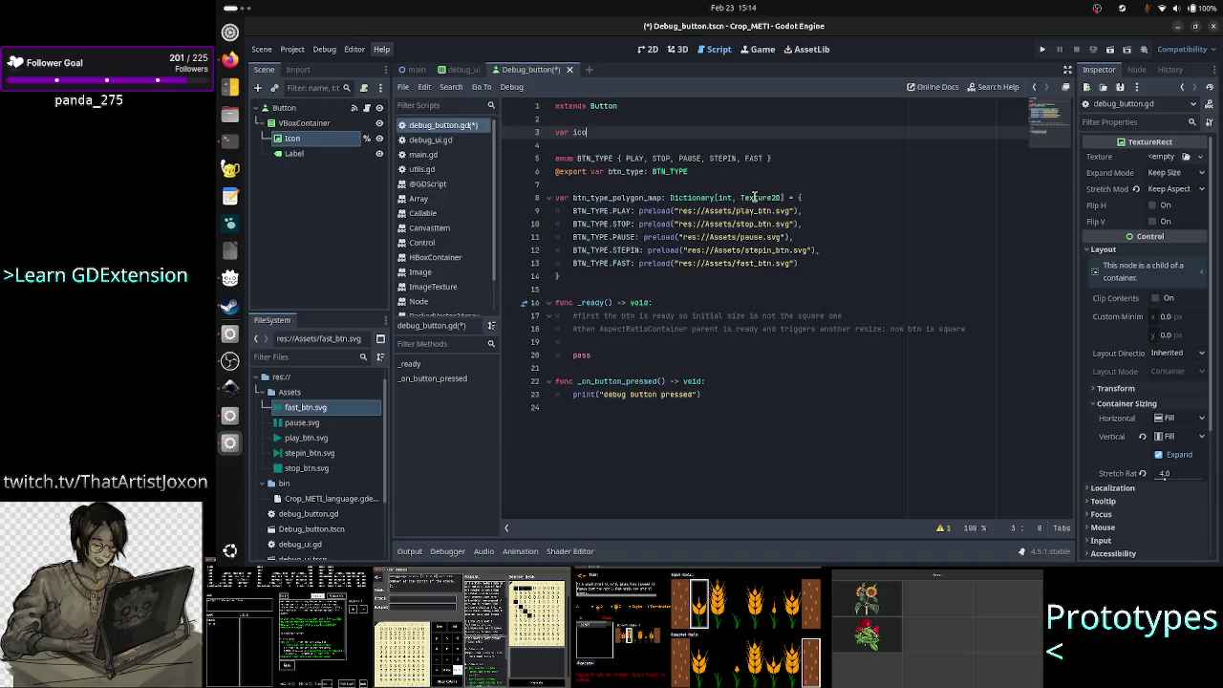
{"action": "type", "text": "n"}
{"action": "key", "text": "BackSpace"}
{"action": "key", "text": "BackSpace"}
{"action": "key", "text": "BackSpace"}
{"action": "type", "text": "b"}
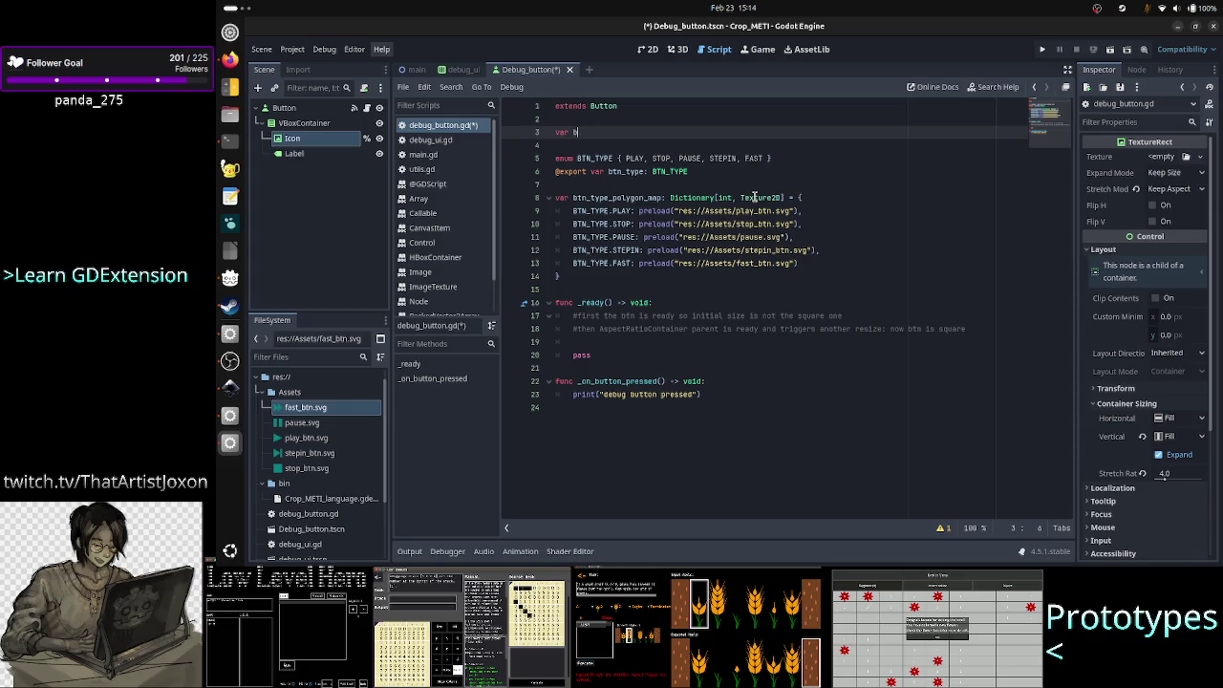
{"action": "key", "text": "BackSpace"}
{"action": "type", "text": "on"}
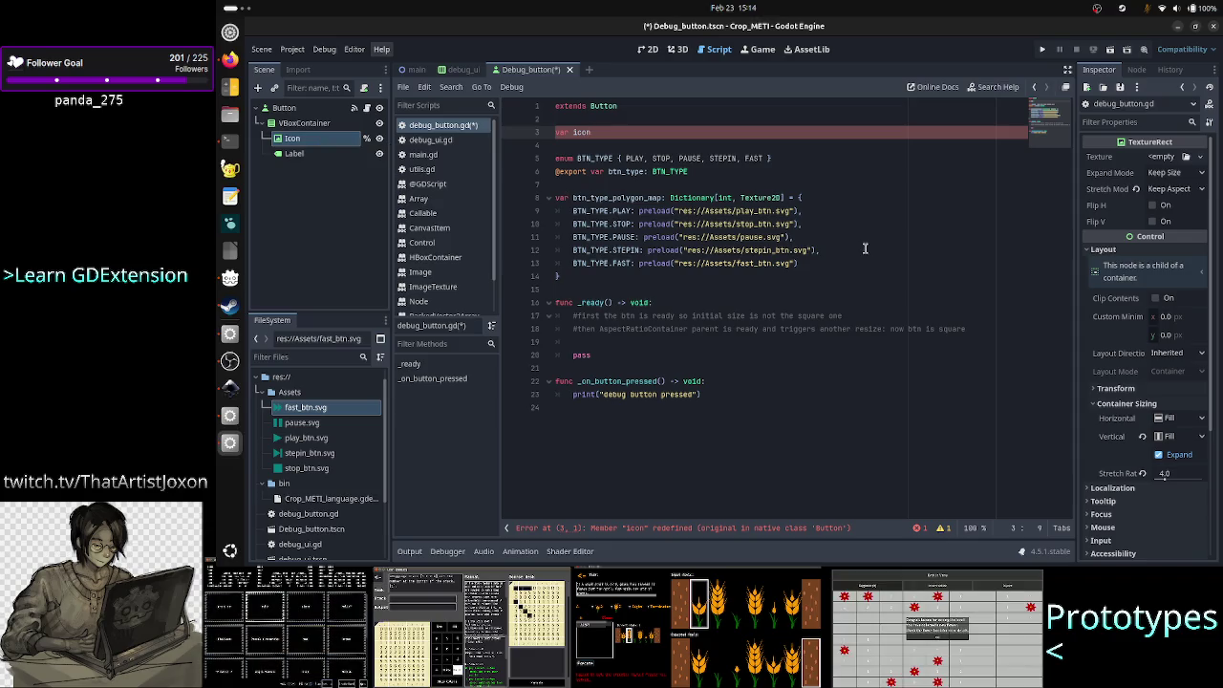
{"action": "type", "text": "_texr"}
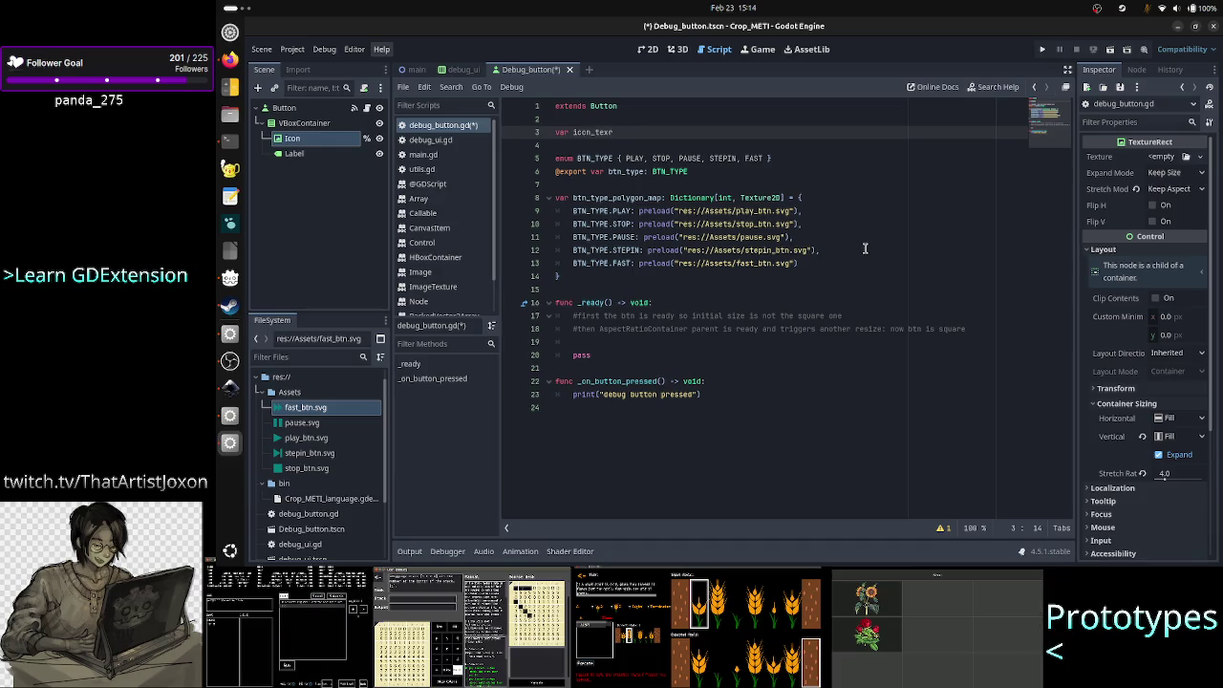
{"action": "type", "text": ": Text"}
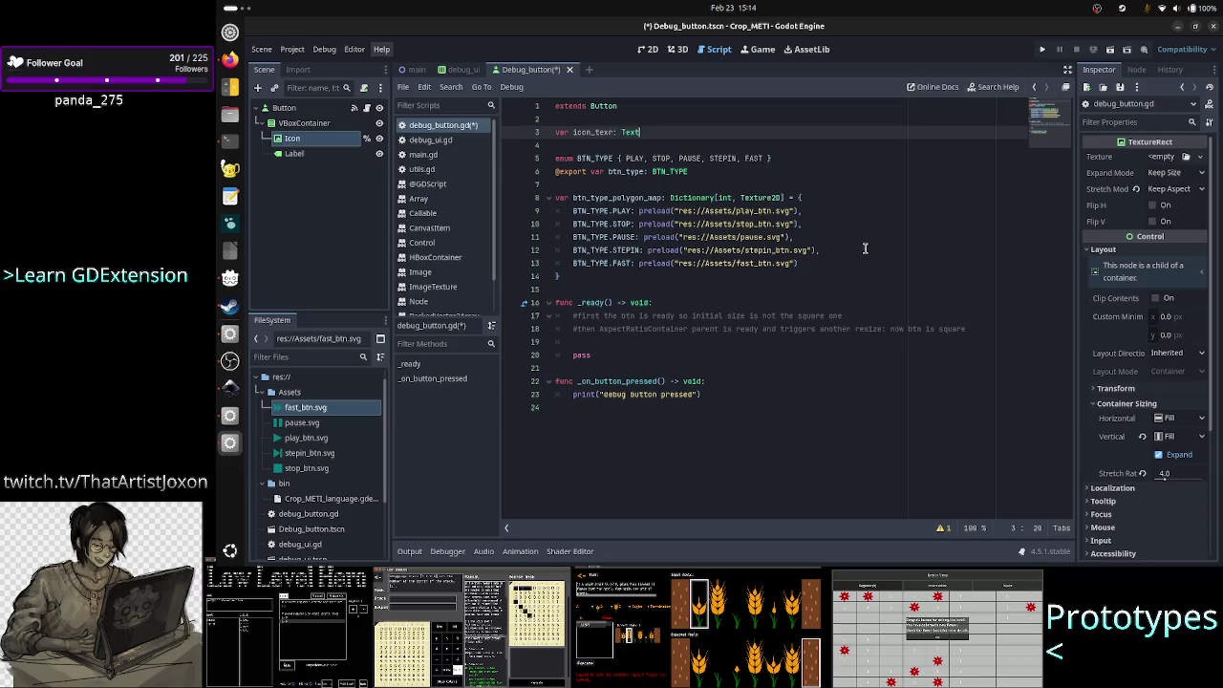
{"action": "type", "text": "ur"}
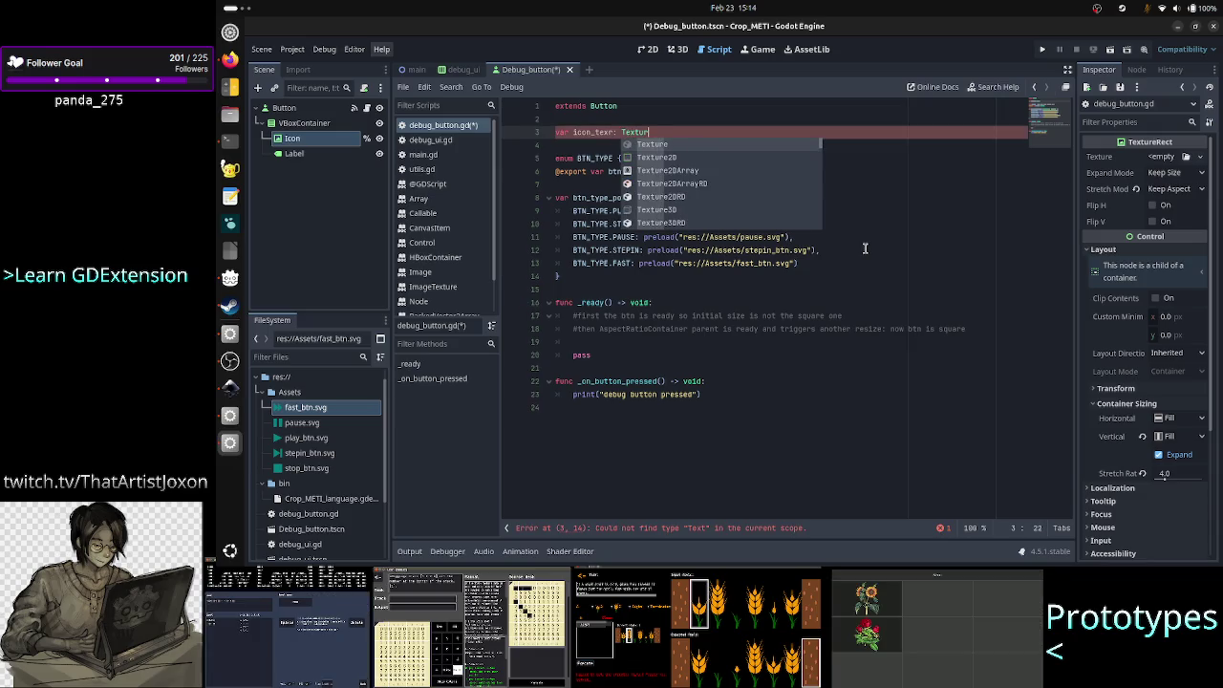
{"action": "type", "text": "eRect "}
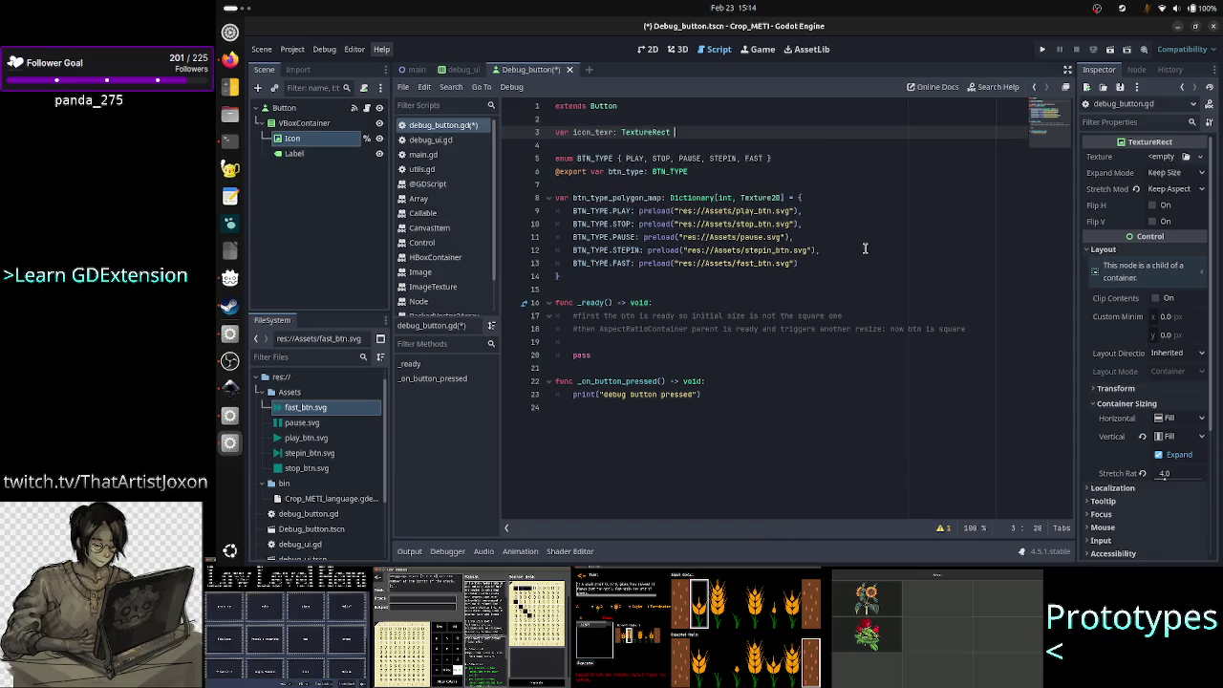
{"action": "type", "text": "= %Icon"}
{"action": "key", "text": "Down"}
{"action": "key", "text": "Down"}
{"action": "key", "text": "Down"}
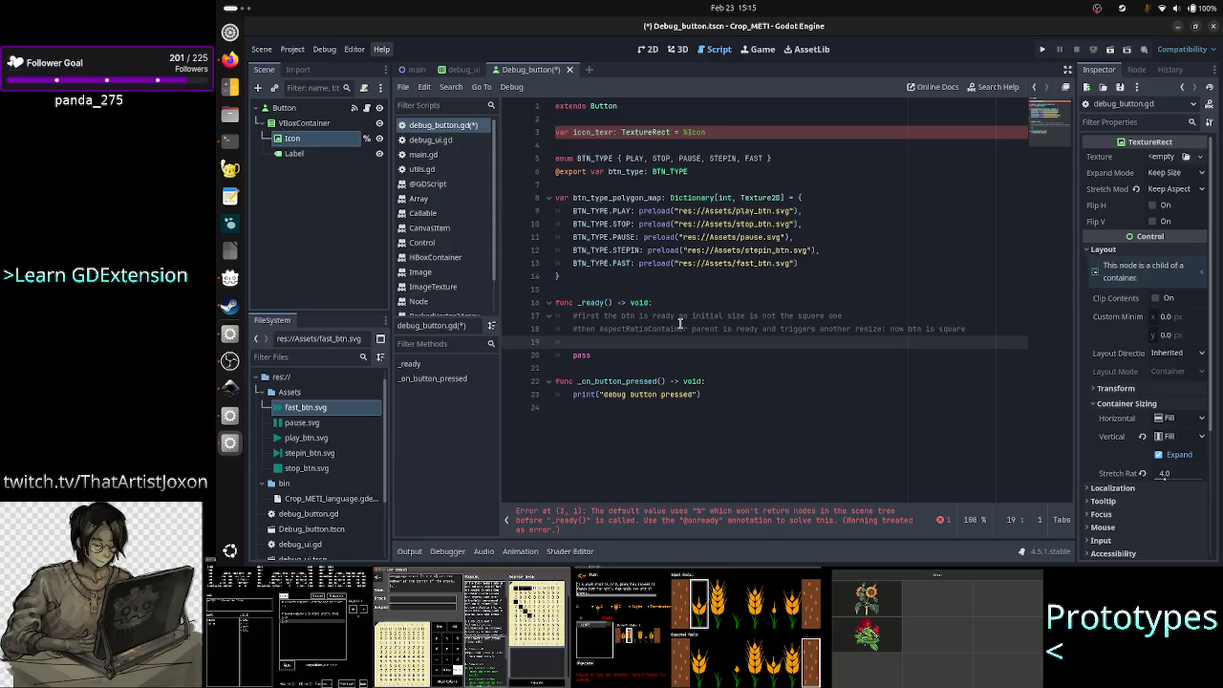
{"action": "mouse_move", "coordinate": [680, 324]}
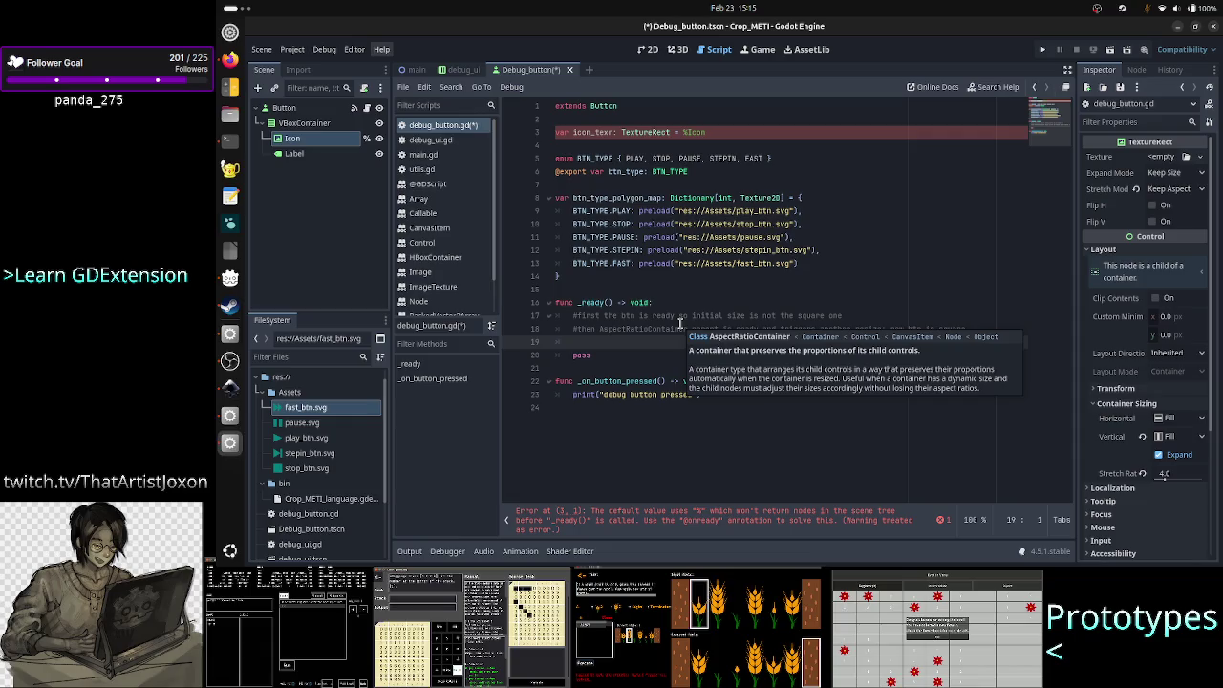
{"action": "key", "text": "Up"}
{"action": "key", "text": "Up"}
{"action": "key", "text": "Up"}
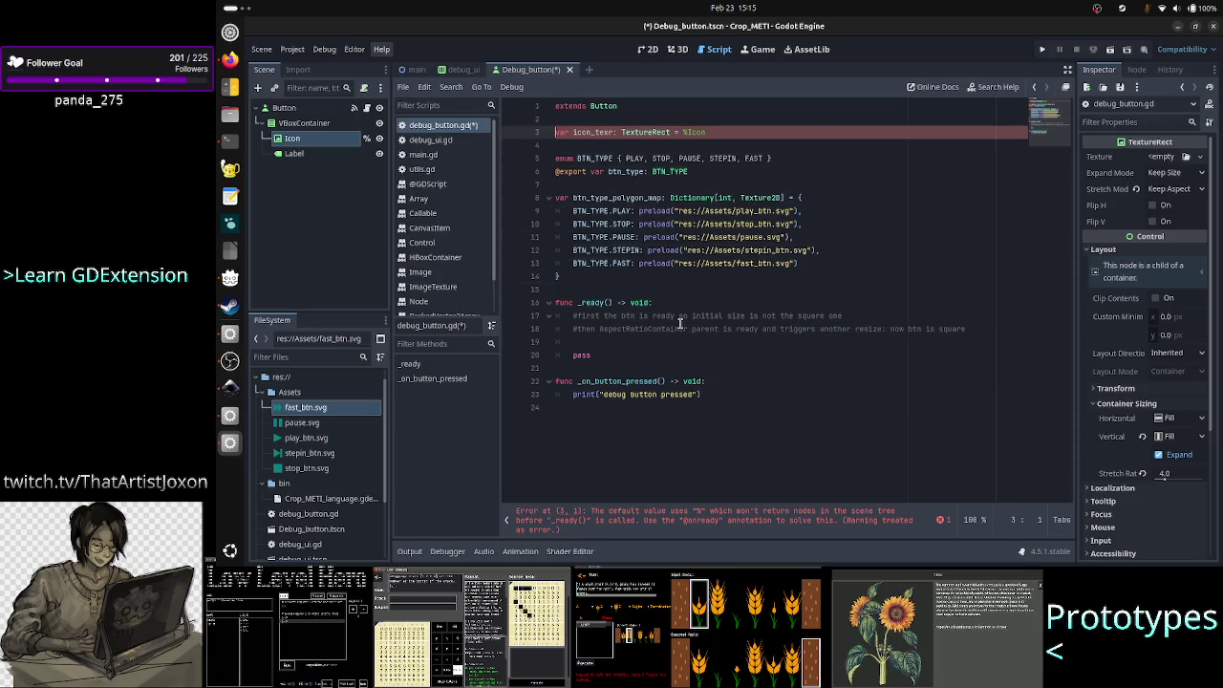
{"action": "type", "text": "@onread"}
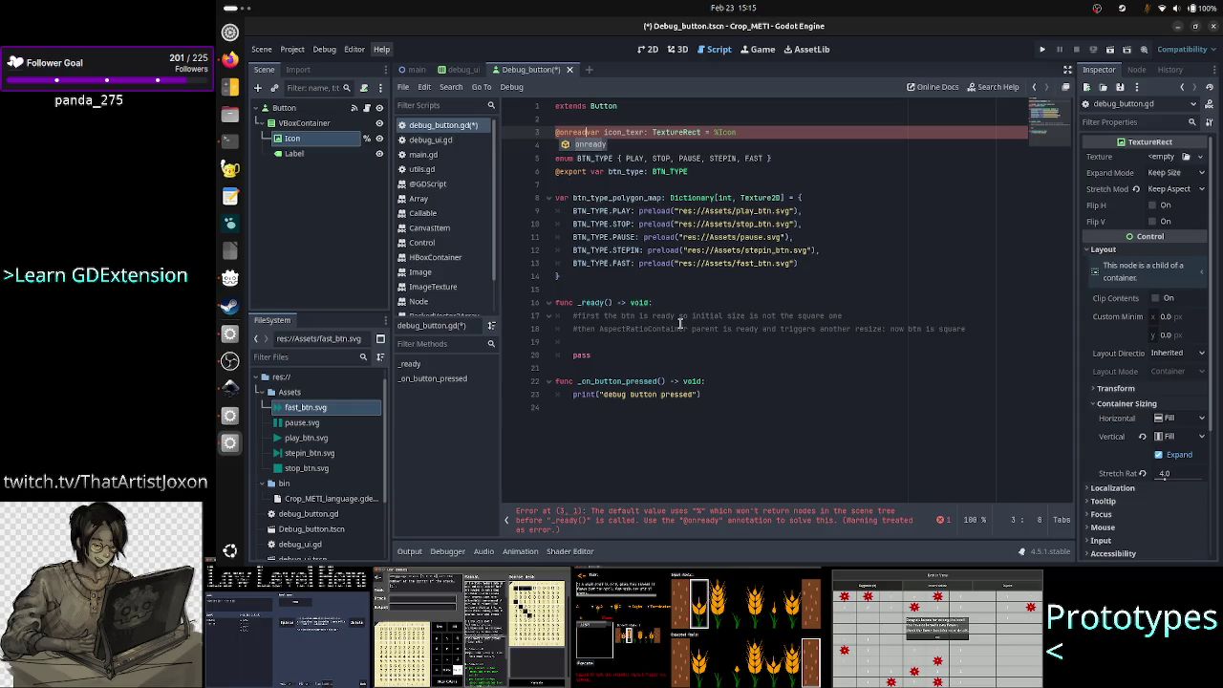
{"action": "key", "text": "Return"}
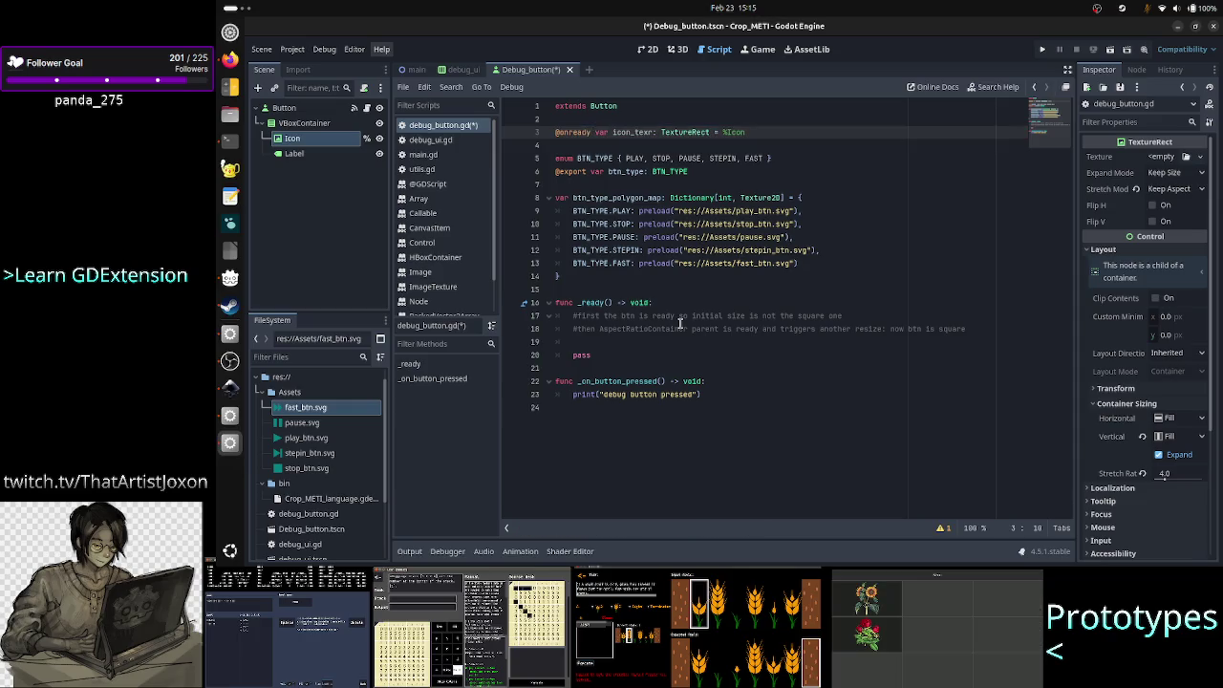
{"action": "key", "text": "Down"}
{"action": "key", "text": "Down"}
{"action": "key", "text": "Down"}
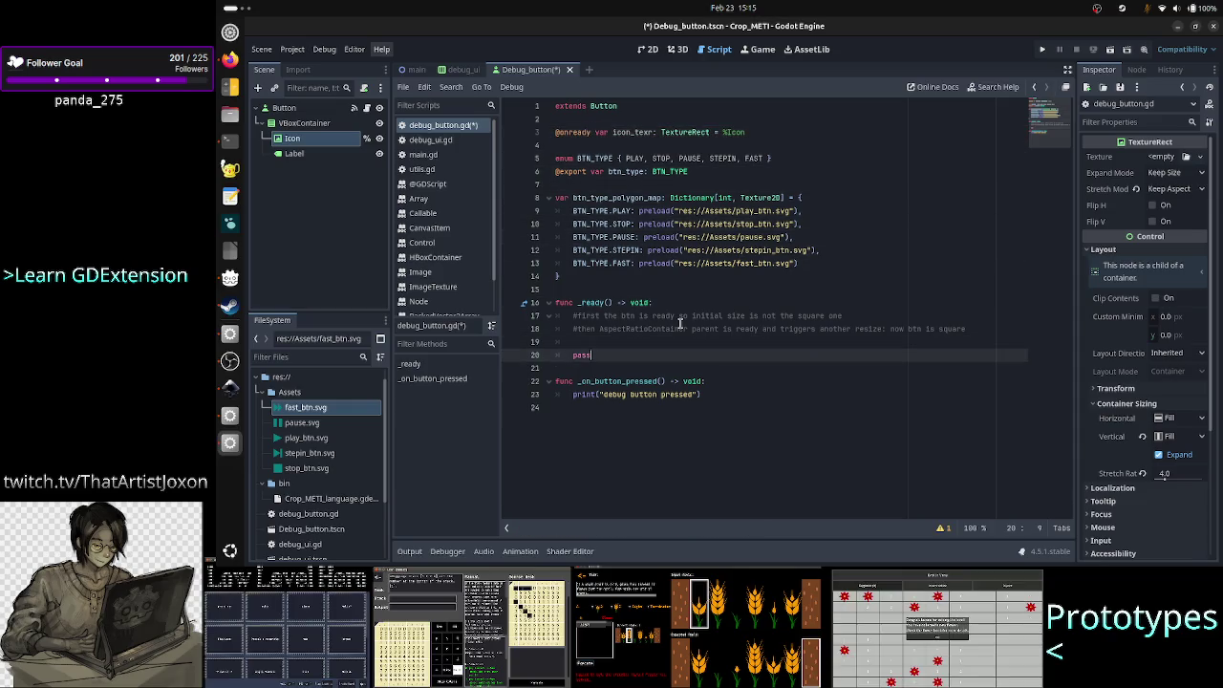
- Start the _ready line icon_texr.texture = btn…, undoing a stray edit to the comment
{"action": "left_click", "coordinate": [681, 328]}
{"action": "type", "text": "ner"}
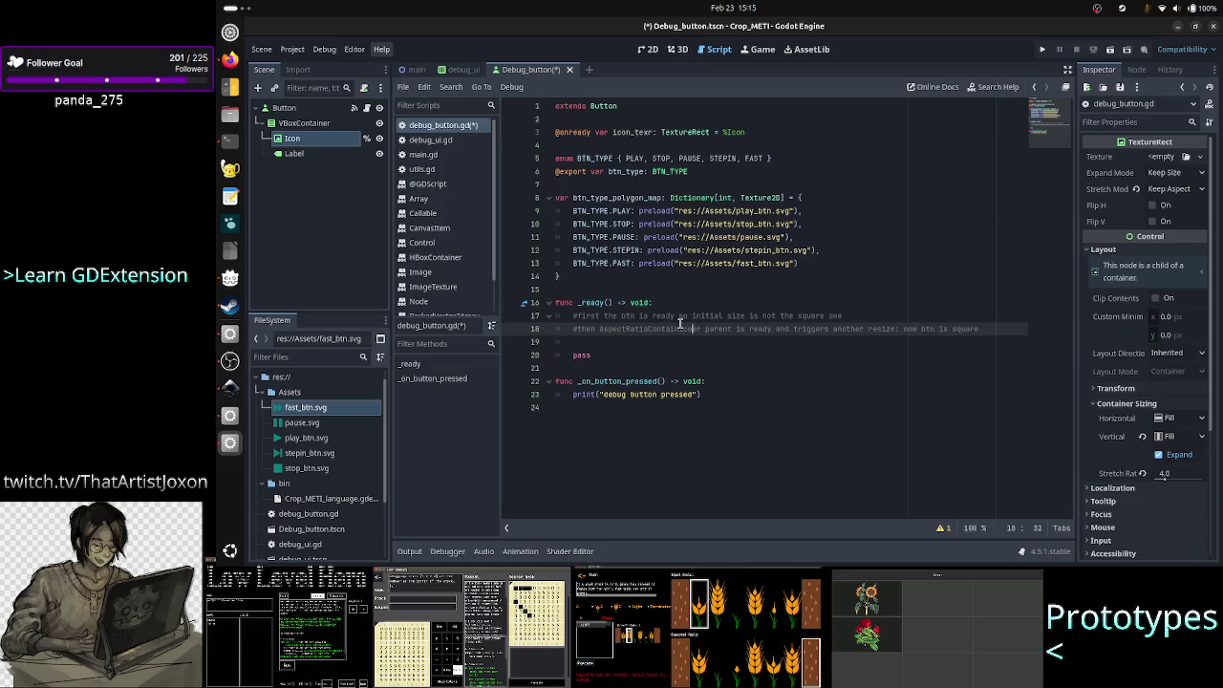
{"action": "key", "text": "ctrl+z"}
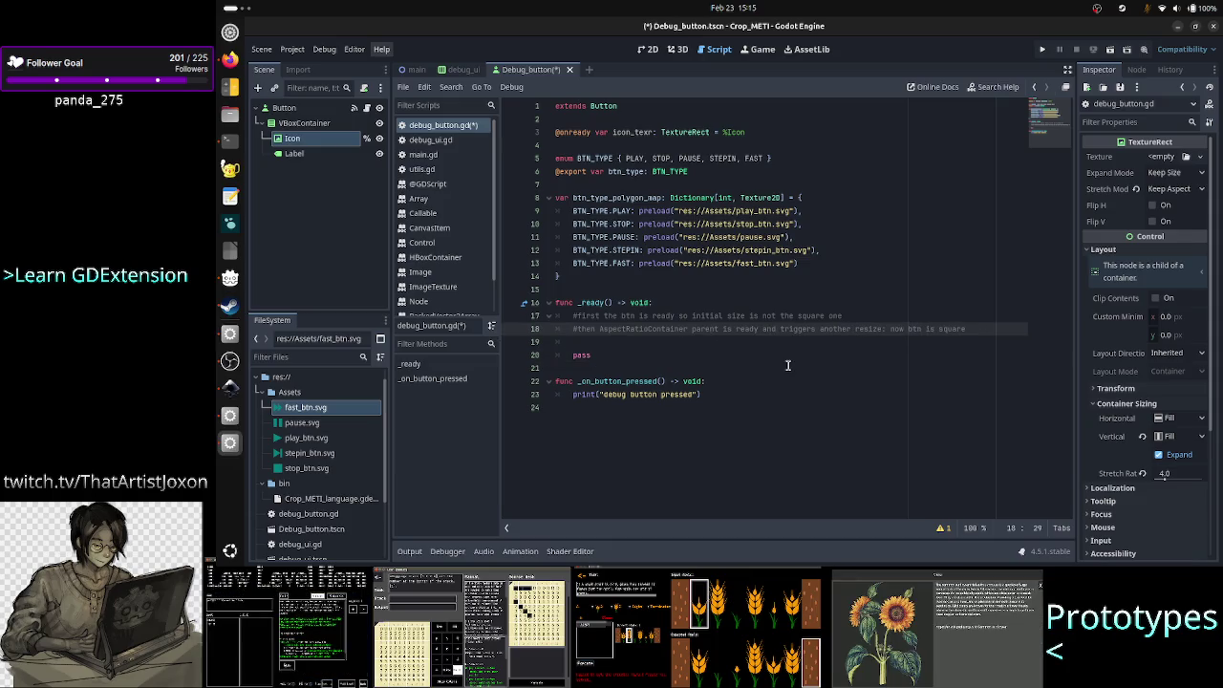
{"action": "key", "text": "Down"}
{"action": "type", "text": "on"}
{"action": "key", "text": "Return"}
{"action": "type", "text": ".texture ="}
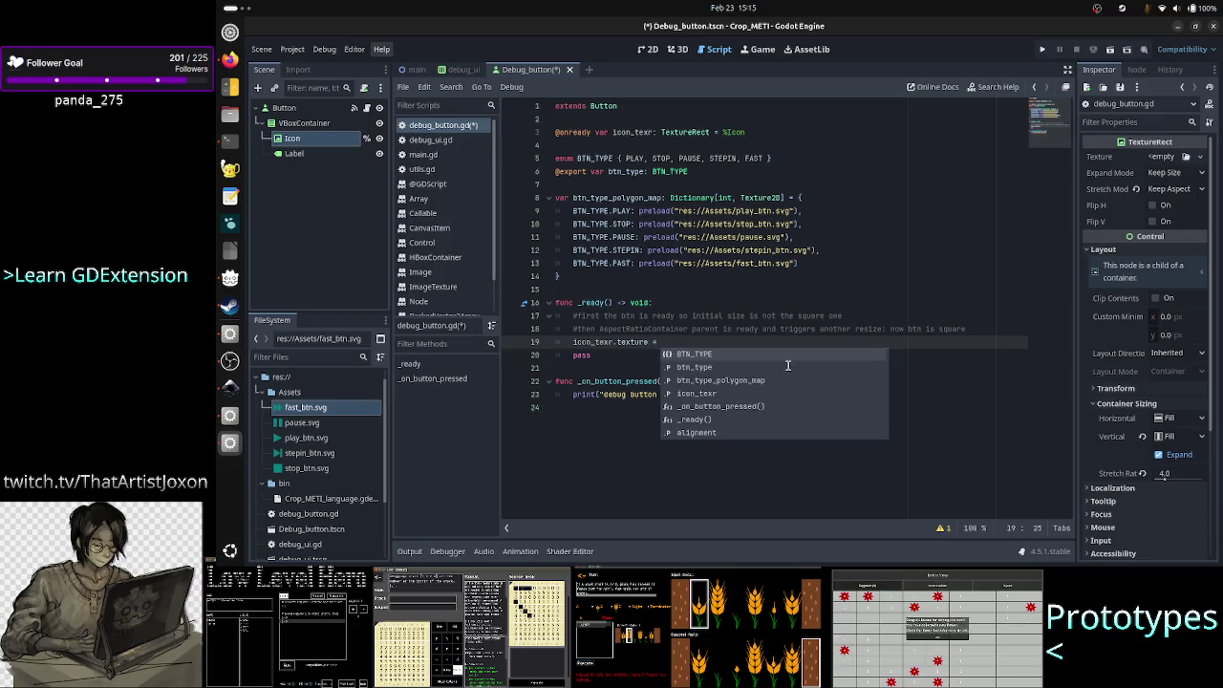
{"action": "type", "text": " btn"}
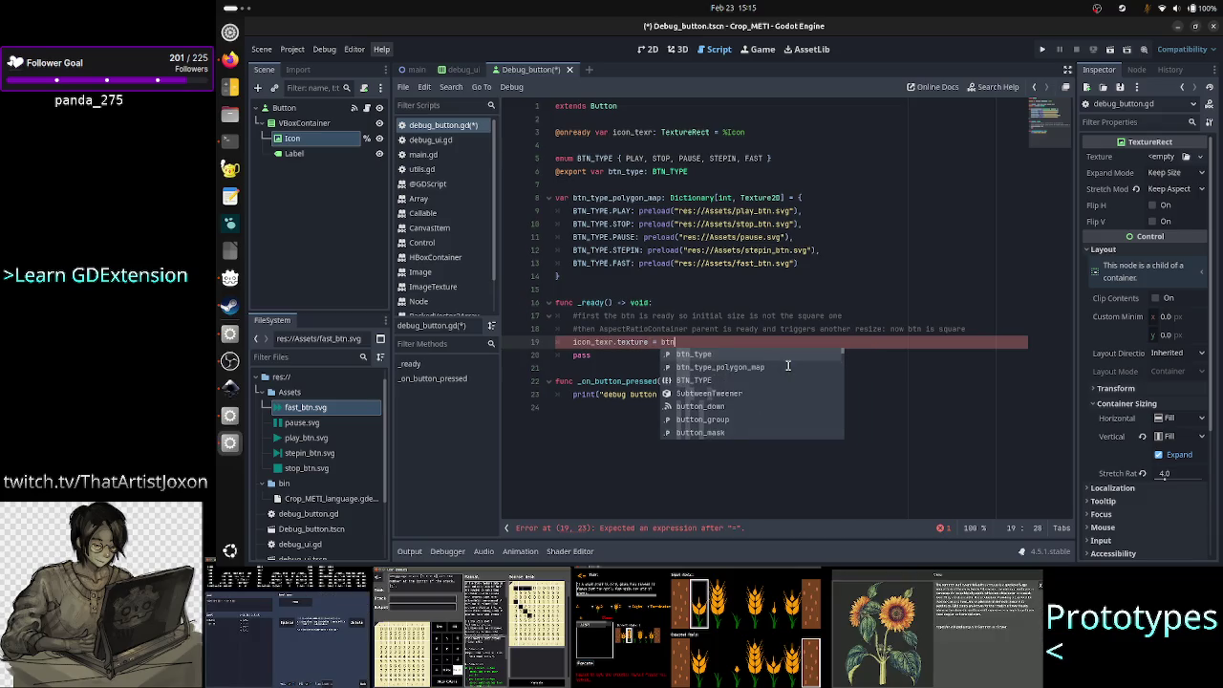
{"action": "left_click", "coordinate": [787, 366]}
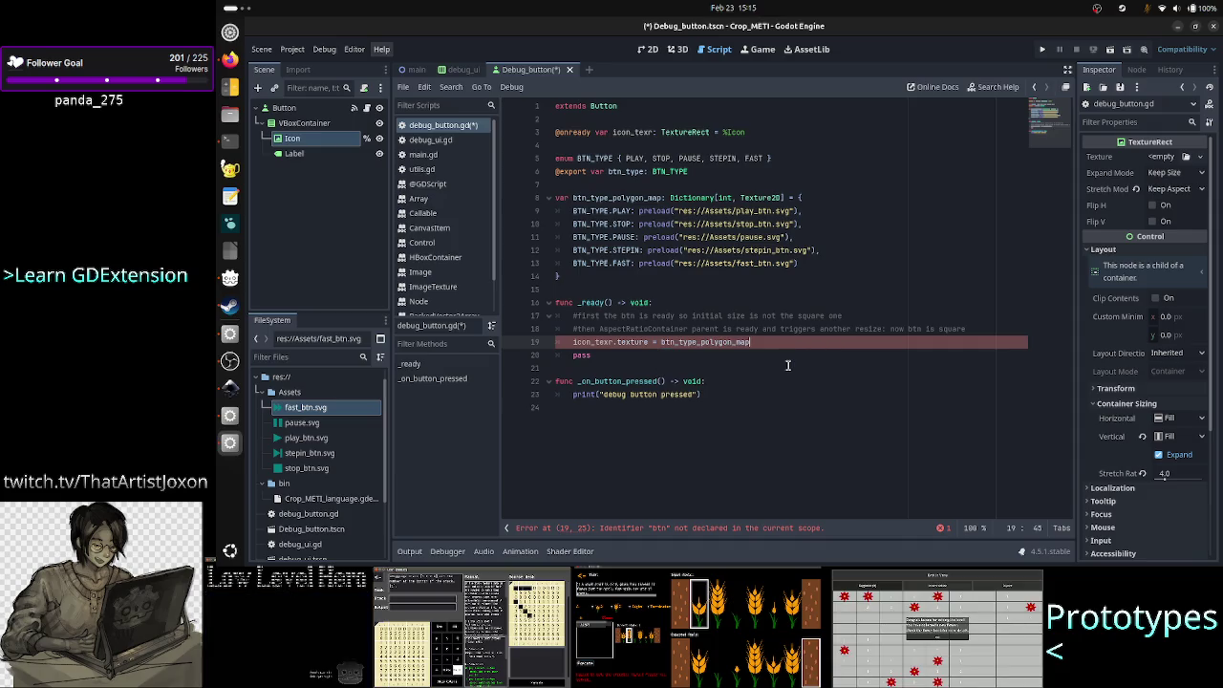
- Rename the dictionary btn_type_polygon_map to btn_type_tex_map
{"action": "double_click", "coordinate": [627, 197]}
{"action": "left_click", "coordinate": [654, 210]}
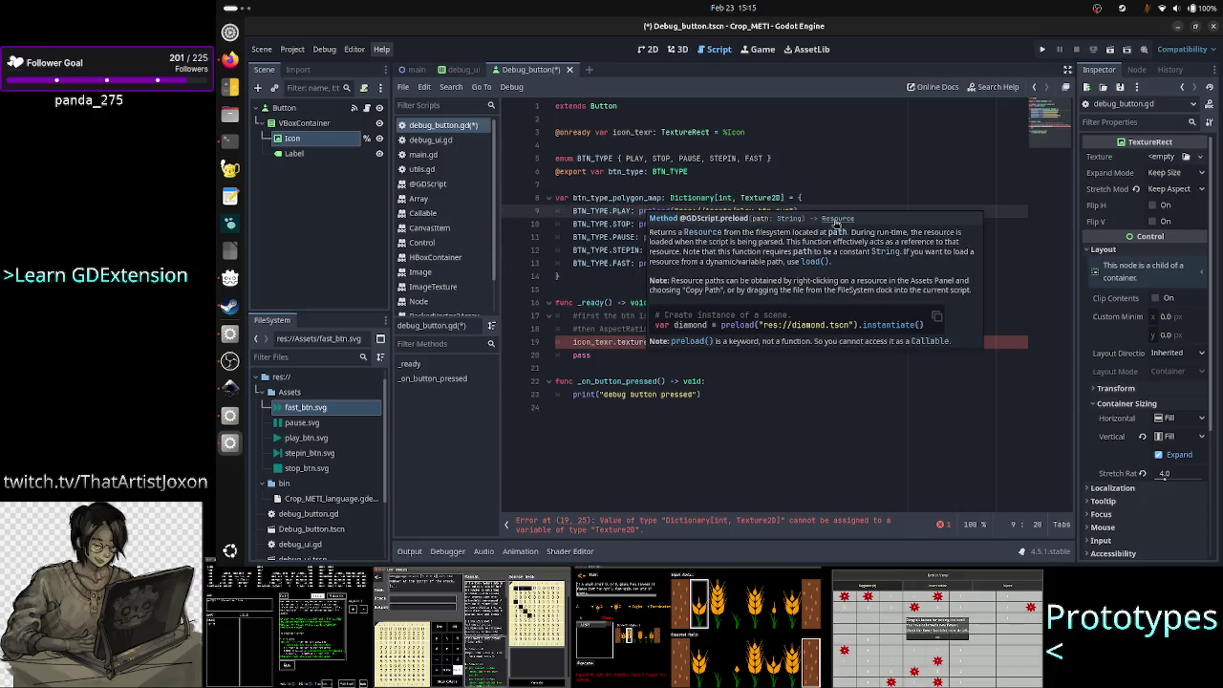
{"action": "key", "text": "Up"}
{"action": "key", "text": "Left"}
{"action": "key", "text": "Left"}
{"action": "key", "text": "Left"}
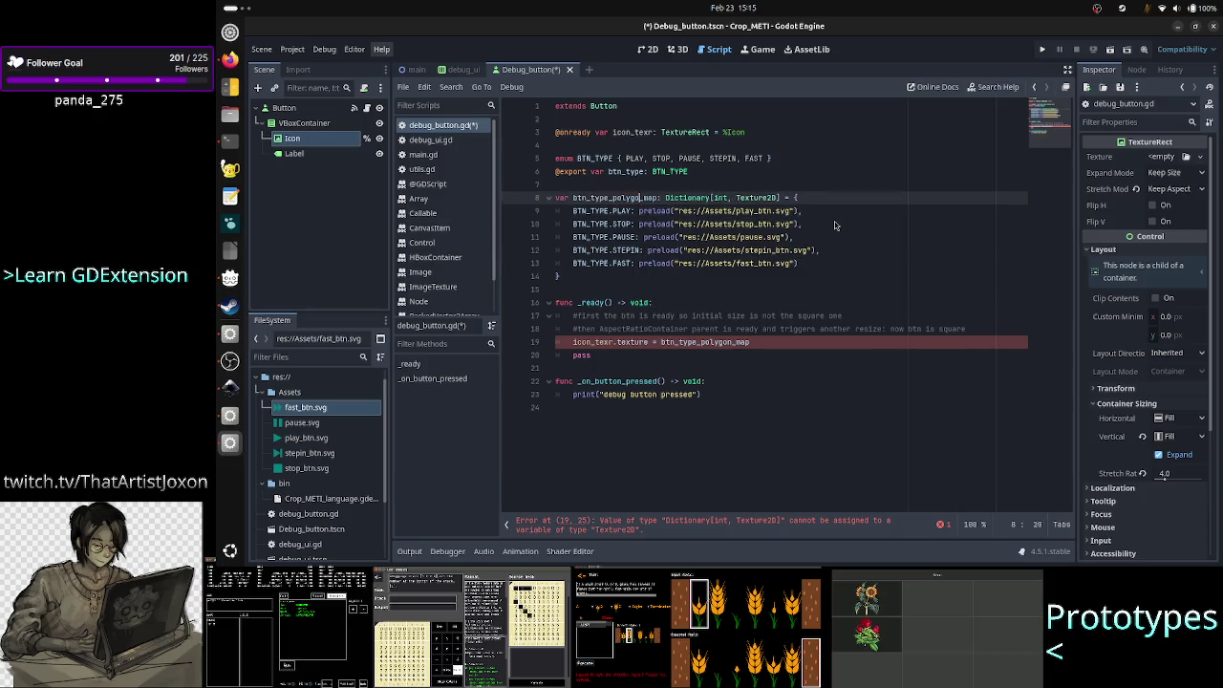
{"action": "key", "text": "BackSpace"}
{"action": "key", "text": "BackSpace"}
{"action": "type", "text": "tex"}
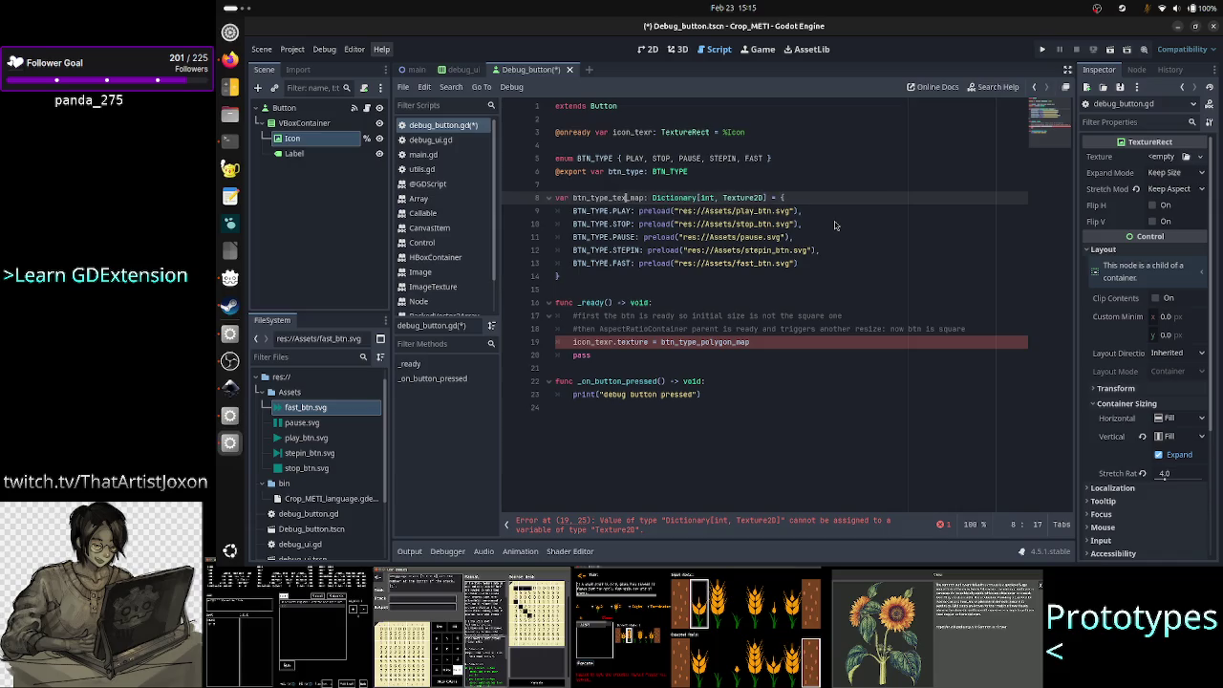
- Complete the assignment as icon_texr.texture = btn_type_tex_map[btn_type]
{"action": "key", "text": "Down"}
{"action": "key", "text": "Down"}
{"action": "key", "text": "Down"}
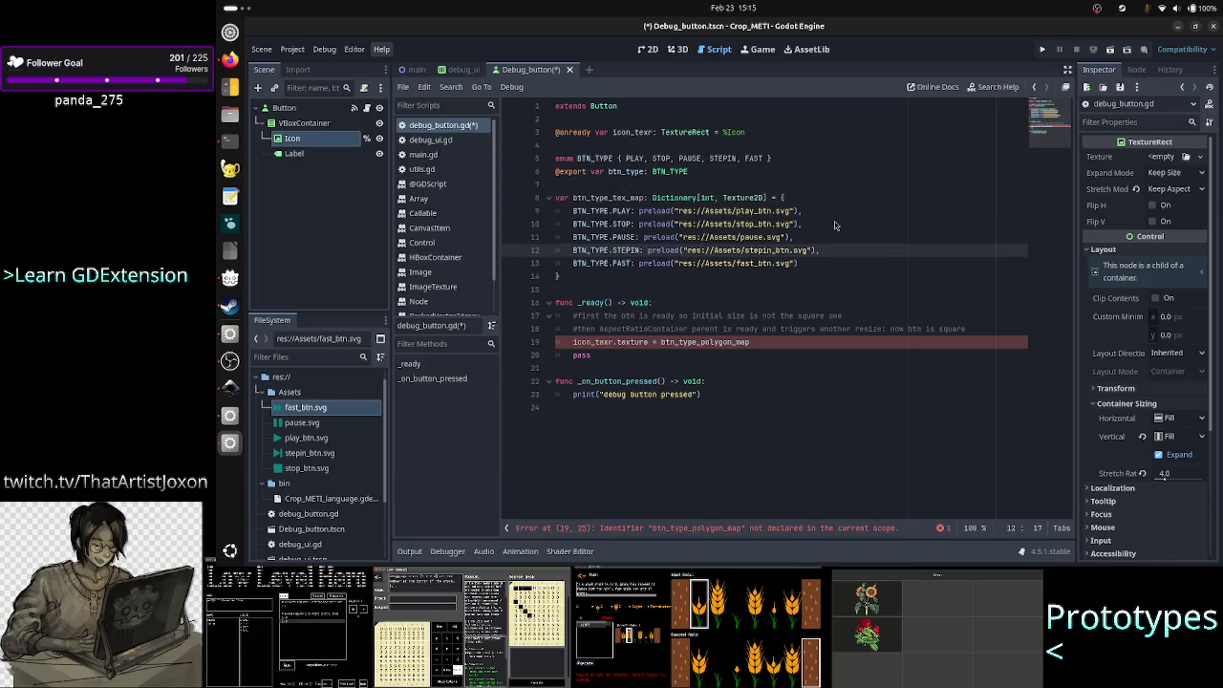
{"action": "key", "text": "Down"}
{"action": "key", "text": "Down"}
{"action": "key", "text": "Down"}
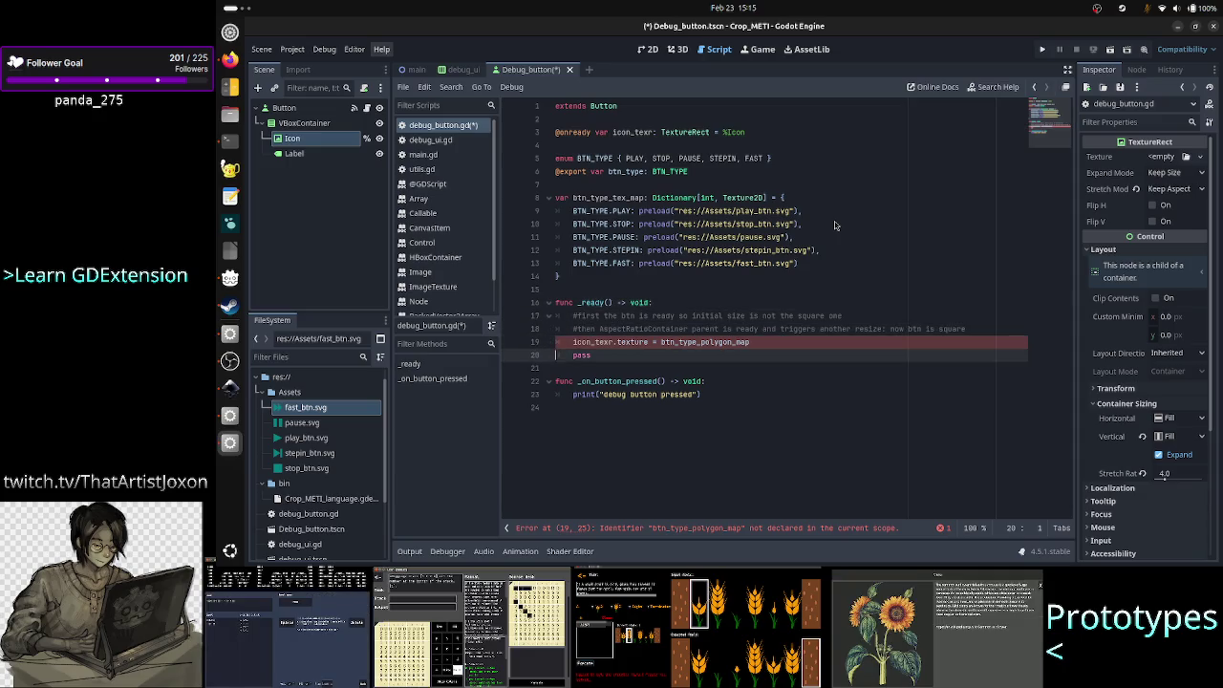
{"action": "key", "text": "End"}
{"action": "key", "text": "BackSpace"}
{"action": "key", "text": "BackSpace"}
{"action": "key", "text": "BackSpace"}
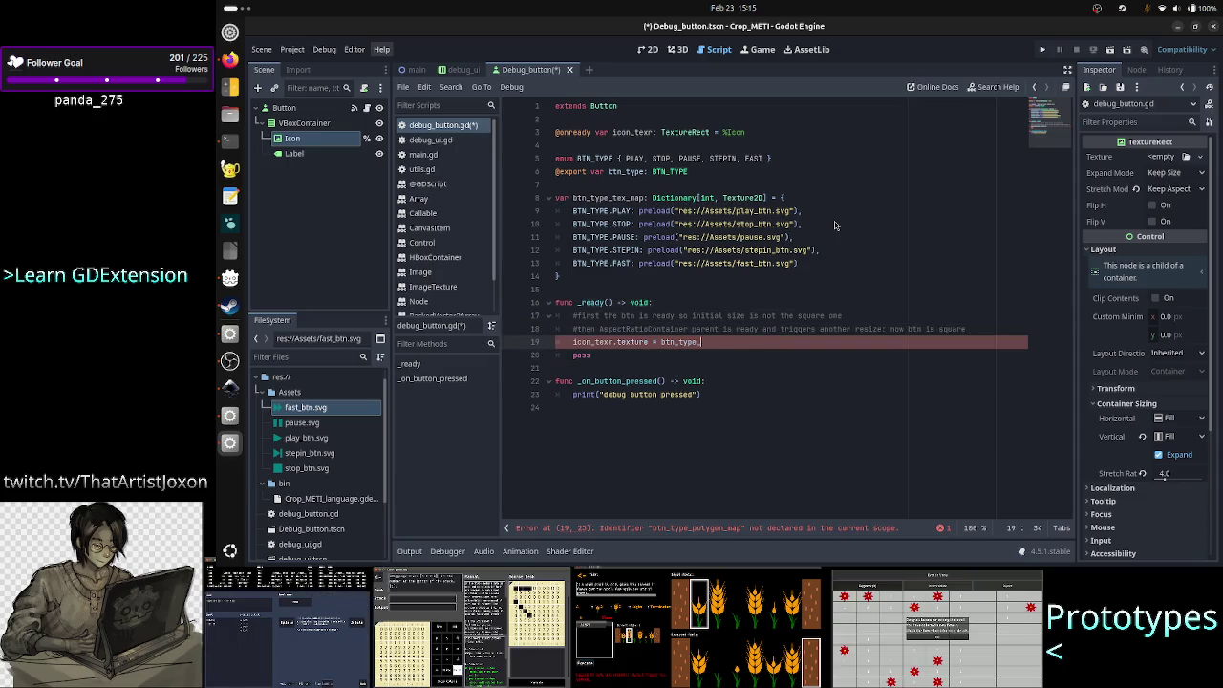
{"action": "type", "text": "tex_map"}
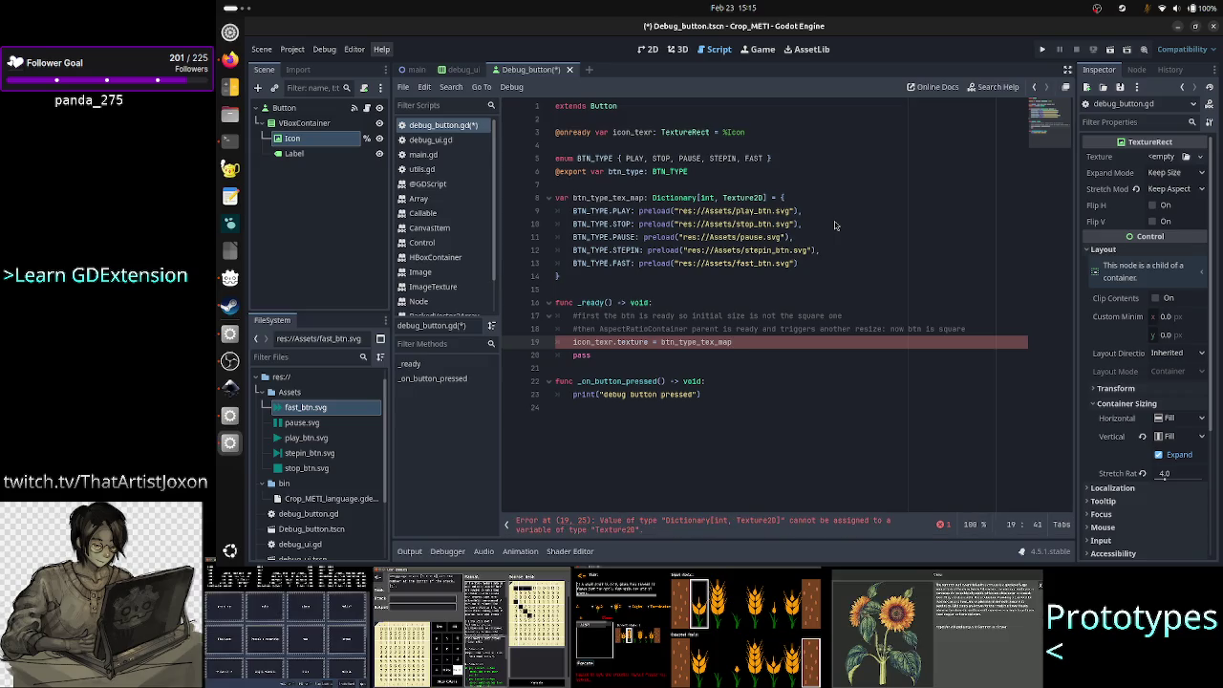
{"action": "type", "text": "[]"}
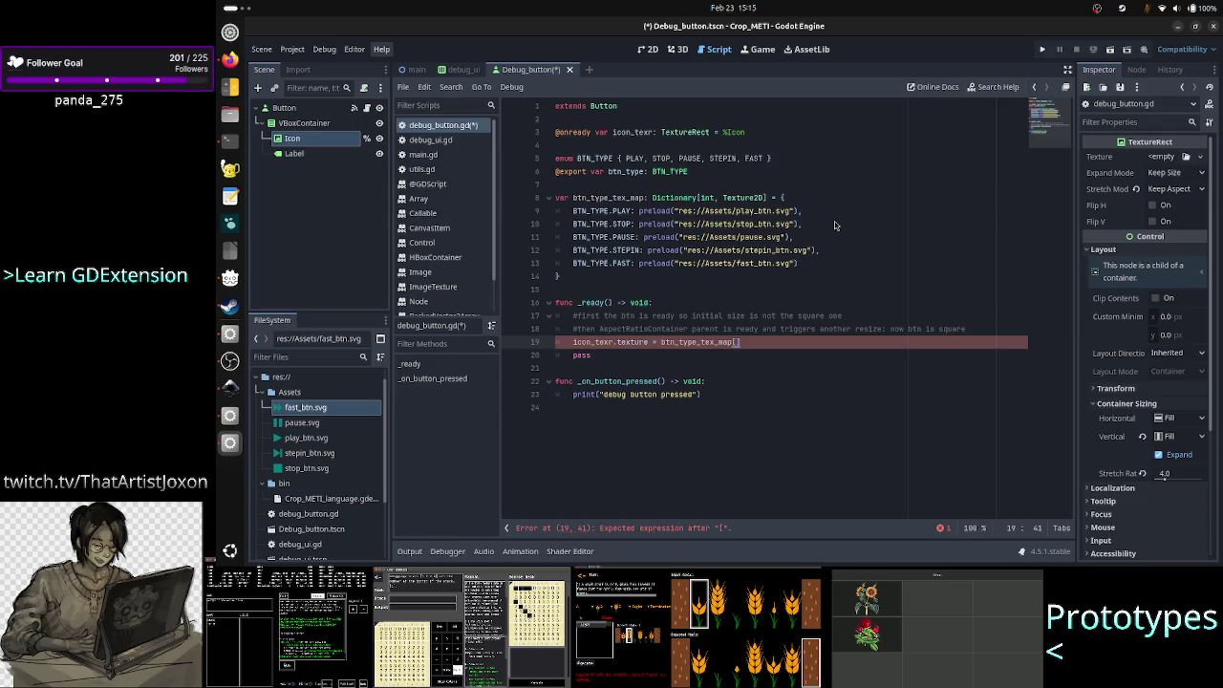
{"action": "key", "text": "Right"}
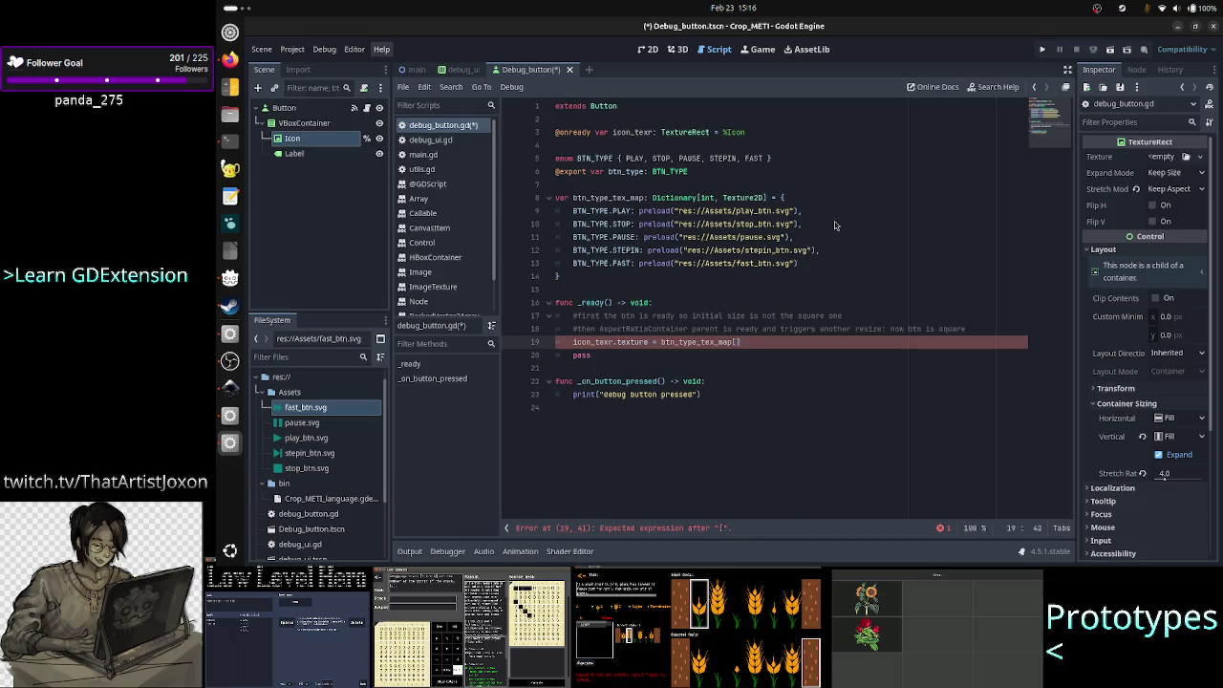
{"action": "type", "text": "btn_type"}
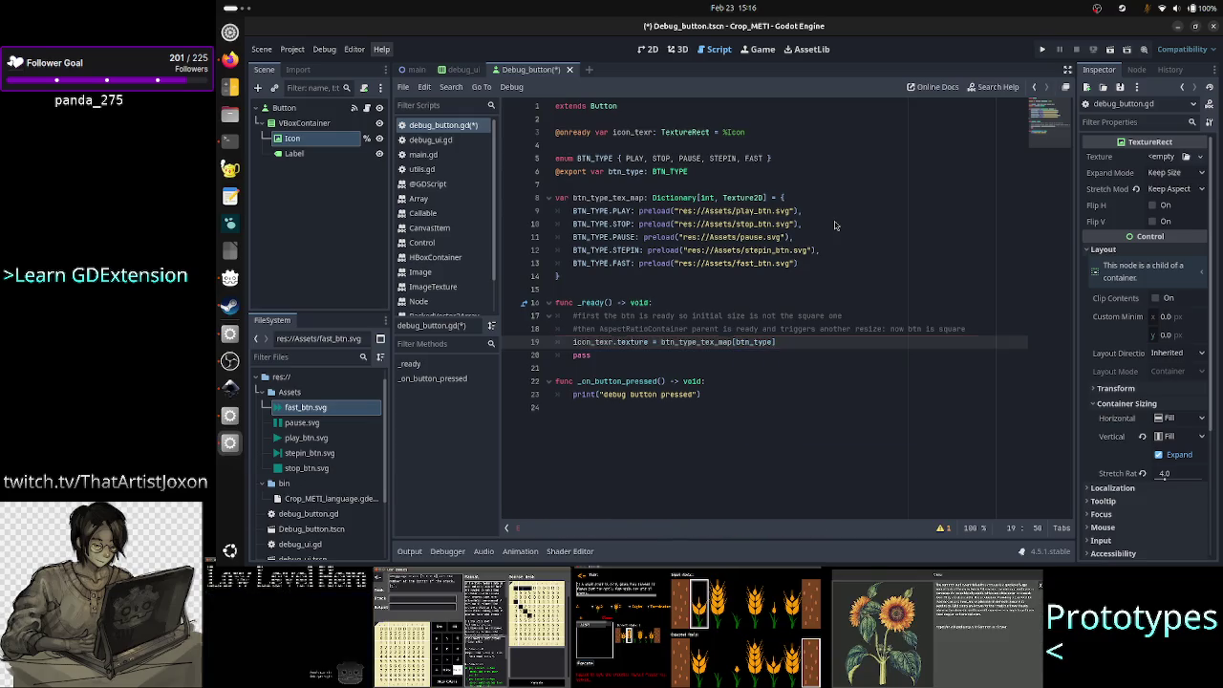
{"action": "type", "text": "]"}
- Delete the placeholder pass line from _ready
{"action": "key", "text": "Down"}
{"action": "key", "text": "Home"}
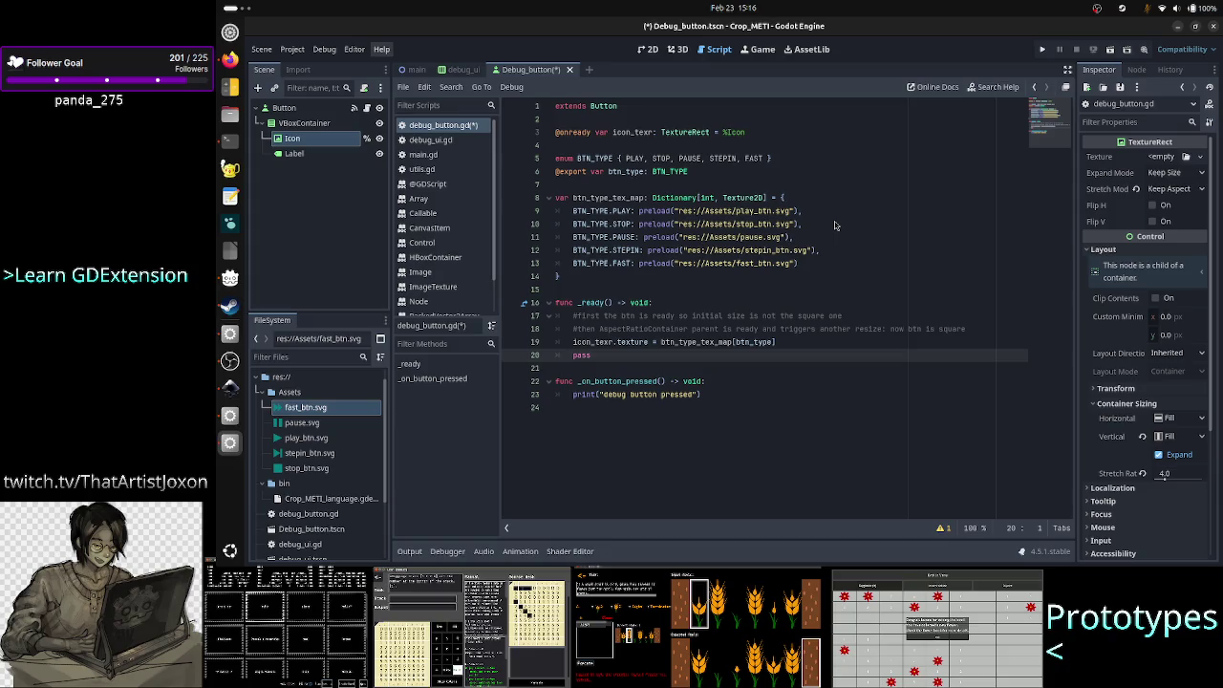
{"action": "key", "text": "shift+Down"}
{"action": "key", "text": "Delete"}
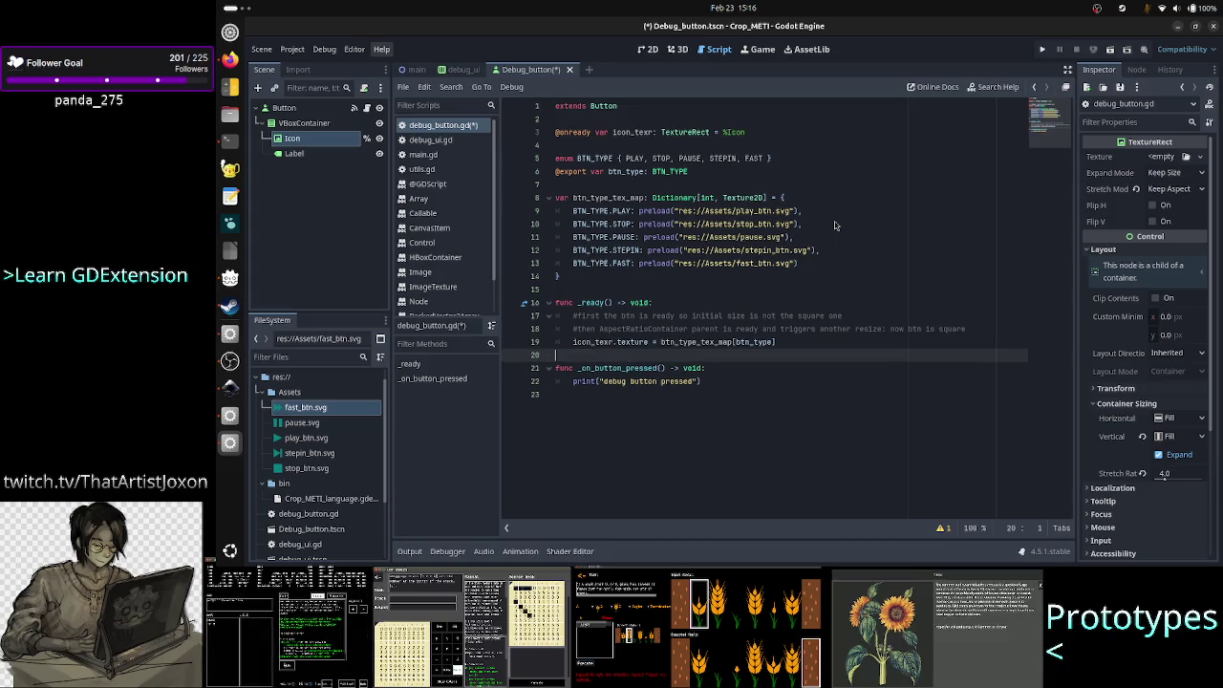
- Add a new _ready line starting icon_texr.self_modulate using autocomplete
{"action": "key", "text": "Left"}
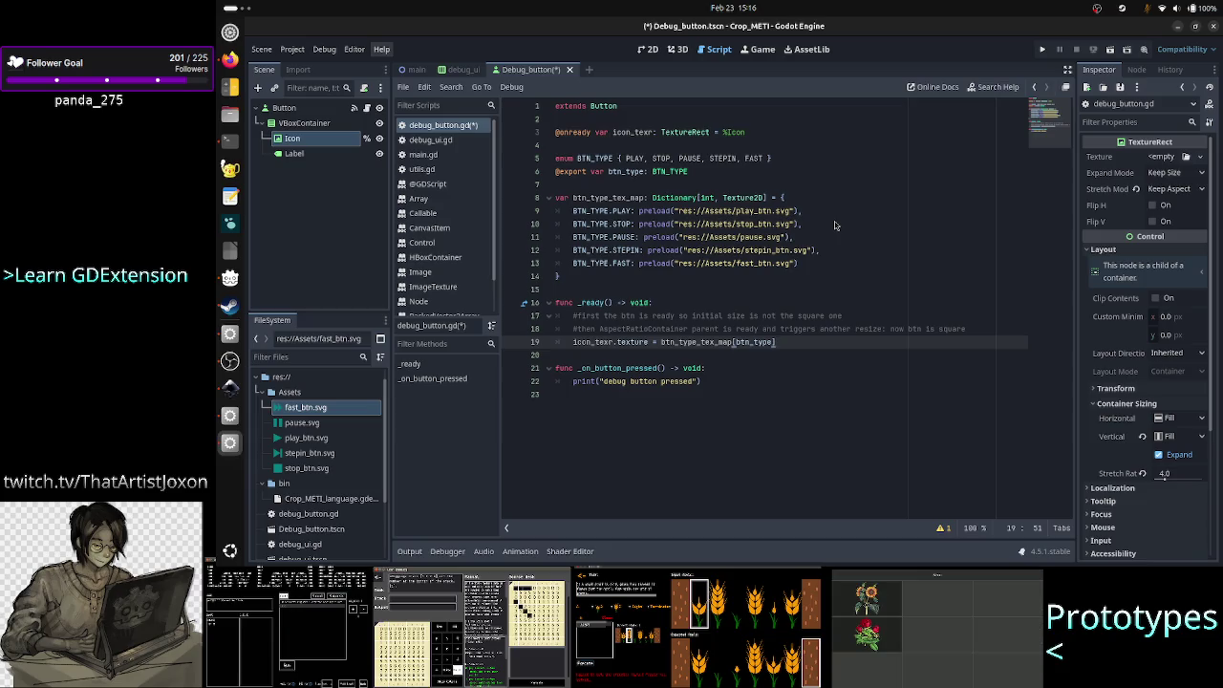
{"action": "key", "text": "Return"}
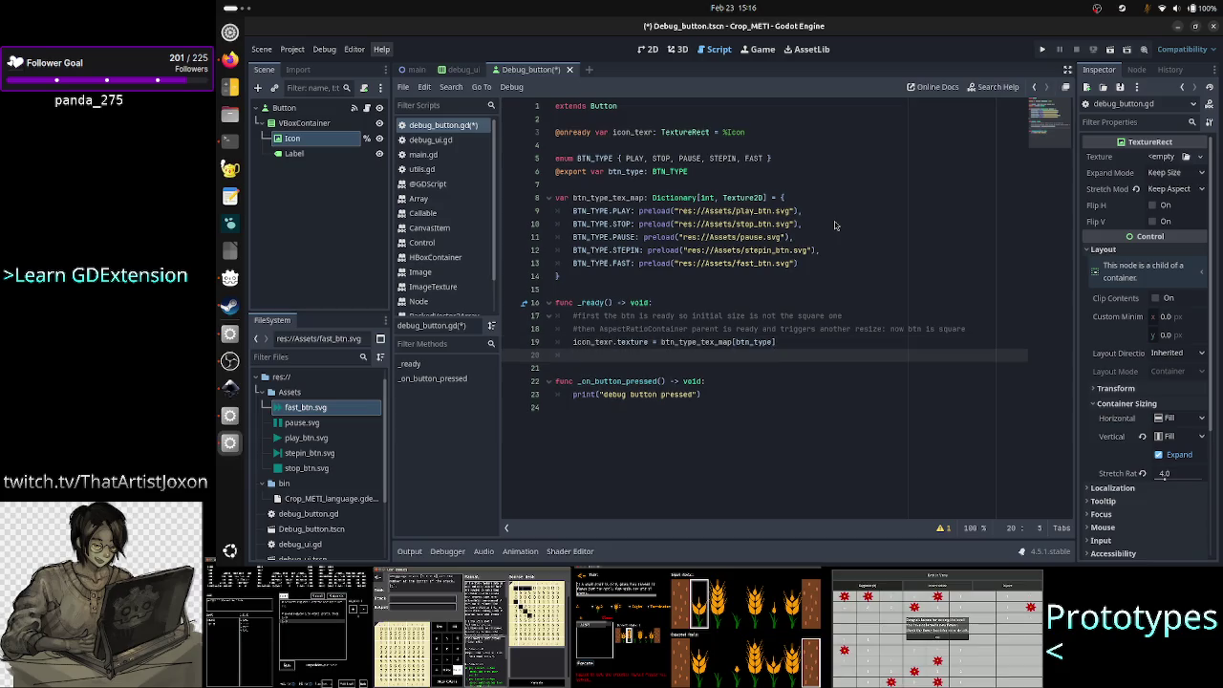
{"action": "type", "text": "inc"}
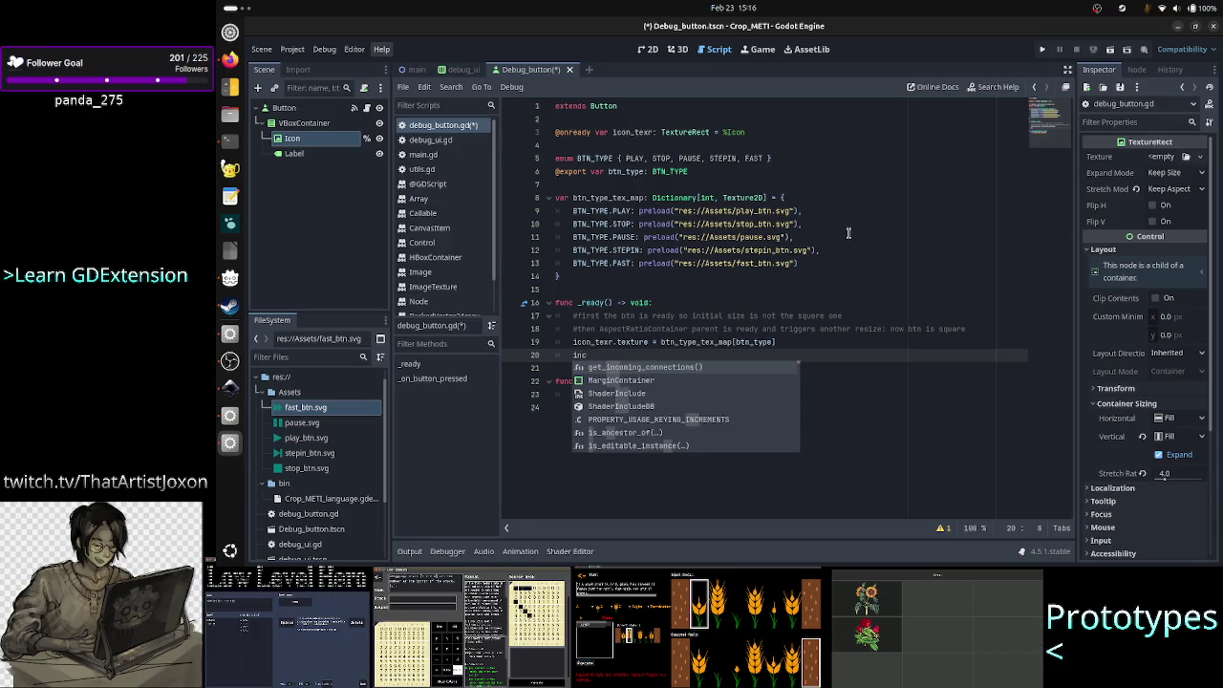
{"action": "type", "text": "on"}
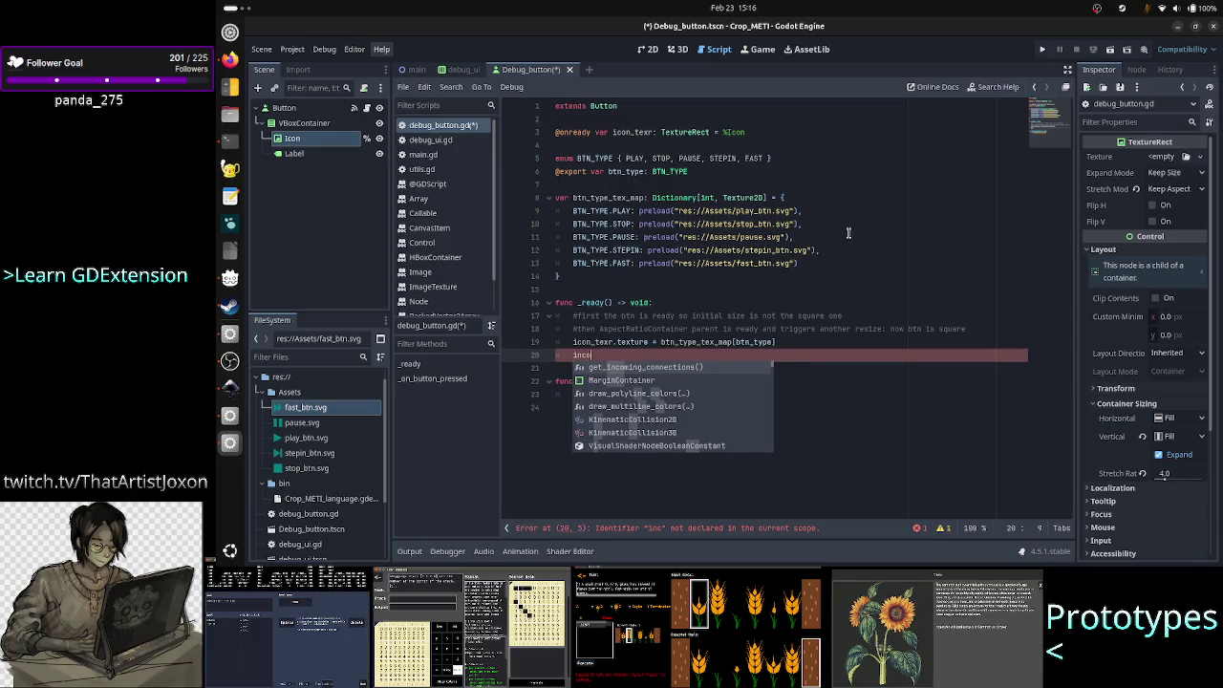
{"action": "key", "text": "BackSpace"}
{"action": "key", "text": "BackSpace"}
{"action": "key", "text": "BackSpace"}
{"action": "key", "text": "BackSpace"}
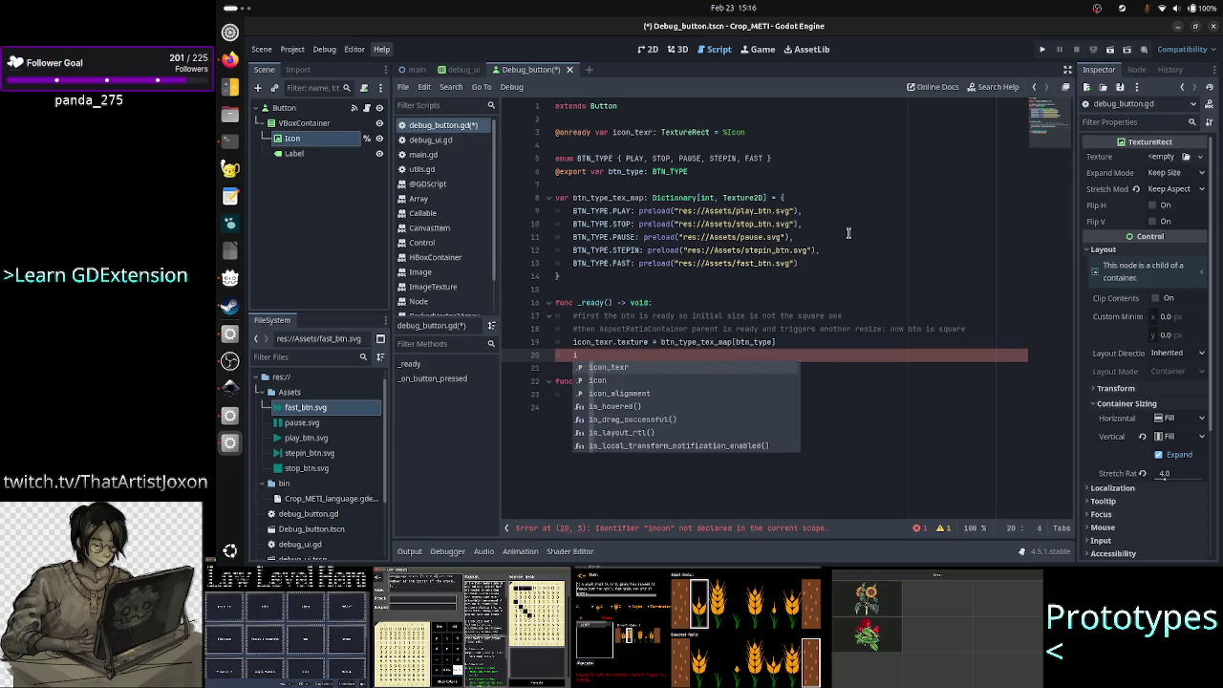
{"action": "type", "text": "con"}
{"action": "key", "text": "Return"}
{"action": "type", "text": "."}
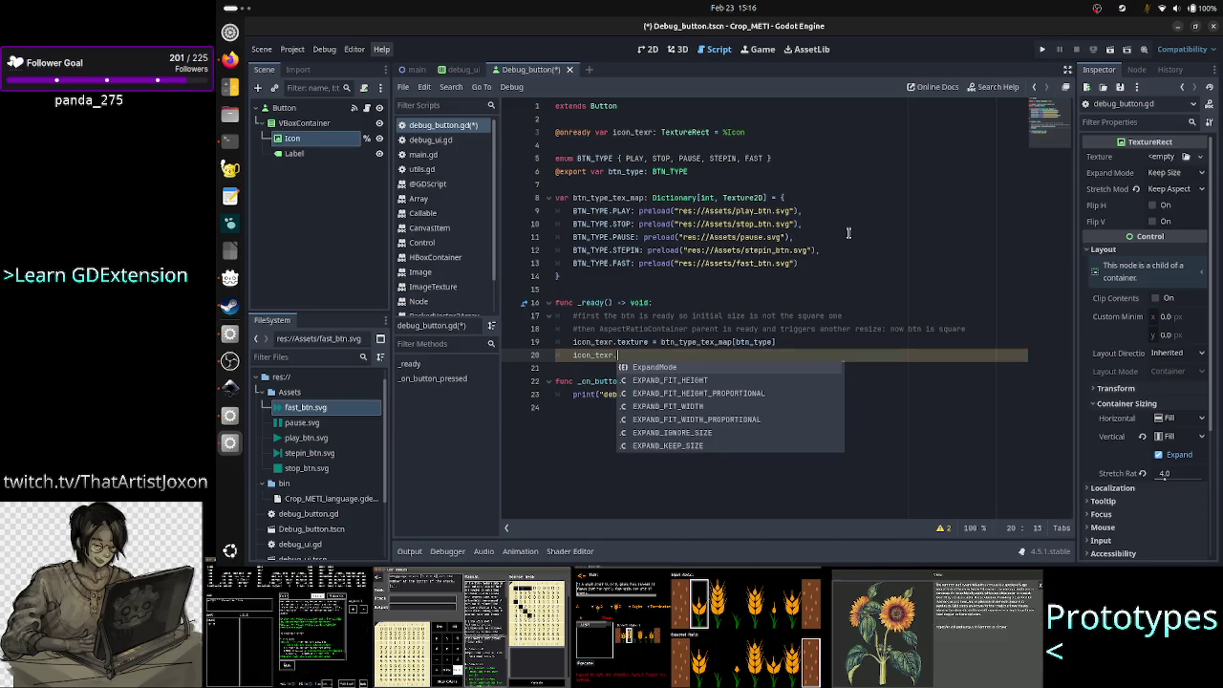
{"action": "type", "text": "self"}
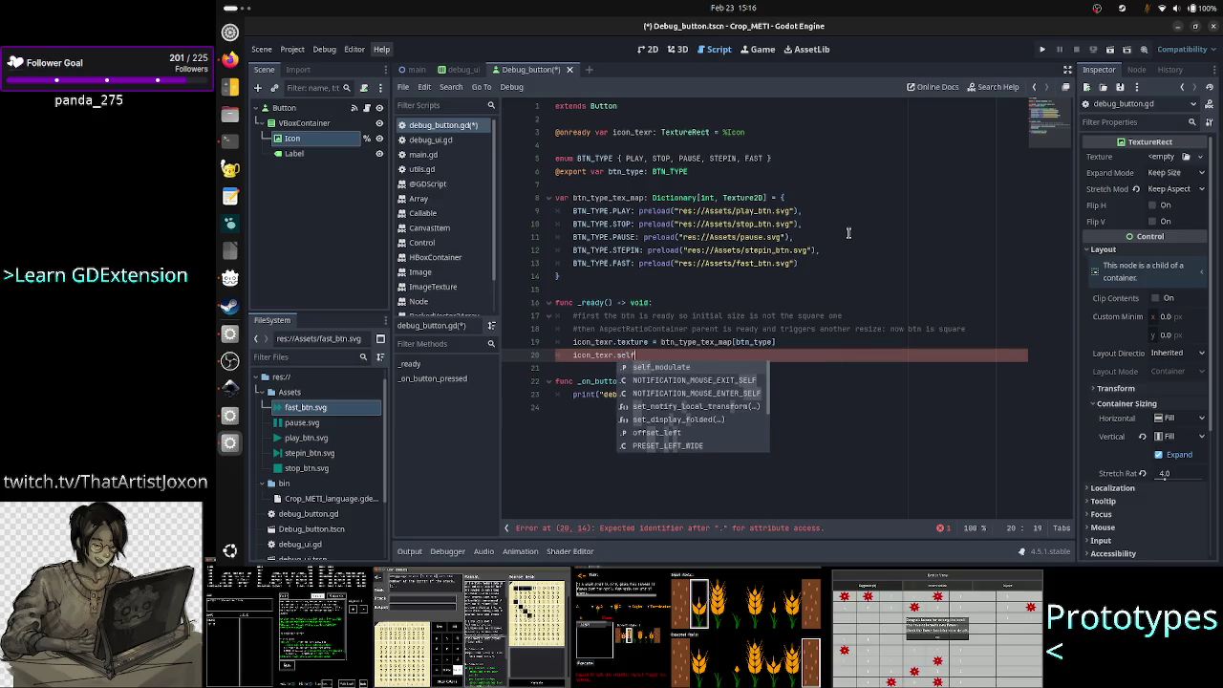
{"action": "key", "text": "Return"}
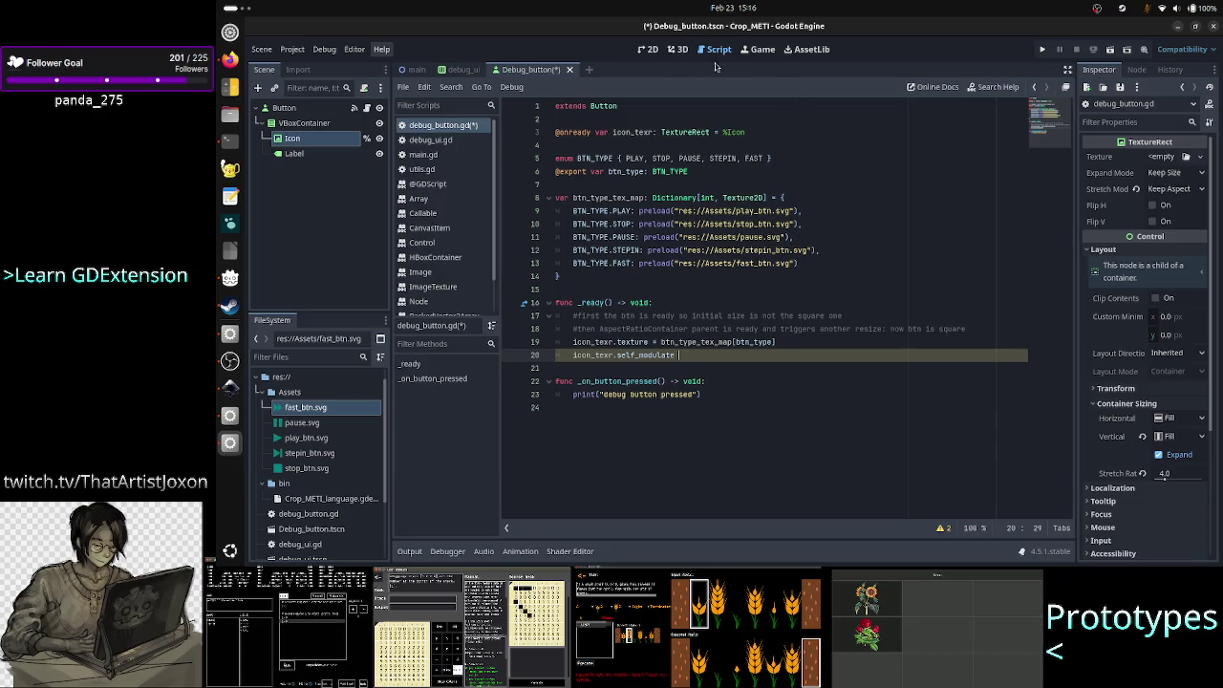
{"action": "left_click", "coordinate": [648, 49]}
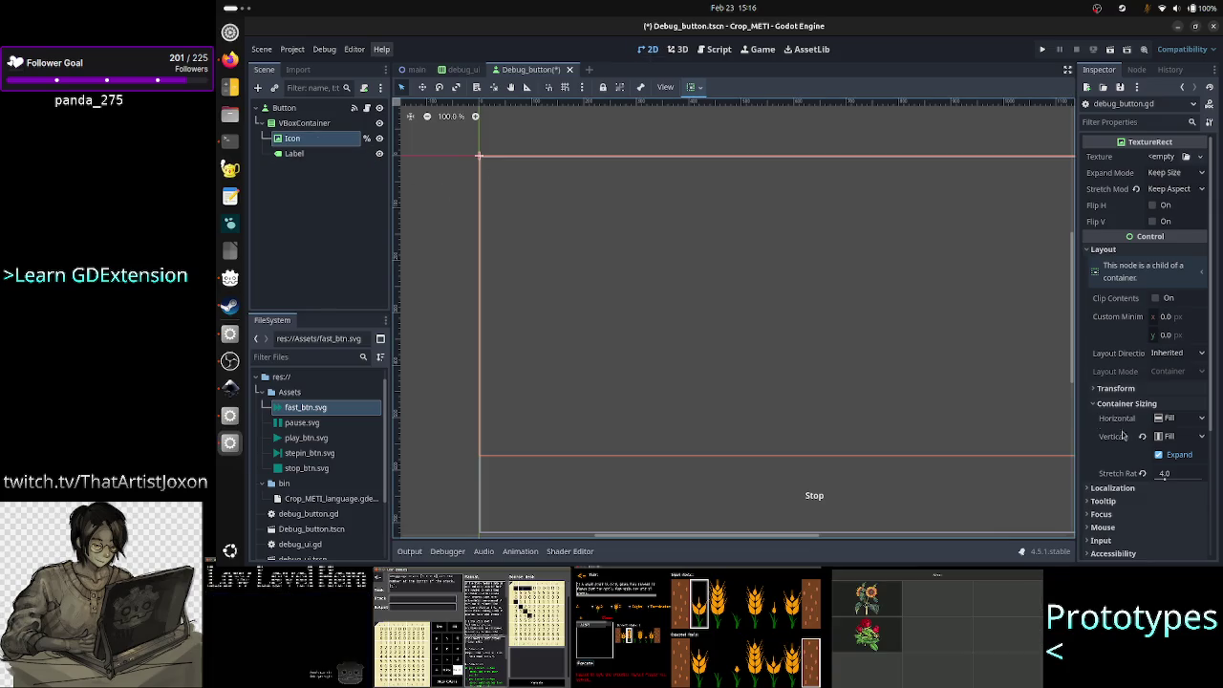
- Expand the Icon's Visibility section to check its Modulate and Self Modulate values
{"action": "scroll", "coordinate": [1134, 468], "scroll_direction": "down", "scroll_amount": 5}
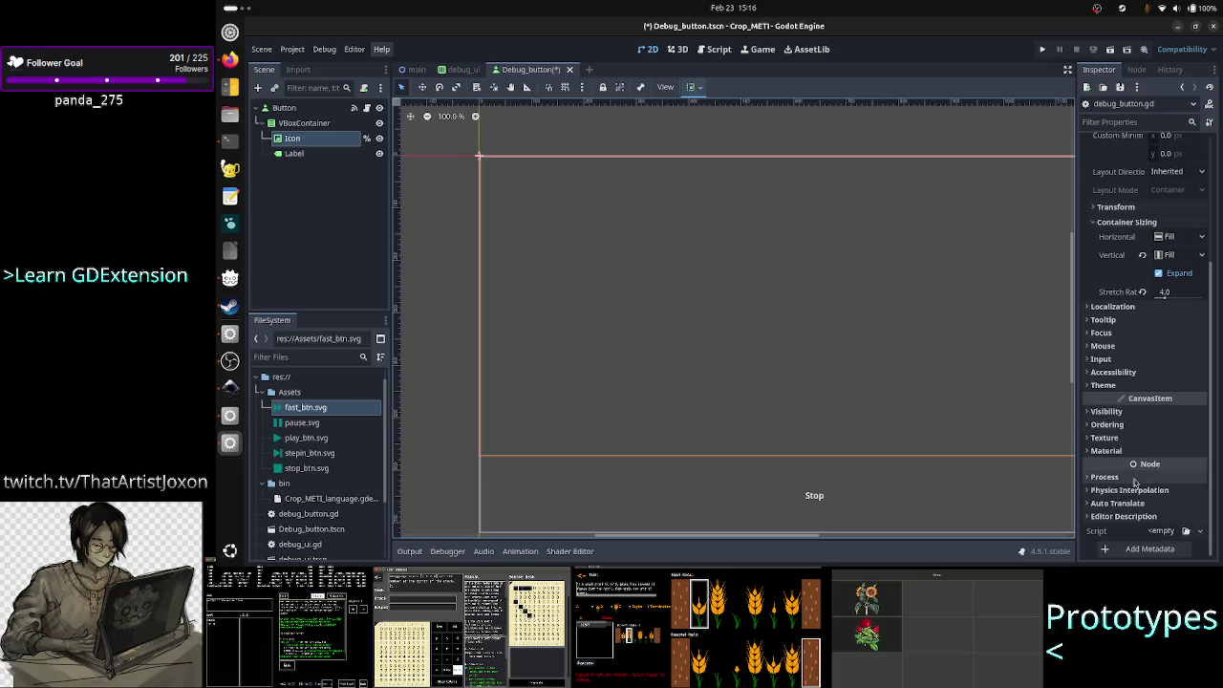
{"action": "left_click", "coordinate": [1143, 412]}
{"action": "mouse_move", "coordinate": [1128, 461]}
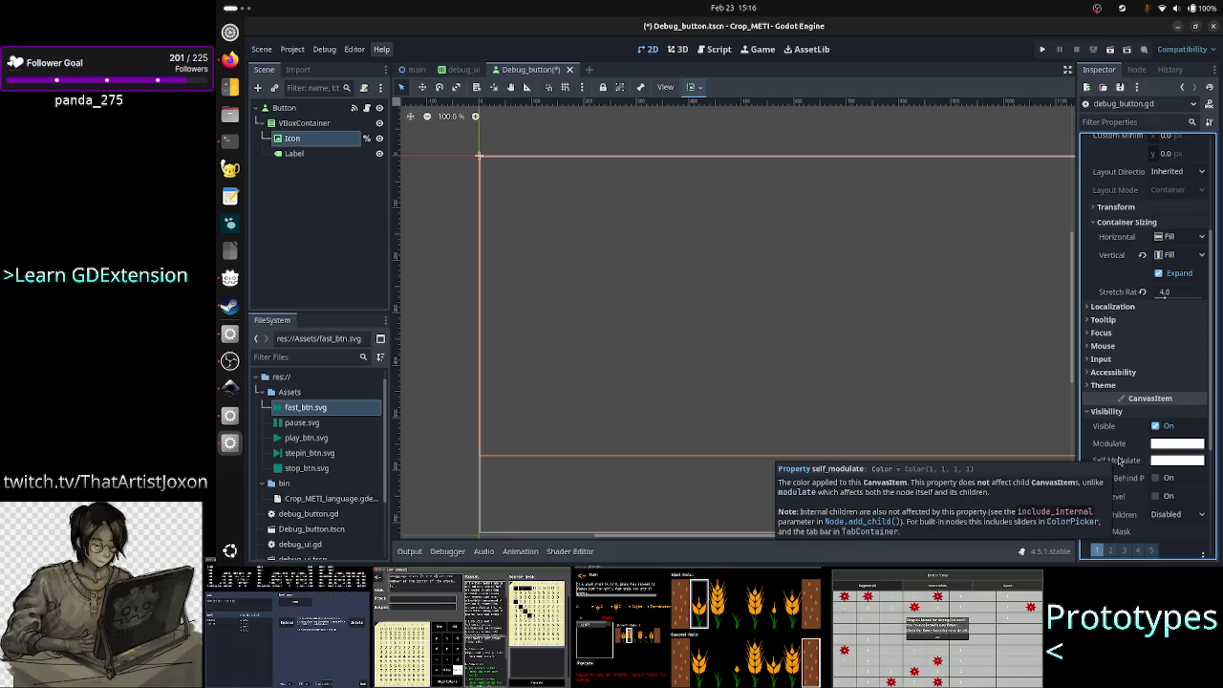
- Finish the line as icon_texr.self_modulate = Color.WHITE and save the script
{"action": "left_click", "coordinate": [368, 109]}
{"action": "type", "text": "icon_texr.self_modulate ="}
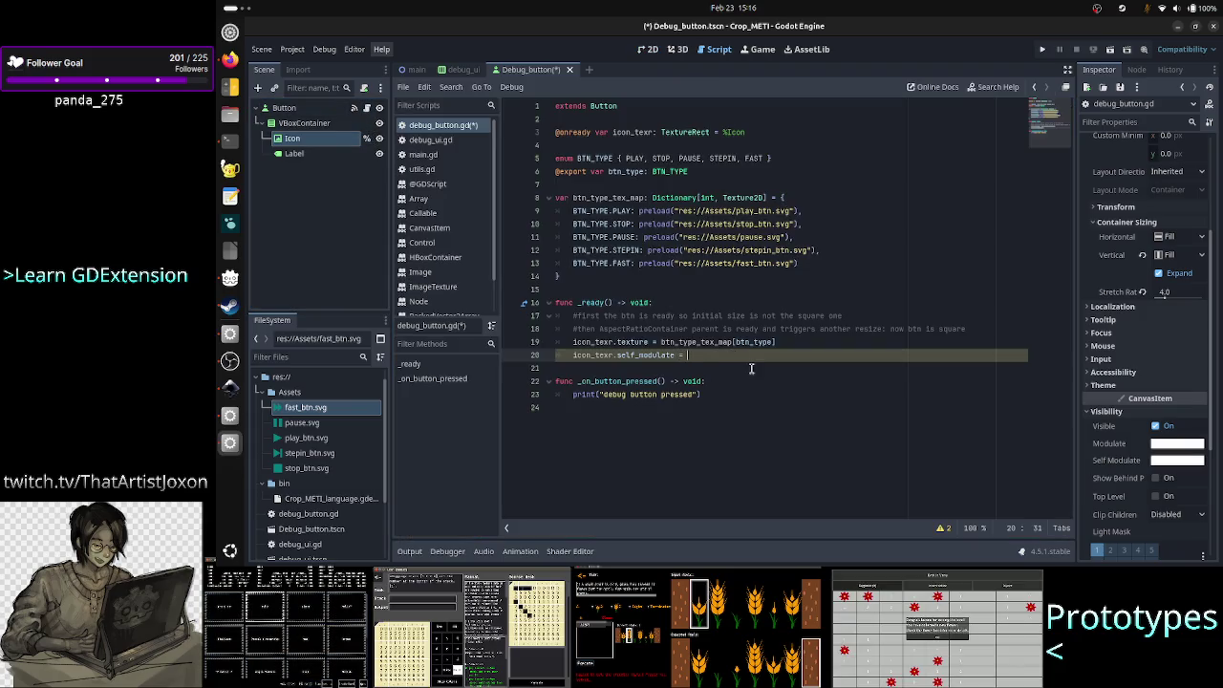
{"action": "type", "text": "Colo"}
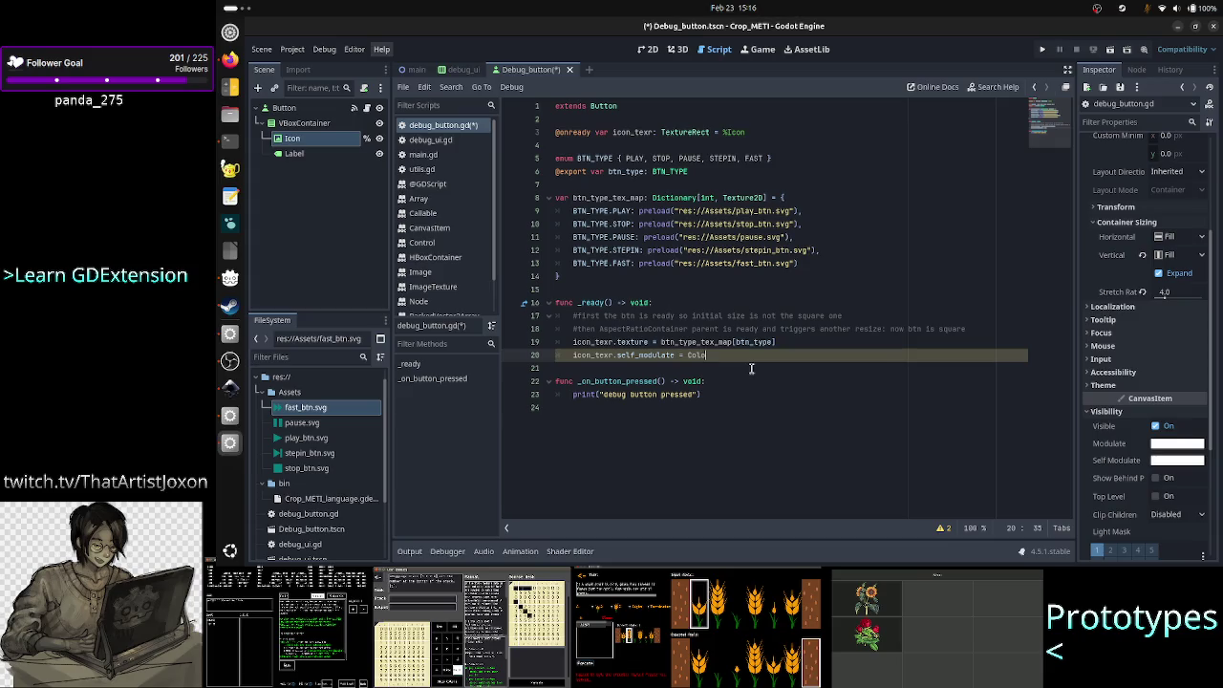
{"action": "type", "text": "r.w"}
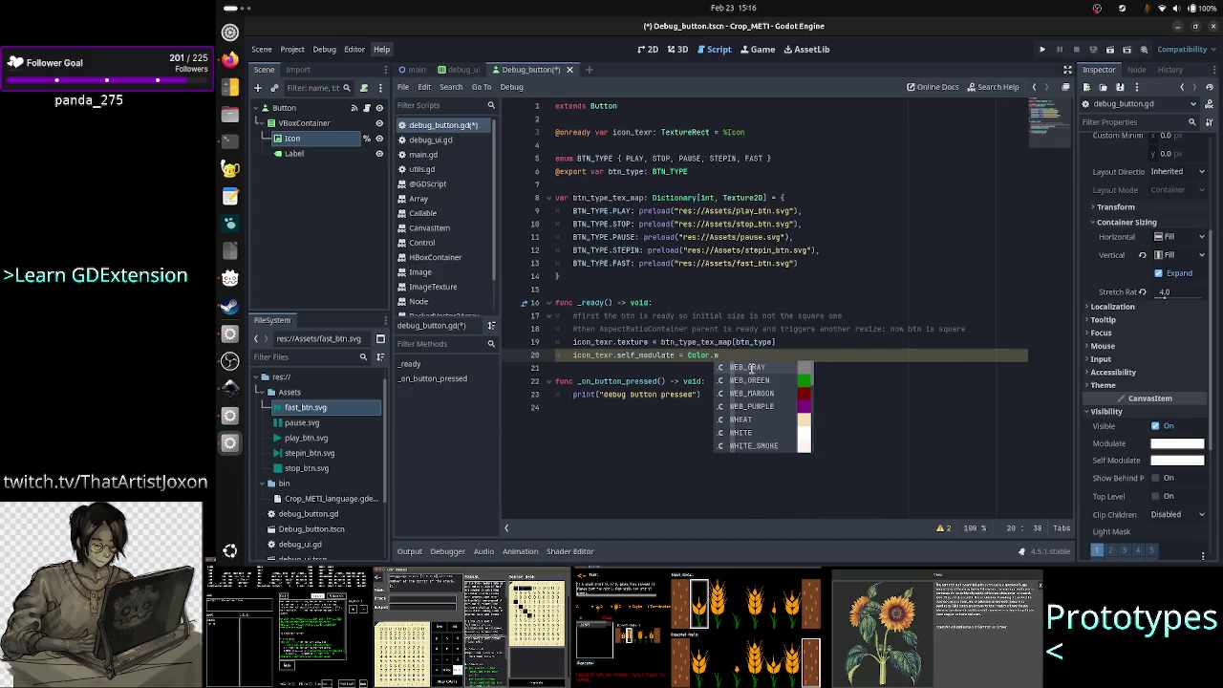
{"action": "type", "text": "h"}
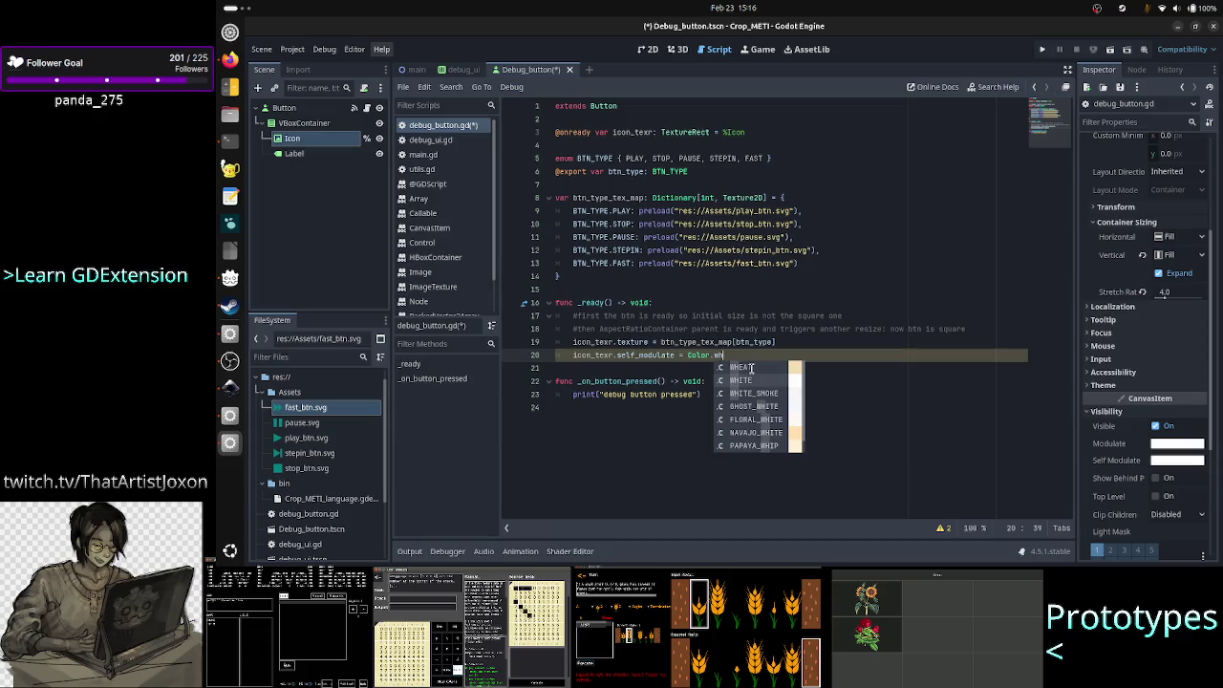
{"action": "type", "text": "i"}
{"action": "key", "text": "Return"}
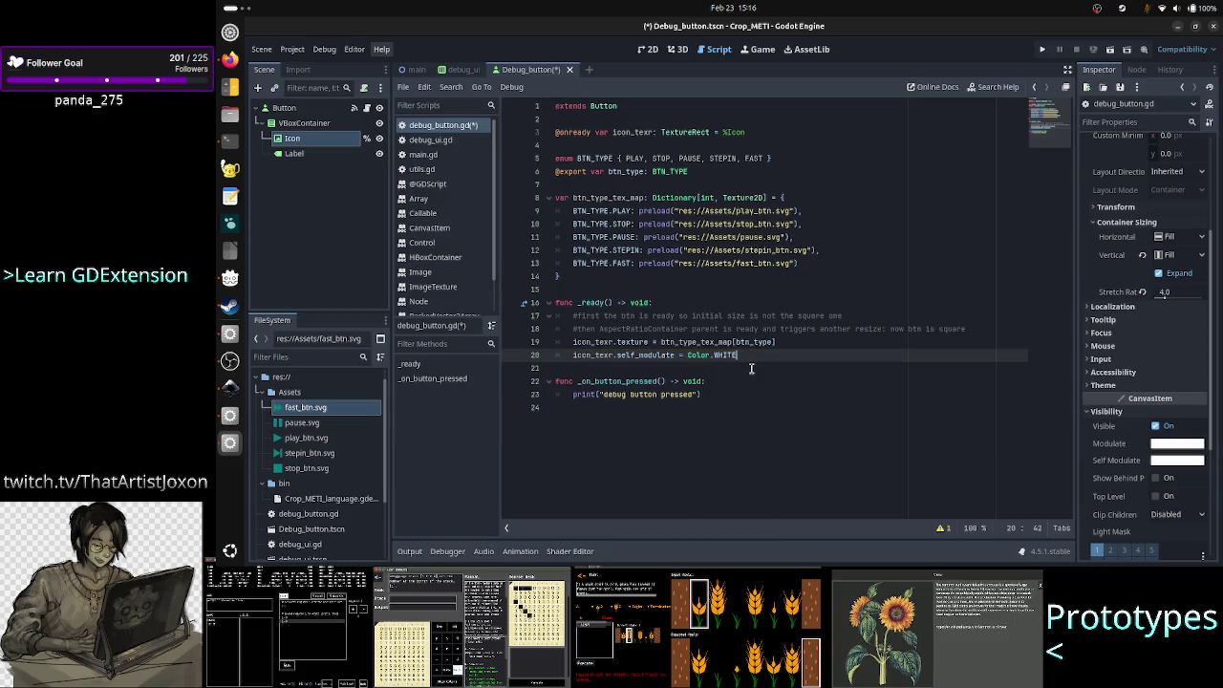
{"action": "left_click", "coordinate": [228, 388]}
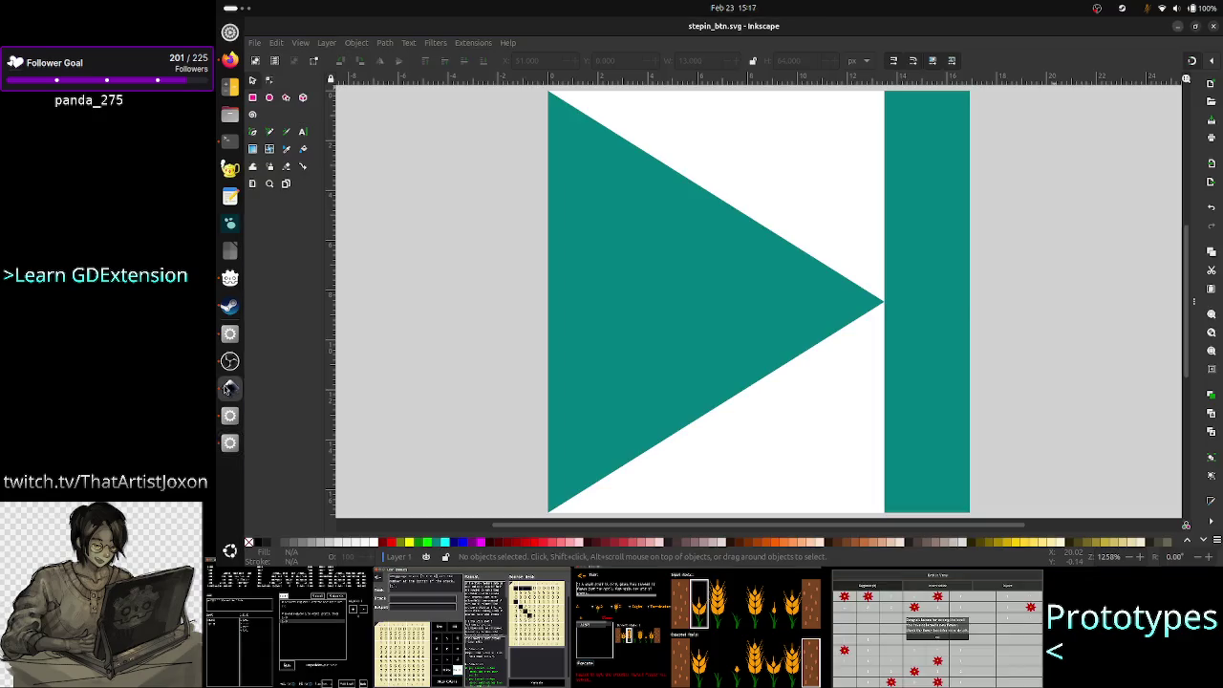
{"action": "key", "text": "alt+Tab"}
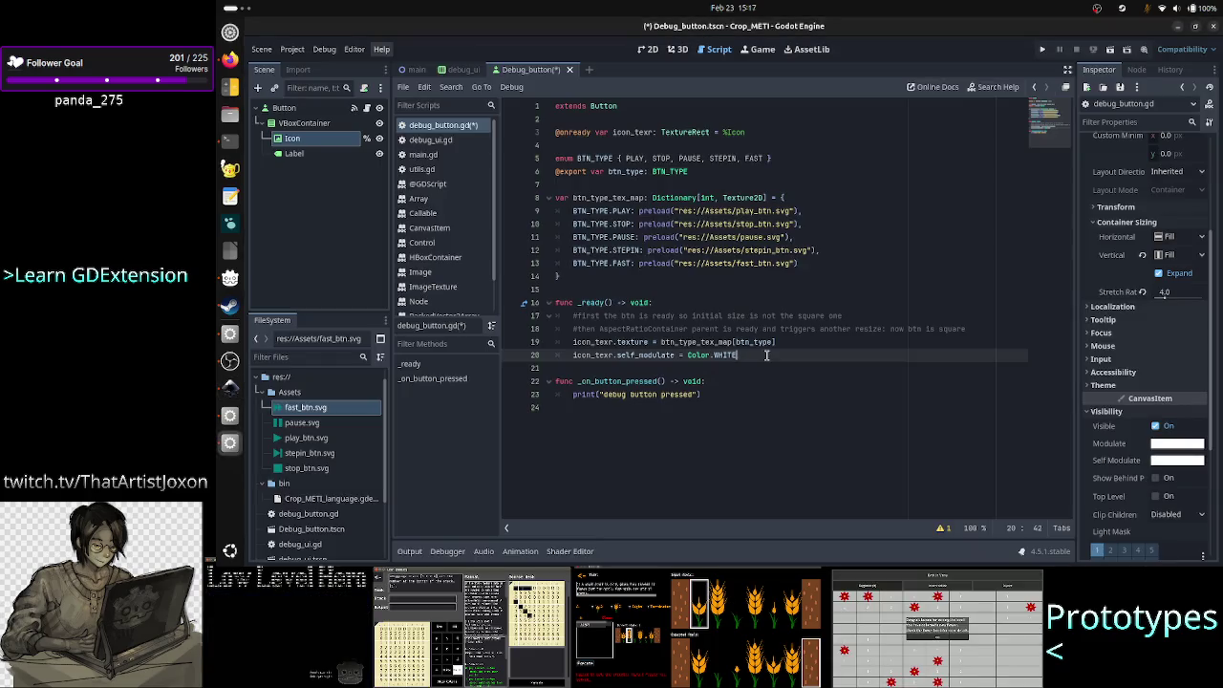
{"action": "key", "text": "Down"}
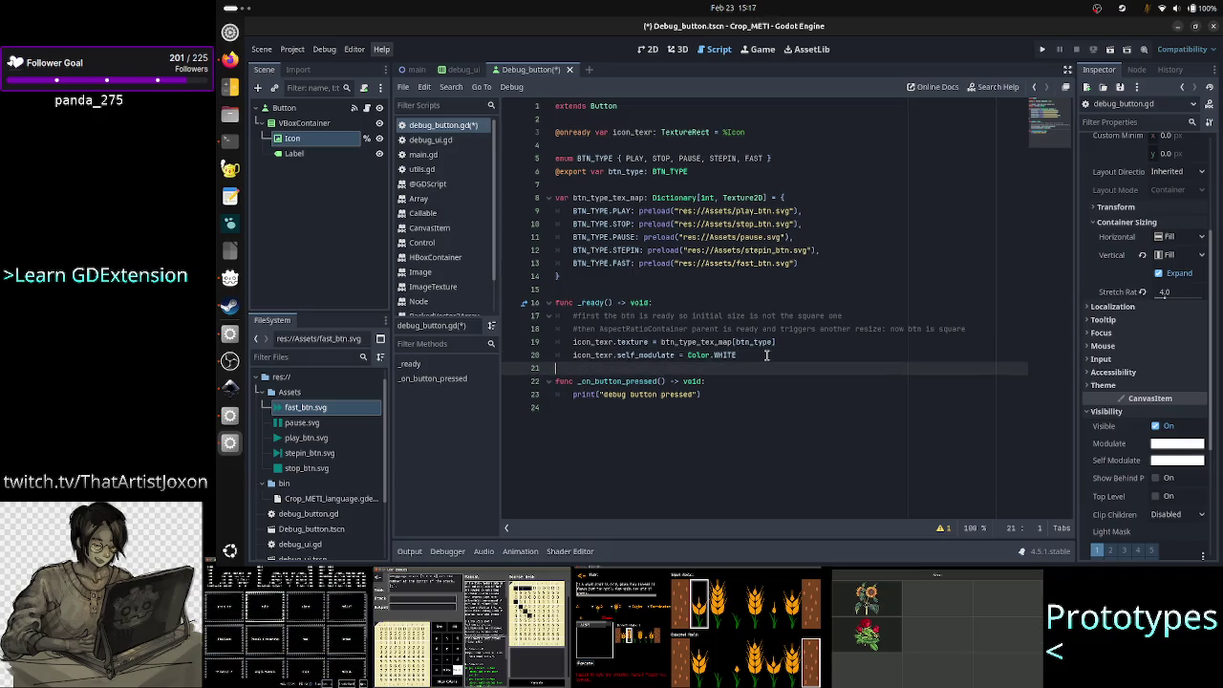
{"action": "key", "text": "Down"}
{"action": "key", "text": "Down"}
{"action": "key", "text": "Down"}
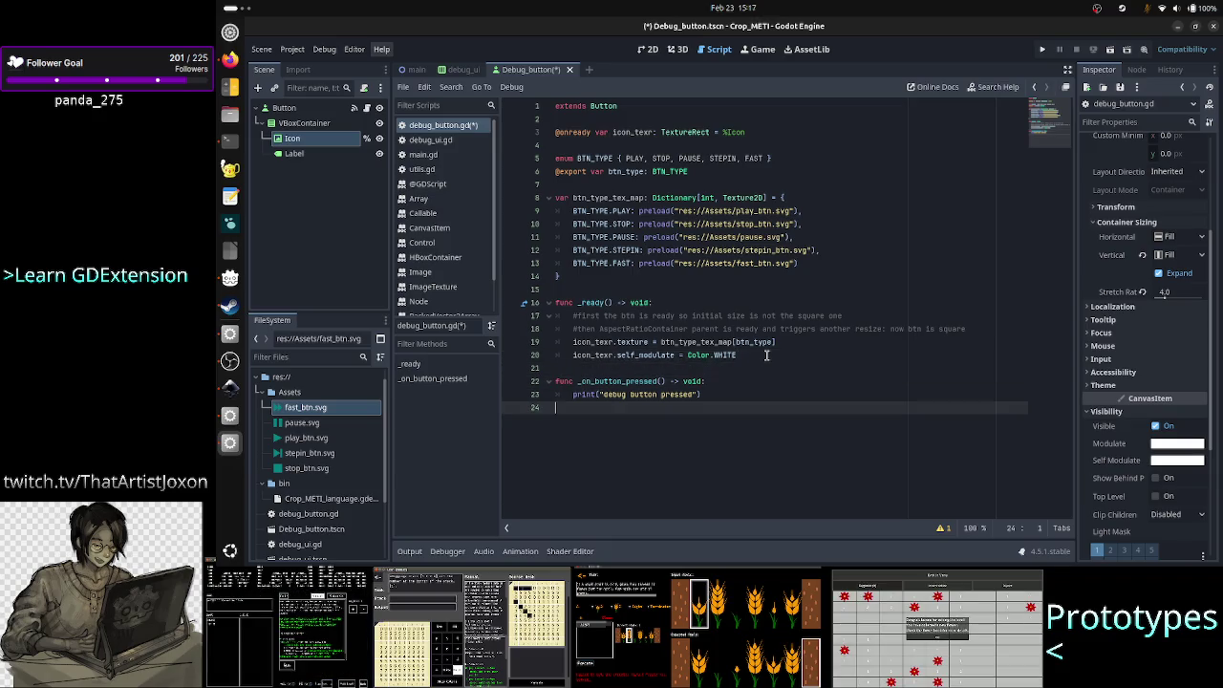
{"action": "key", "text": "ctrl+s"}
{"action": "left_click", "coordinate": [648, 49]}
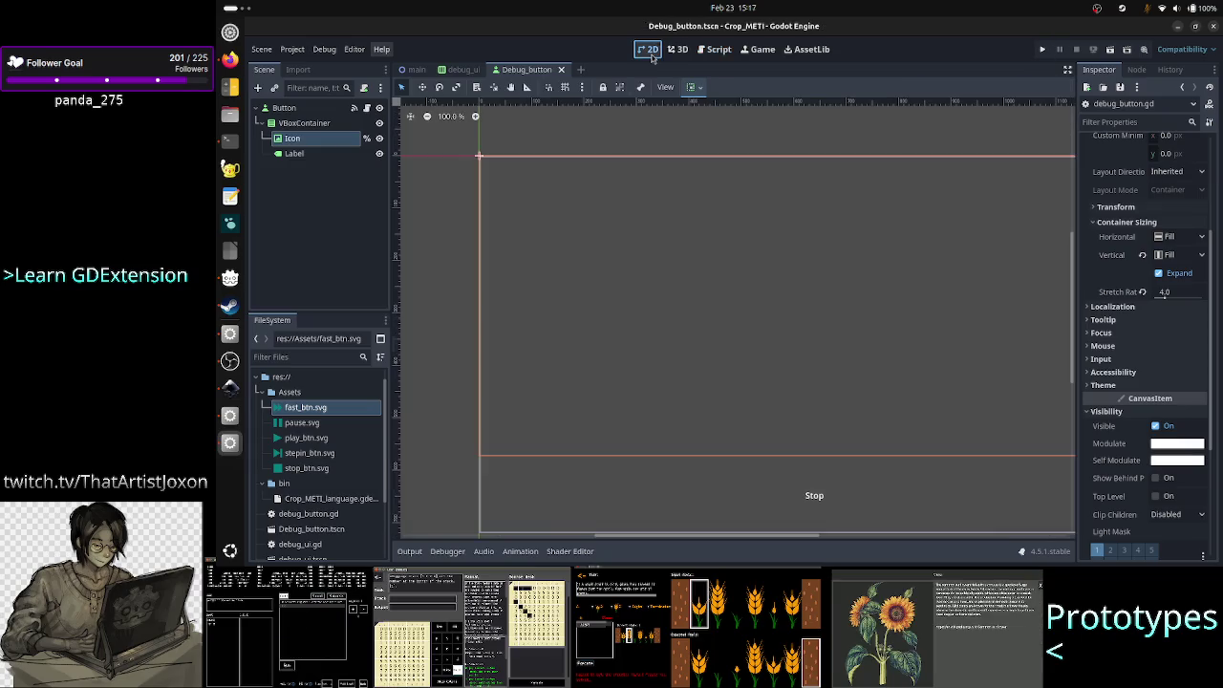
- Check the Play, Stop and StepIn buttons in debug_ui, then run the project
{"action": "left_click", "coordinate": [460, 71]}
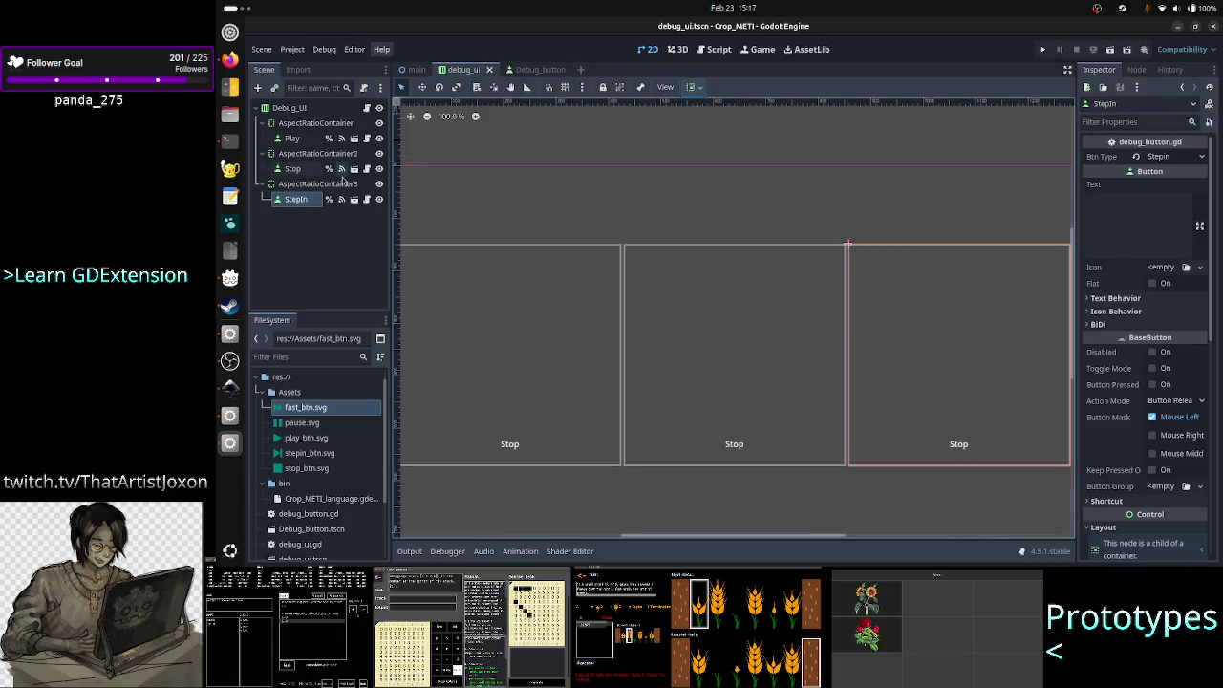
{"action": "left_click", "coordinate": [295, 139]}
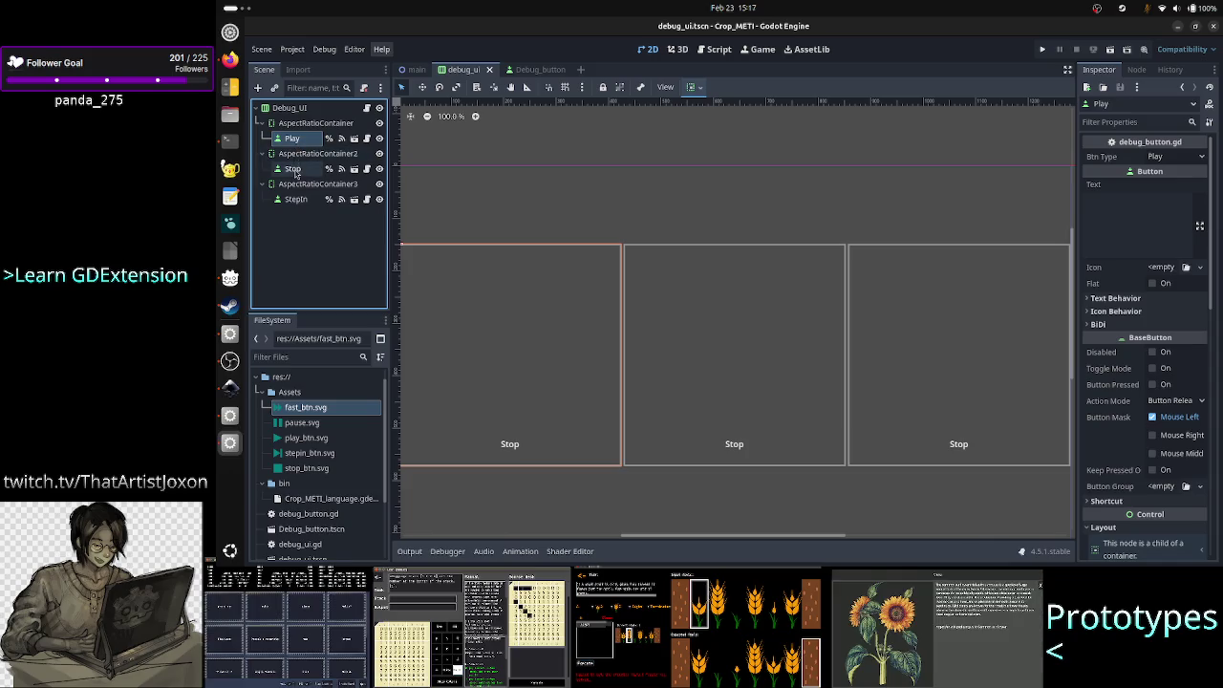
{"action": "left_click", "coordinate": [293, 169]}
{"action": "left_click", "coordinate": [293, 200]}
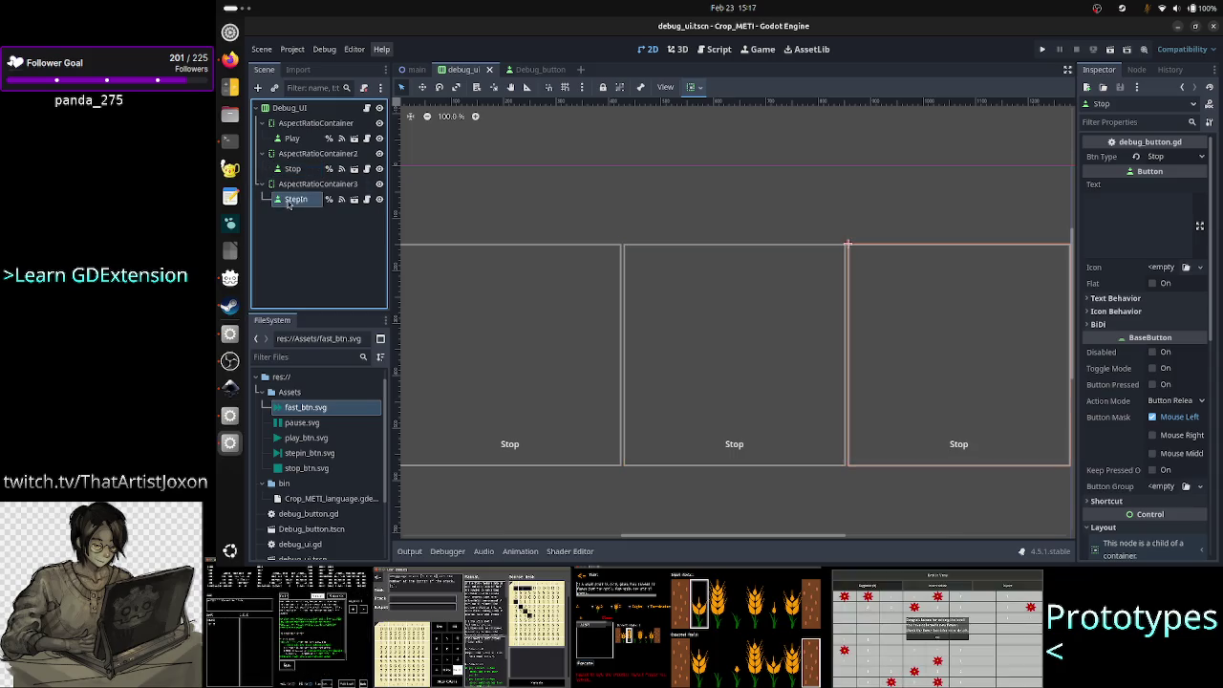
{"action": "left_click", "coordinate": [1043, 49]}
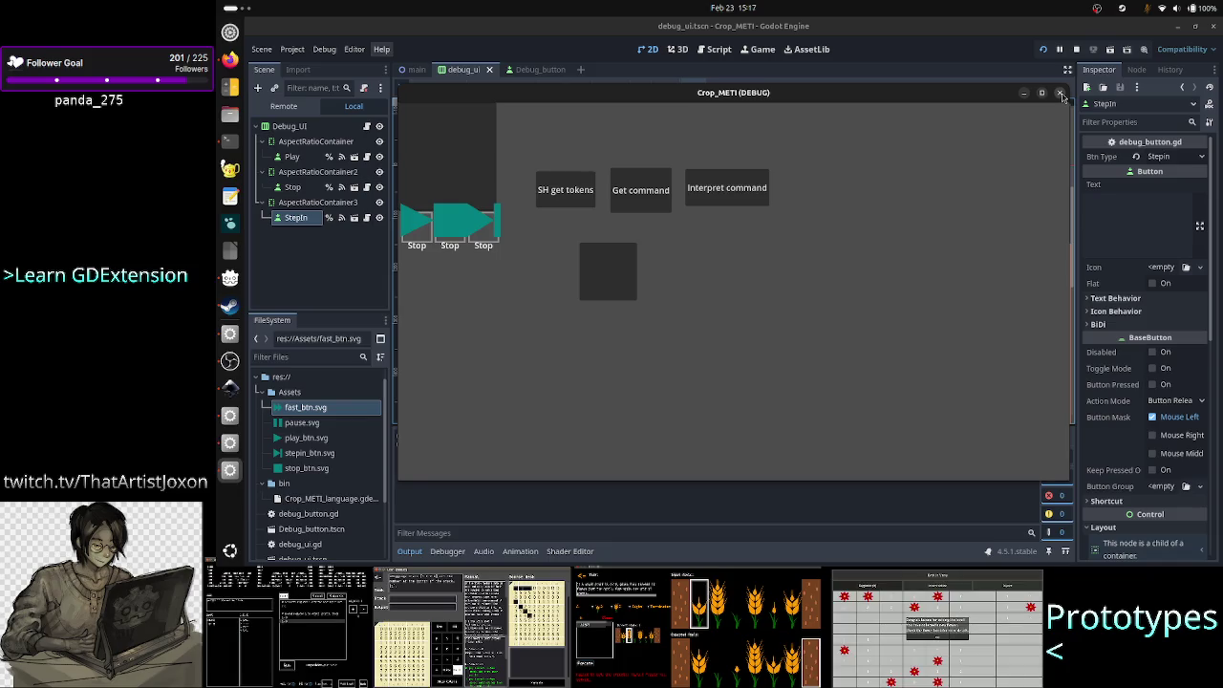
- Stop the game and inspect the AspectRatioContainer, Debug_UI and Play nodes
{"action": "left_click", "coordinate": [1061, 94]}
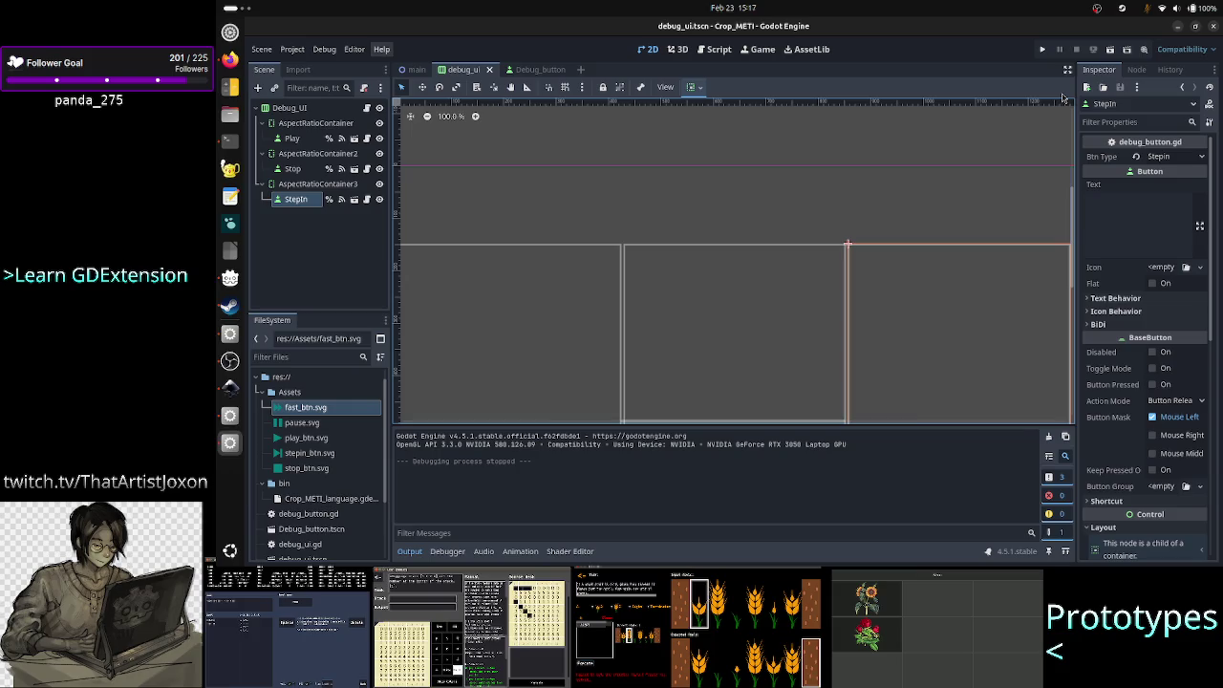
{"action": "left_click", "coordinate": [346, 127]}
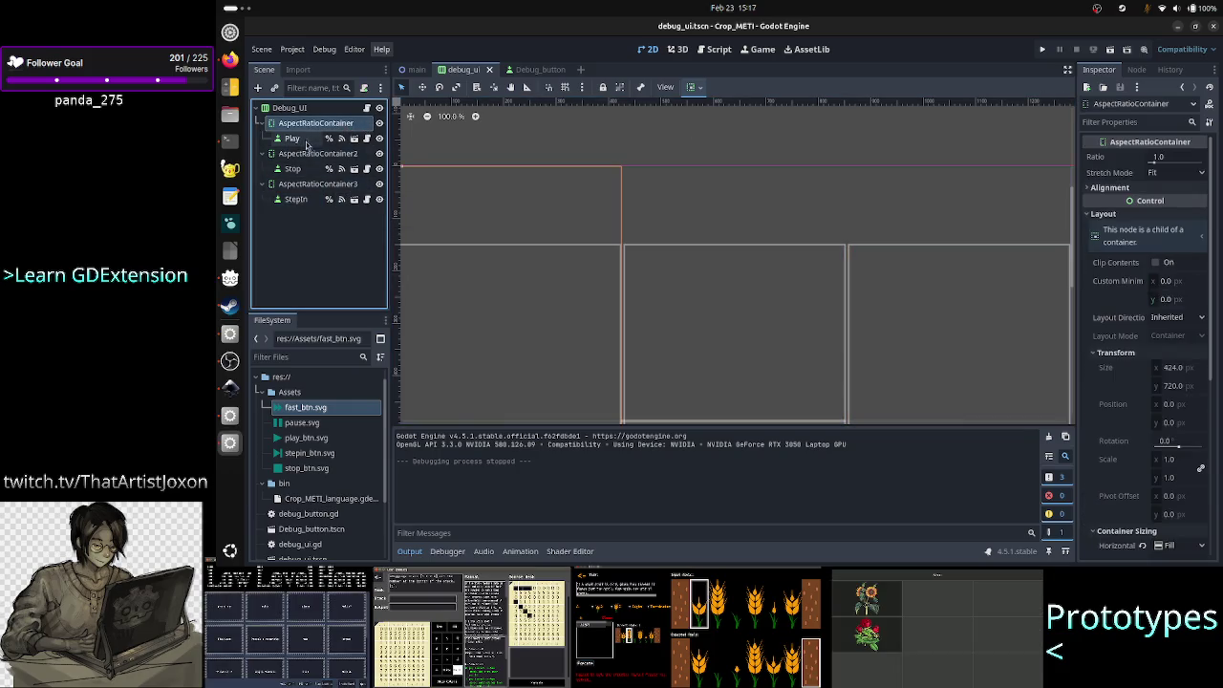
{"action": "left_click", "coordinate": [291, 109]}
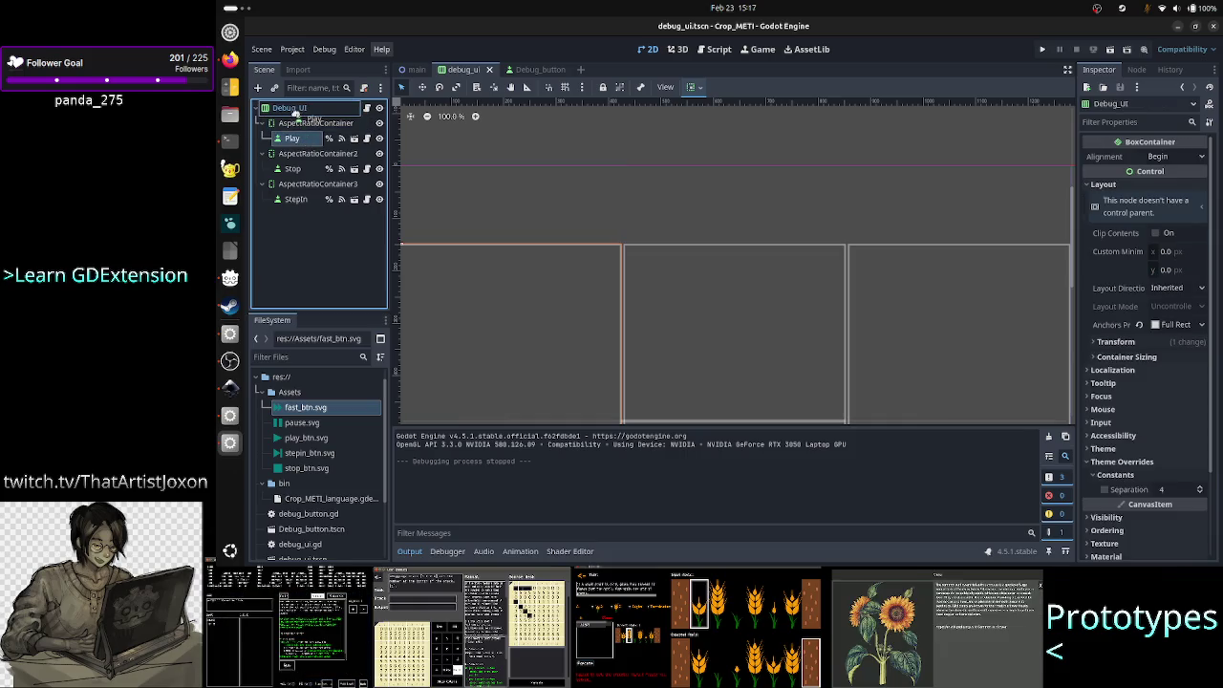
{"action": "left_click", "coordinate": [294, 139]}
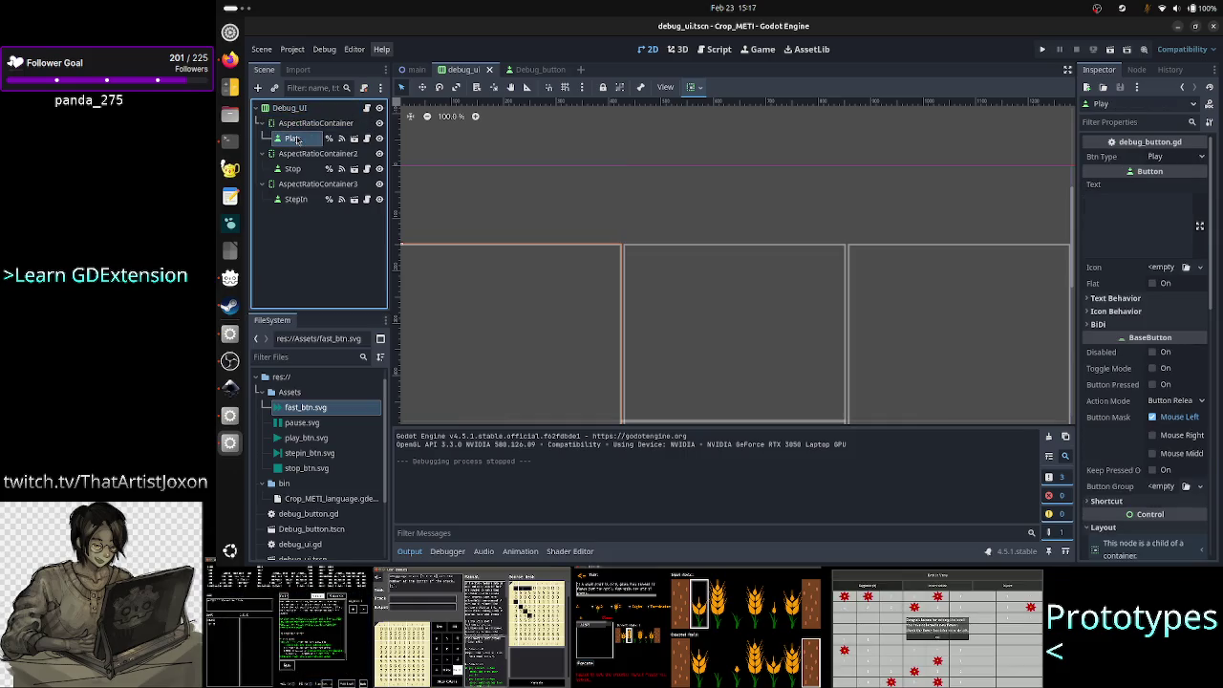
{"action": "left_click", "coordinate": [315, 124]}
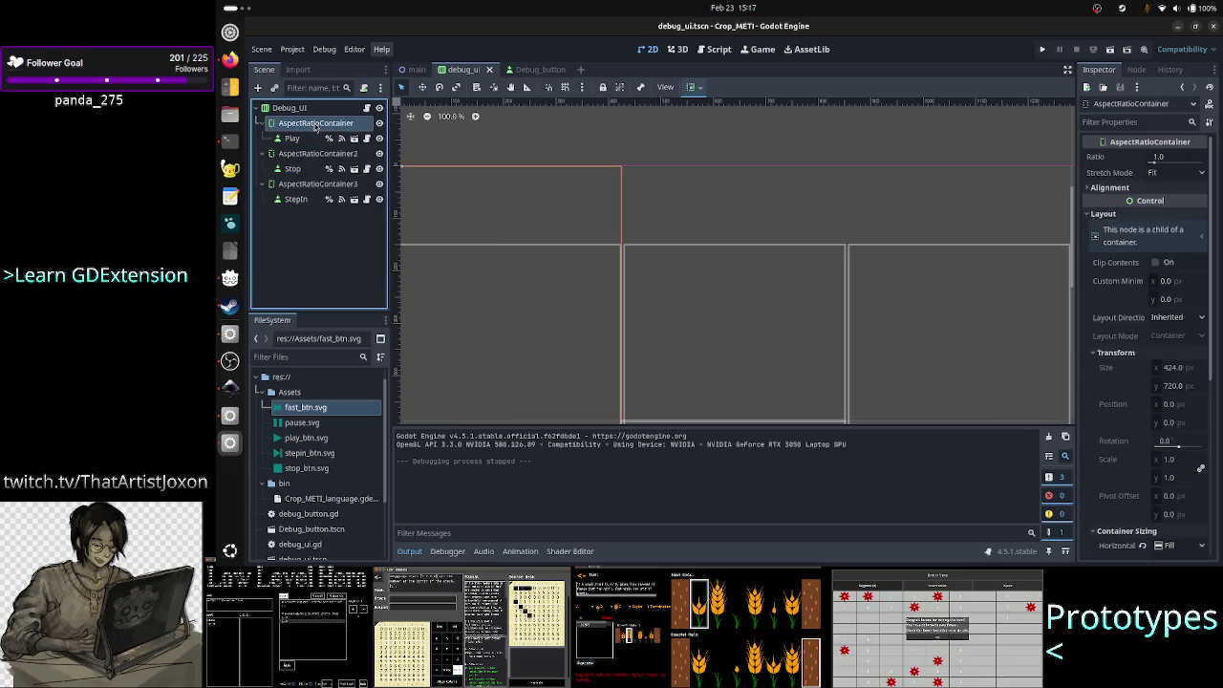
- Move Play, Stop and StepIn out of their containers directly under Debug_UI
{"action": "left_click", "coordinate": [303, 139]}
{"action": "left_click_drag", "start_coordinate": [303, 139], "coordinate": [296, 120]}
{"action": "left_click_drag", "start_coordinate": [292, 168], "coordinate": [297, 134]}
{"action": "left_click_drag", "start_coordinate": [293, 202], "coordinate": [288, 147]}
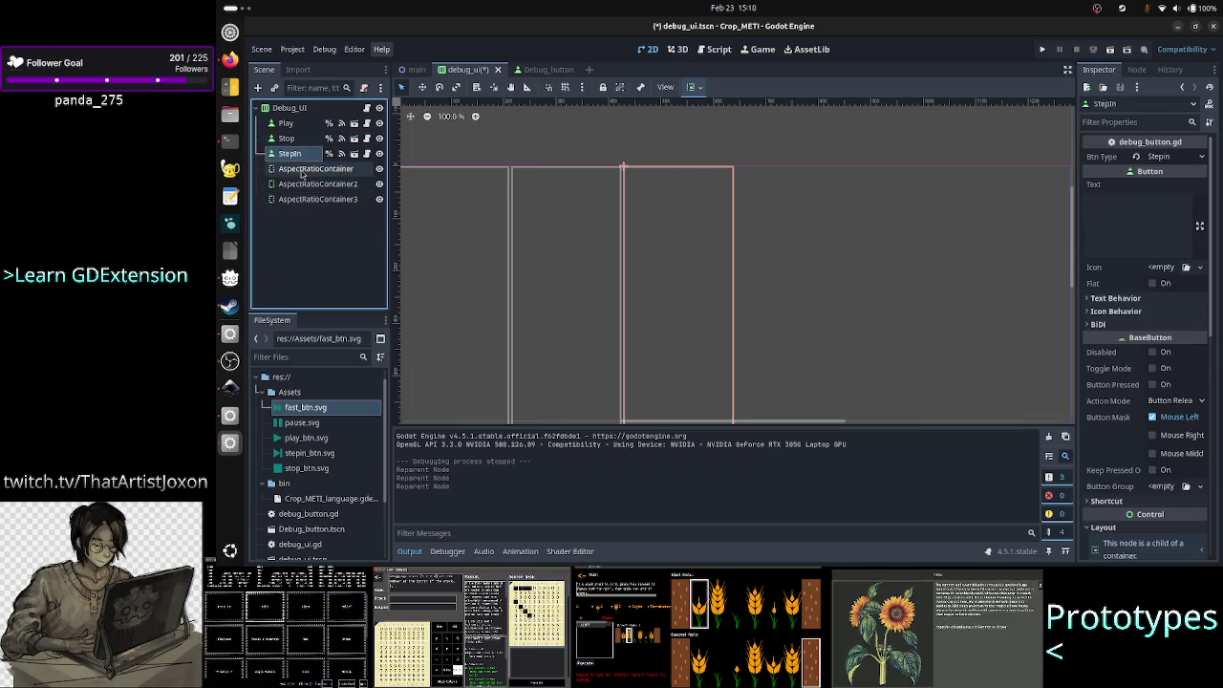
- Delete the three empty AspectRatioContainer nodes
{"action": "left_click", "coordinate": [302, 169]}
{"action": "left_click", "coordinate": [322, 199], "text": "shift"}
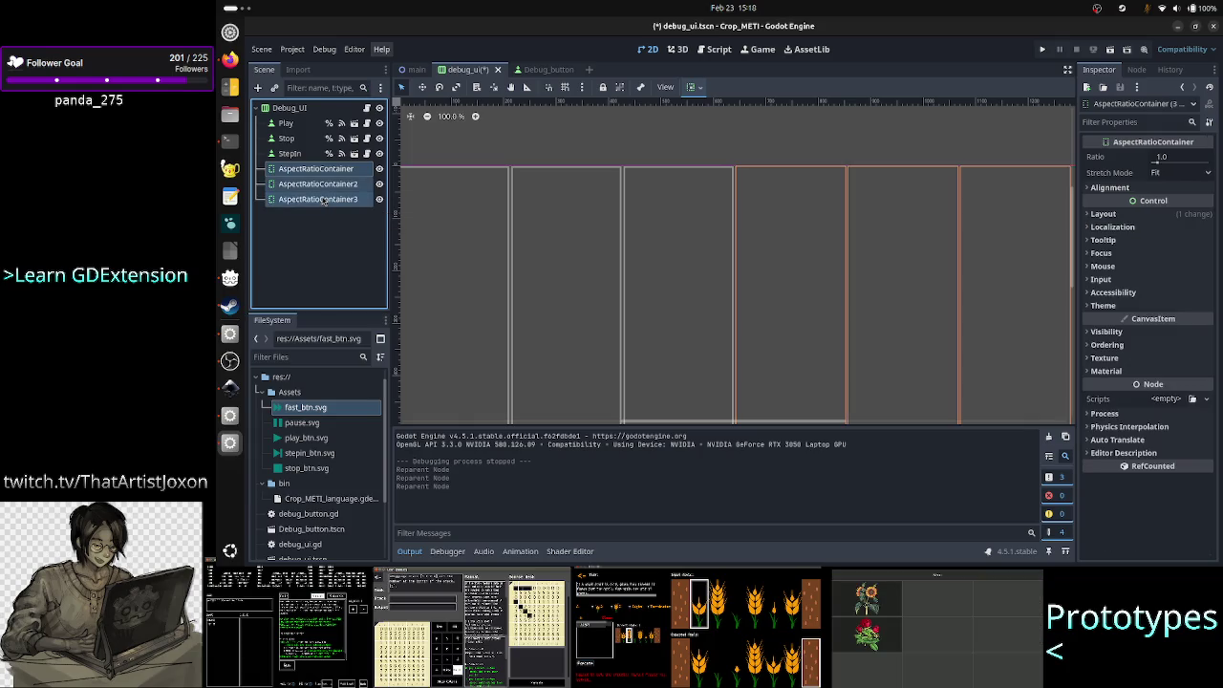
{"action": "key", "text": "Delete"}
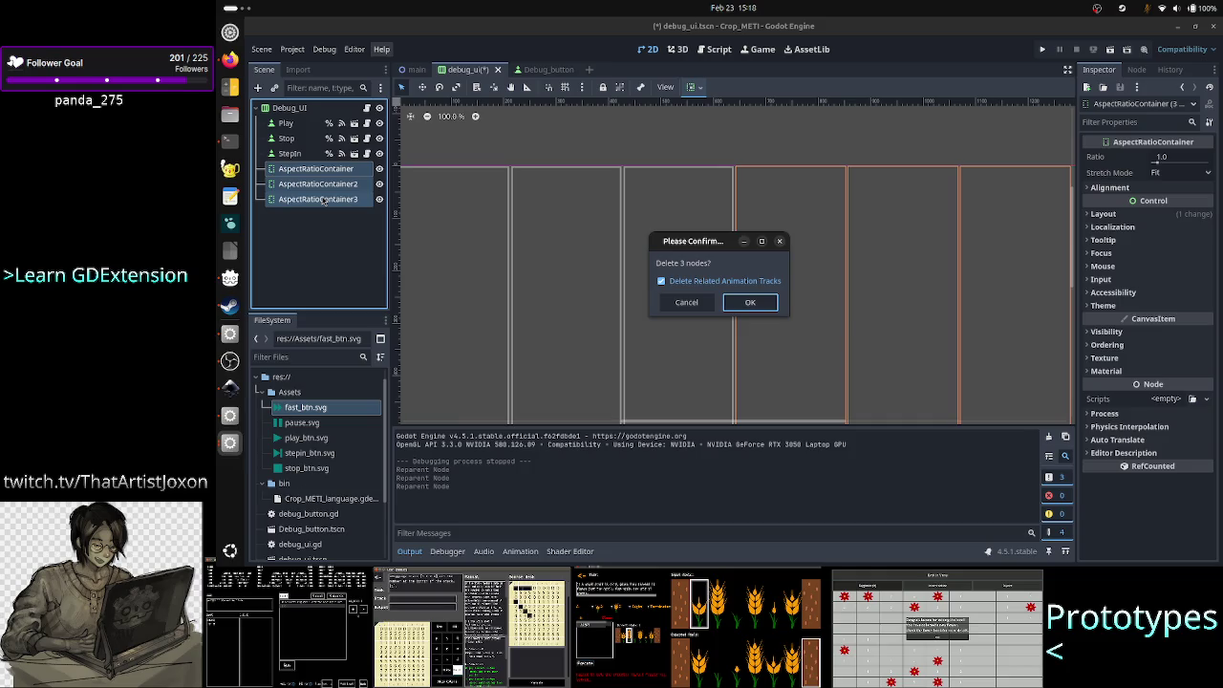
{"action": "key", "text": "Return"}
{"action": "left_click", "coordinate": [284, 126]}
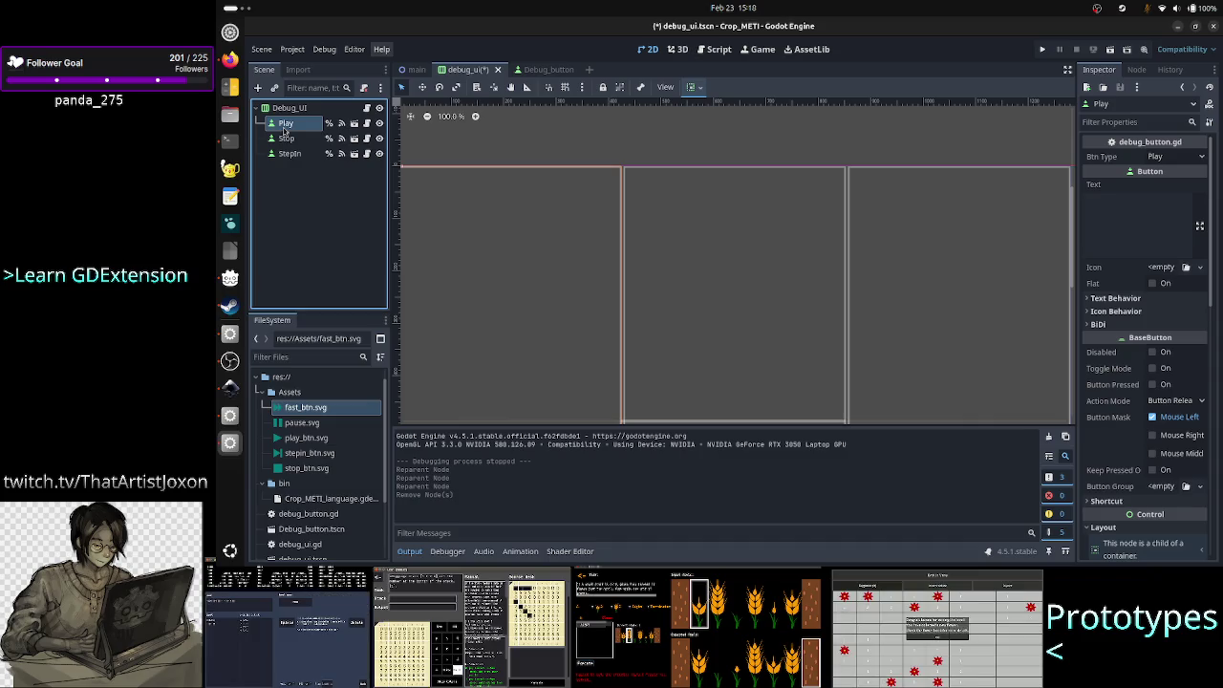
- Review the Container Sizing of the Stop and StepIn buttons in the Inspector
{"action": "scroll", "coordinate": [1113, 446], "scroll_direction": "down", "scroll_amount": 4}
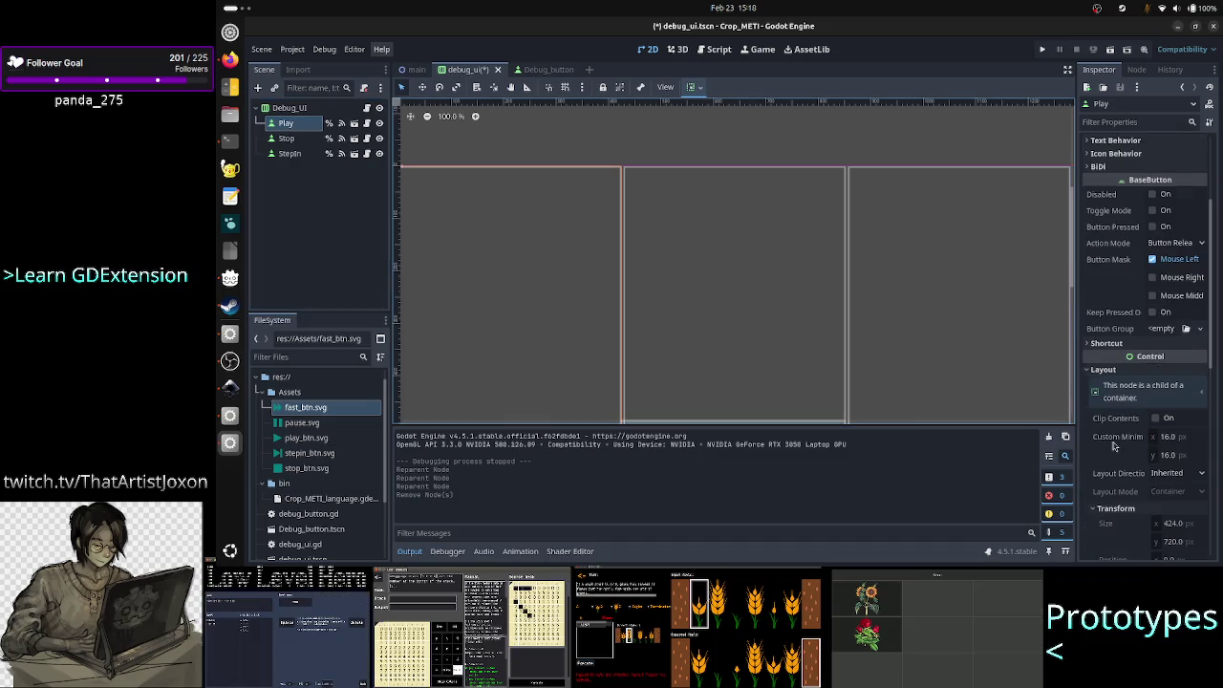
{"action": "scroll", "coordinate": [1113, 447], "scroll_direction": "down", "scroll_amount": 6}
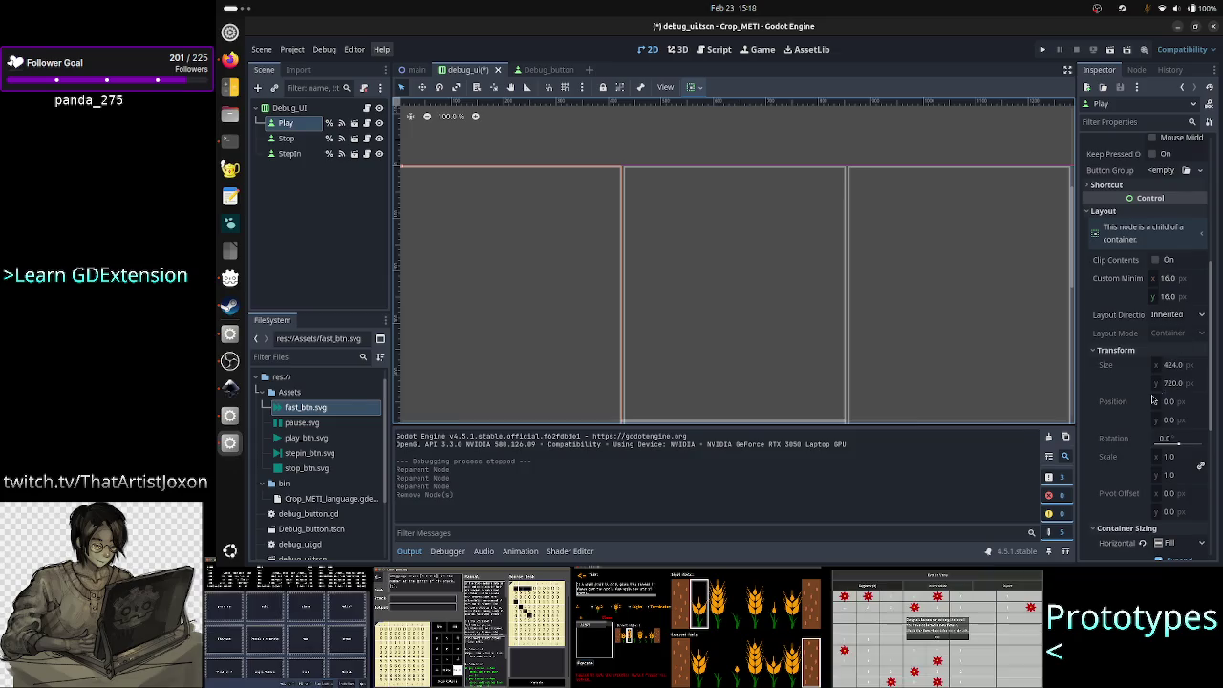
{"action": "scroll", "coordinate": [1129, 437], "scroll_direction": "down", "scroll_amount": 2}
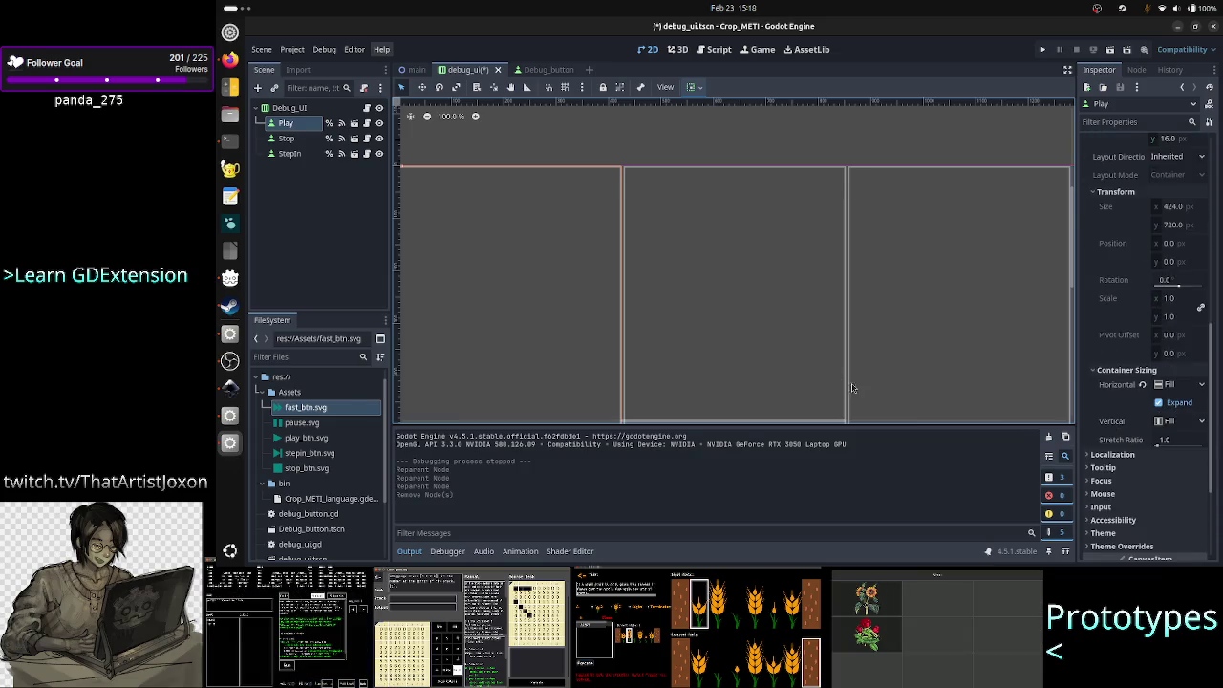
{"action": "left_click", "coordinate": [299, 141]}
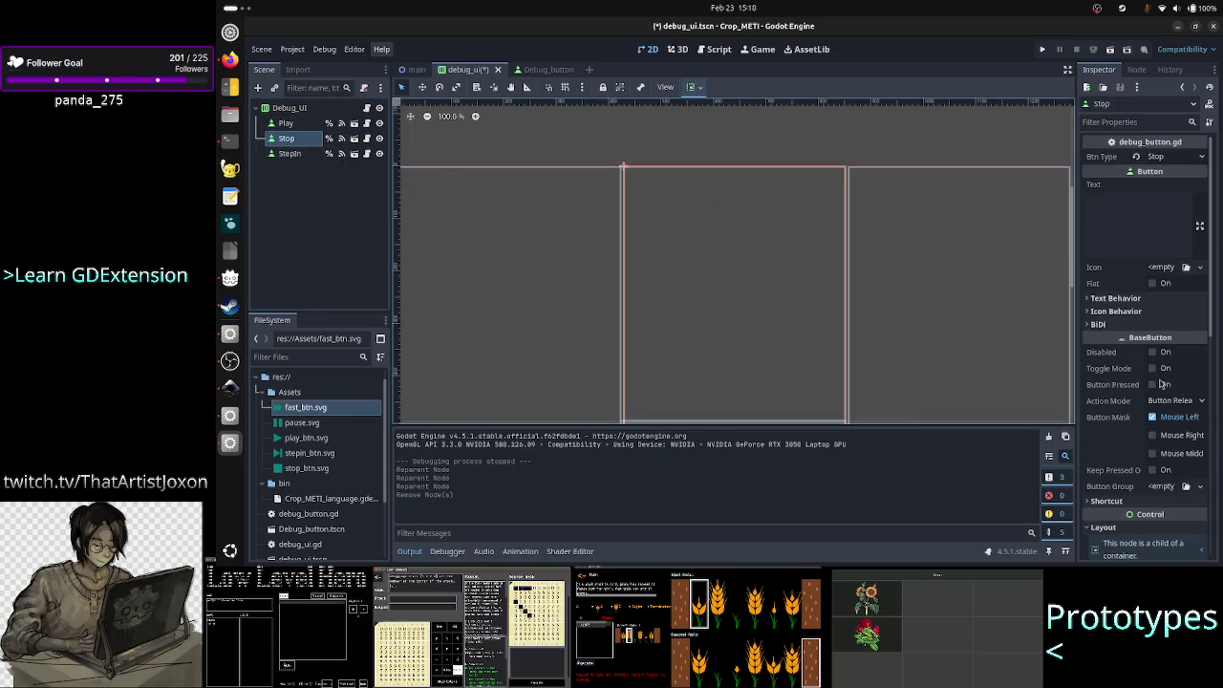
{"action": "scroll", "coordinate": [1160, 400], "scroll_direction": "down", "scroll_amount": 2}
{"action": "left_click", "coordinate": [290, 153]}
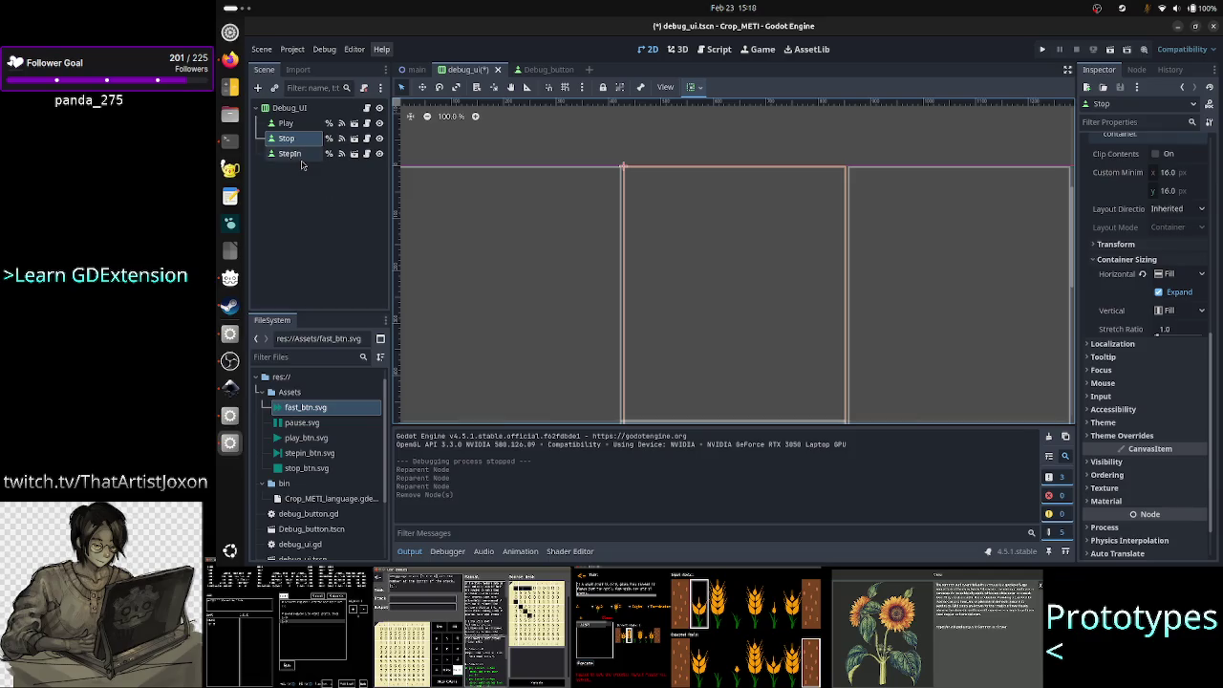
{"action": "scroll", "coordinate": [1105, 408], "scroll_direction": "down", "scroll_amount": 5}
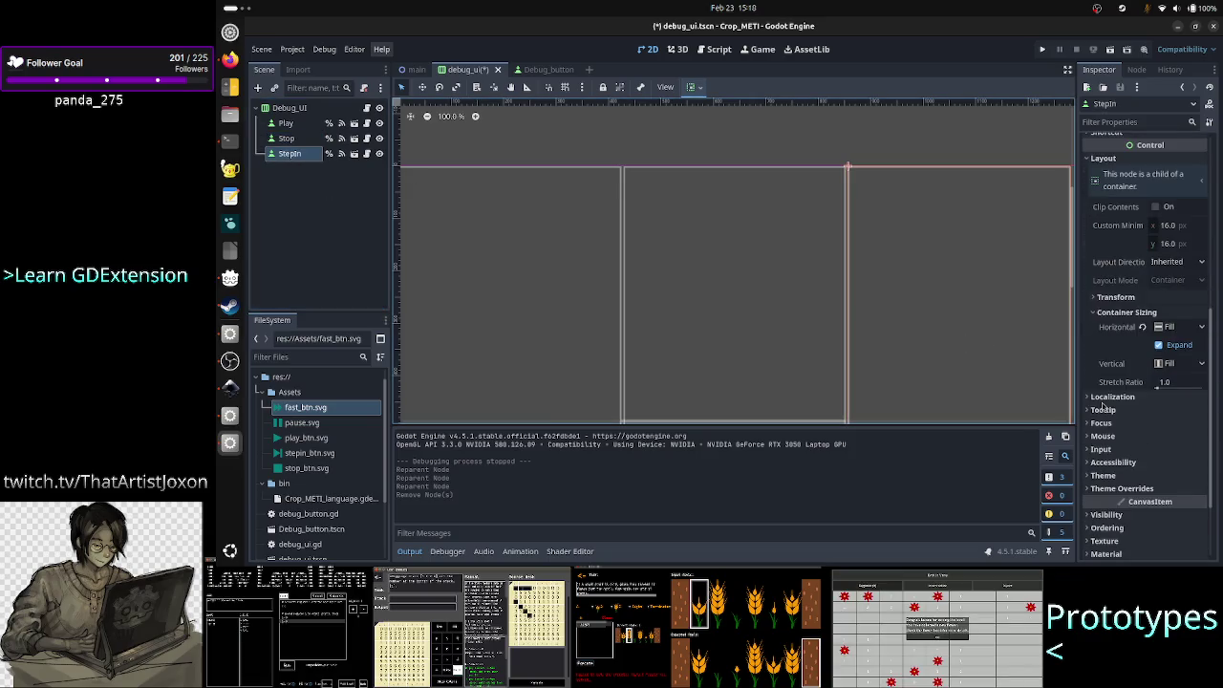
- Save and test-run the debug UI, stop it, and bring up the Debug_button scene
{"action": "left_click", "coordinate": [1039, 51]}
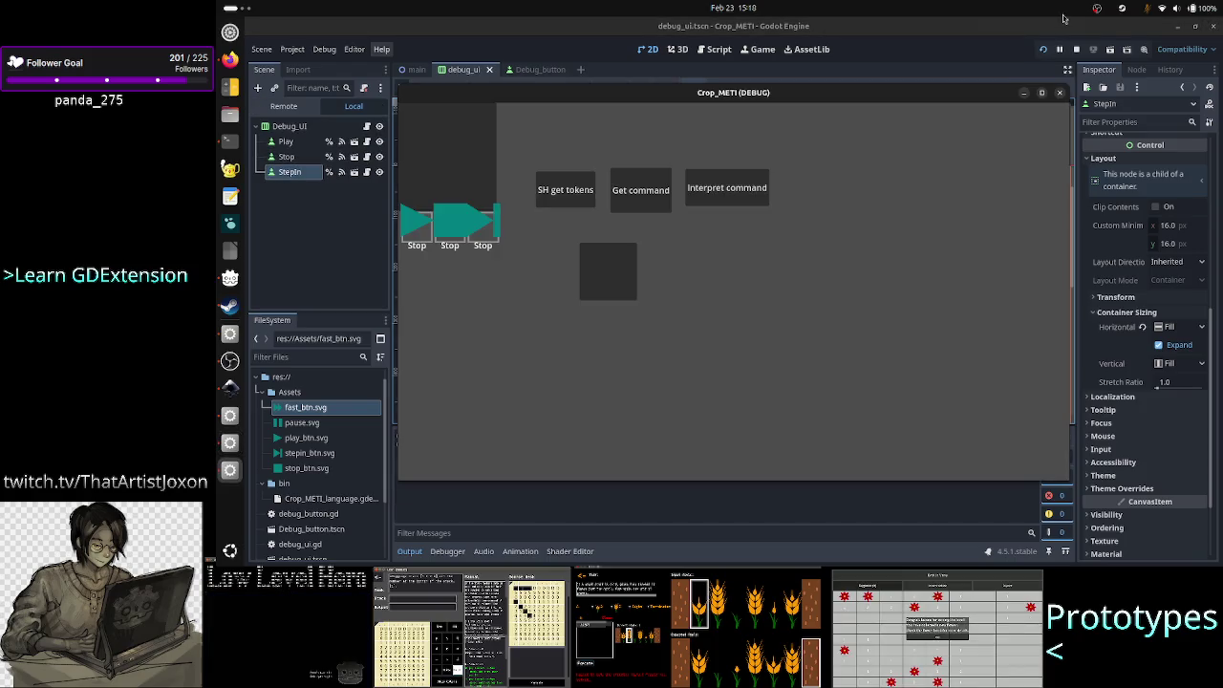
{"action": "left_click", "coordinate": [1060, 93]}
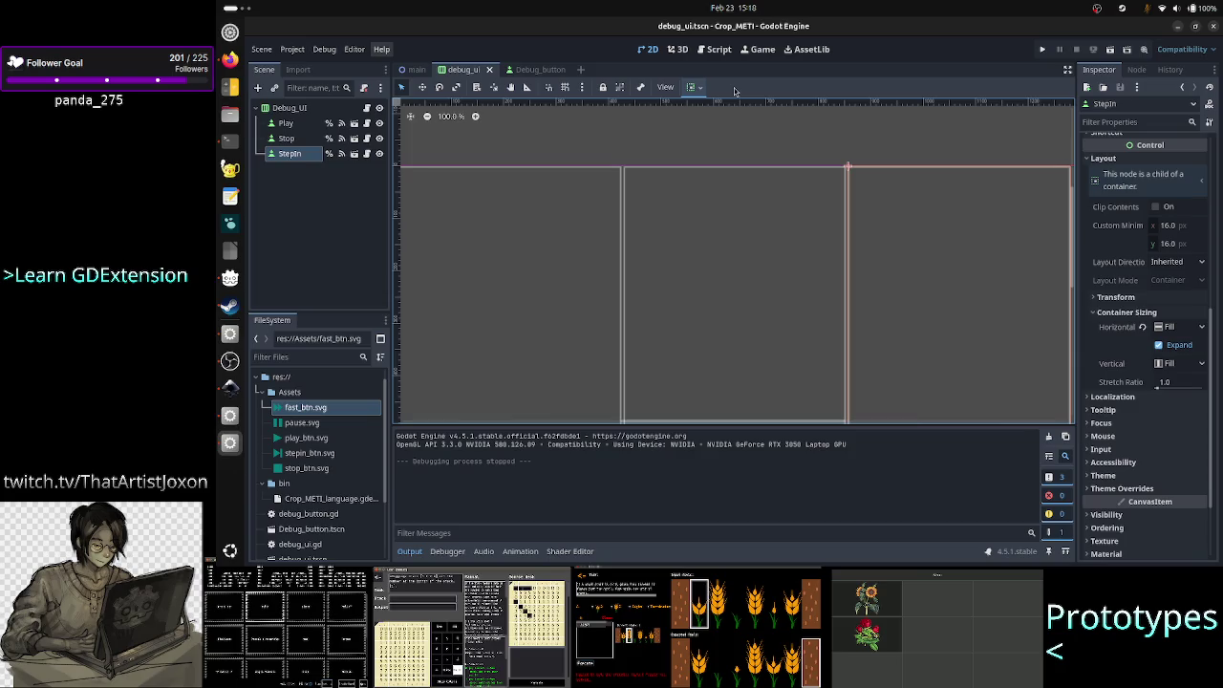
{"action": "left_click", "coordinate": [531, 69]}
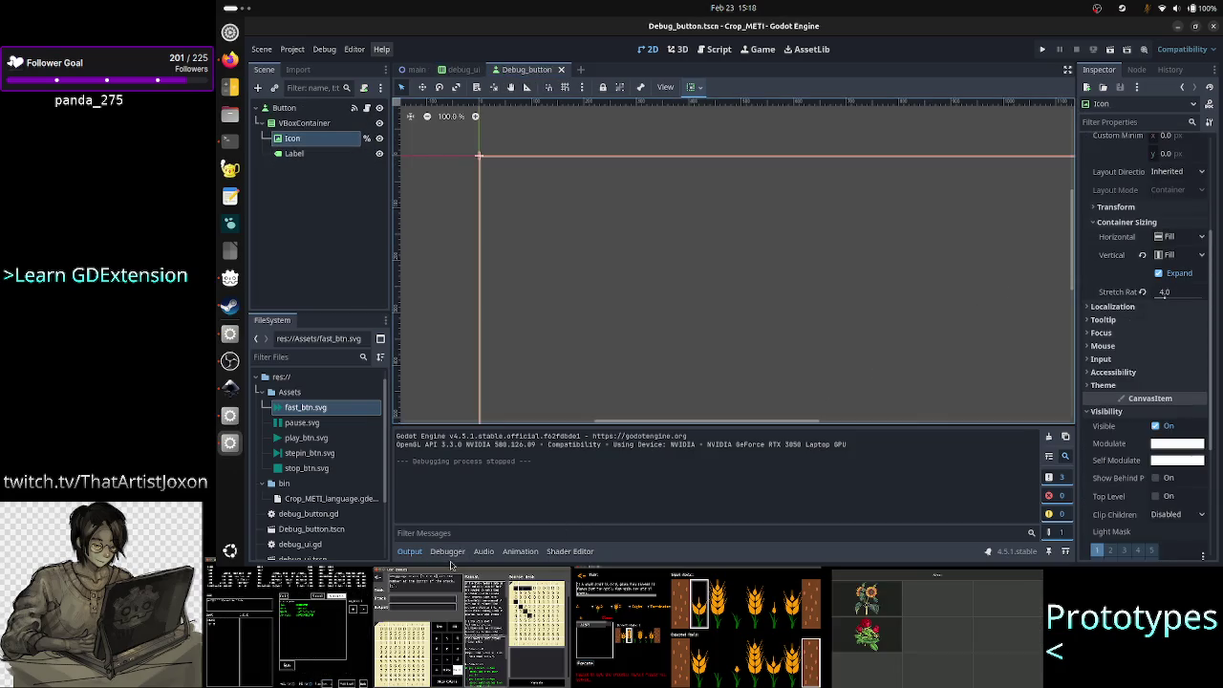
- With the Output panel collapsed, set the Icon's Expand Mode to Fit Width and rerun the project
{"action": "left_click", "coordinate": [416, 561]}
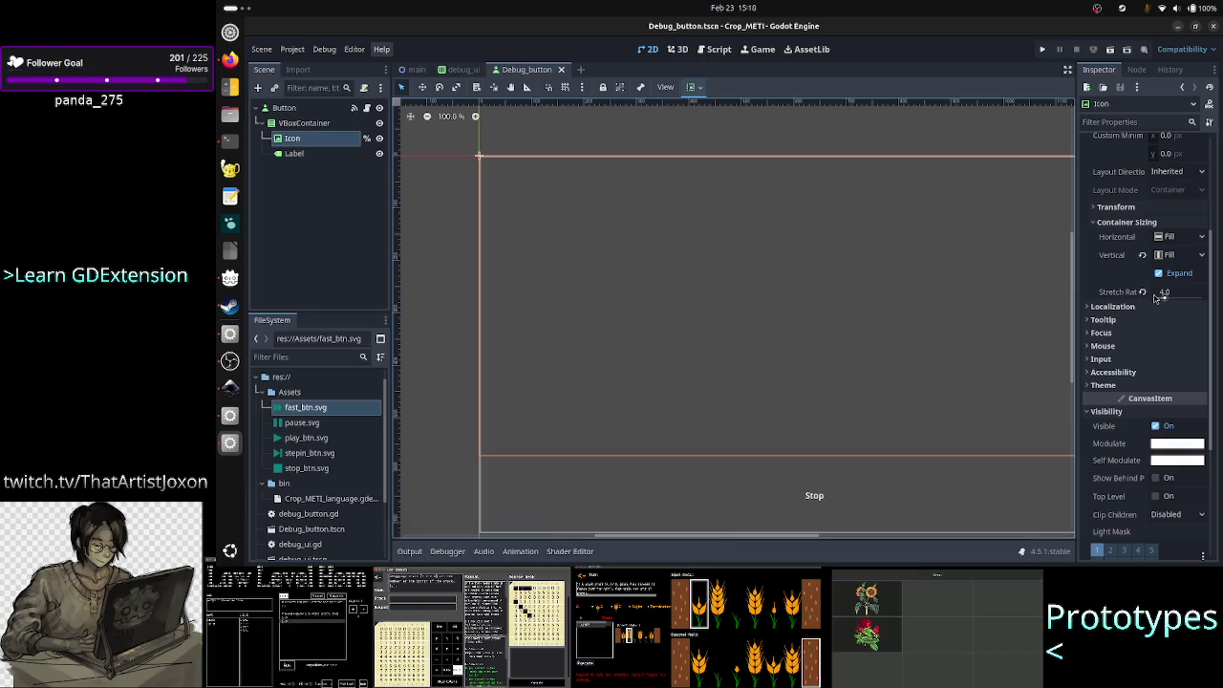
{"action": "scroll", "coordinate": [1155, 297], "scroll_direction": "up", "scroll_amount": 5}
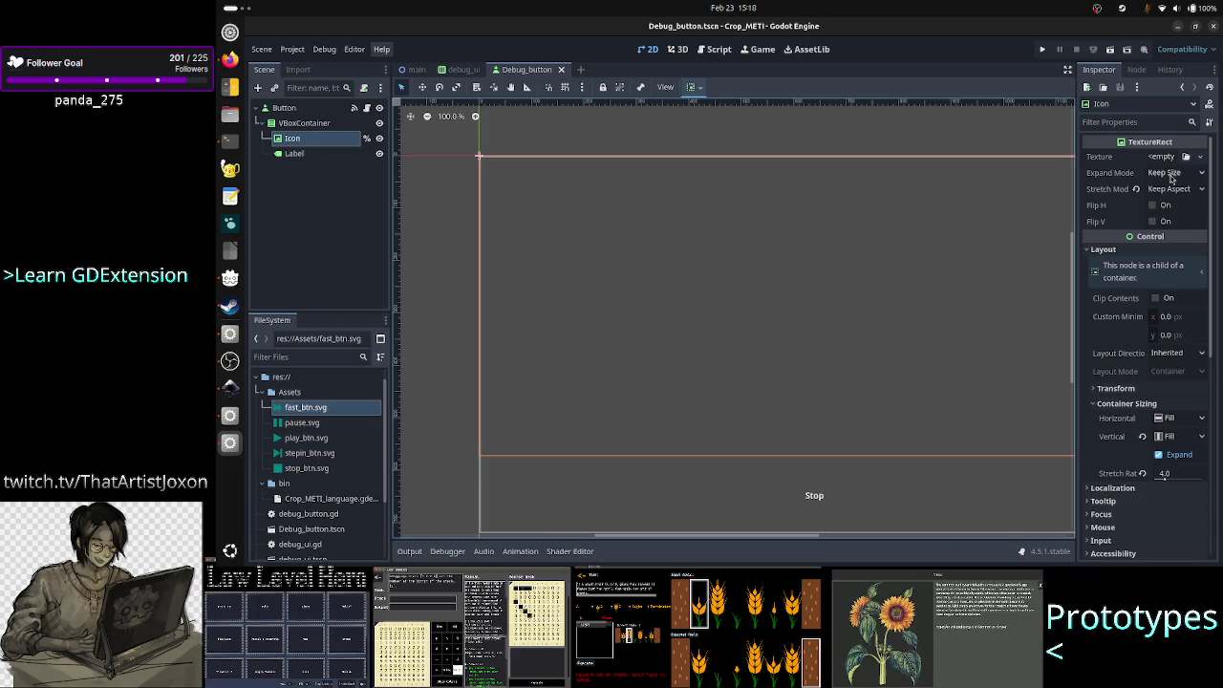
{"action": "left_click", "coordinate": [1172, 179]}
{"action": "left_click", "coordinate": [1173, 179]}
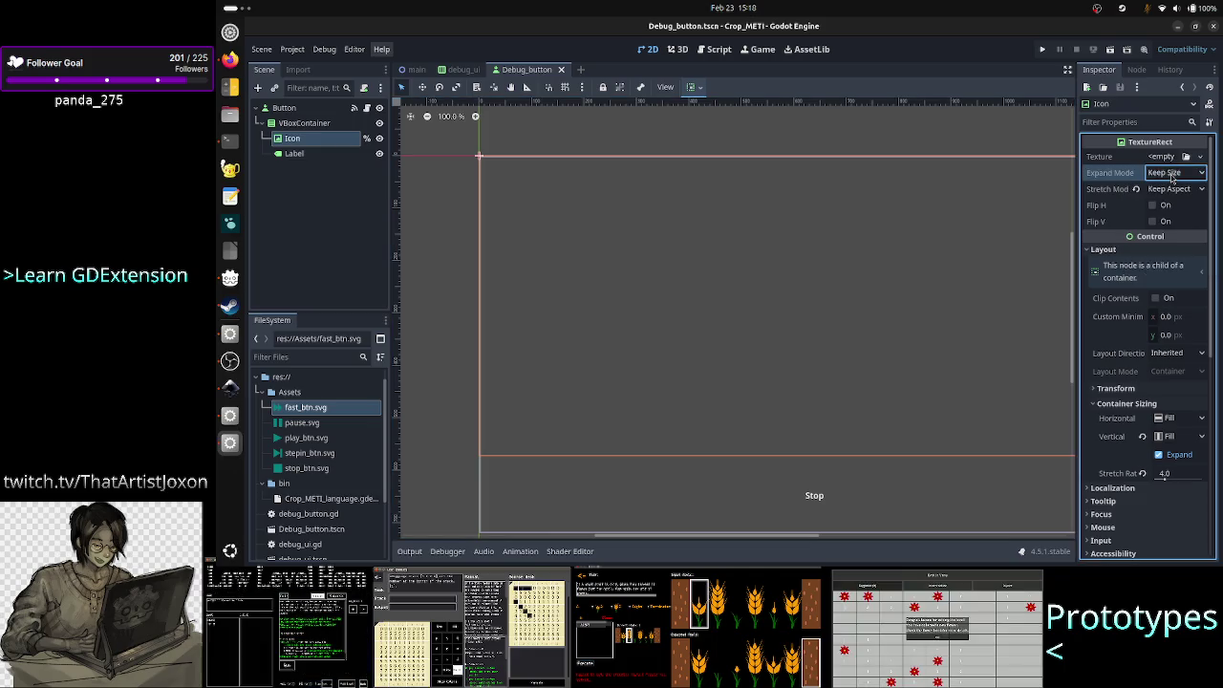
{"action": "left_click", "coordinate": [1181, 189]}
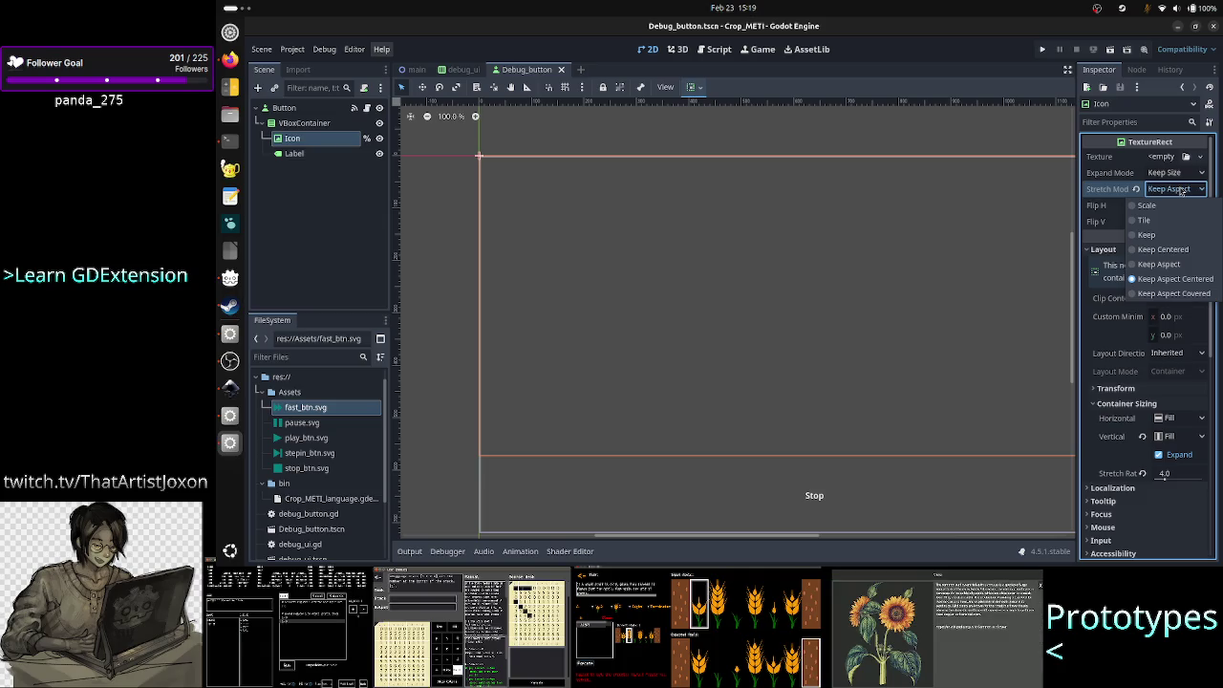
{"action": "left_click", "coordinate": [1182, 190]}
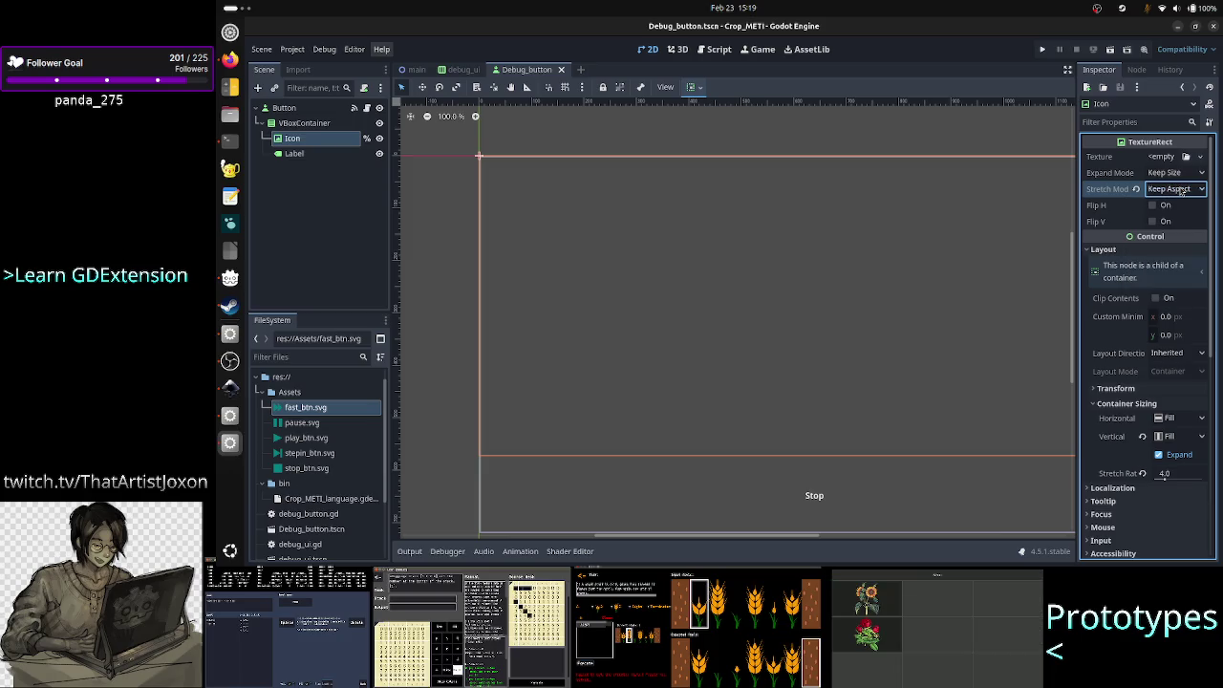
{"action": "left_click", "coordinate": [1175, 173]}
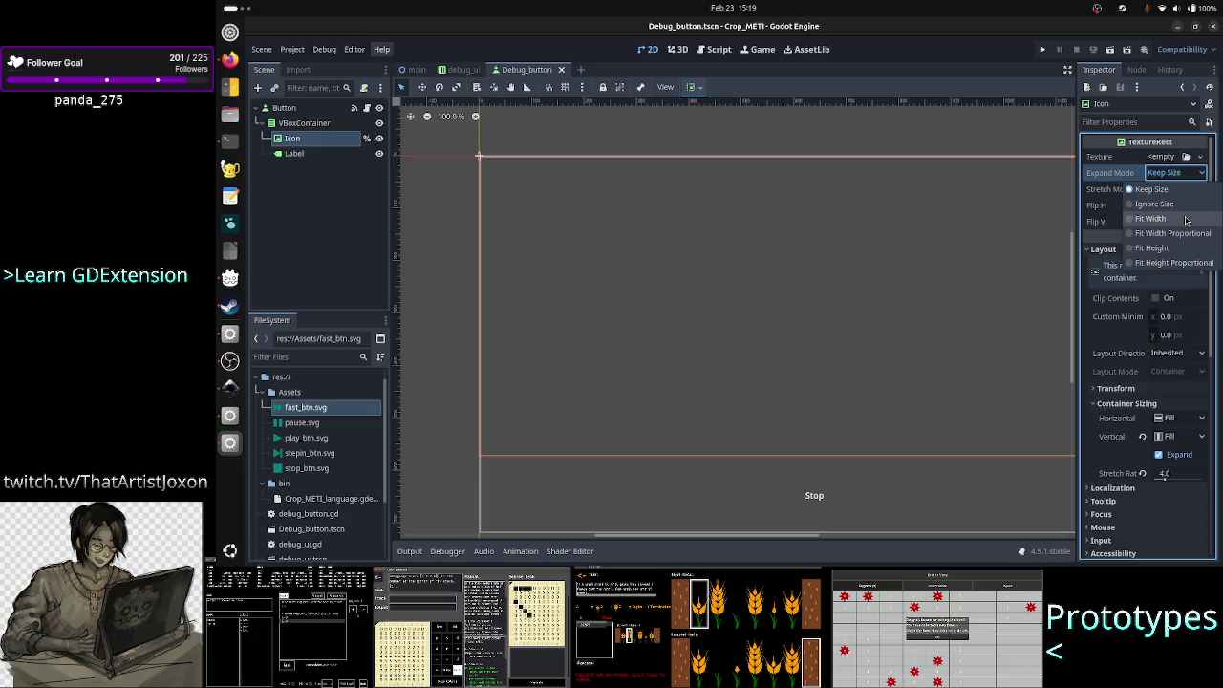
{"action": "left_click", "coordinate": [1186, 220]}
{"action": "left_click", "coordinate": [1043, 50]}
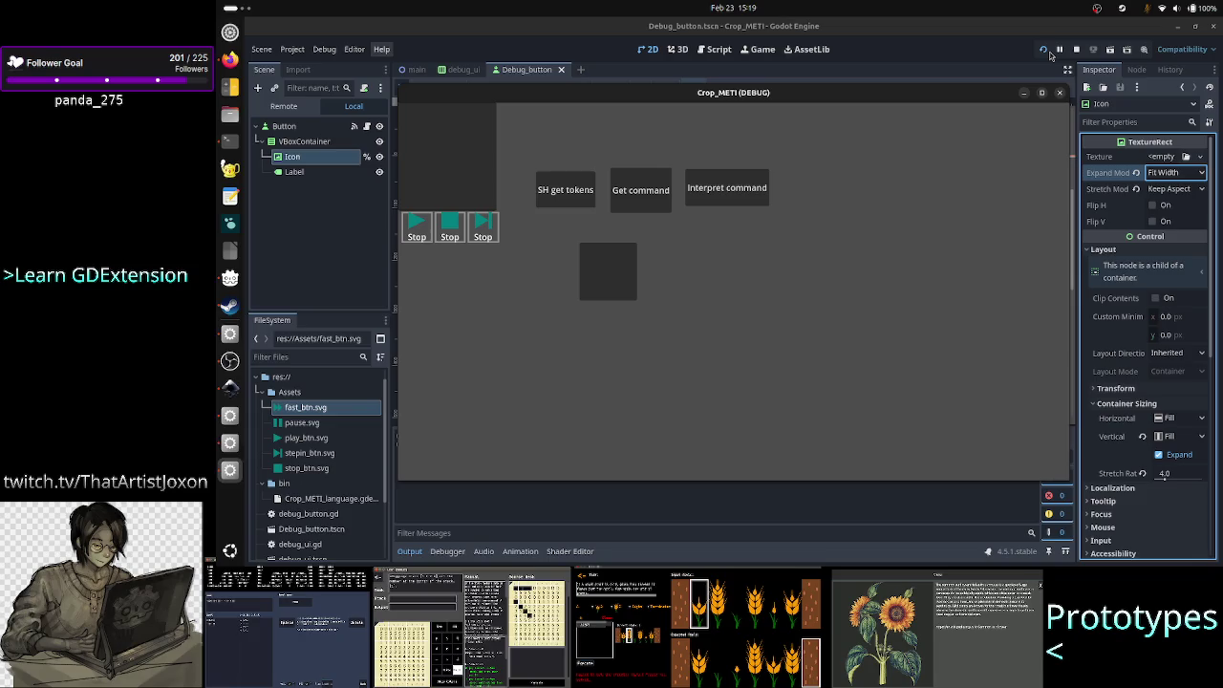
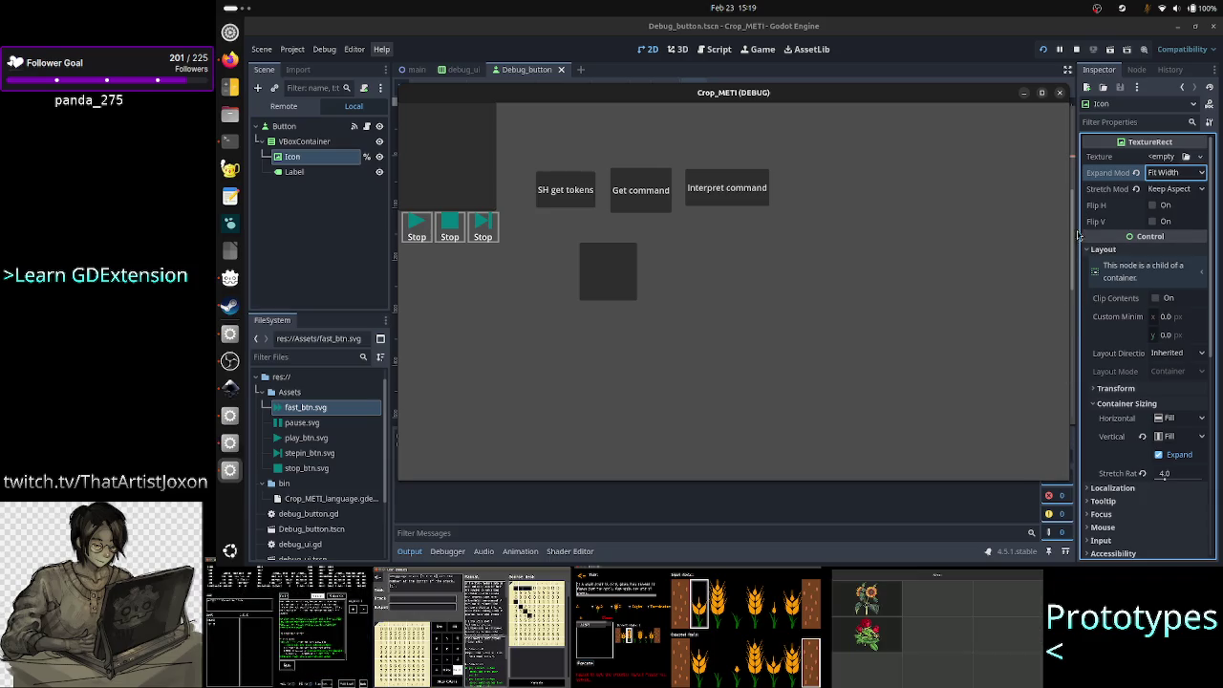
- Stop the previous run and launch the debug_ui scene with Run Current Scene
{"action": "left_click", "coordinate": [1060, 94]}
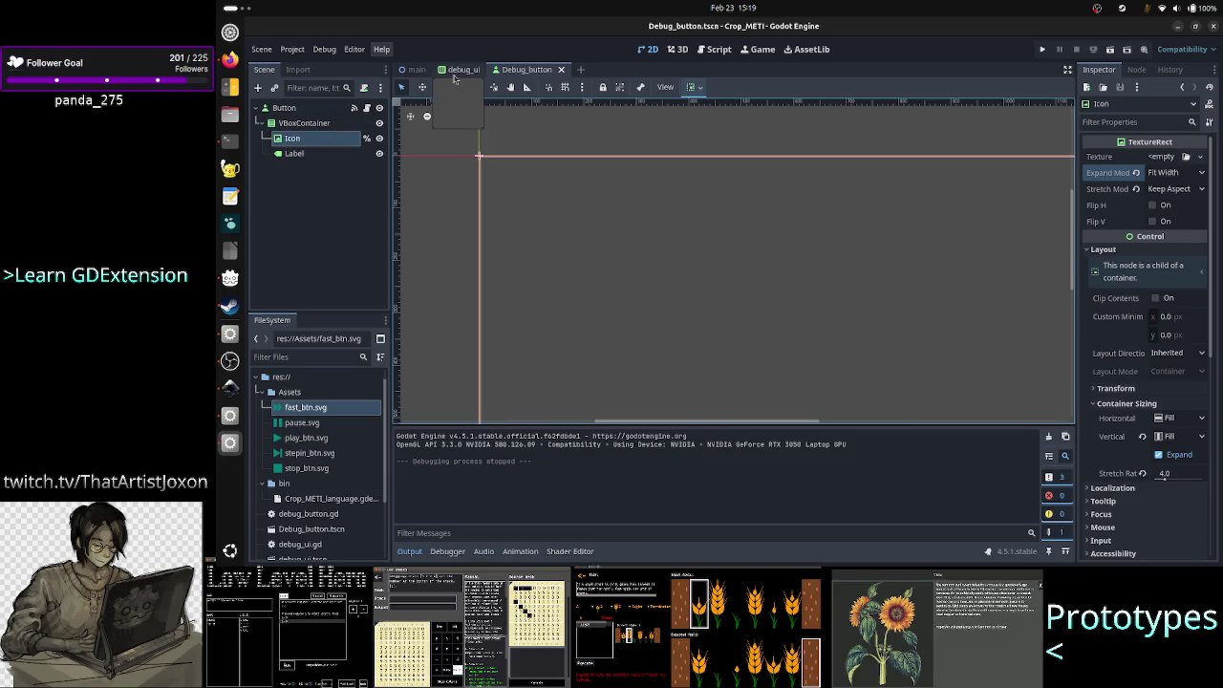
{"action": "left_click", "coordinate": [456, 74]}
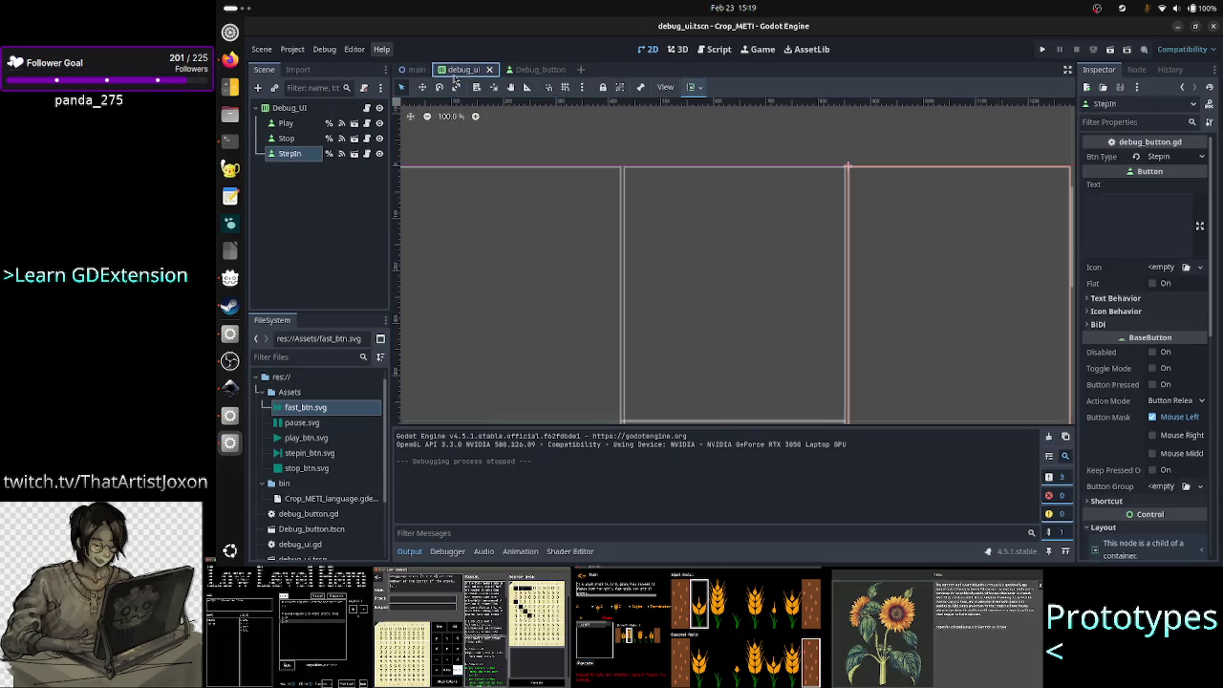
{"action": "left_click", "coordinate": [1109, 50]}
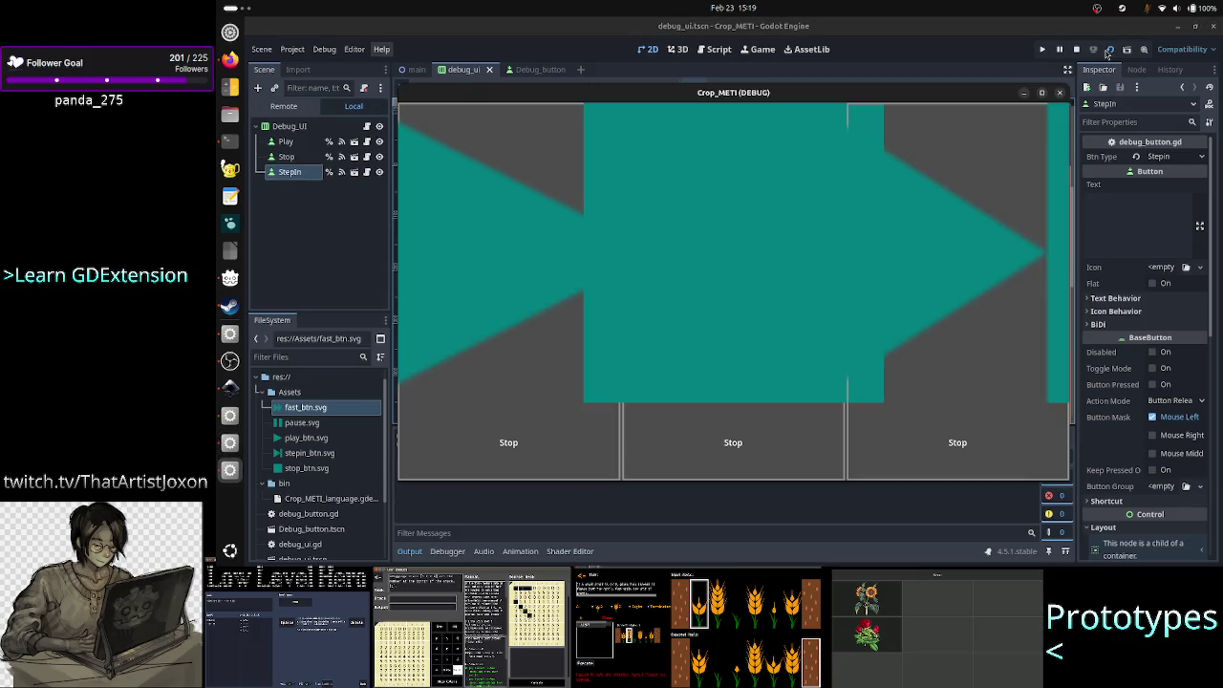
- Maximize the game window to inspect the icons, then close it and switch to Debug_button
{"action": "left_click_drag", "start_coordinate": [948, 97], "coordinate": [873, 119]}
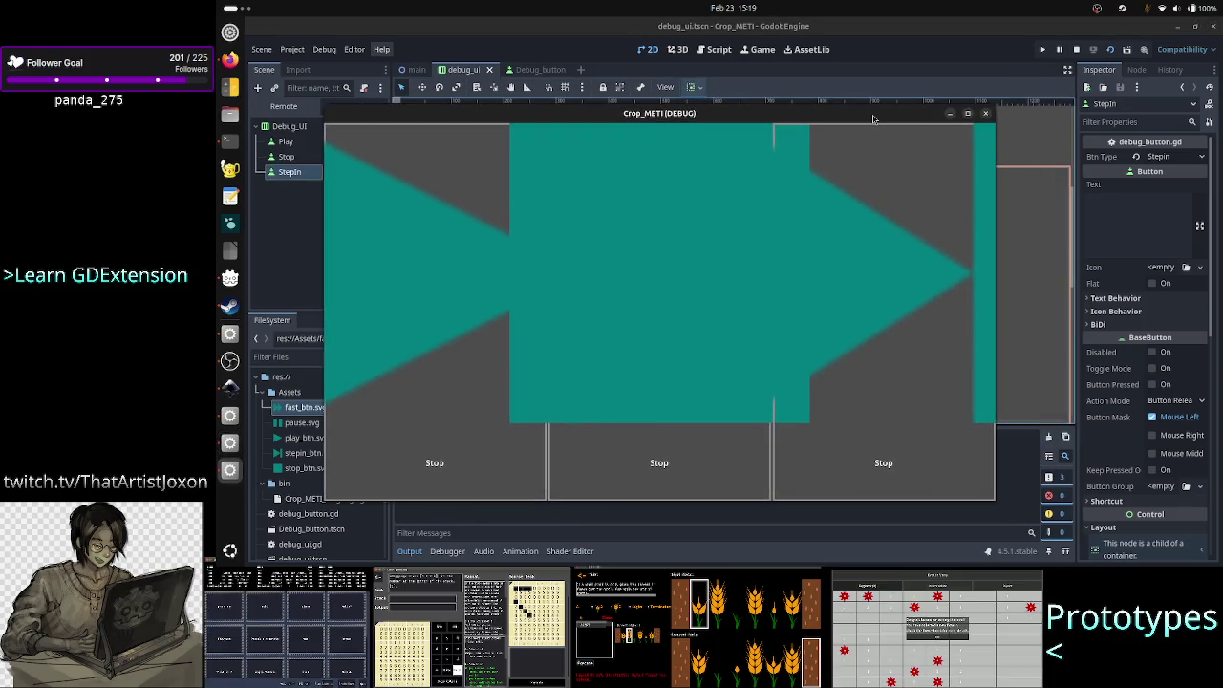
{"action": "double_click", "coordinate": [873, 119]}
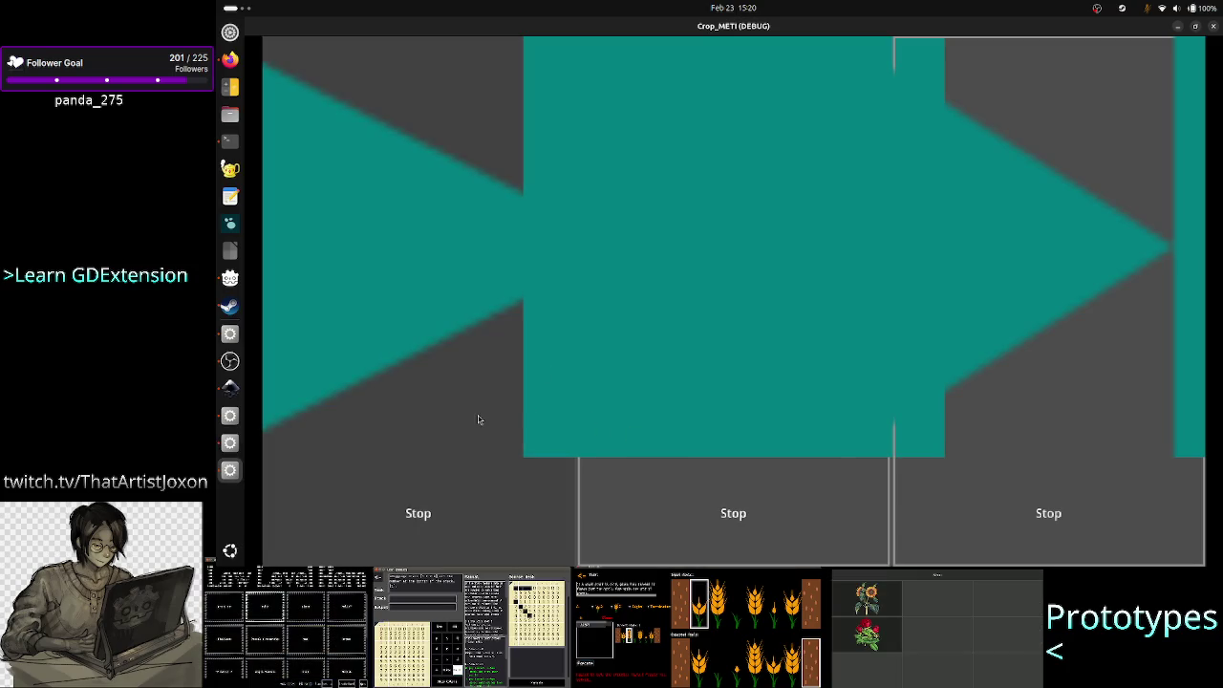
{"action": "left_click", "coordinate": [1212, 27]}
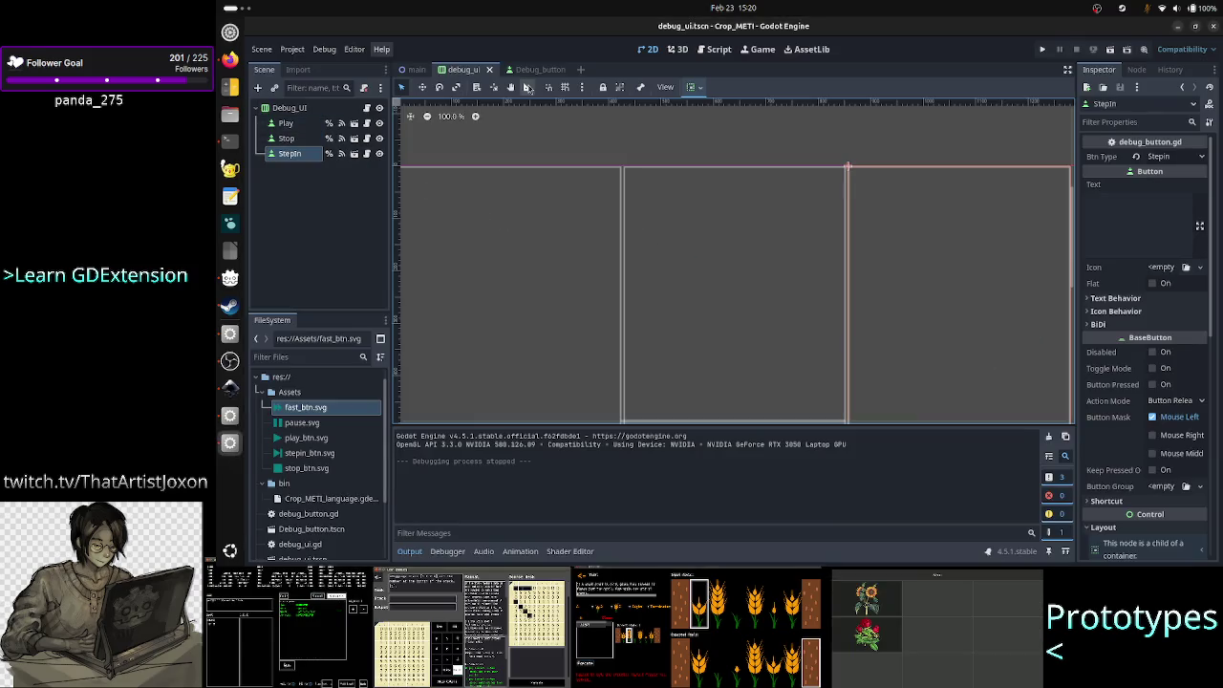
{"action": "left_click", "coordinate": [543, 73]}
- Anchor the VBoxContainer with the Full Rect preset so it fills the button
{"action": "left_click", "coordinate": [330, 124]}
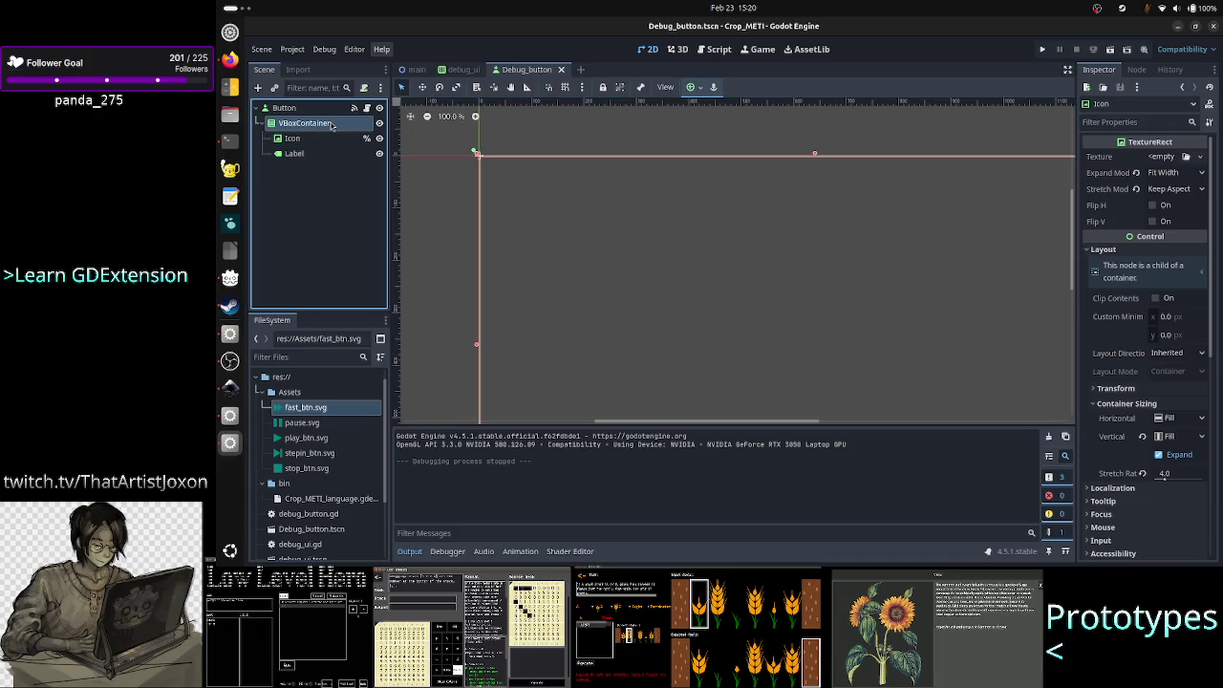
{"action": "left_click", "coordinate": [694, 87]}
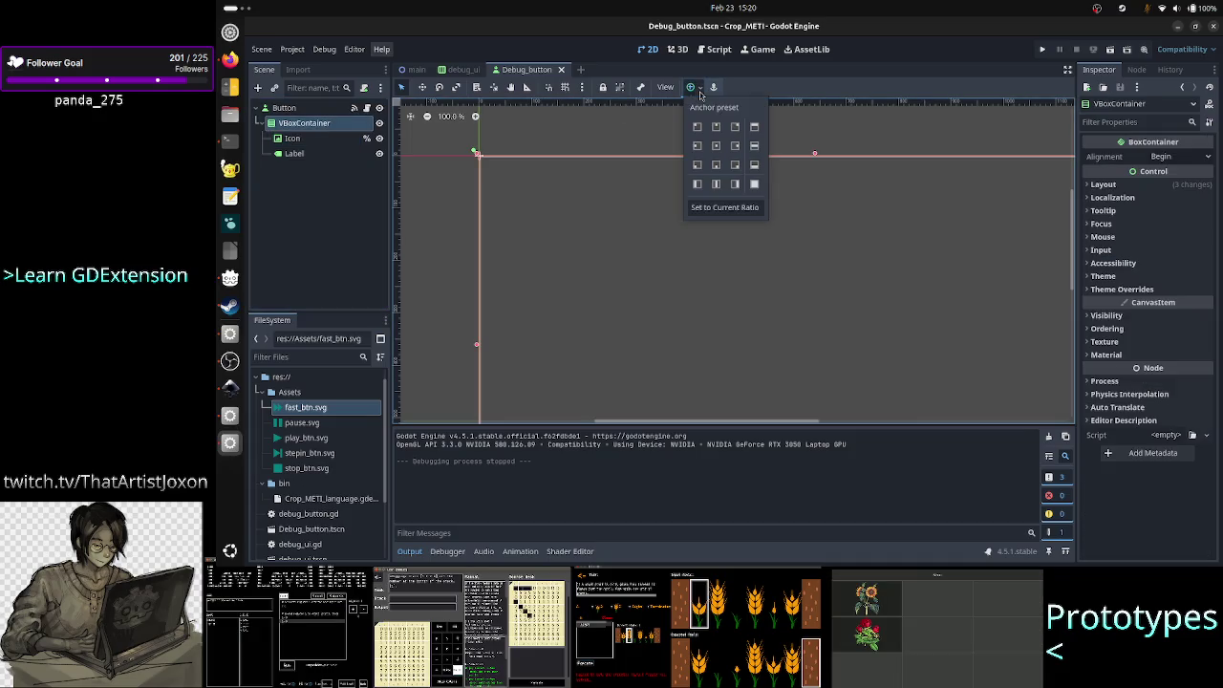
{"action": "left_click", "coordinate": [756, 186]}
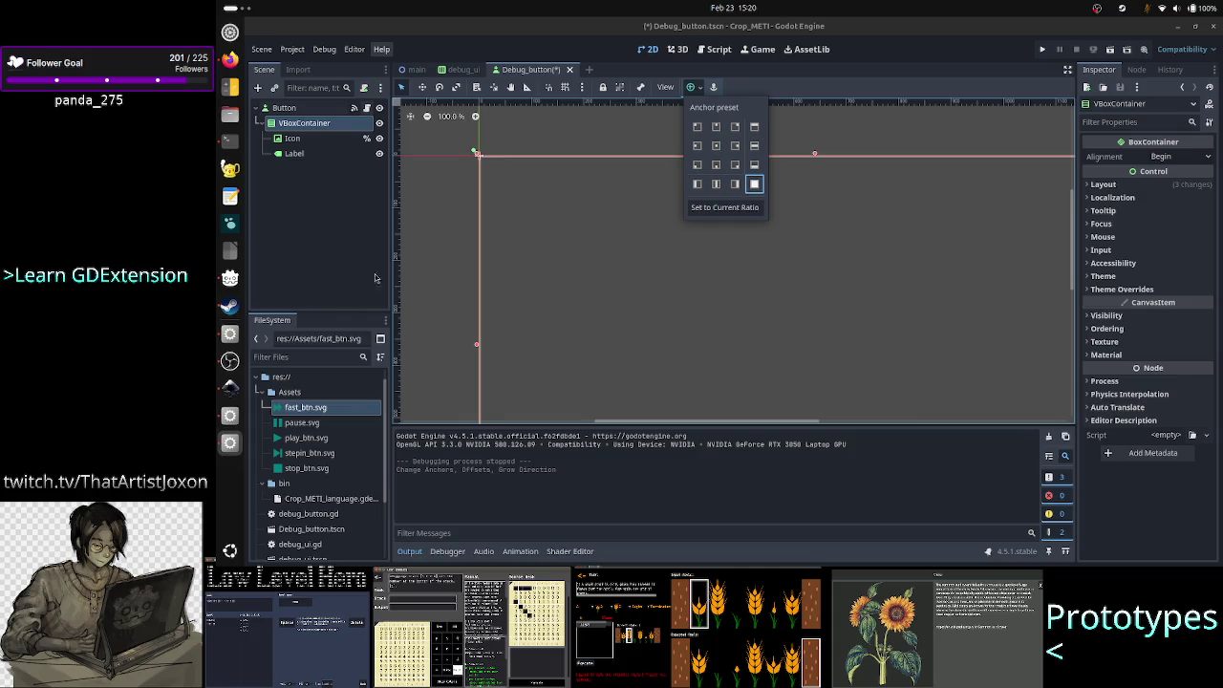
{"action": "left_click", "coordinate": [309, 143]}
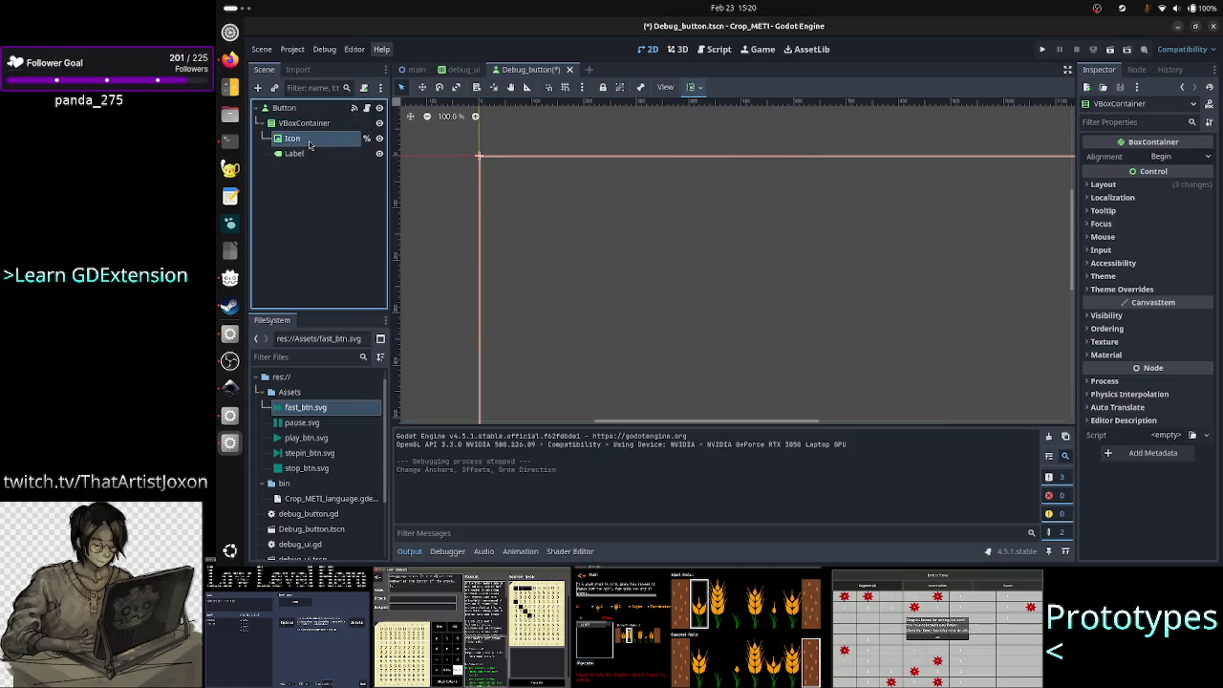
- Select the Icon node and revert its Stretch Ratio to 1.0
{"action": "left_click", "coordinate": [310, 144]}
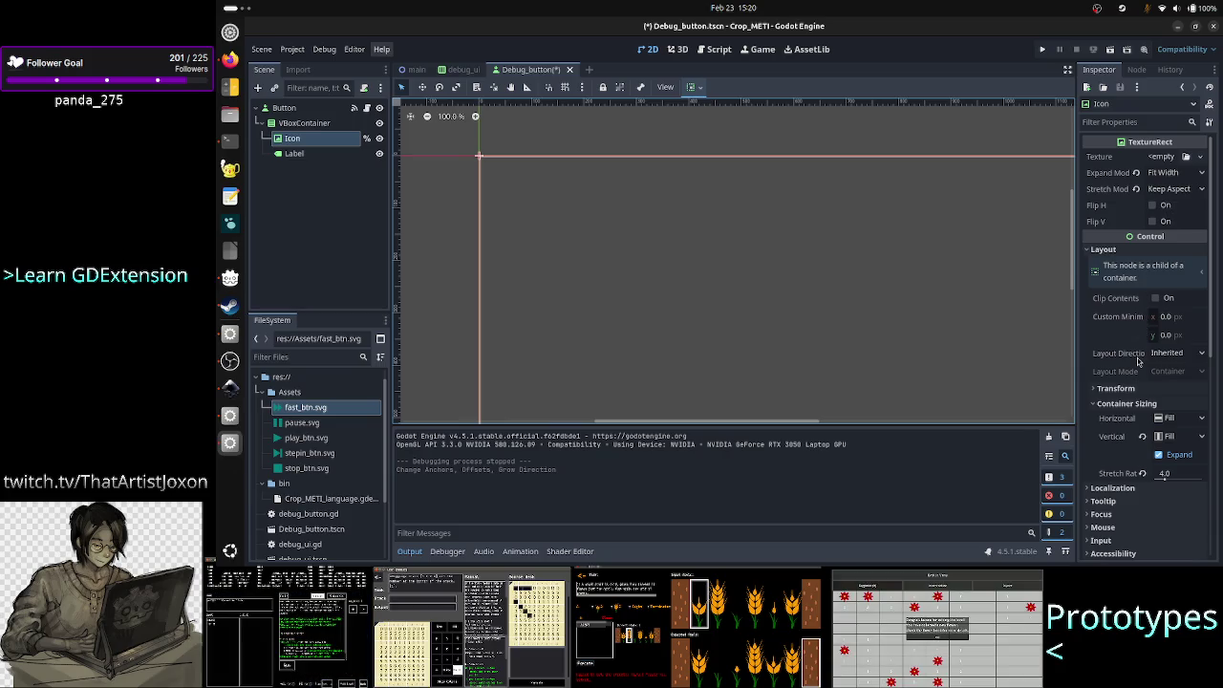
{"action": "scroll", "coordinate": [1138, 361], "scroll_direction": "down", "scroll_amount": 5}
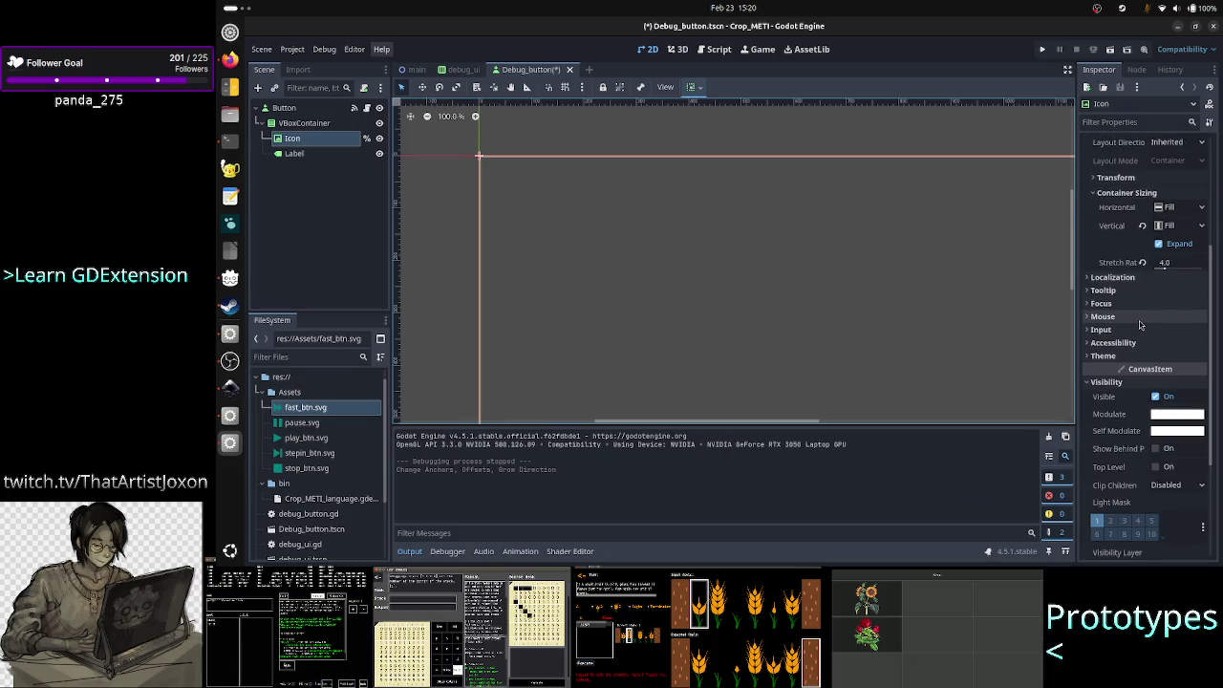
{"action": "scroll", "coordinate": [1142, 330], "scroll_direction": "up", "scroll_amount": 4}
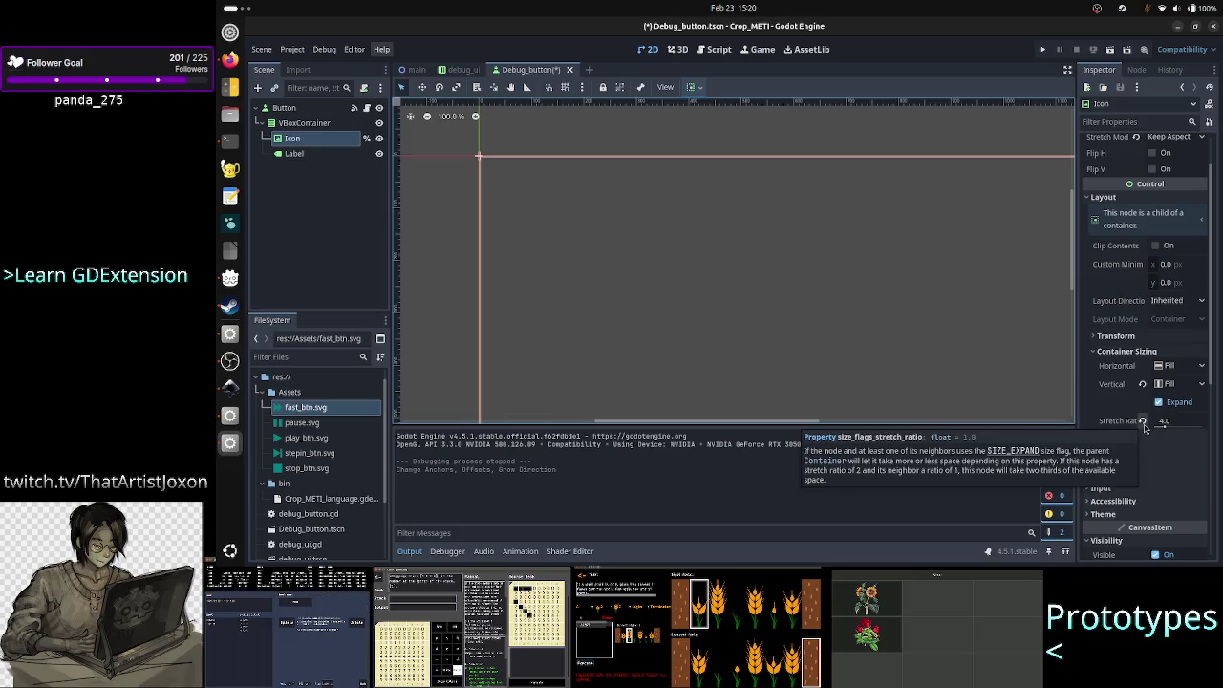
{"action": "left_click", "coordinate": [1143, 423]}
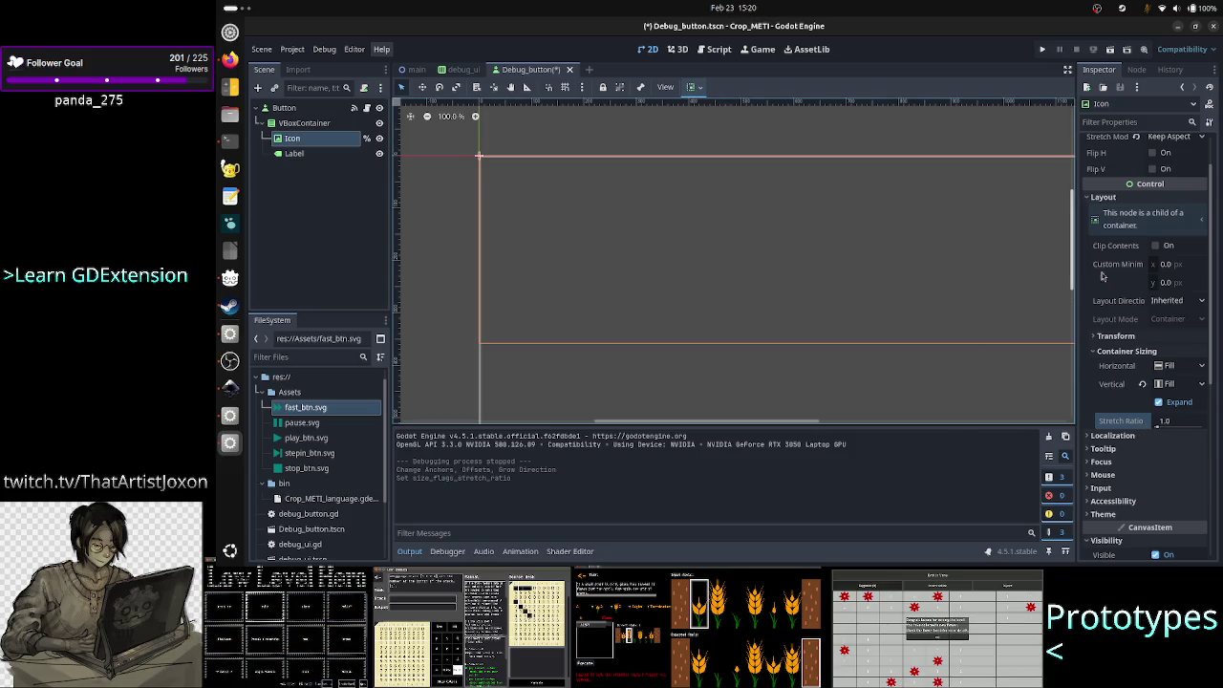
{"action": "mouse_move", "coordinate": [798, 423]}
{"action": "left_mouse_down"}
{"action": "mouse_move", "coordinate": [873, 423]}
{"action": "mouse_move", "coordinate": [810, 433]}
{"action": "mouse_move", "coordinate": [847, 424]}
{"action": "mouse_move", "coordinate": [820, 423]}
{"action": "left_mouse_up"}
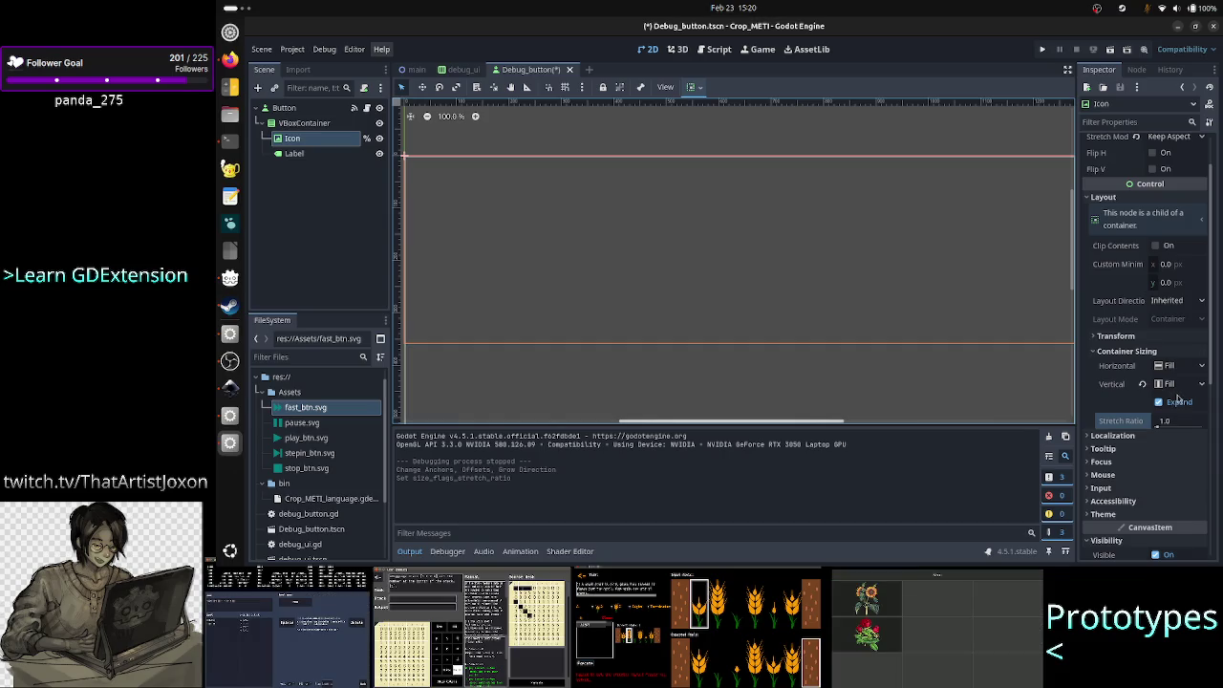
- Set the Icon's horizontal Container Sizing to custom Fill, trying Shrink End then unticking it
{"action": "left_click", "coordinate": [1187, 368]}
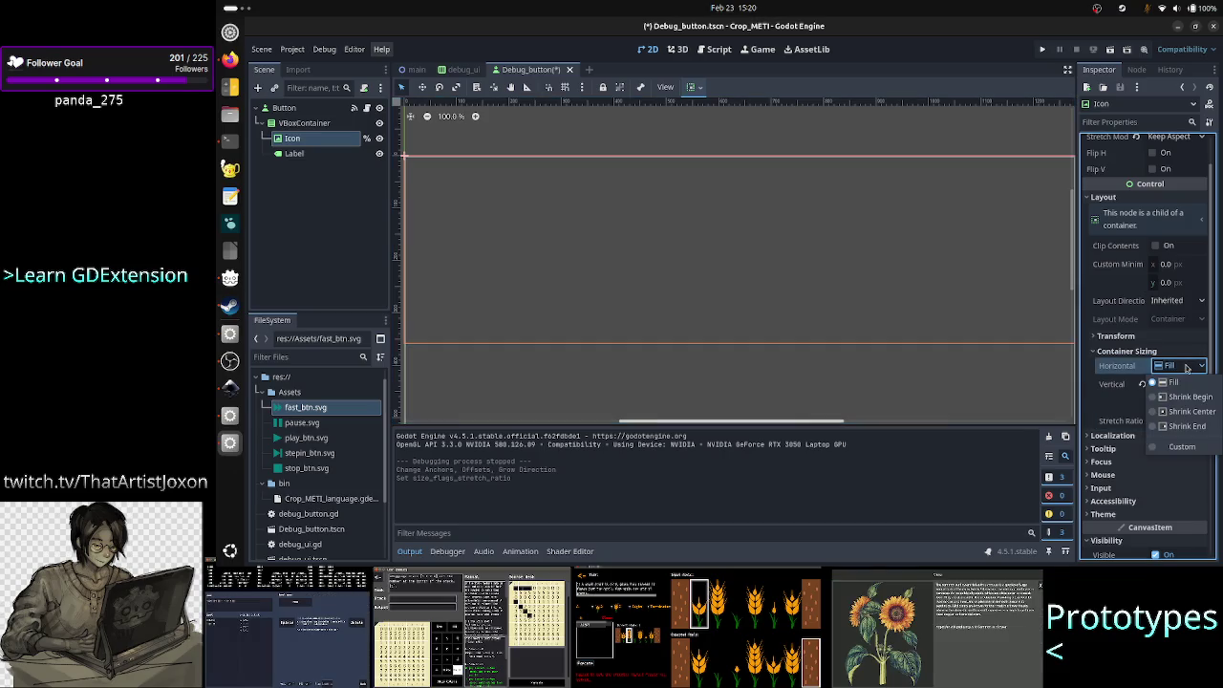
{"action": "left_click", "coordinate": [1182, 447]}
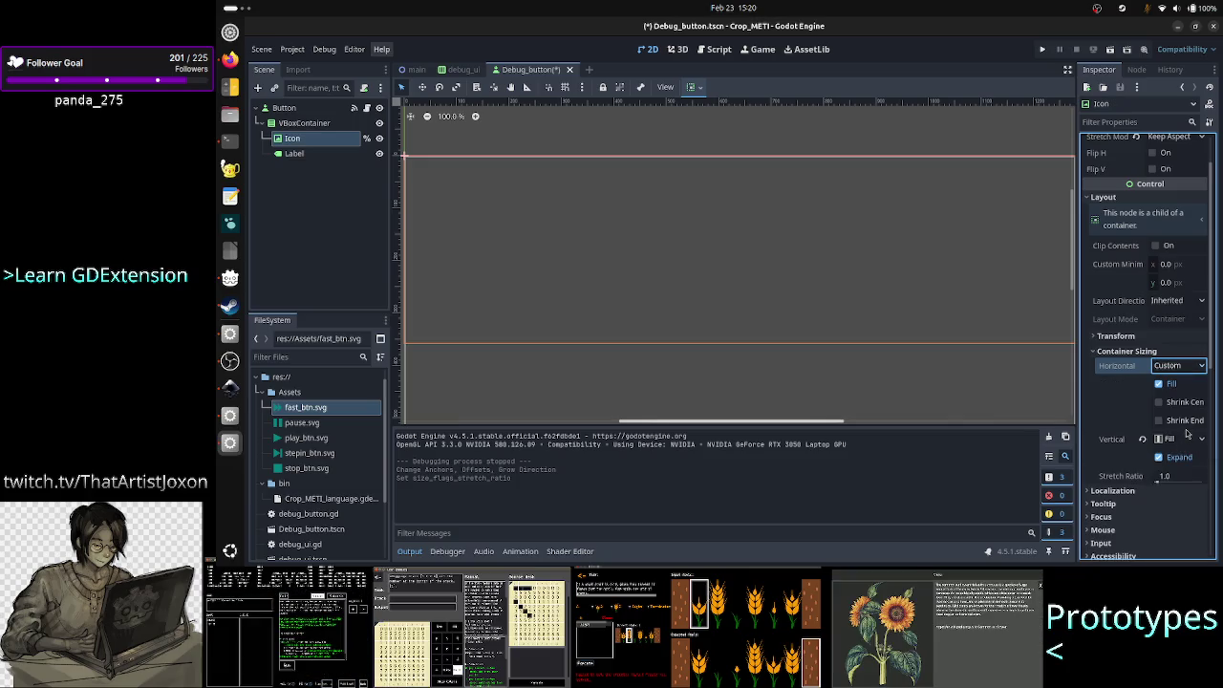
{"action": "left_click", "coordinate": [1190, 423]}
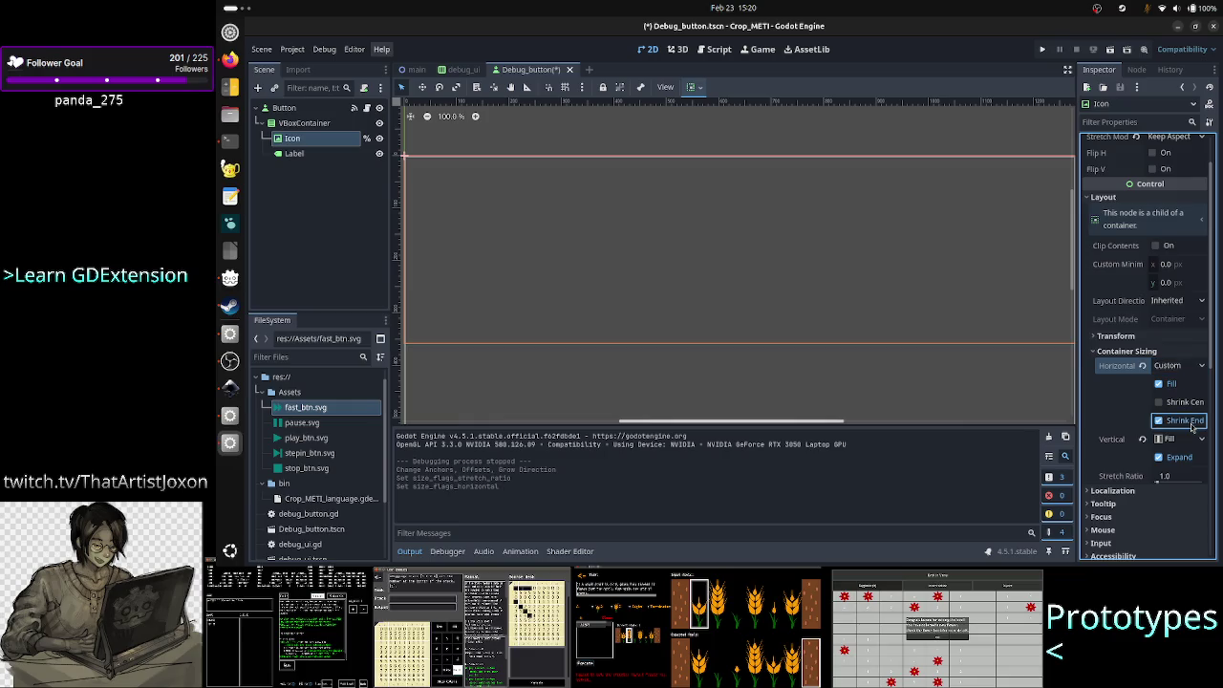
{"action": "left_click", "coordinate": [1191, 422]}
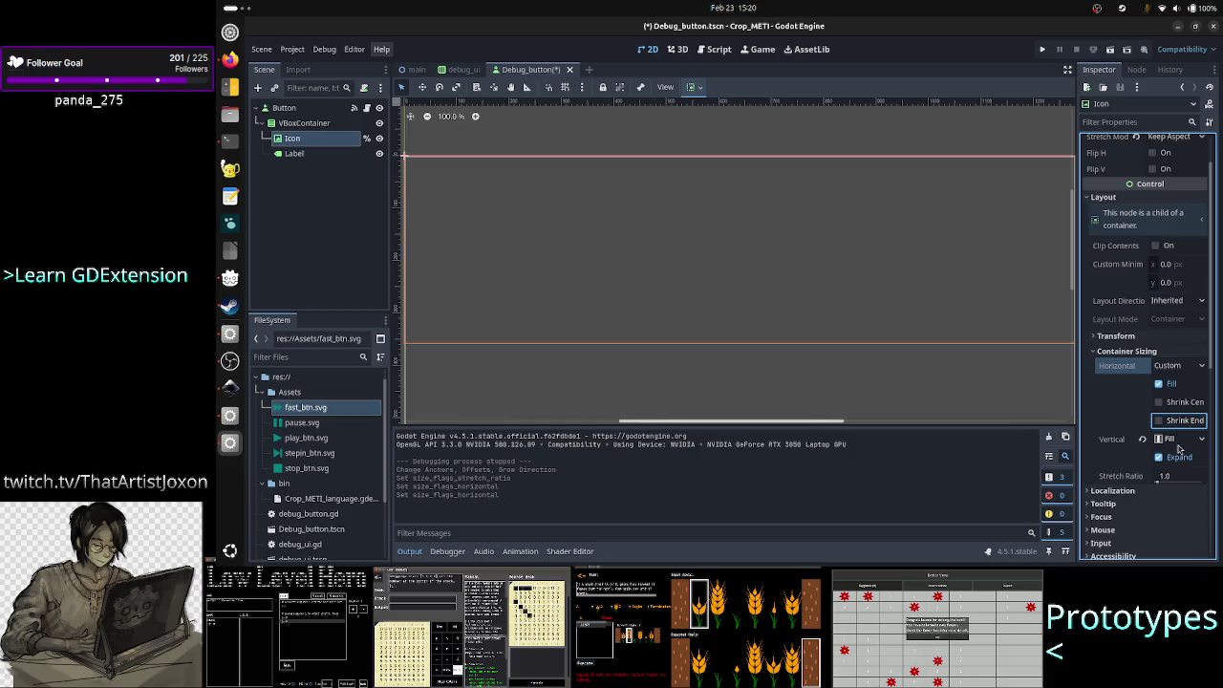
- Set vertical sizing to custom Fill with Expand, untick Shrink End, and collapse the Output panel
{"action": "left_click", "coordinate": [1189, 441]}
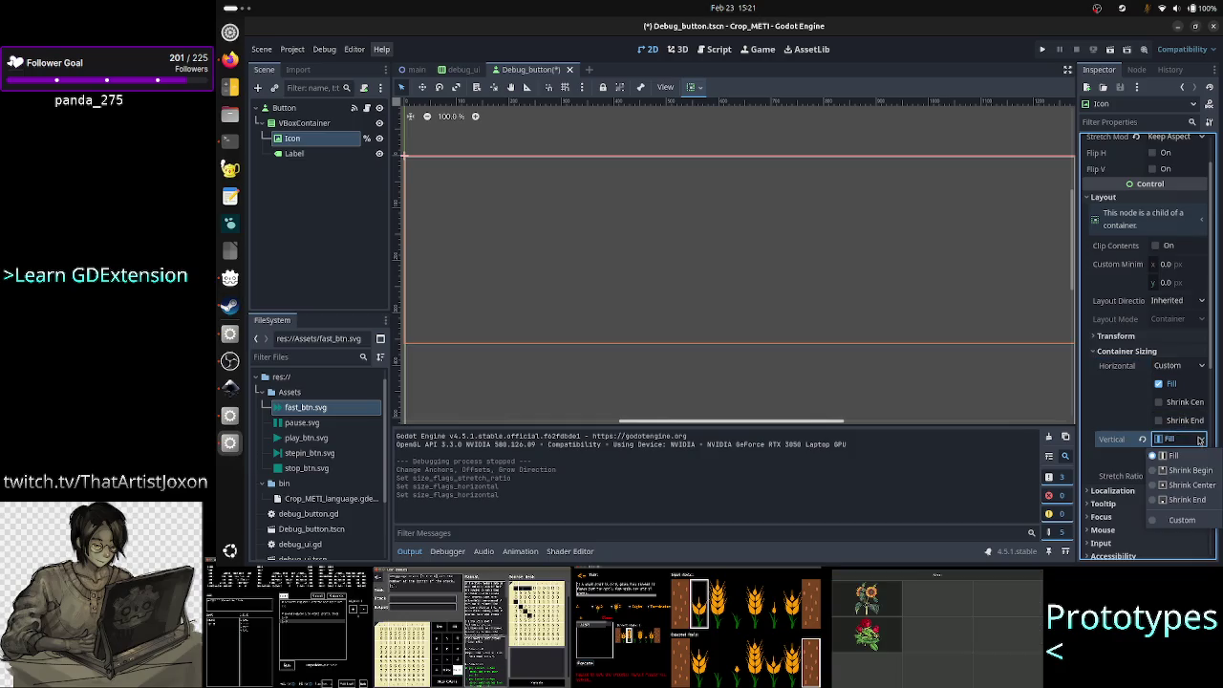
{"action": "left_click", "coordinate": [1184, 521]}
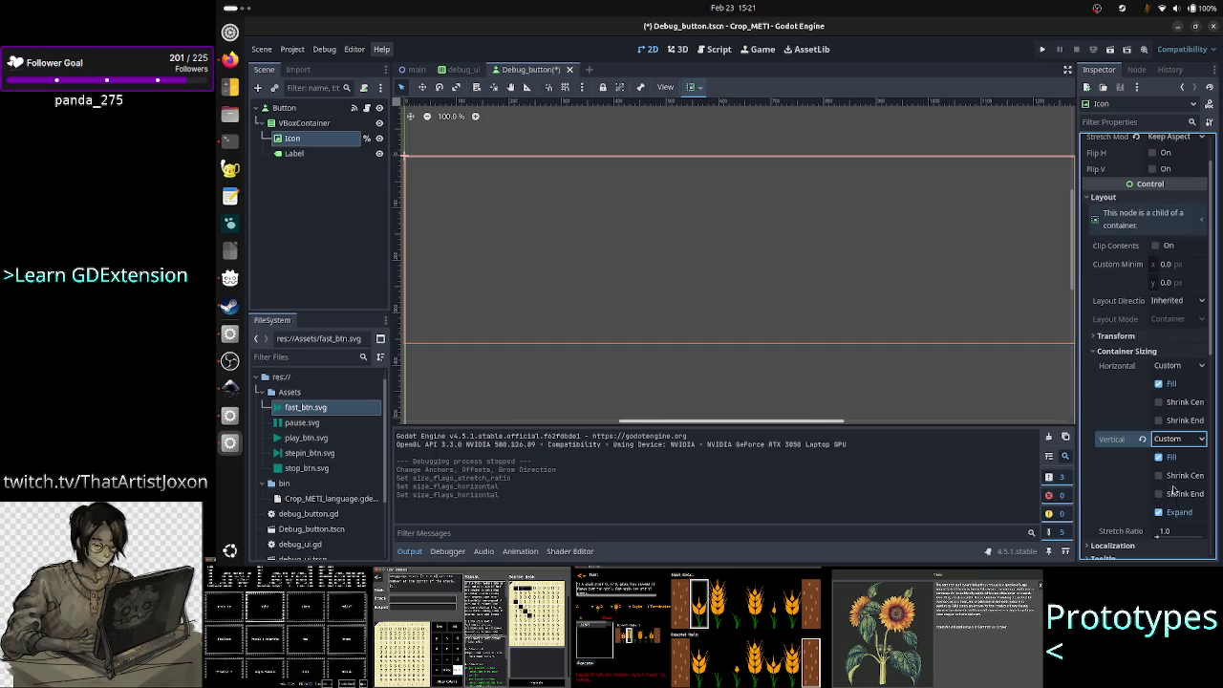
{"action": "left_click", "coordinate": [1184, 494]}
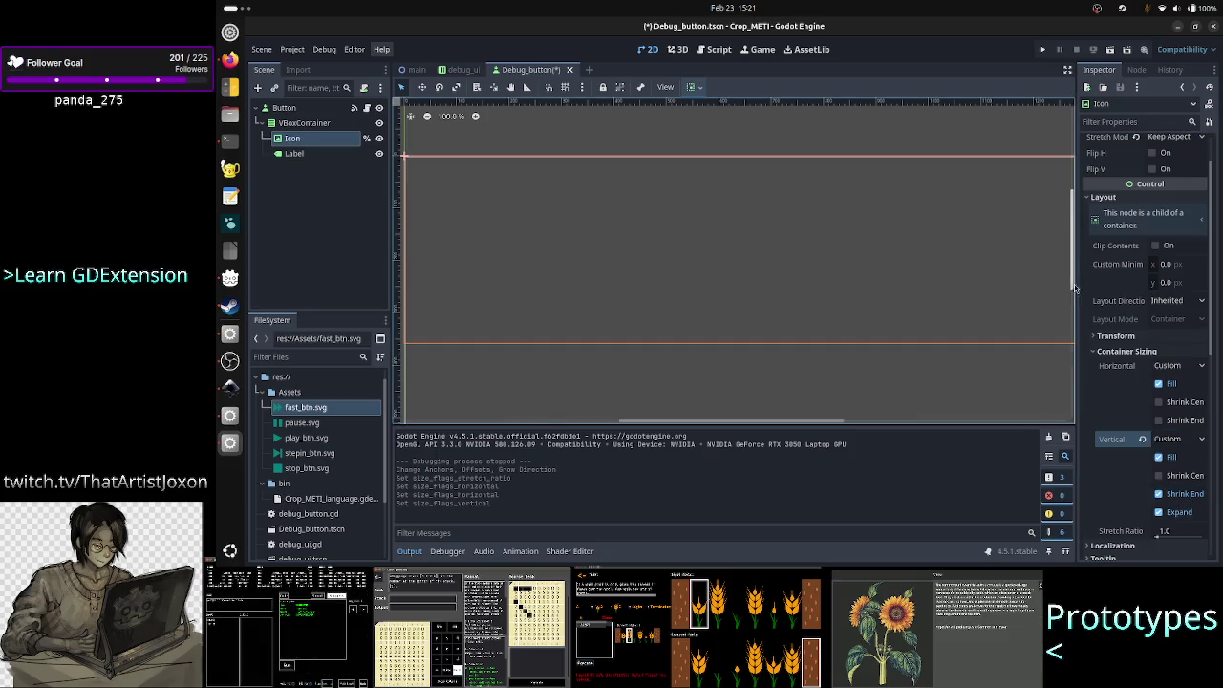
{"action": "left_click_drag", "start_coordinate": [1074, 286], "coordinate": [1068, 323]}
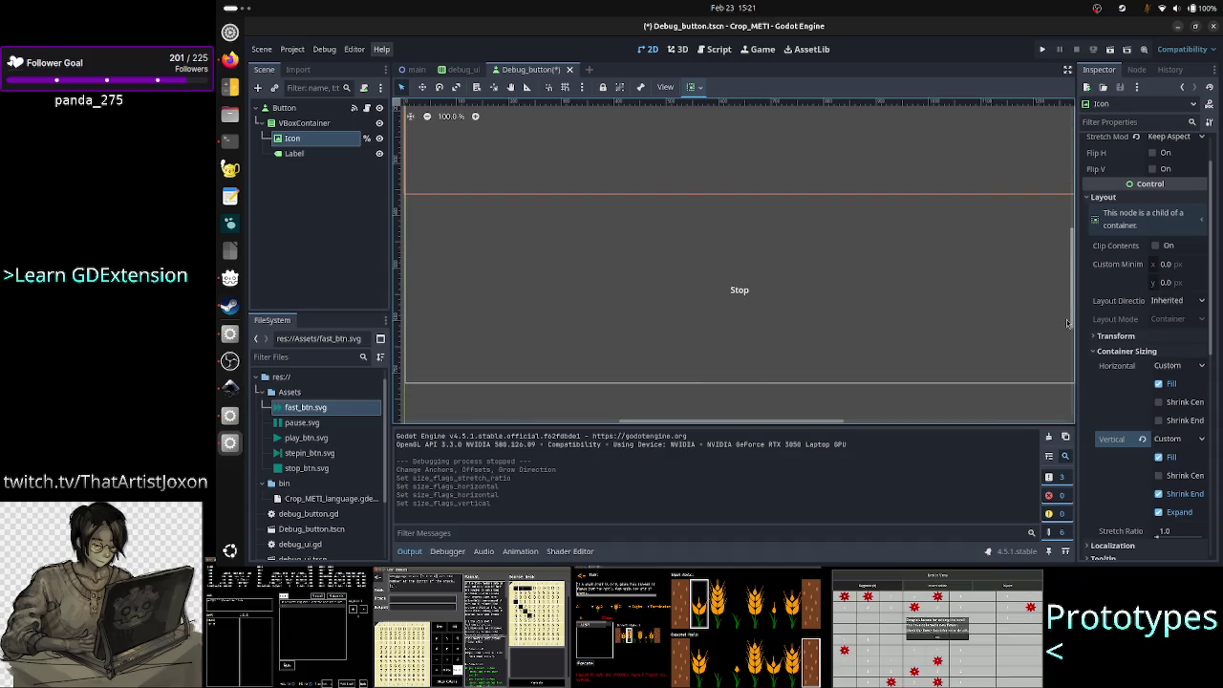
{"action": "scroll", "coordinate": [1068, 323], "scroll_direction": "up", "scroll_amount": 2}
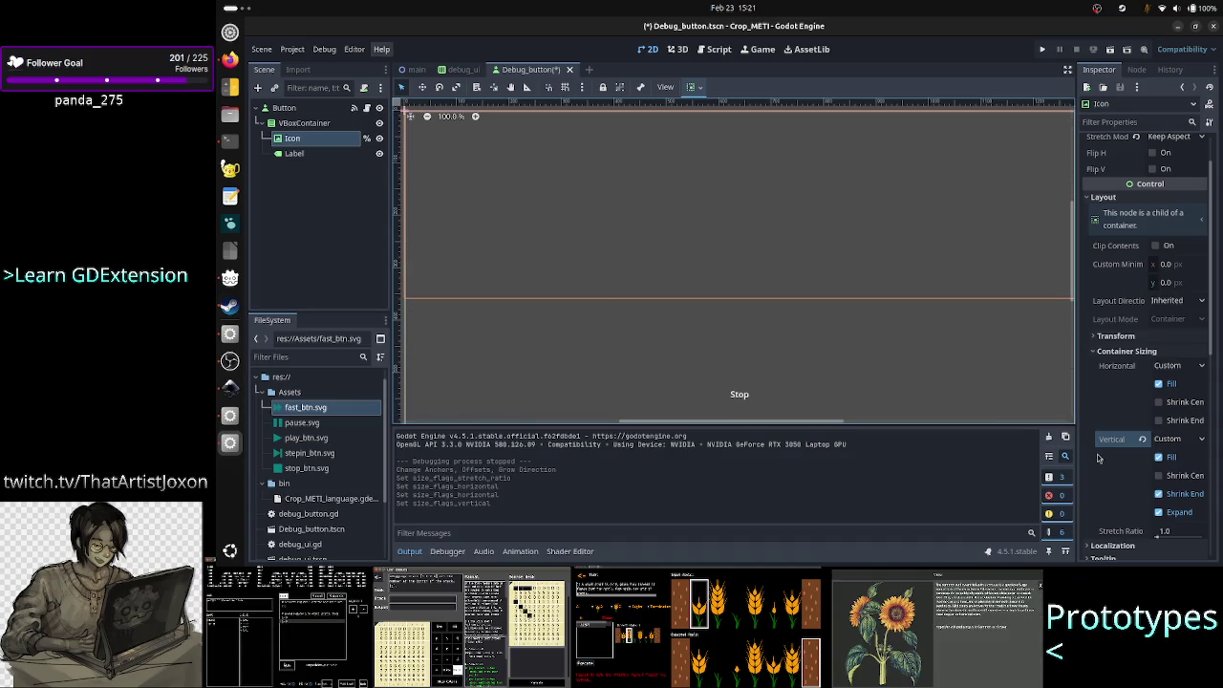
{"action": "left_click", "coordinate": [1191, 496]}
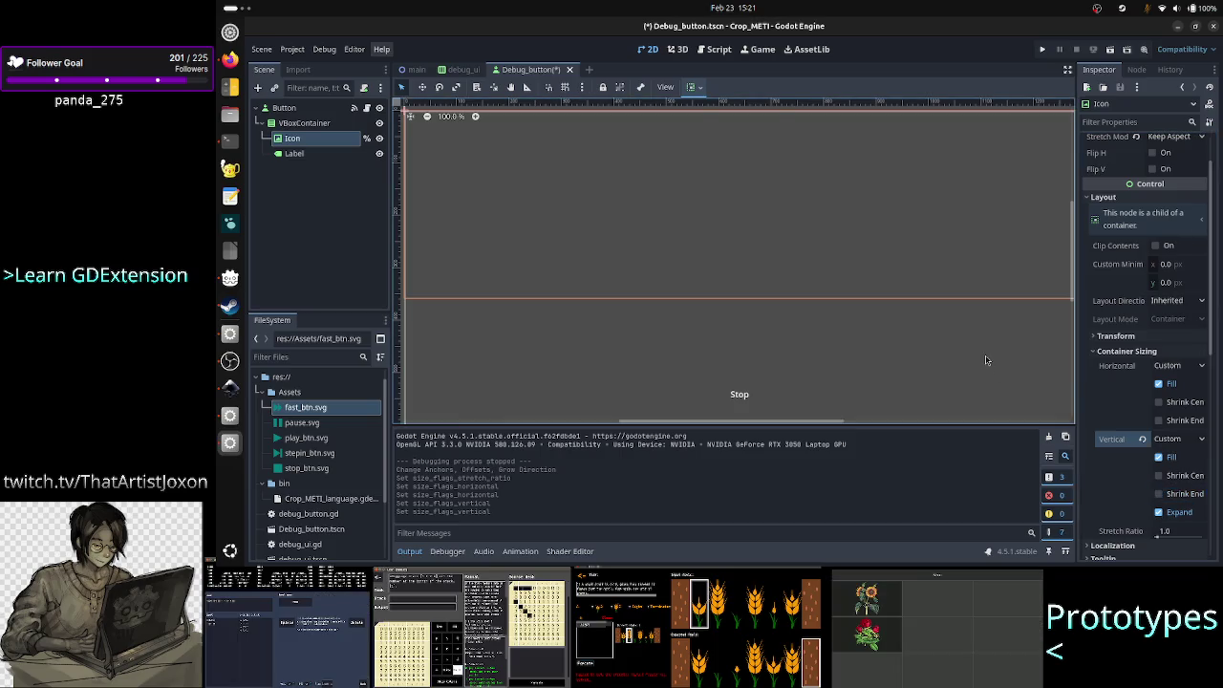
{"action": "left_click", "coordinate": [410, 552]}
{"action": "scroll", "coordinate": [840, 460], "scroll_direction": "down", "scroll_amount": 3}
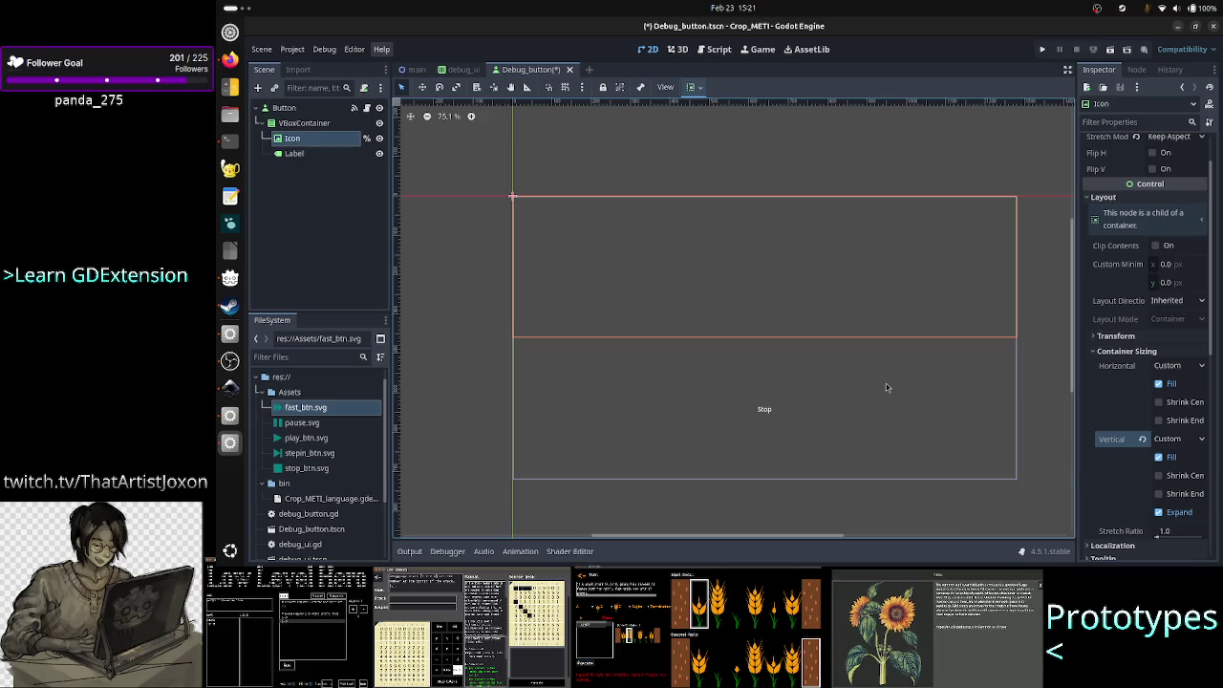
- Set the Icon's stretch ratio to 4.0
{"action": "left_click", "coordinate": [1165, 533]}
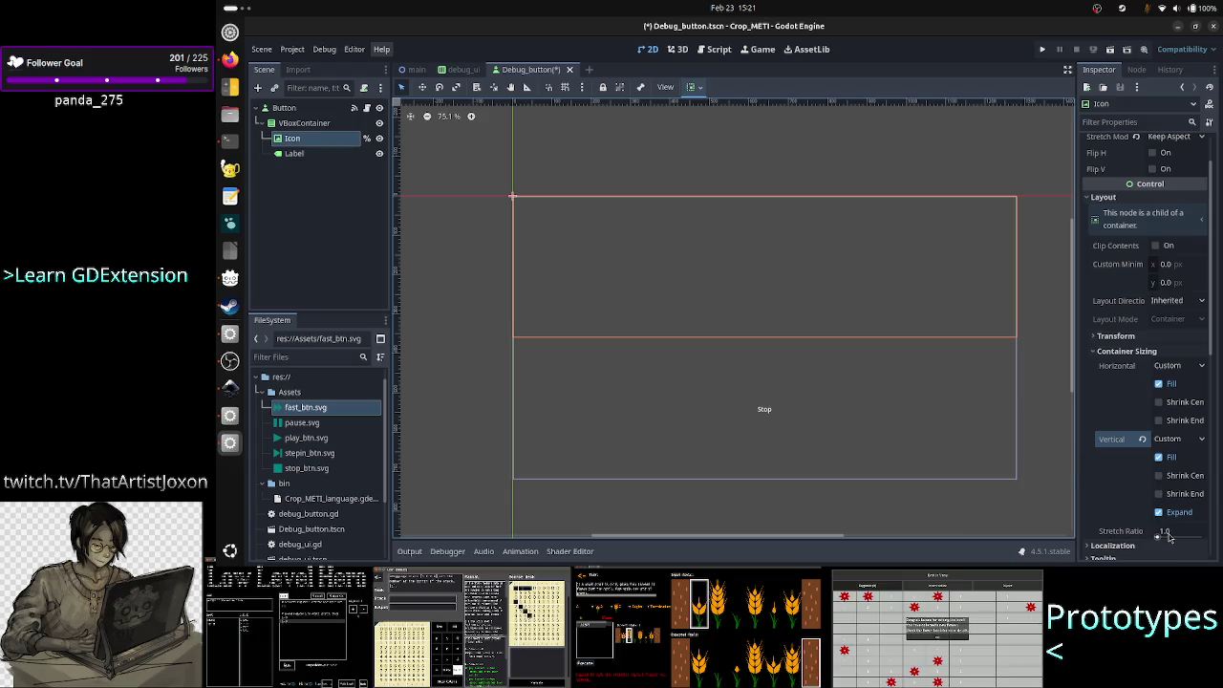
{"action": "type", "text": "4"}
{"action": "key", "text": "Return"}
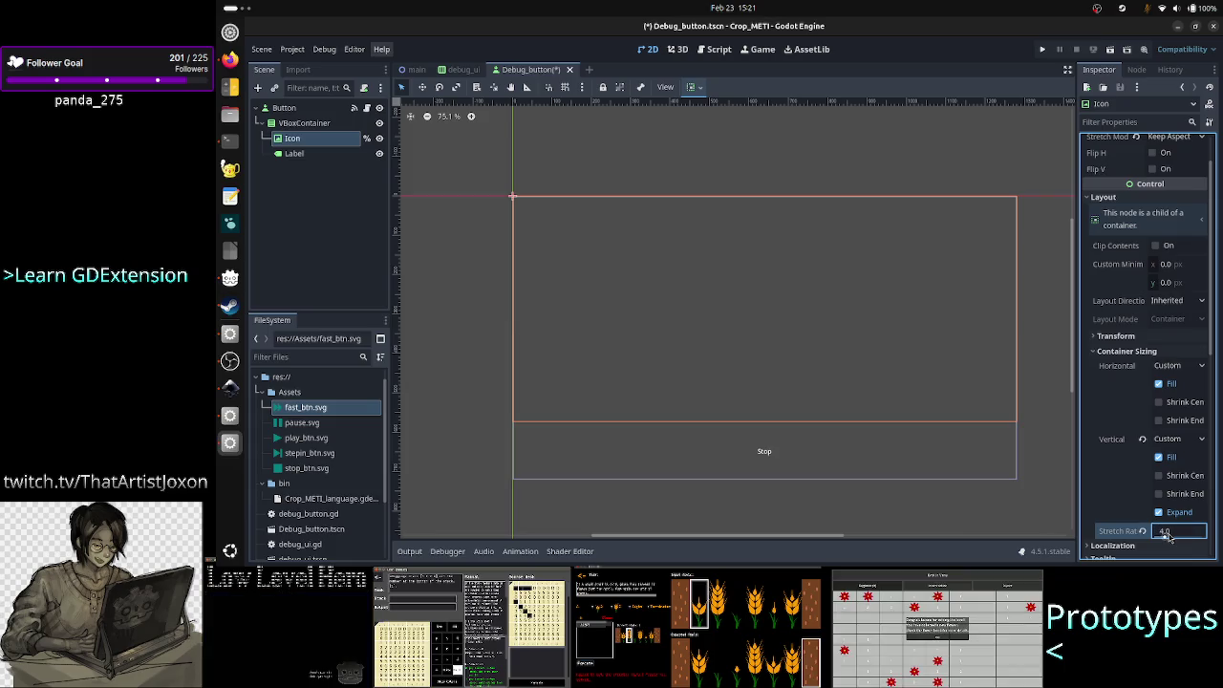
{"action": "scroll", "coordinate": [1165, 376], "scroll_direction": "up", "scroll_amount": 2}
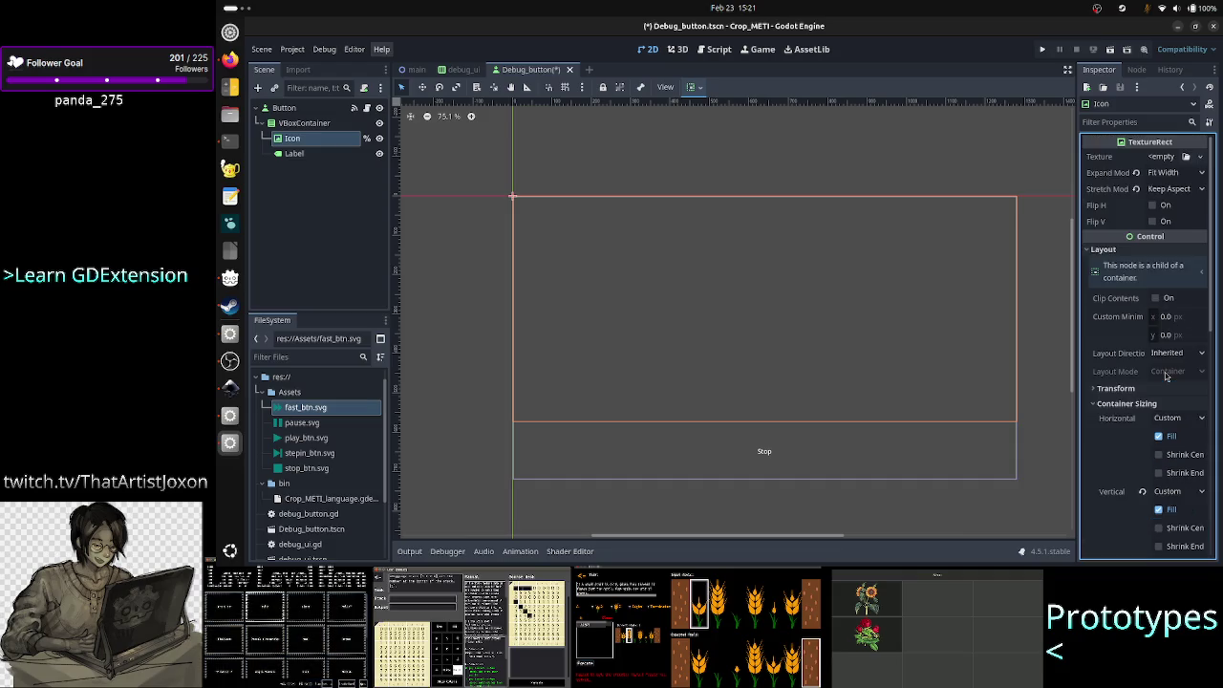
- Set Expand Mode to Fit Width Proportional, leave Stretch Mode unchanged, then save and run
{"action": "left_click", "coordinate": [1173, 176]}
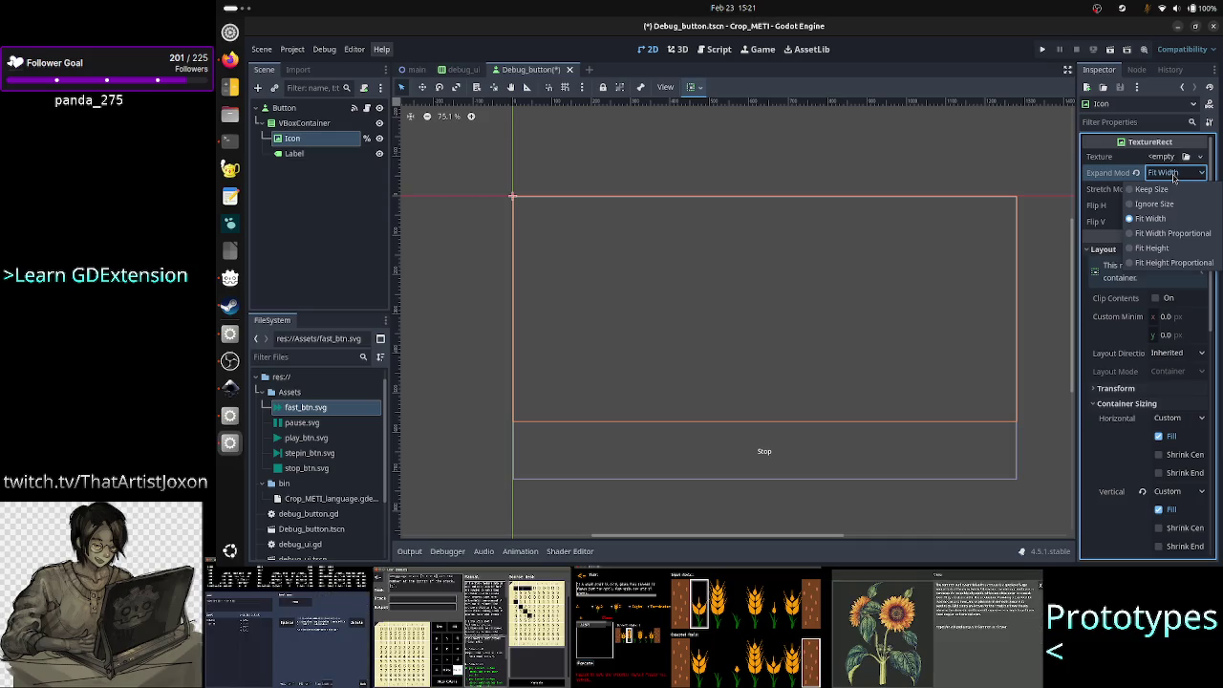
{"action": "left_click", "coordinate": [1168, 233]}
{"action": "left_click", "coordinate": [1185, 189]}
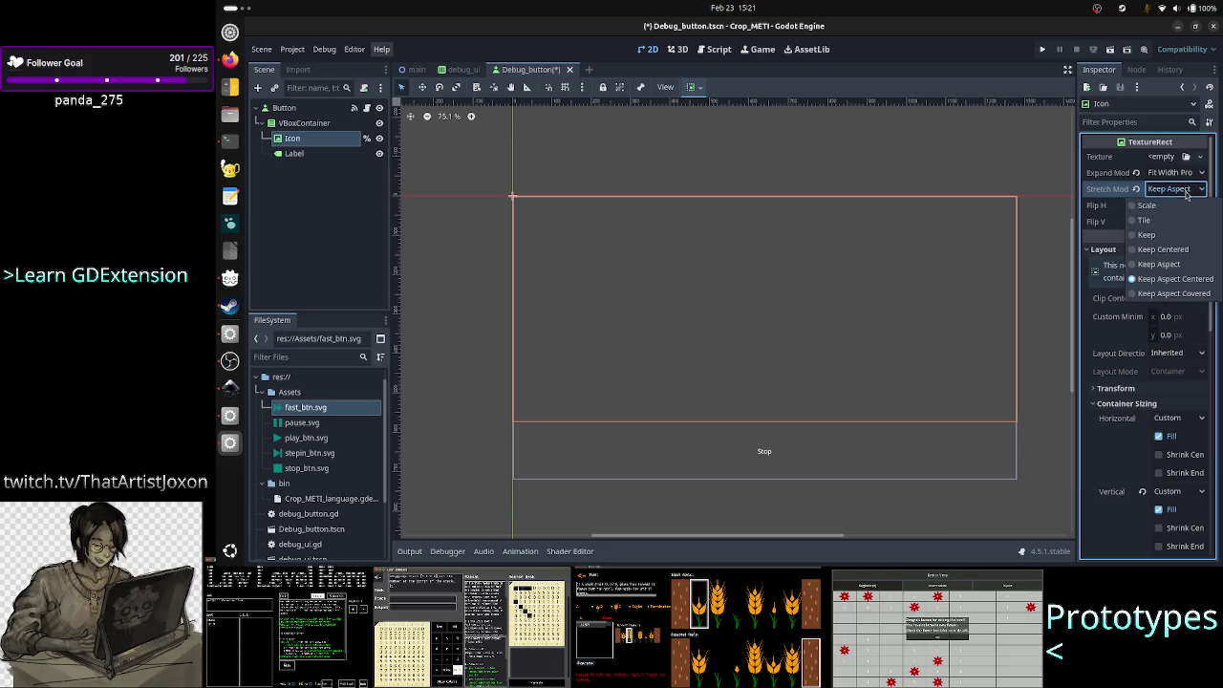
{"action": "left_click", "coordinate": [1187, 195]}
{"action": "left_click", "coordinate": [1045, 50]}
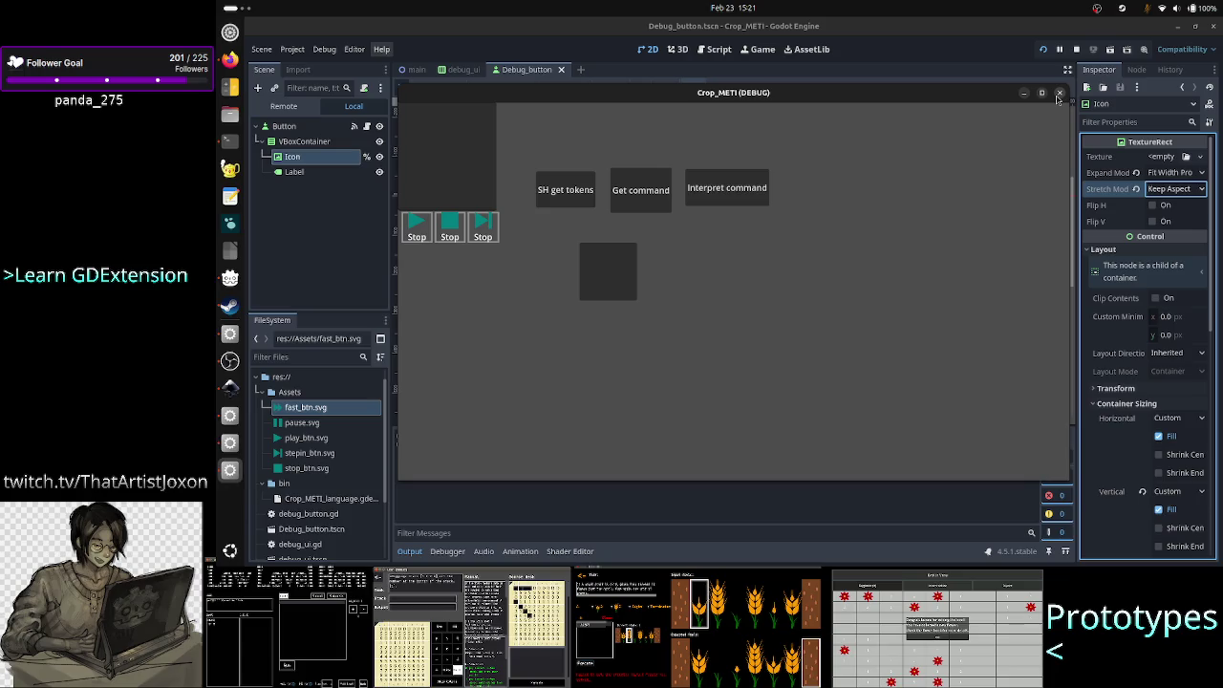
- Close the game, test Debug_button alone, close it, then run the debug_ui scene
{"action": "left_click", "coordinate": [1058, 93]}
{"action": "left_click", "coordinate": [1111, 50]}
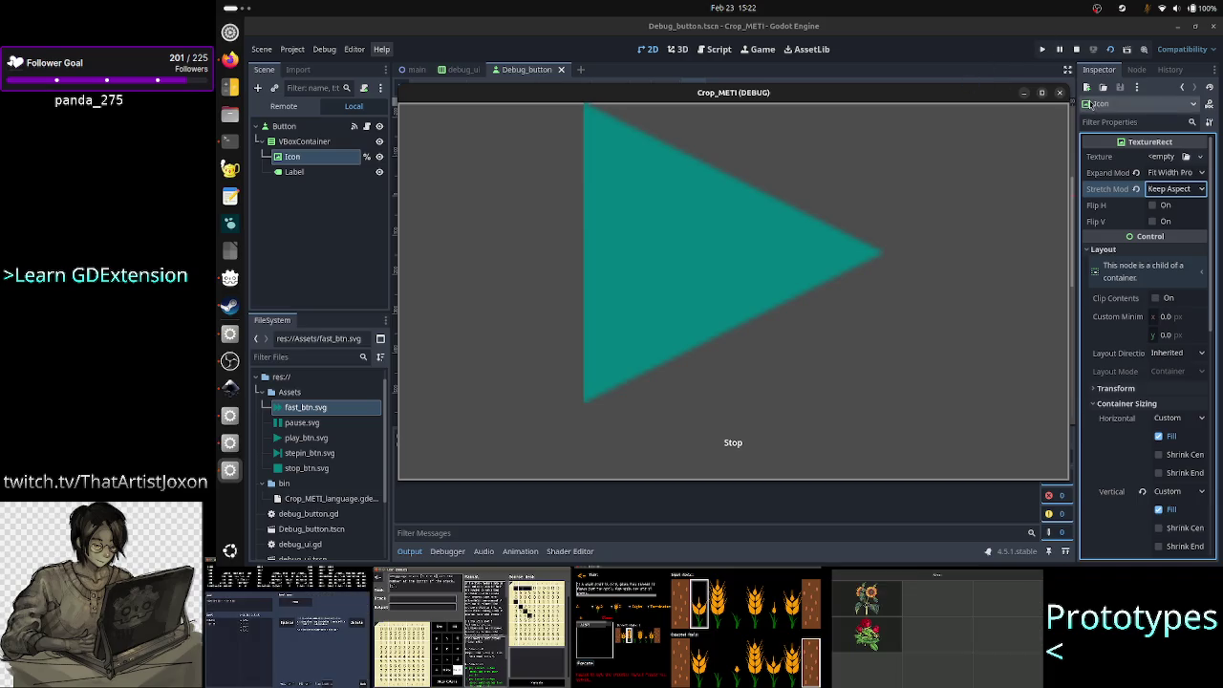
{"action": "left_click", "coordinate": [1060, 93]}
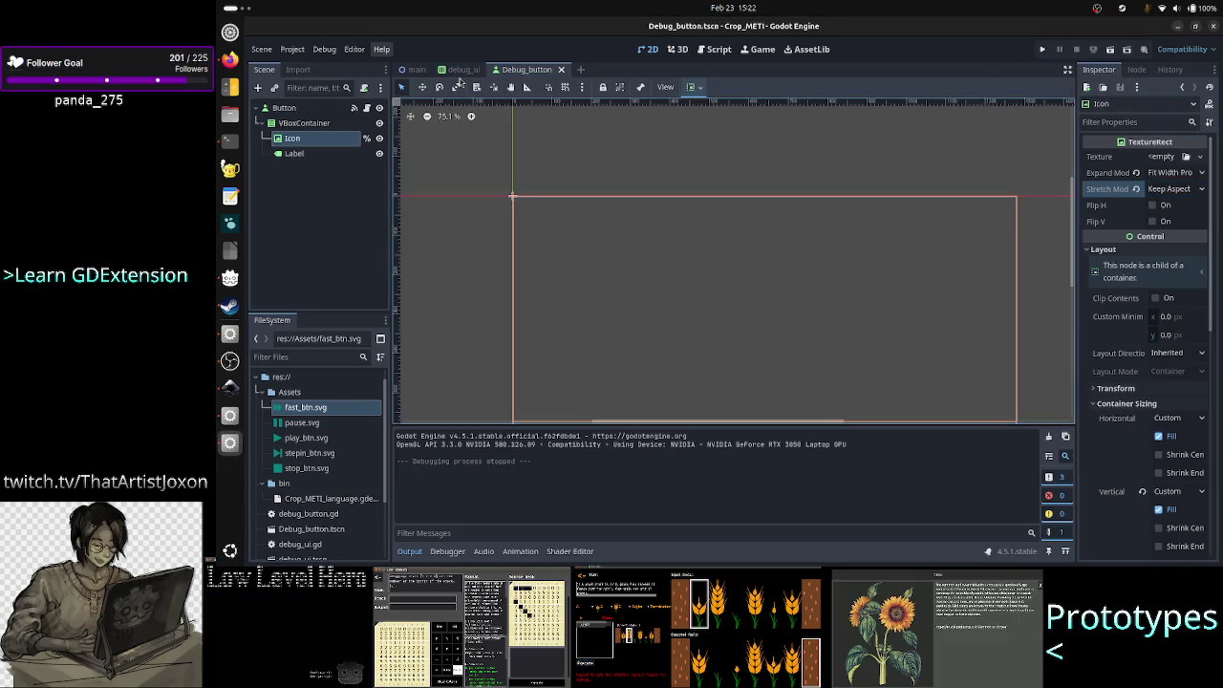
{"action": "left_click", "coordinate": [464, 70]}
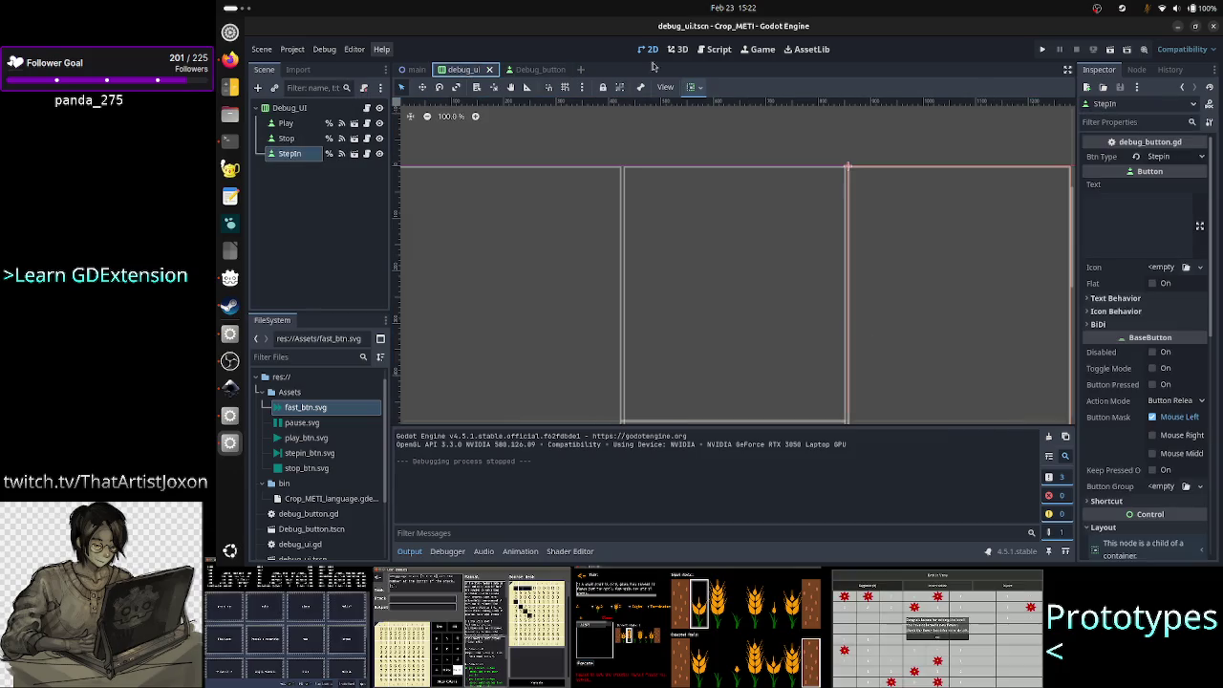
{"action": "left_click", "coordinate": [1111, 50]}
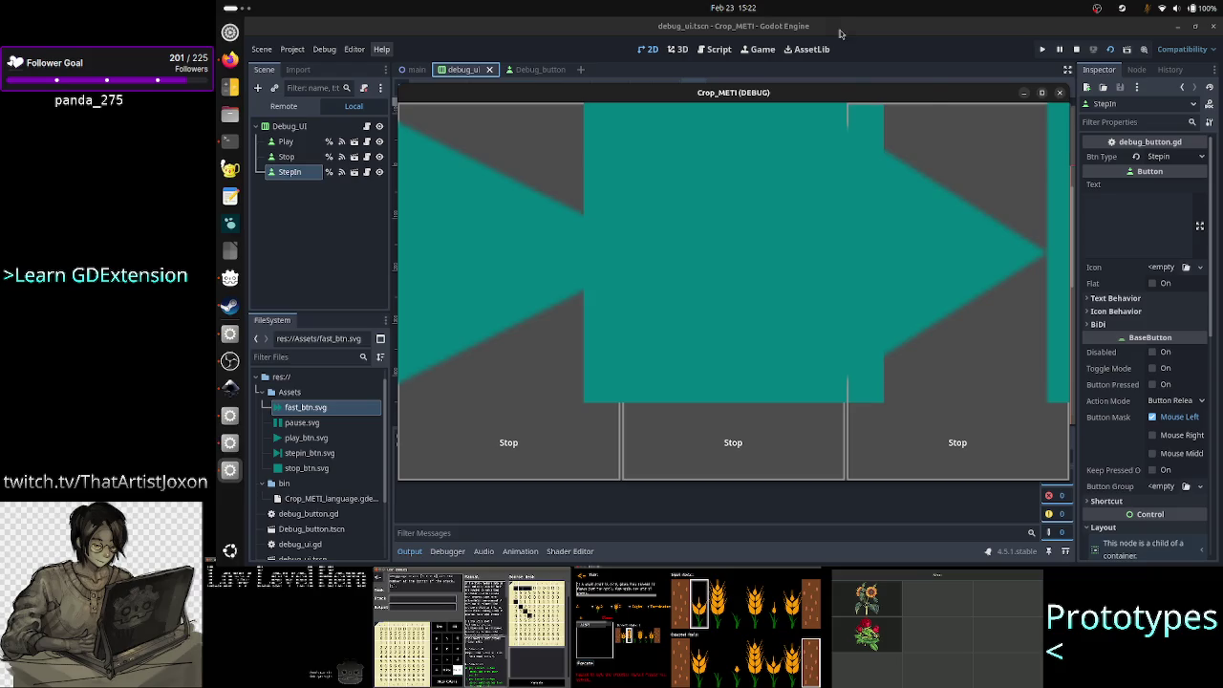
- In the Remote tree, drill down from Debug_UI to the Play button's Icon and view the game
{"action": "left_click", "coordinate": [275, 108]}
{"action": "left_click", "coordinate": [264, 157]}
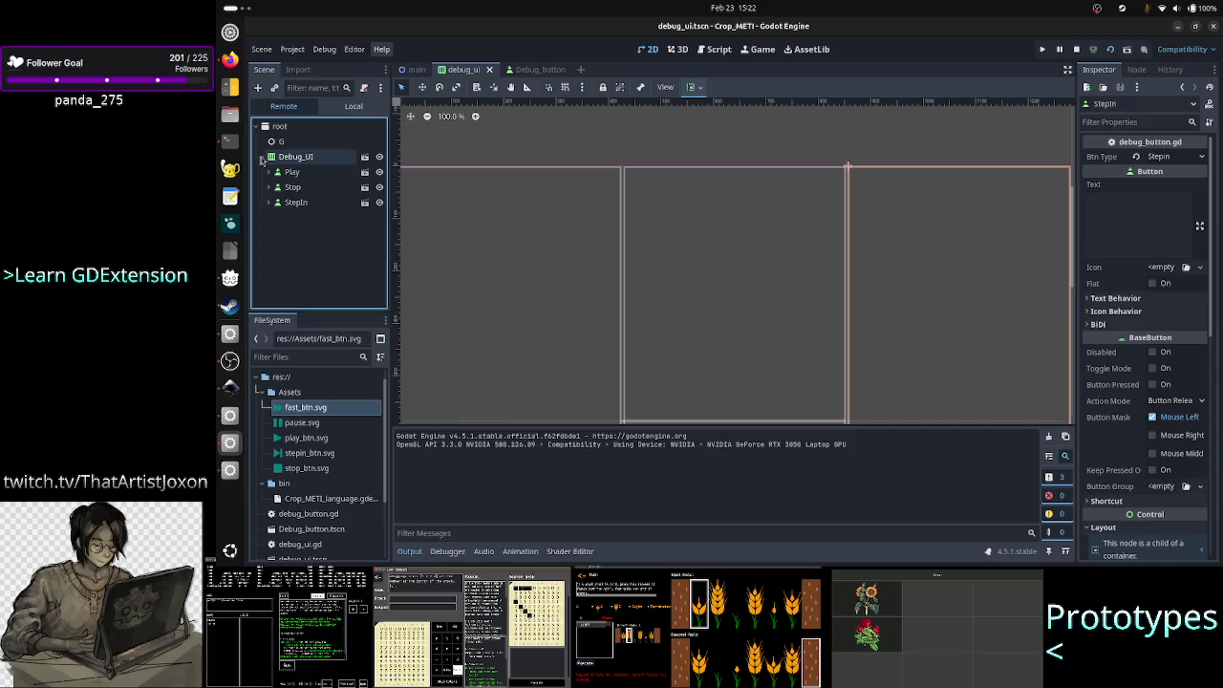
{"action": "left_click", "coordinate": [292, 172]}
{"action": "left_click", "coordinate": [274, 172]}
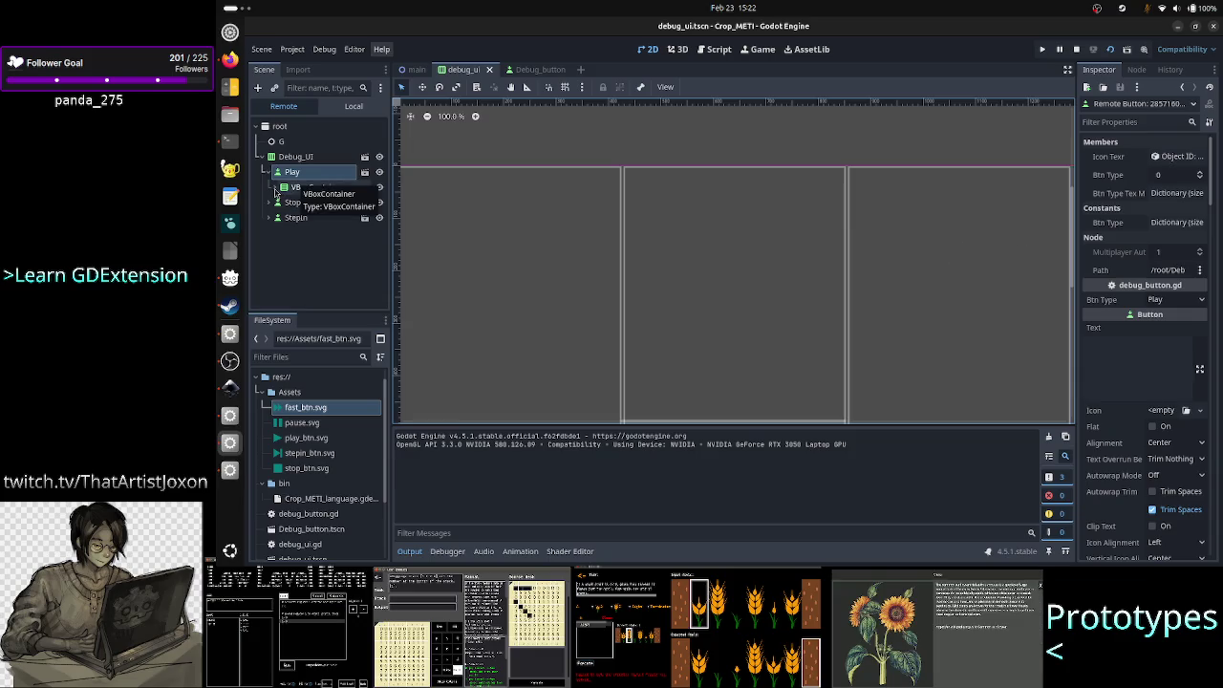
{"action": "left_click", "coordinate": [276, 187]}
{"action": "left_click", "coordinate": [304, 202]}
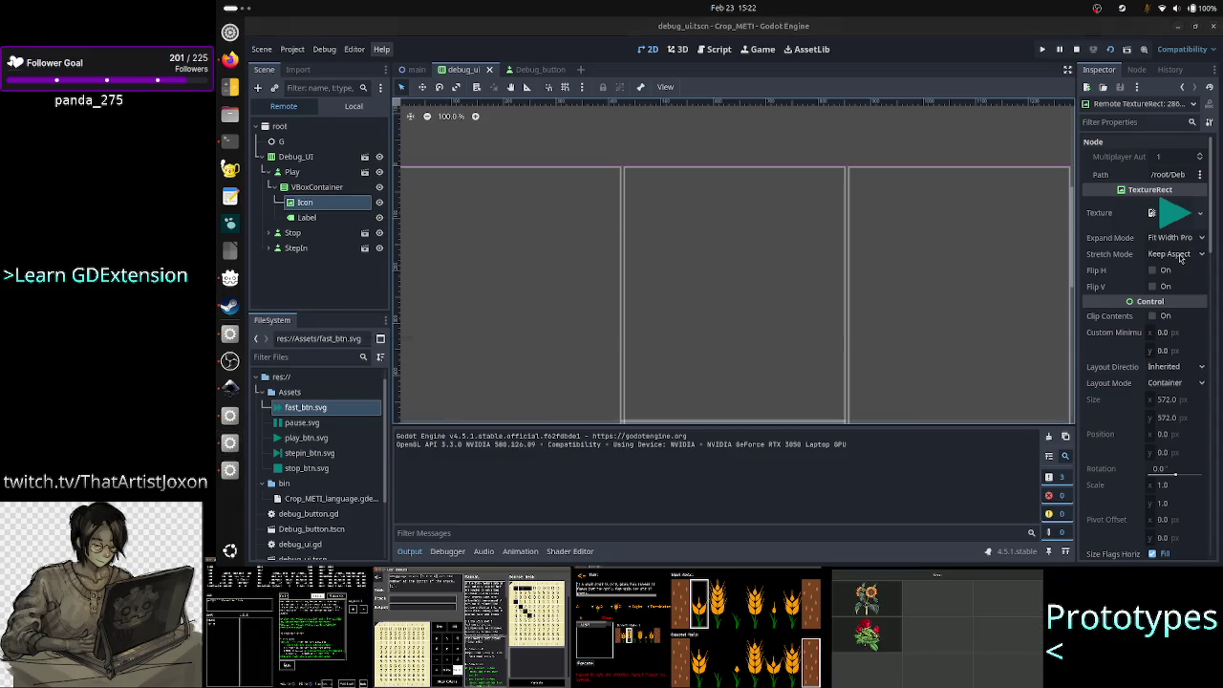
{"action": "key", "text": "alt+Tab"}
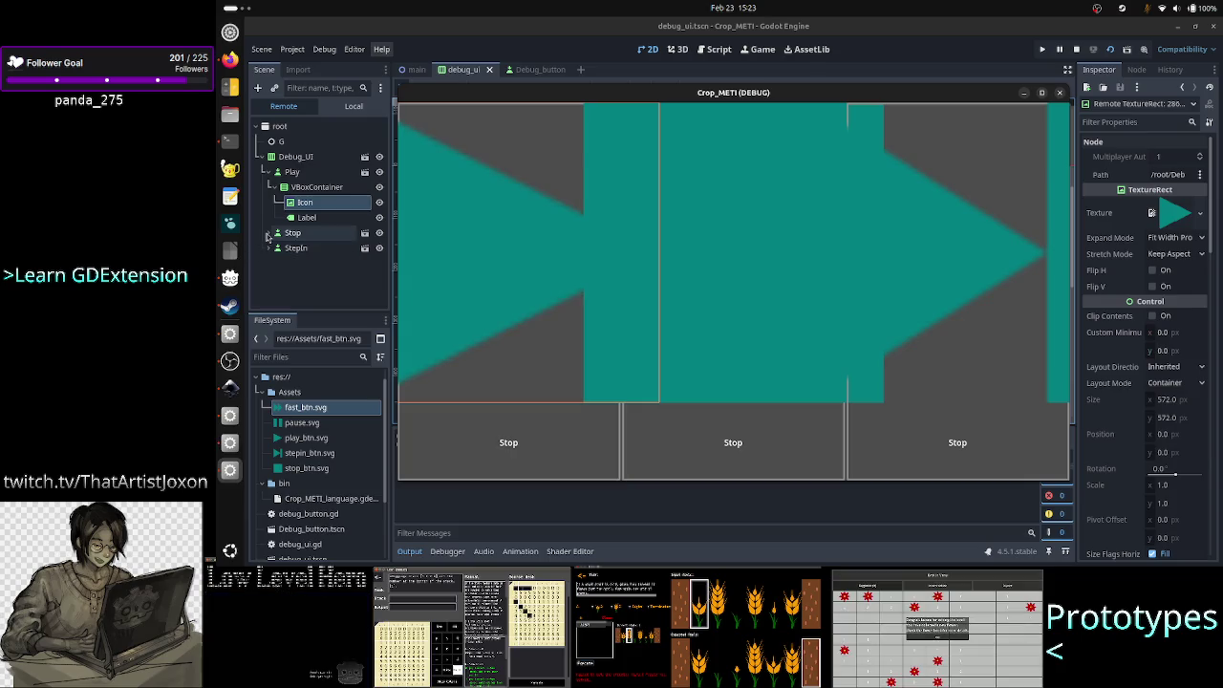
- Set the live Stop button's Icon Expand Mode to Keep Size and check the game
{"action": "left_click", "coordinate": [268, 234]}
{"action": "left_click", "coordinate": [275, 248]}
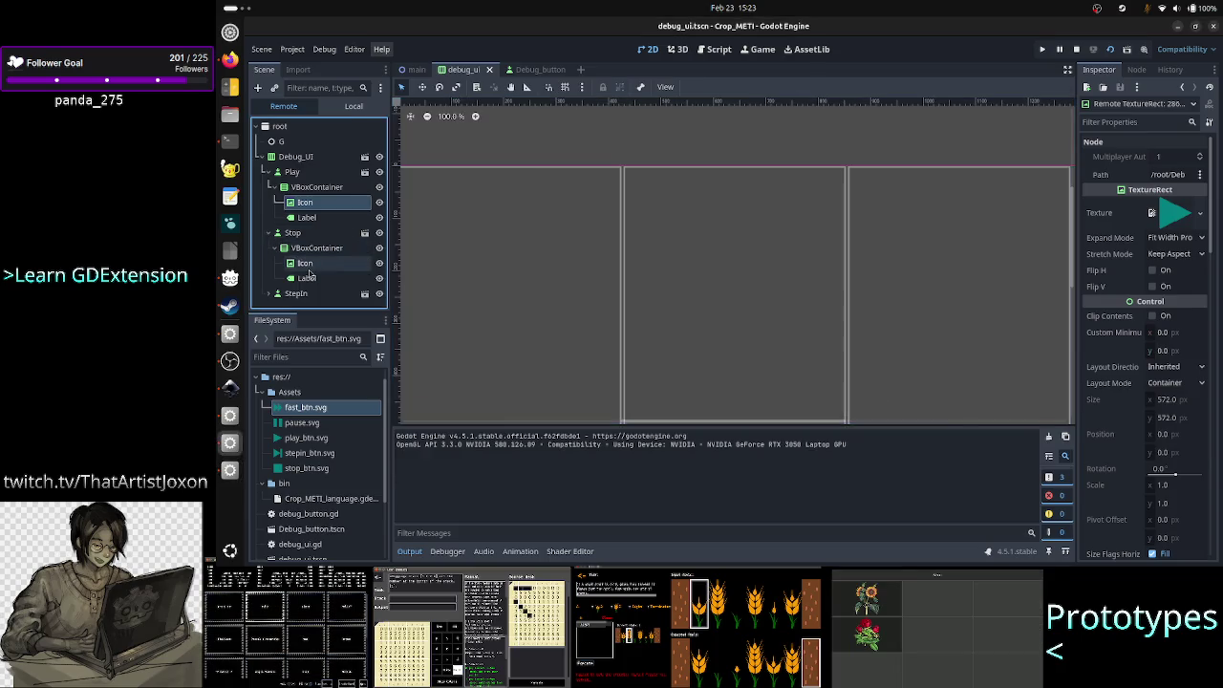
{"action": "left_click", "coordinate": [307, 268]}
{"action": "left_click", "coordinate": [824, 292]}
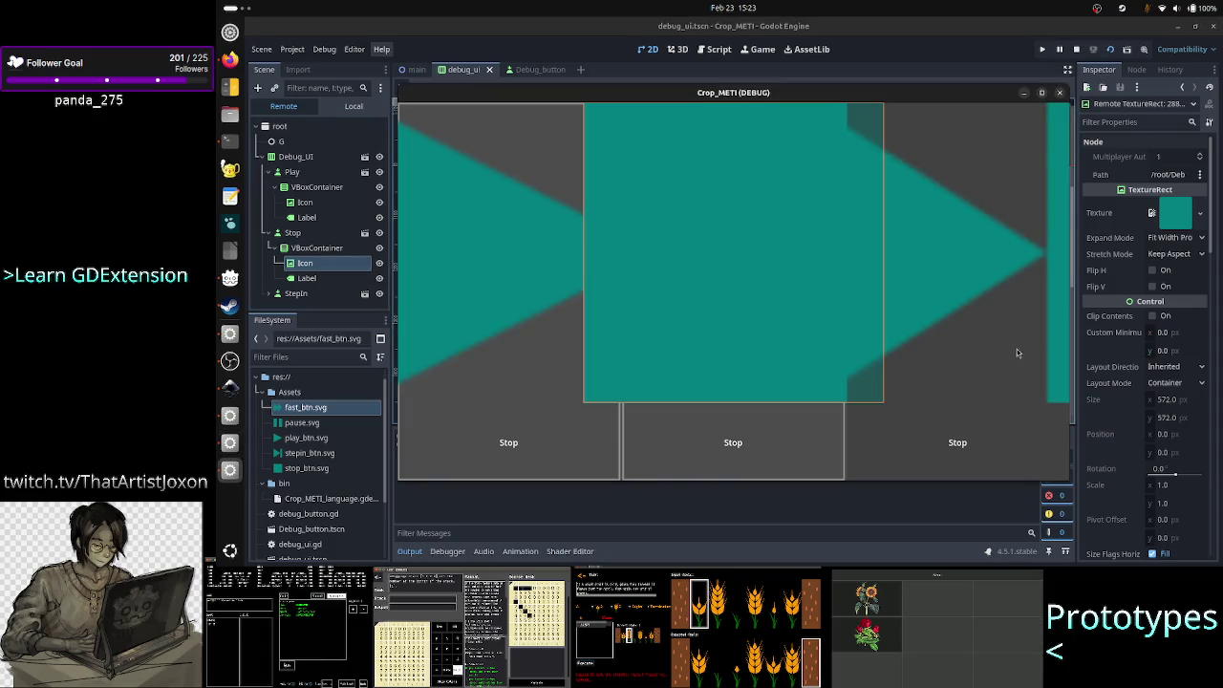
{"action": "left_click", "coordinate": [1186, 256]}
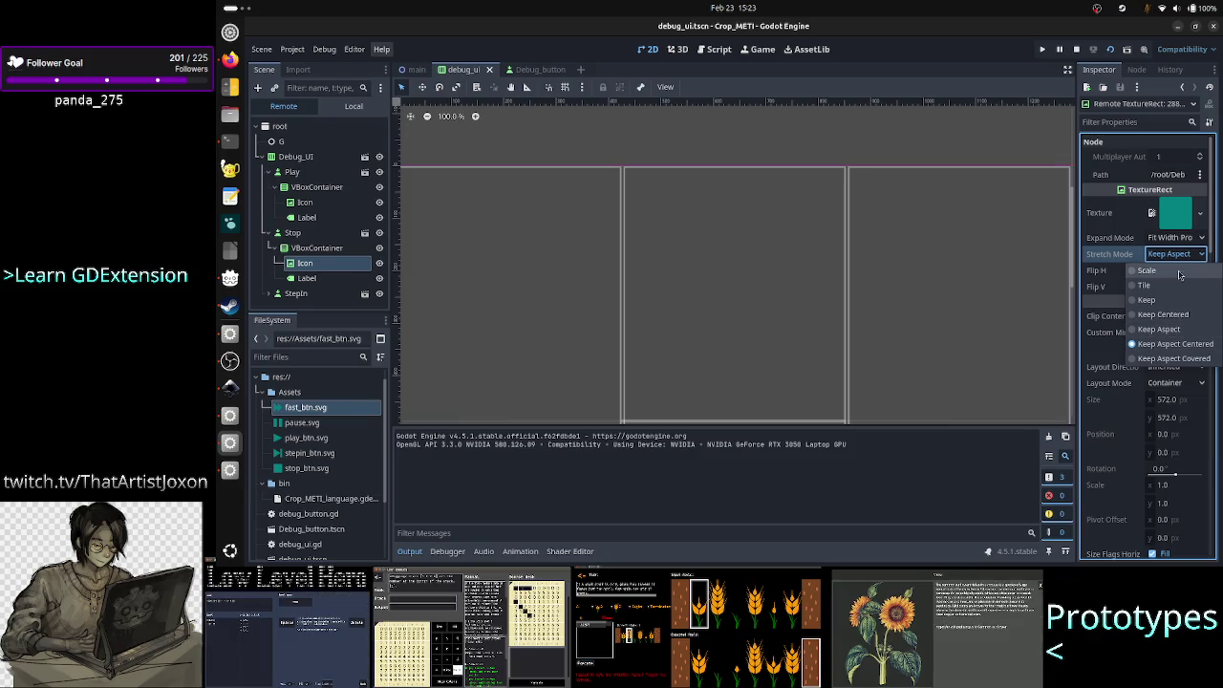
{"action": "left_click", "coordinate": [1186, 256]}
{"action": "left_click", "coordinate": [1188, 239]}
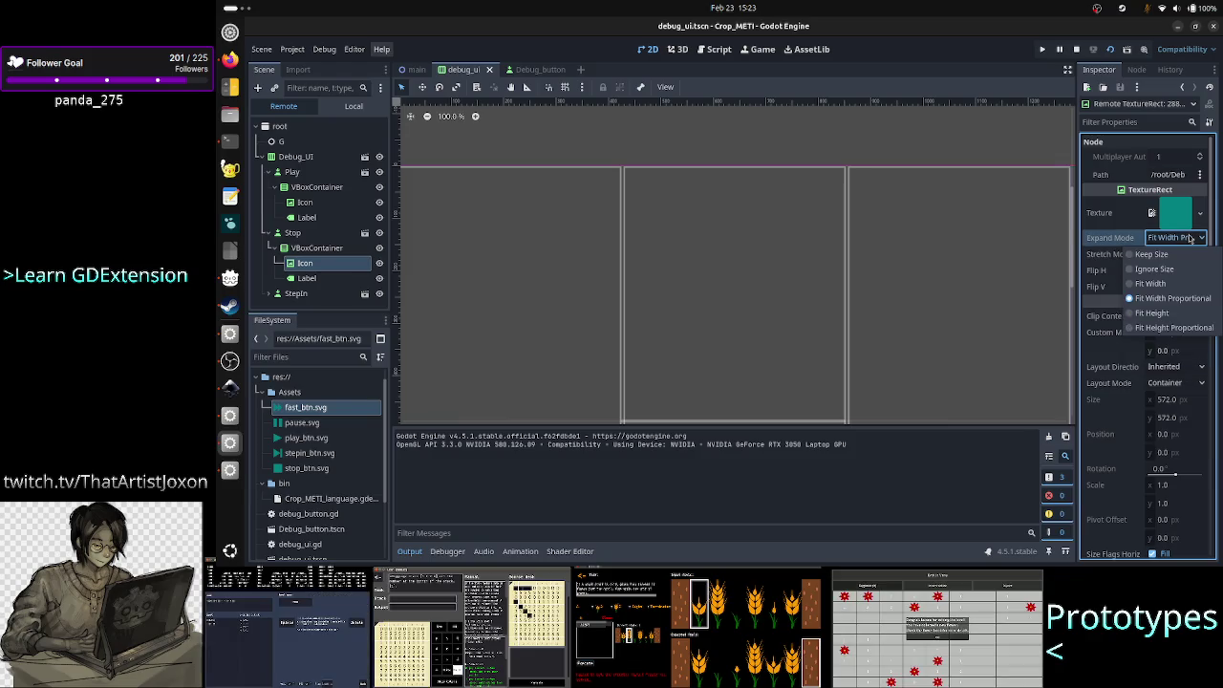
{"action": "left_click", "coordinate": [1159, 254]}
{"action": "key", "text": "alt+Tab"}
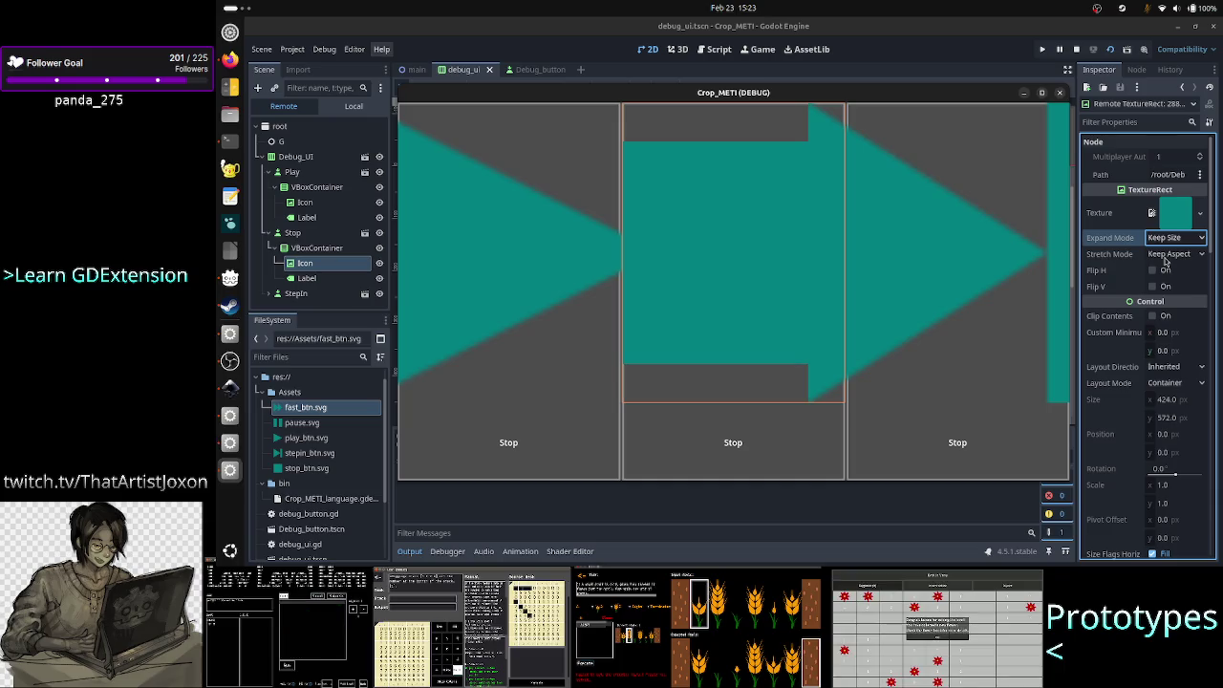
{"action": "key", "text": "F8"}
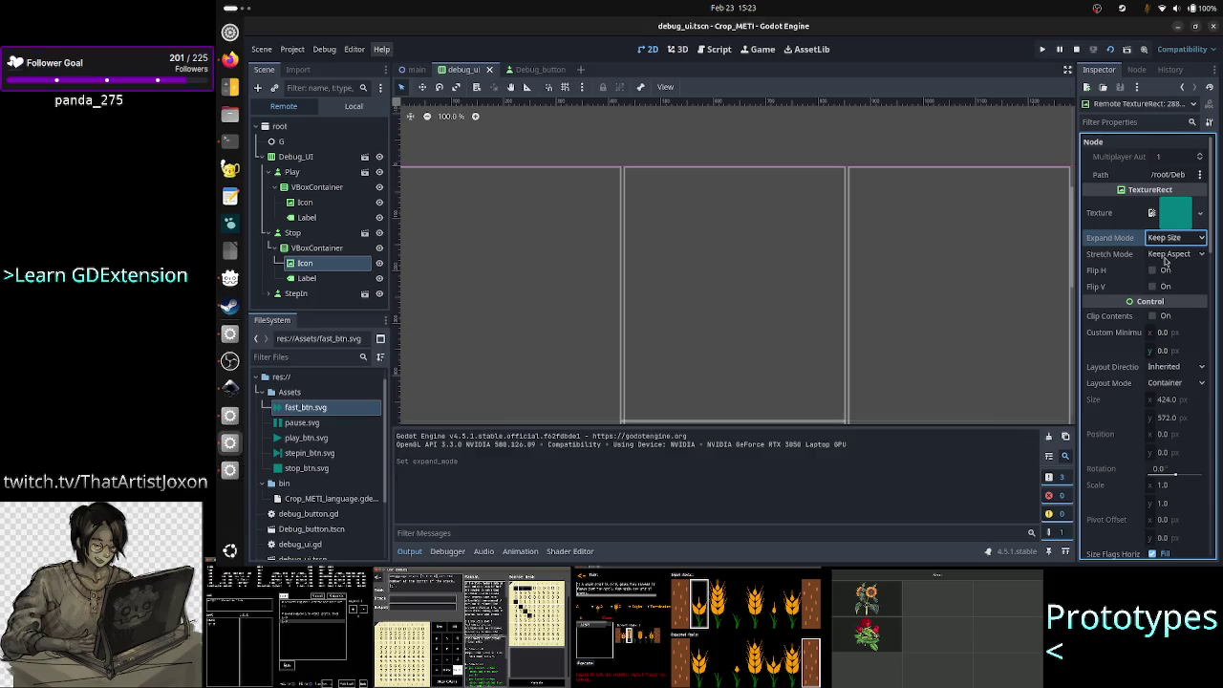
- Set the live Play button's Icon Expand Mode to Keep Size
{"action": "left_click", "coordinate": [304, 202]}
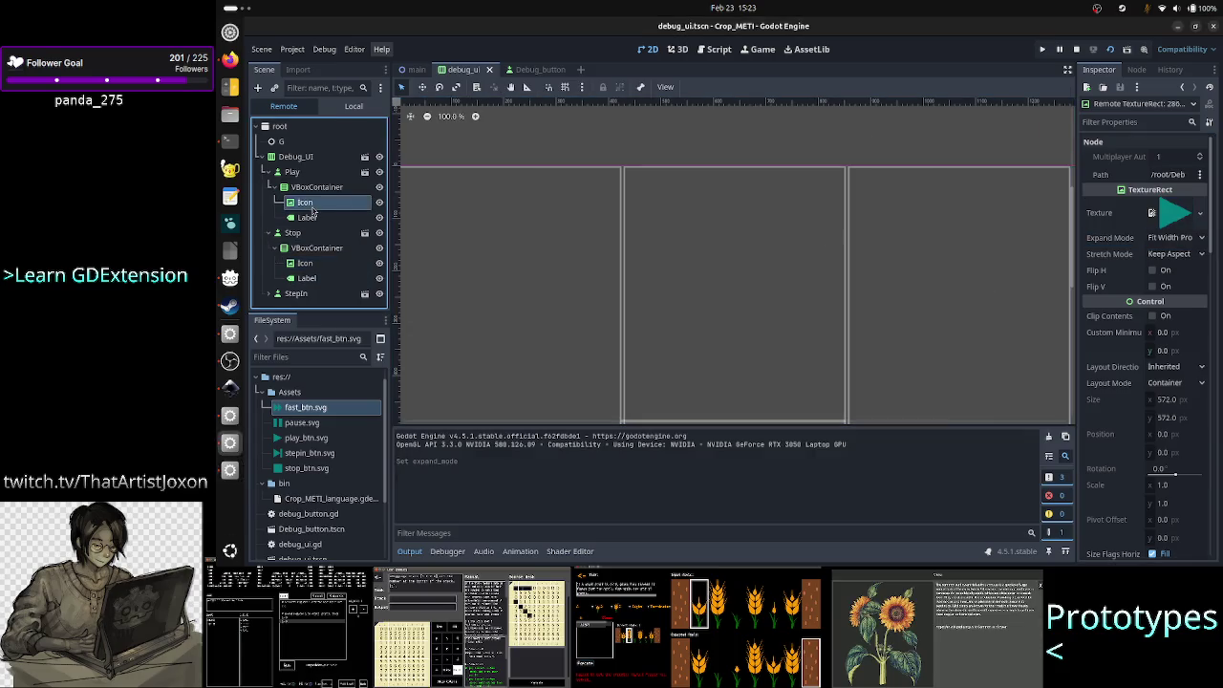
{"action": "left_click", "coordinate": [1174, 238]}
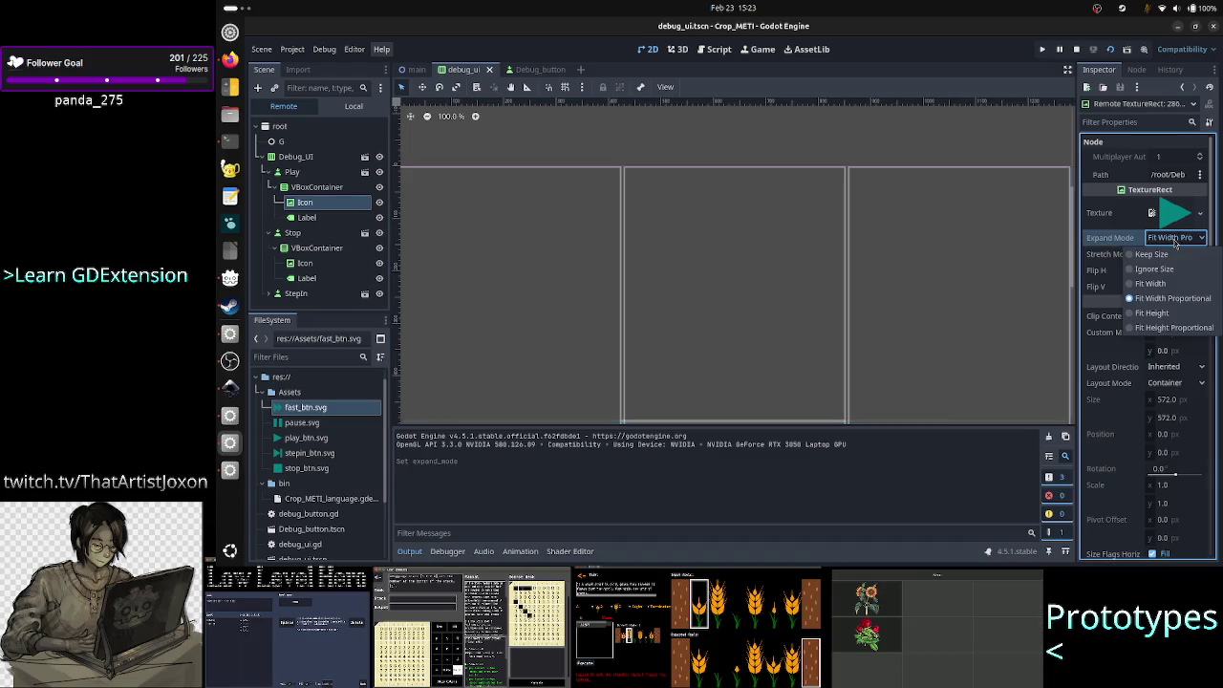
{"action": "left_click", "coordinate": [1174, 239]}
{"action": "left_click", "coordinate": [1174, 239]}
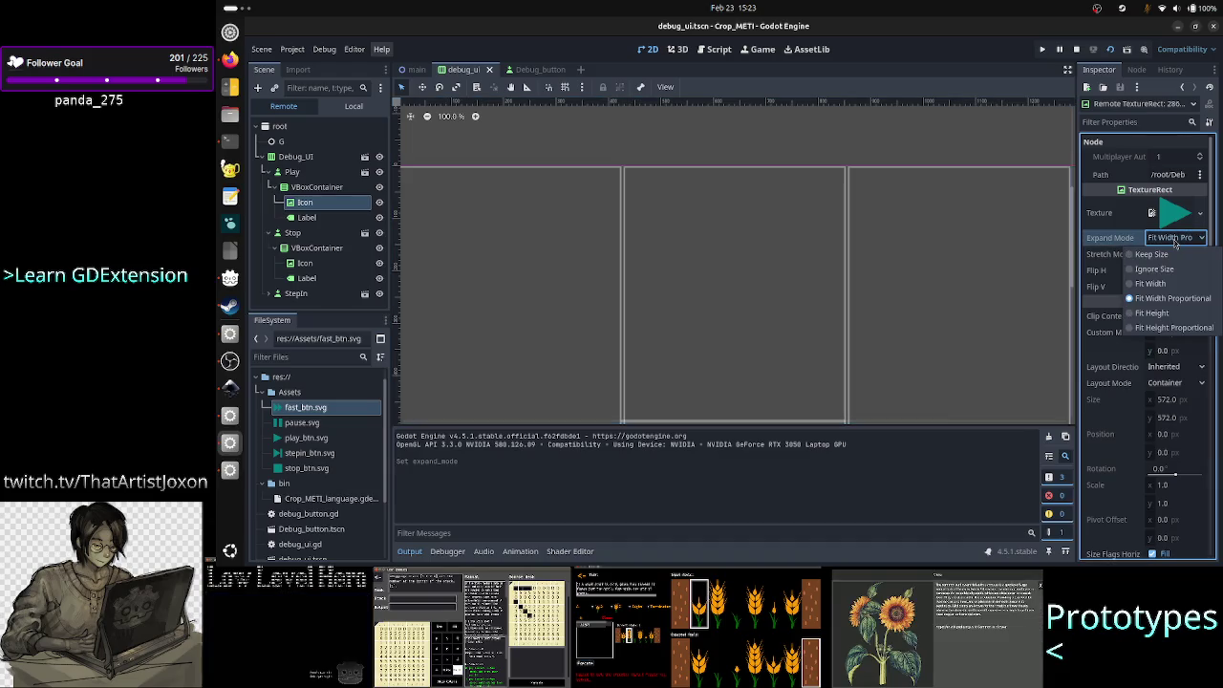
{"action": "left_click", "coordinate": [1168, 255]}
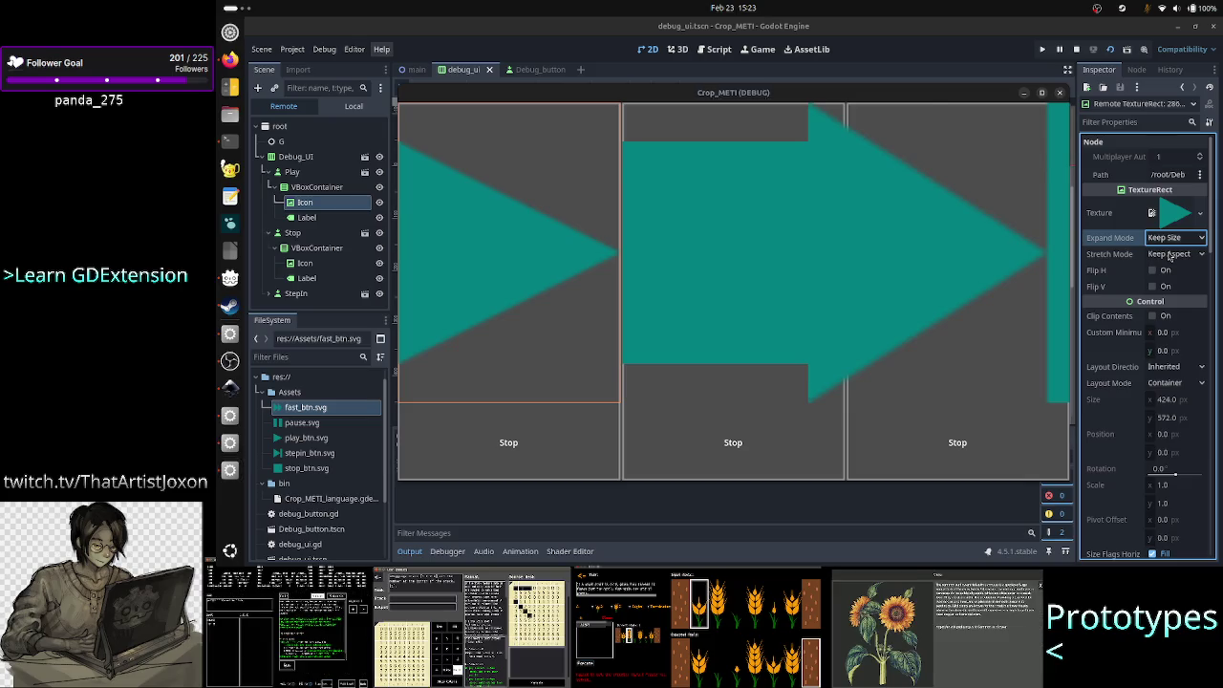
{"action": "key", "text": "F8"}
- Set the live StepIn button's Icon Expand Mode to Keep Size and check the game window
{"action": "left_click", "coordinate": [315, 294]}
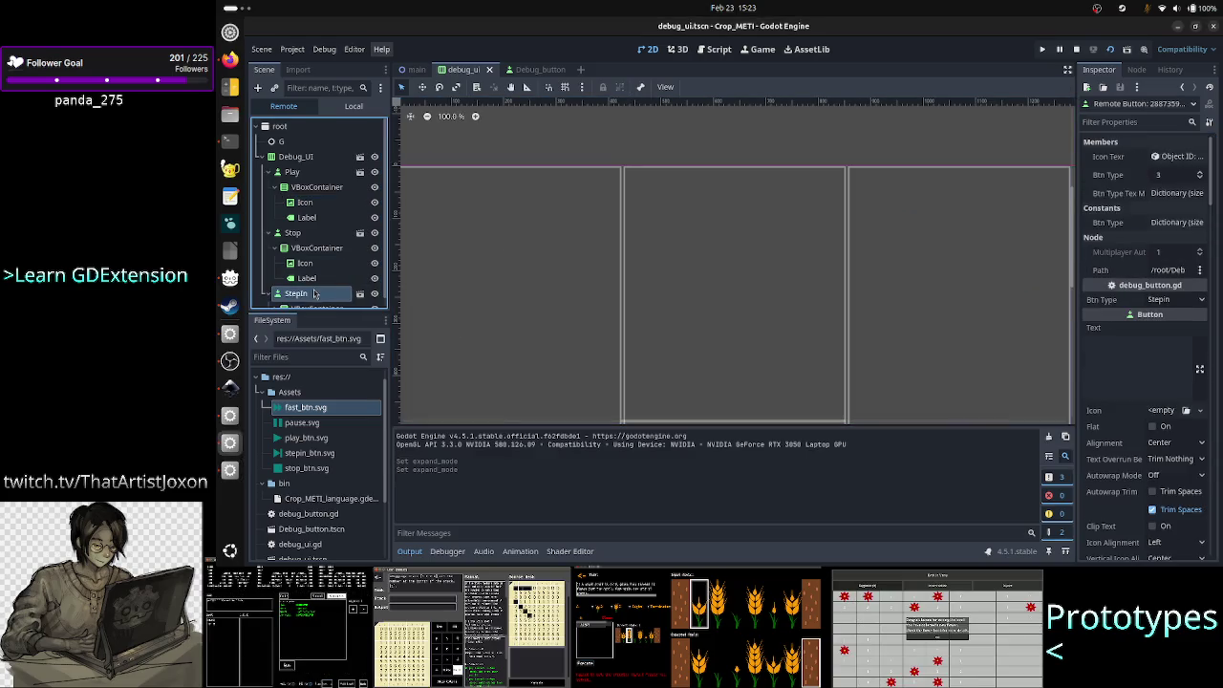
{"action": "left_click", "coordinate": [319, 300]}
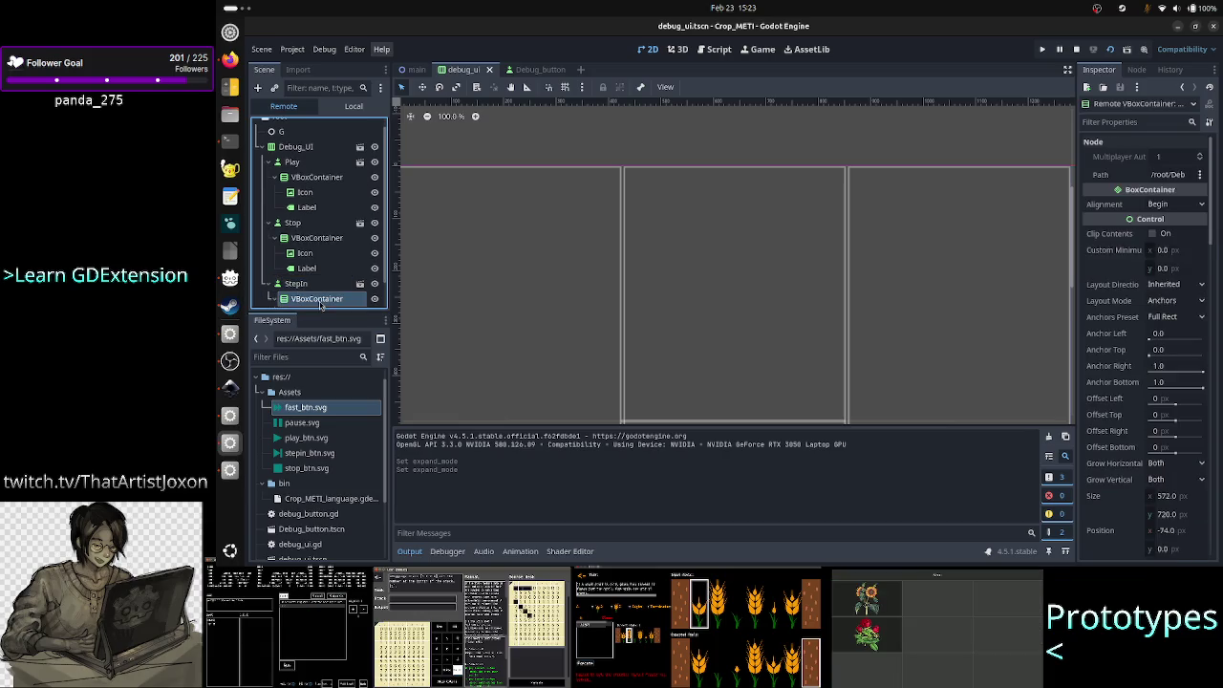
{"action": "left_click", "coordinate": [306, 284]}
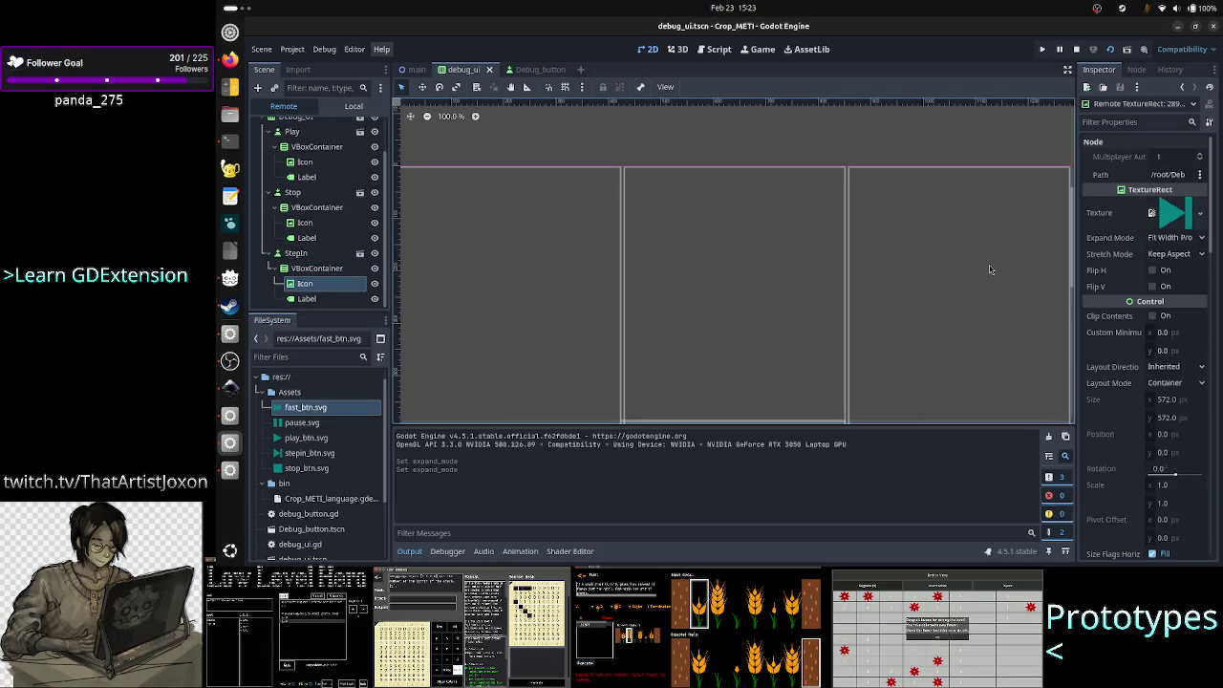
{"action": "left_click", "coordinate": [1170, 254]}
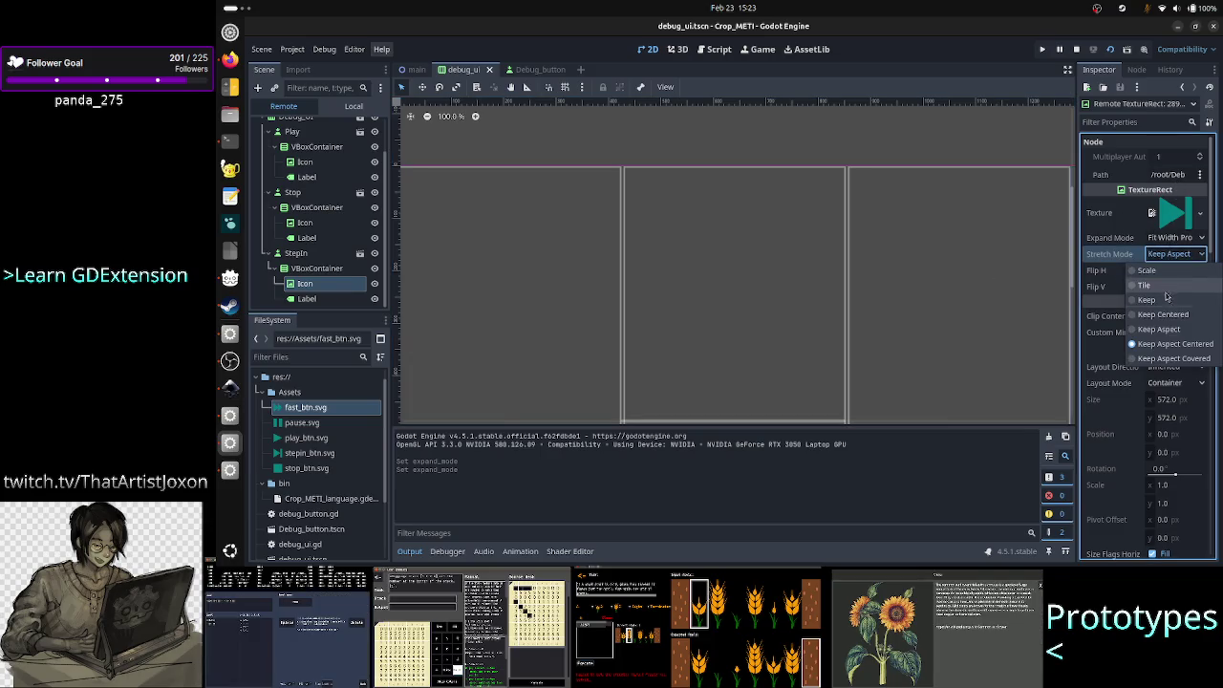
{"action": "left_click", "coordinate": [1170, 238]}
{"action": "left_click", "coordinate": [1161, 254]}
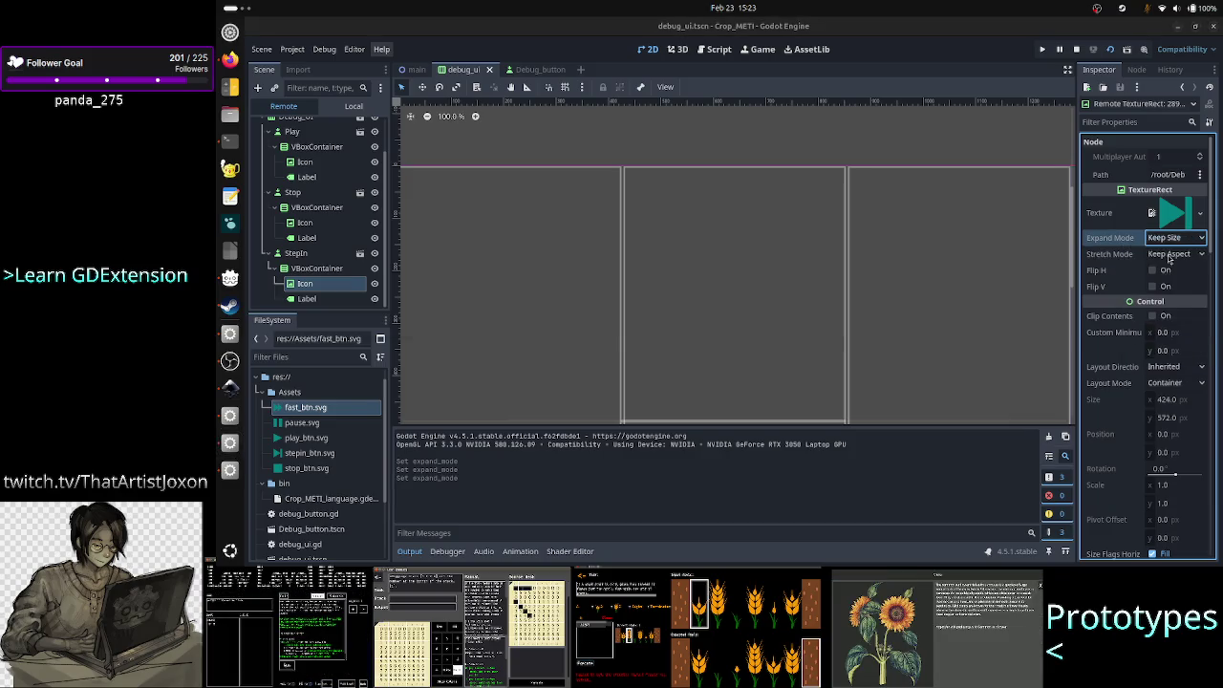
{"action": "key", "text": "alt+Tab"}
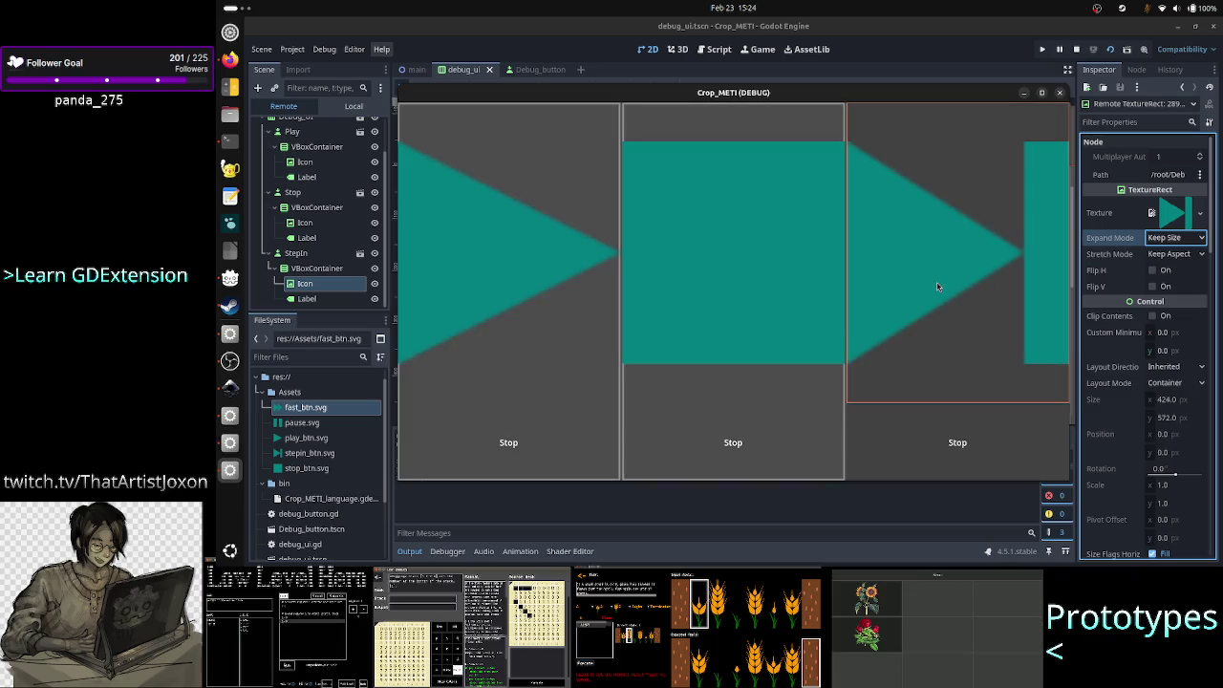
- Maximize, restore, resize and reposition the Crop_METI (DEBUG) window to check the icons, then close it
{"action": "left_click", "coordinate": [1043, 92]}
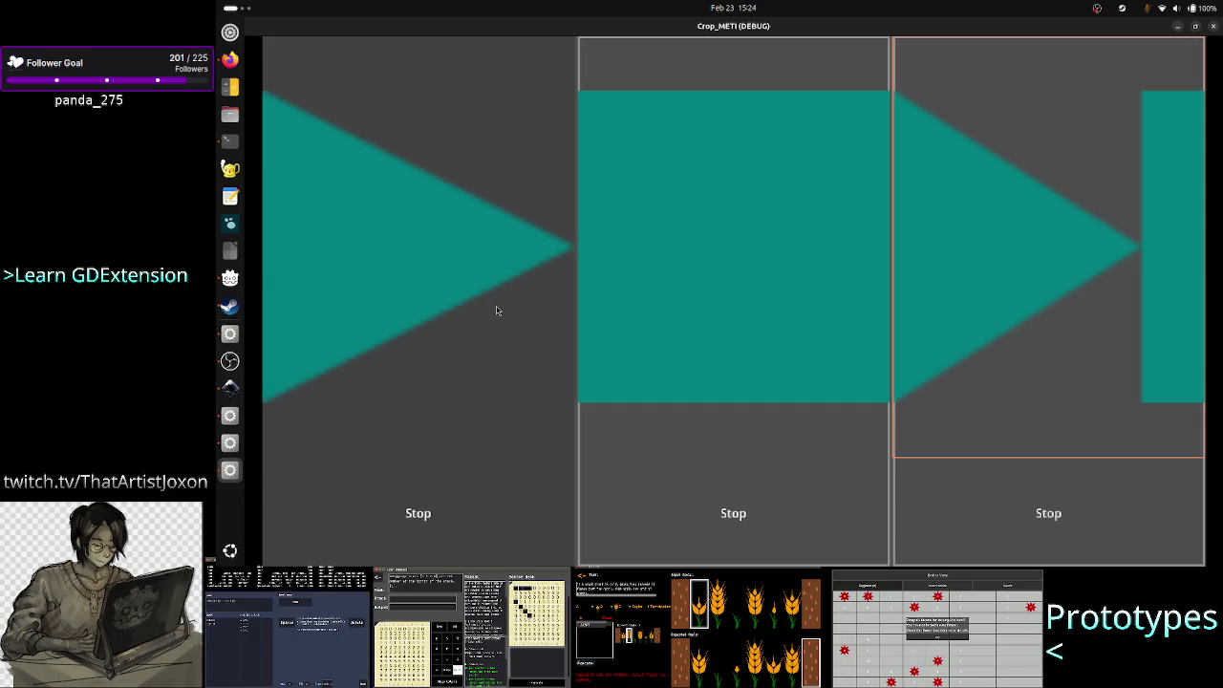
{"action": "double_click", "coordinate": [812, 26]}
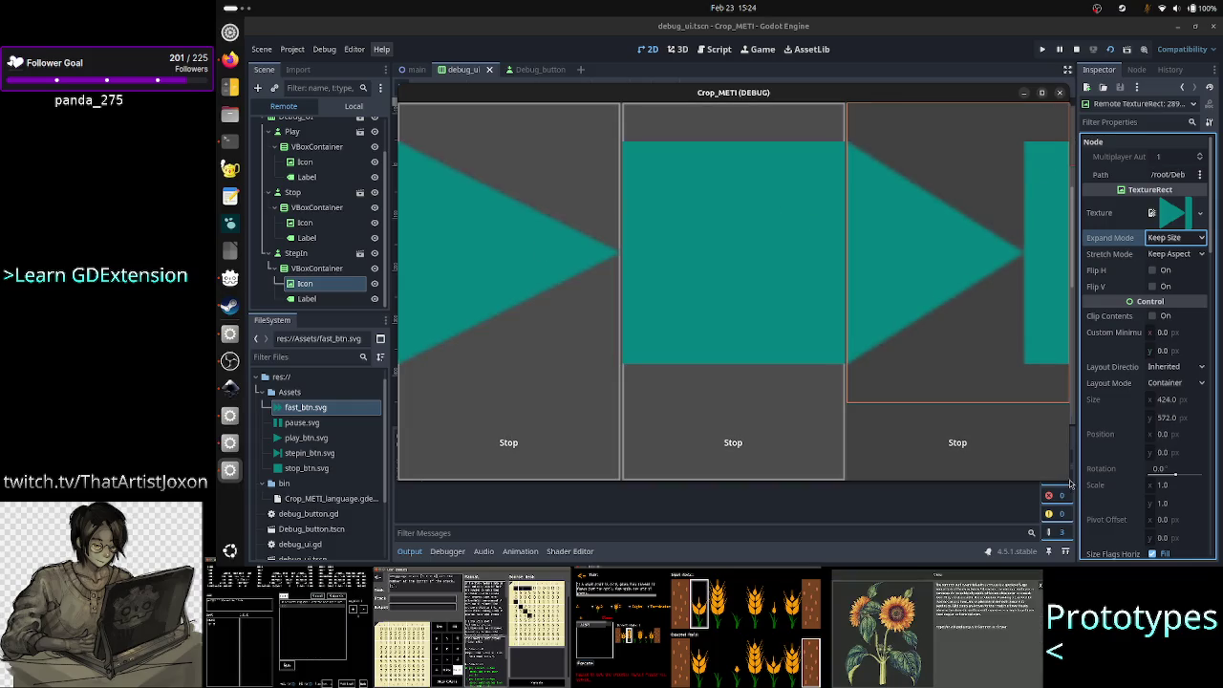
{"action": "mouse_move", "coordinate": [1070, 480]}
{"action": "left_mouse_down"}
{"action": "mouse_move", "coordinate": [863, 350]}
{"action": "mouse_move", "coordinate": [707, 186]}
{"action": "left_mouse_up"}
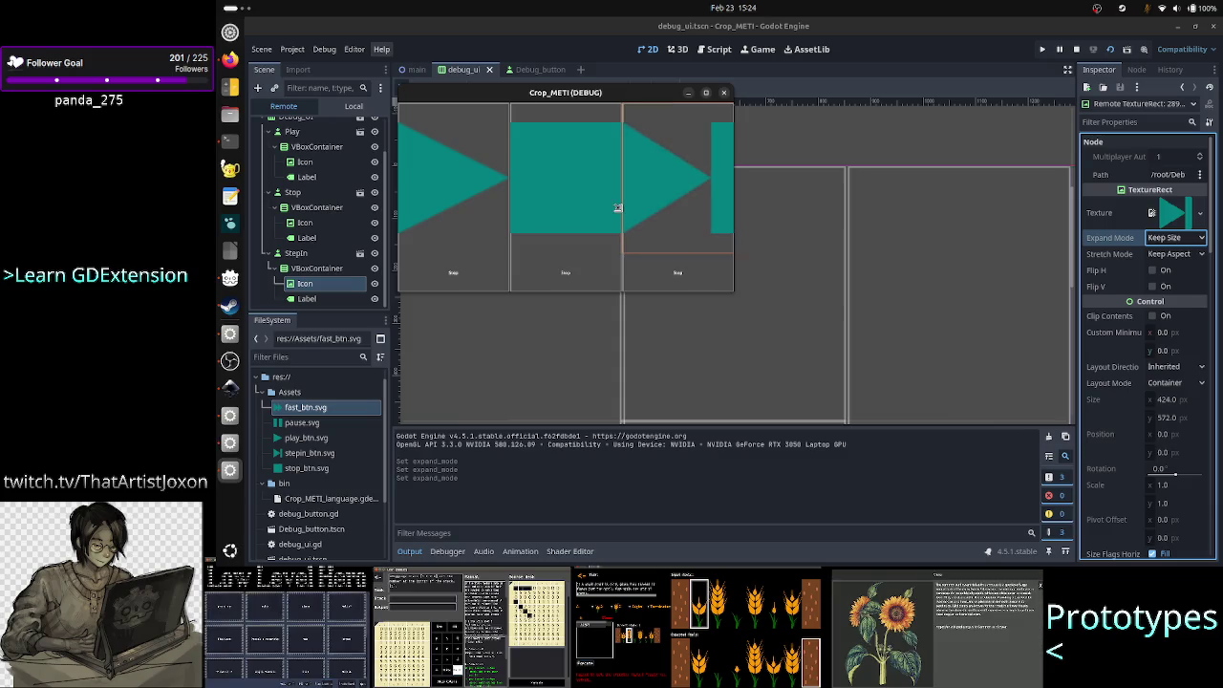
{"action": "left_click_drag", "start_coordinate": [638, 91], "coordinate": [759, 191]}
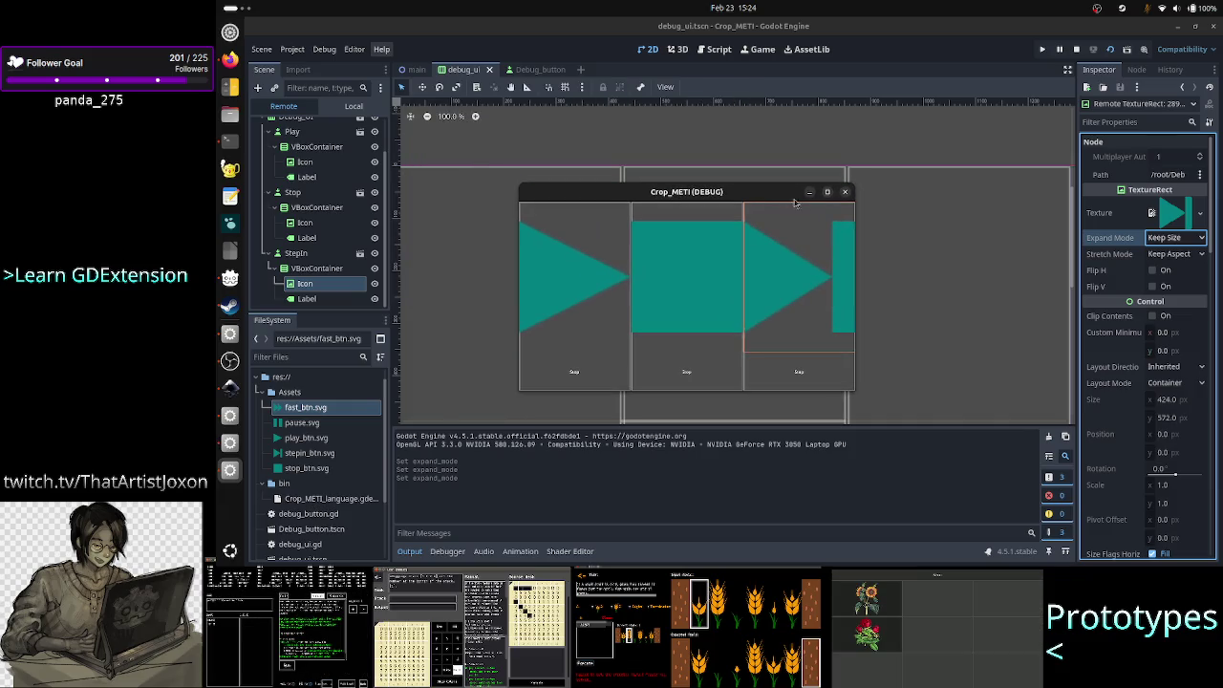
{"action": "mouse_move", "coordinate": [755, 194]}
{"action": "left_mouse_down"}
{"action": "mouse_move", "coordinate": [790, 178]}
{"action": "mouse_move", "coordinate": [763, 178]}
{"action": "left_mouse_up"}
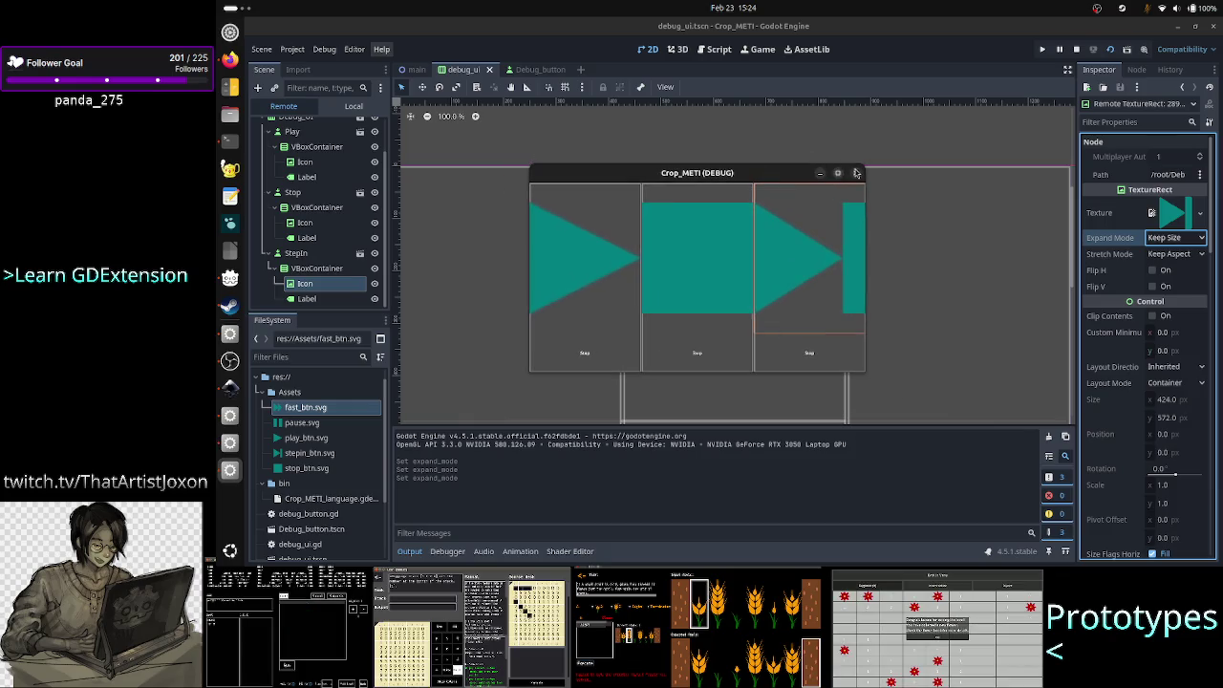
{"action": "left_click", "coordinate": [857, 175]}
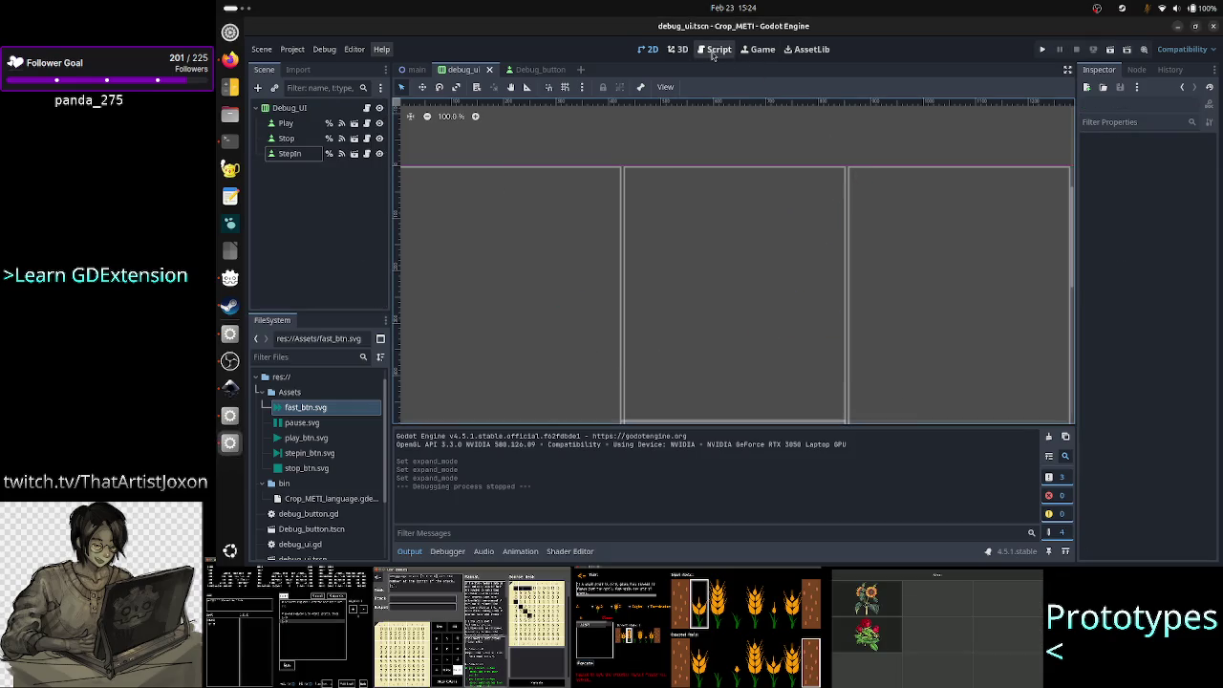
- Open Global.gd in the Script editor
{"action": "left_click", "coordinate": [717, 48]}
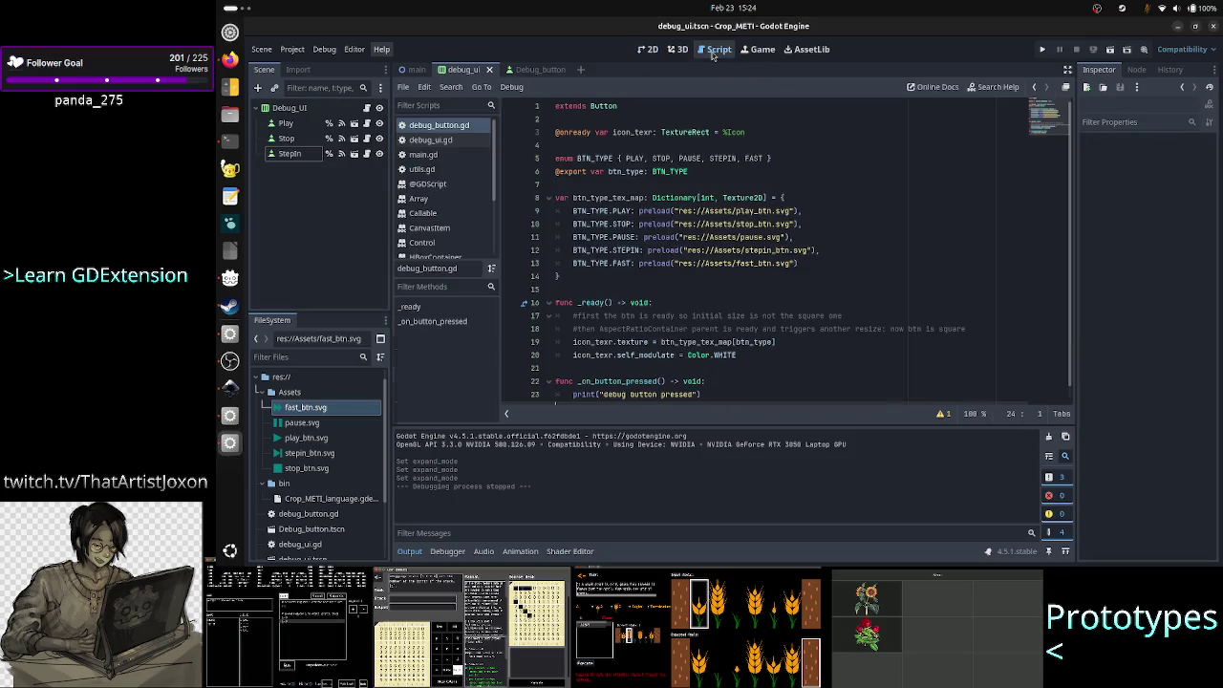
{"action": "left_click", "coordinate": [451, 170]}
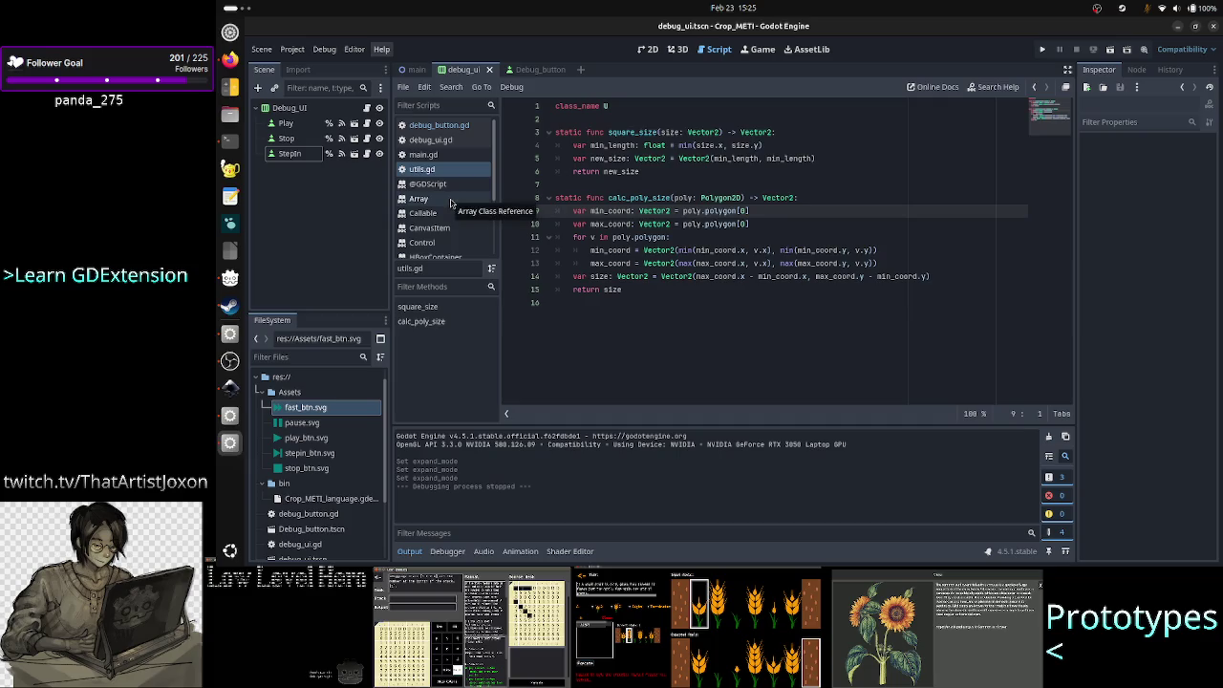
{"action": "scroll", "coordinate": [321, 468], "scroll_direction": "down", "scroll_amount": 3}
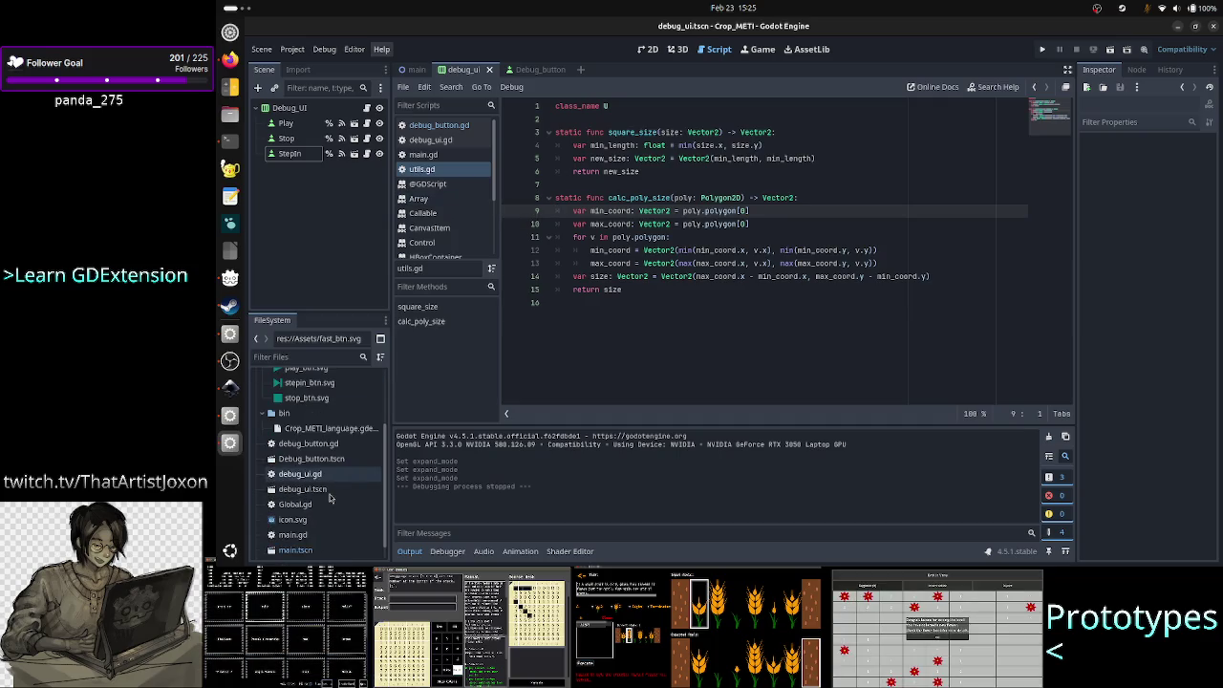
{"action": "double_click", "coordinate": [321, 504]}
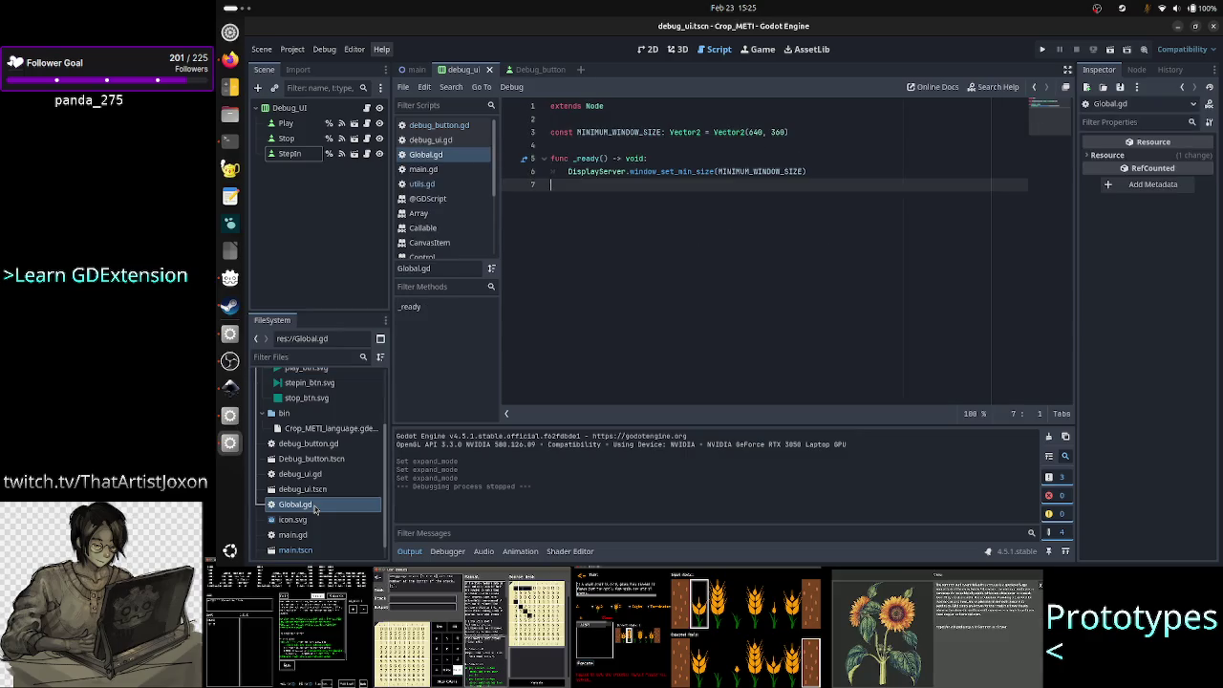
- Add an indented pass line inside _ready after the DisplayServer call
{"action": "left_click", "coordinate": [728, 158]}
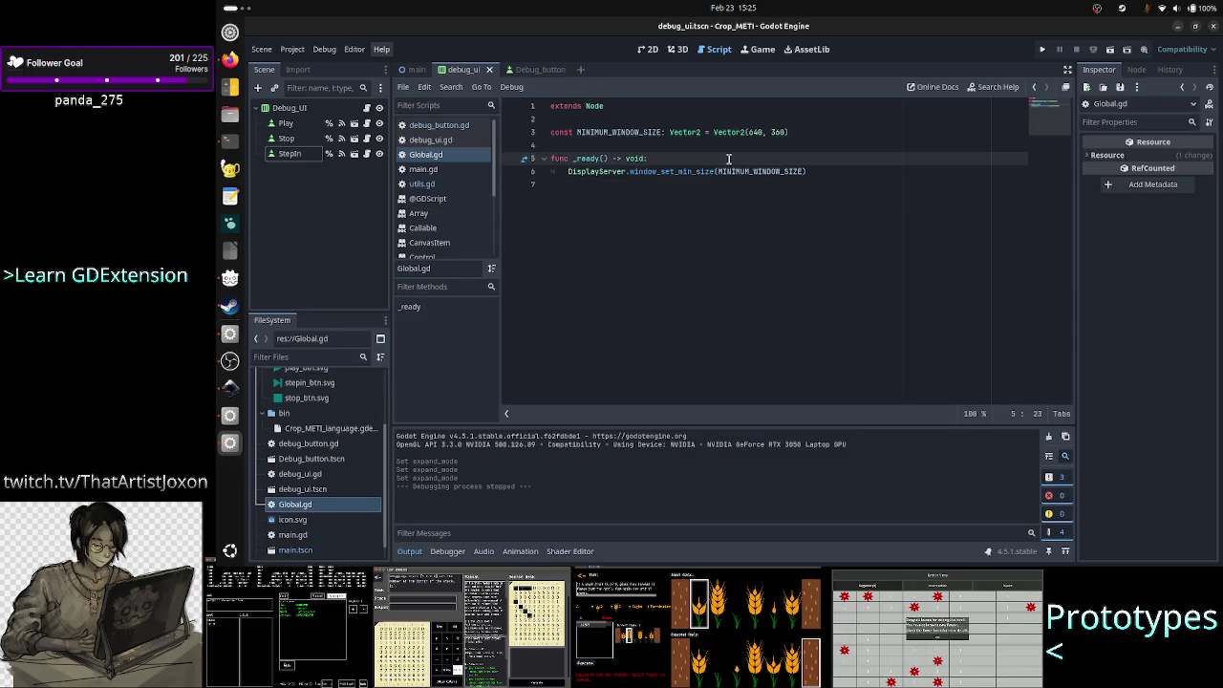
{"action": "key", "text": "Right"}
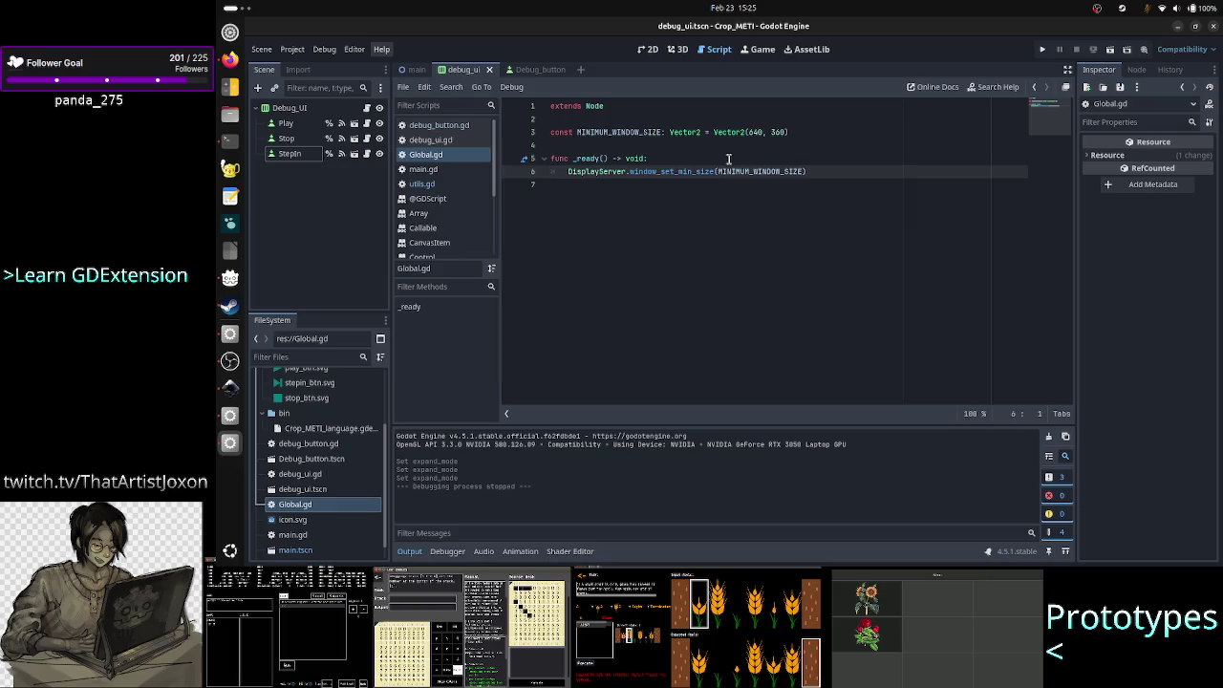
{"action": "key", "text": "Up"}
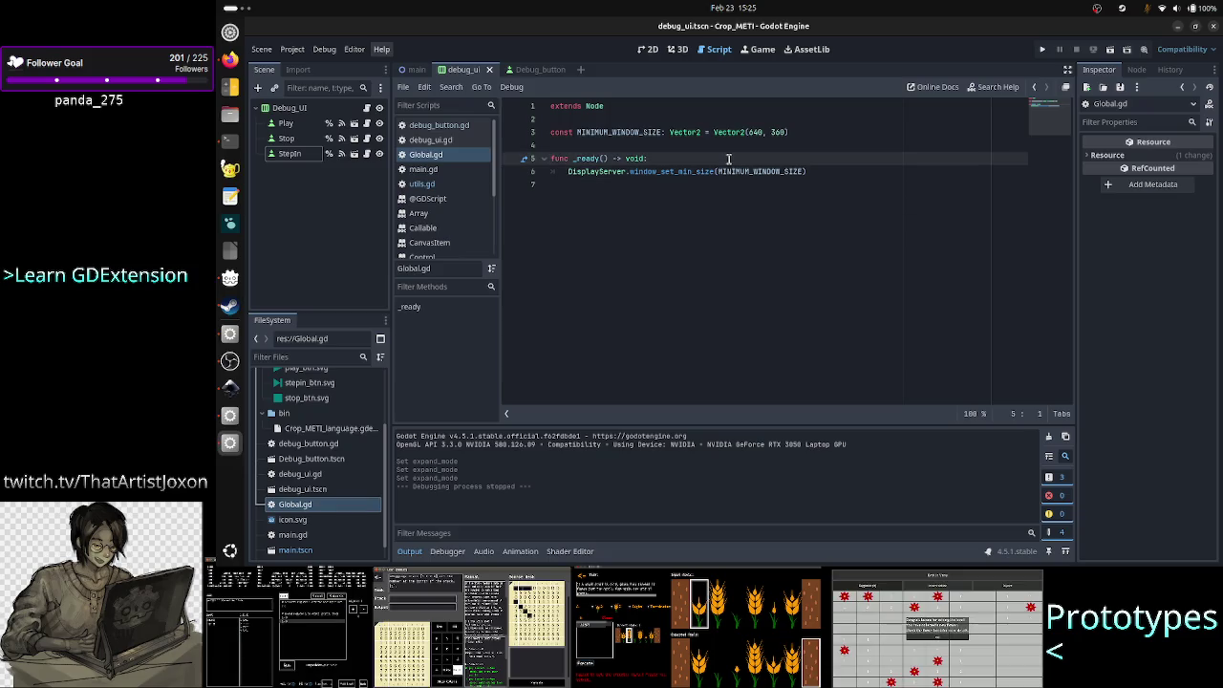
{"action": "key", "text": "Down"}
{"action": "key", "text": "Home"}
{"action": "key", "text": "Down"}
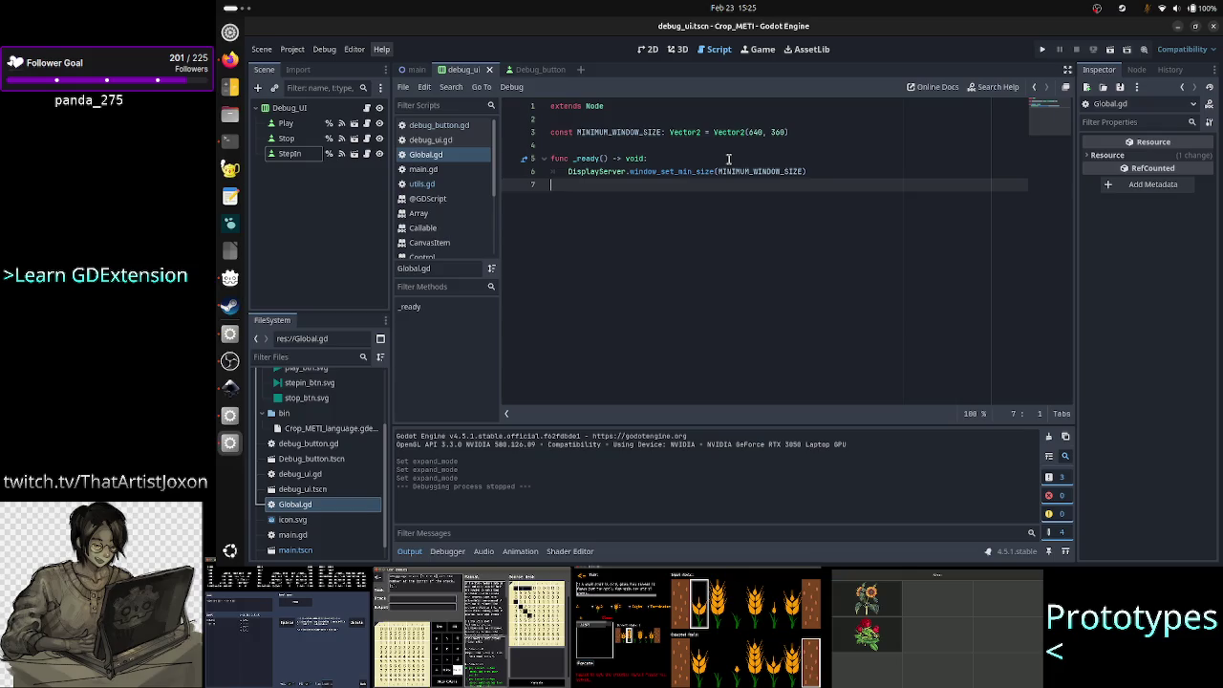
{"action": "key", "text": "Up"}
{"action": "key", "text": "End"}
{"action": "key", "text": "Return"}
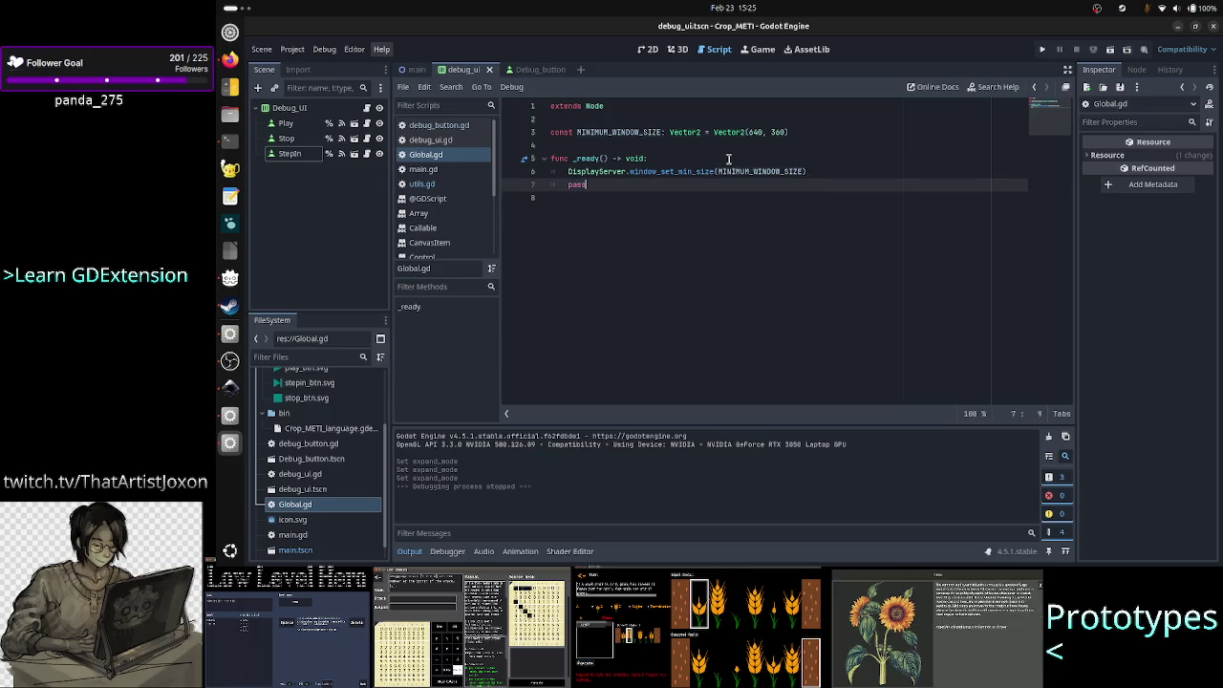
- Comment out the window_set_min_size line with #, save, then run and close the game
{"action": "key", "text": "Up"}
{"action": "key", "text": "Home"}
{"action": "type", "text": "#"}
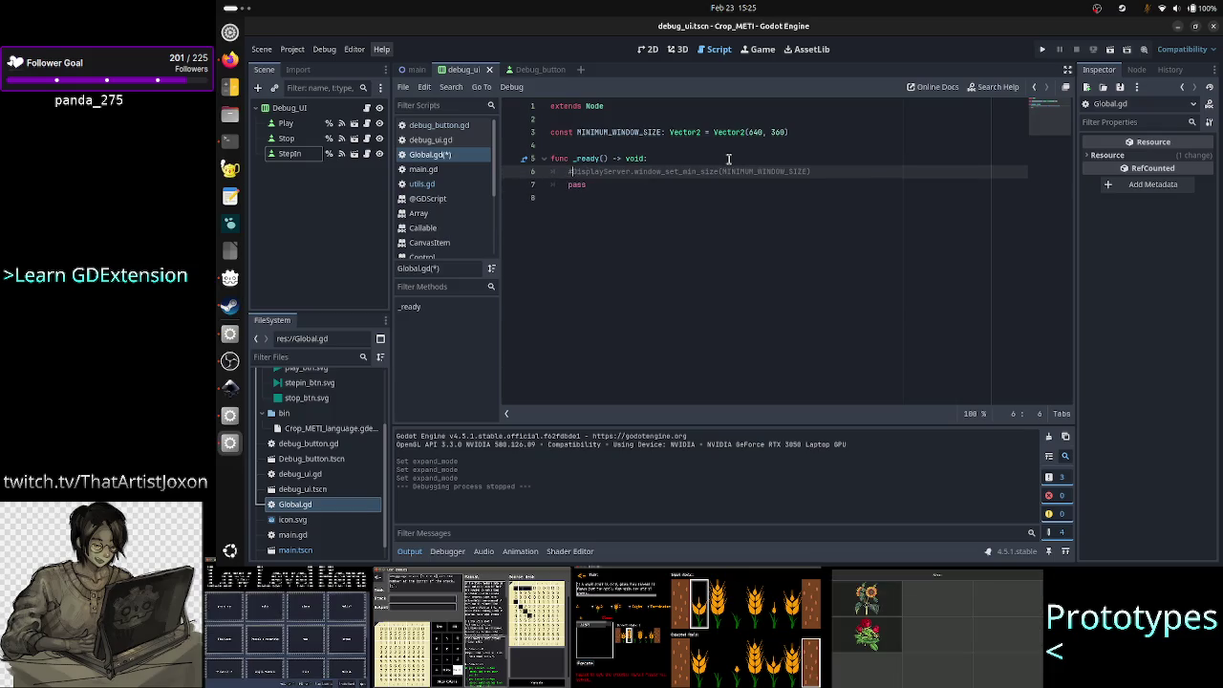
{"action": "key", "text": "ctrl+s"}
{"action": "left_click", "coordinate": [1042, 48]}
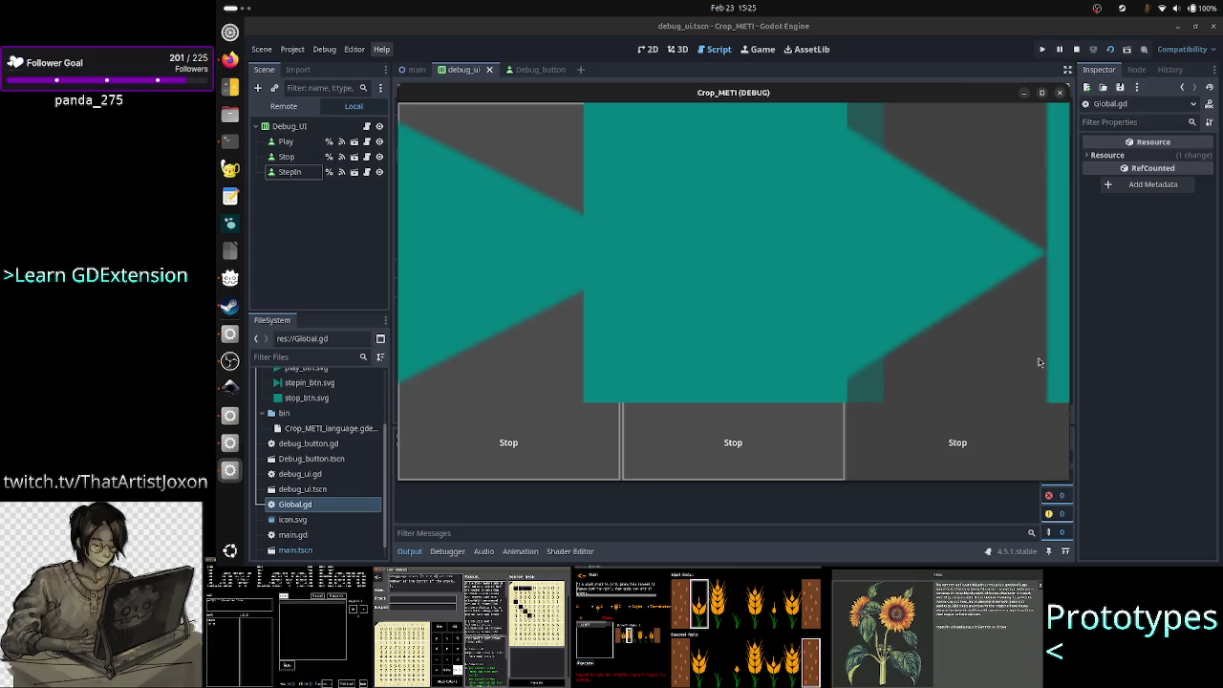
{"action": "left_click", "coordinate": [1061, 95]}
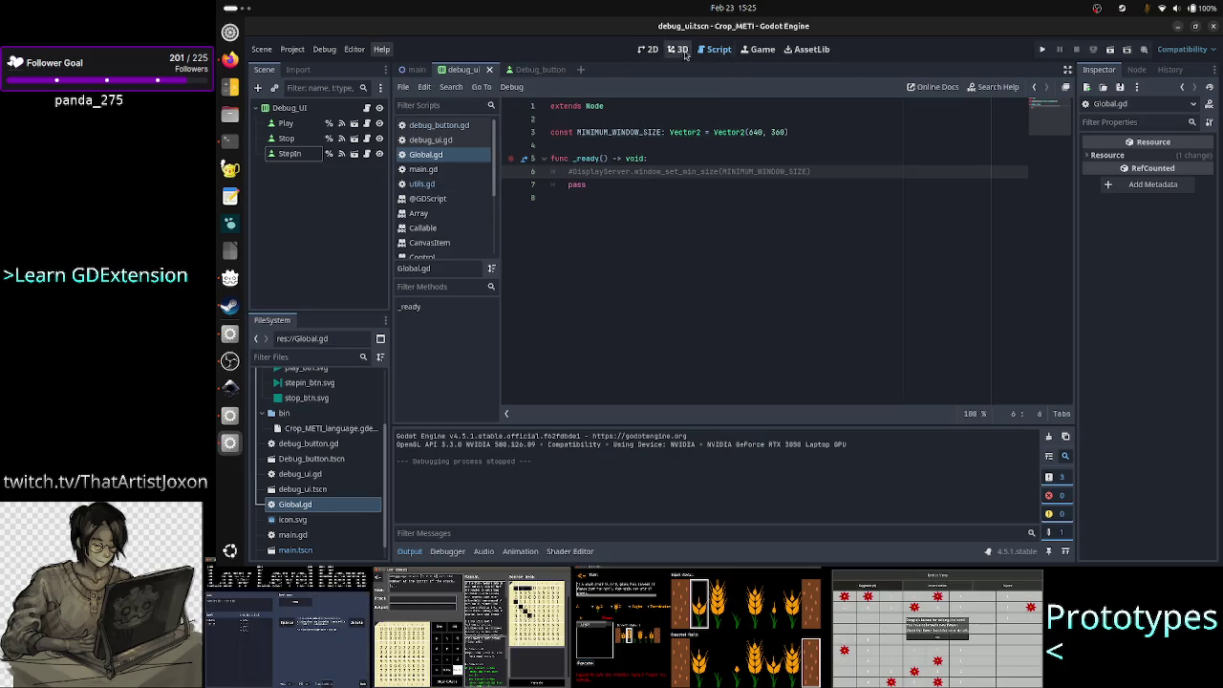
- In the Debug_button scene, set the Icon's Expand Mode to Keep Size
{"action": "left_click", "coordinate": [647, 48]}
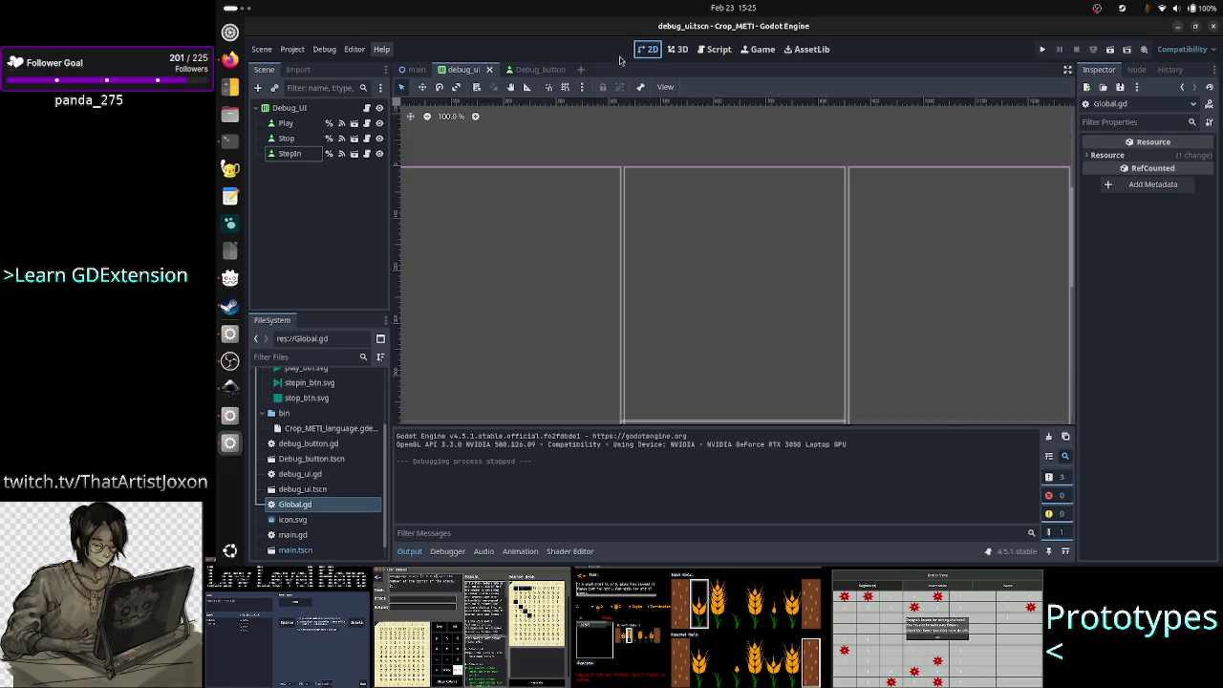
{"action": "left_click", "coordinate": [302, 126]}
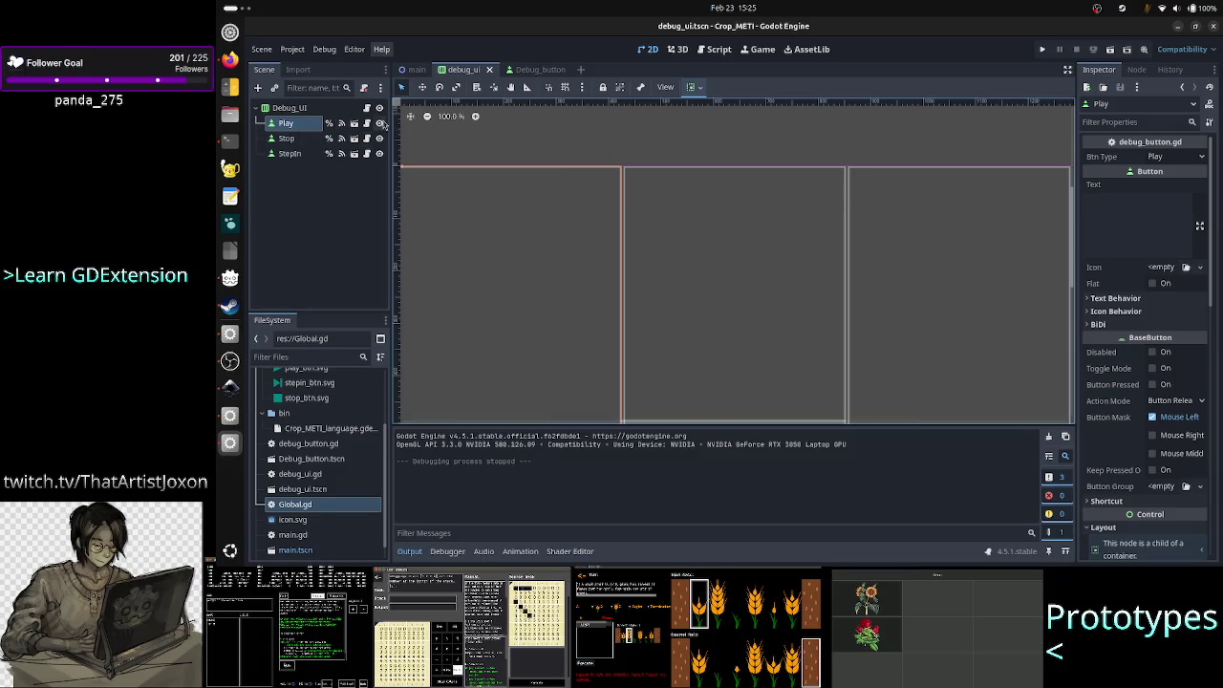
{"action": "left_click", "coordinate": [526, 70]}
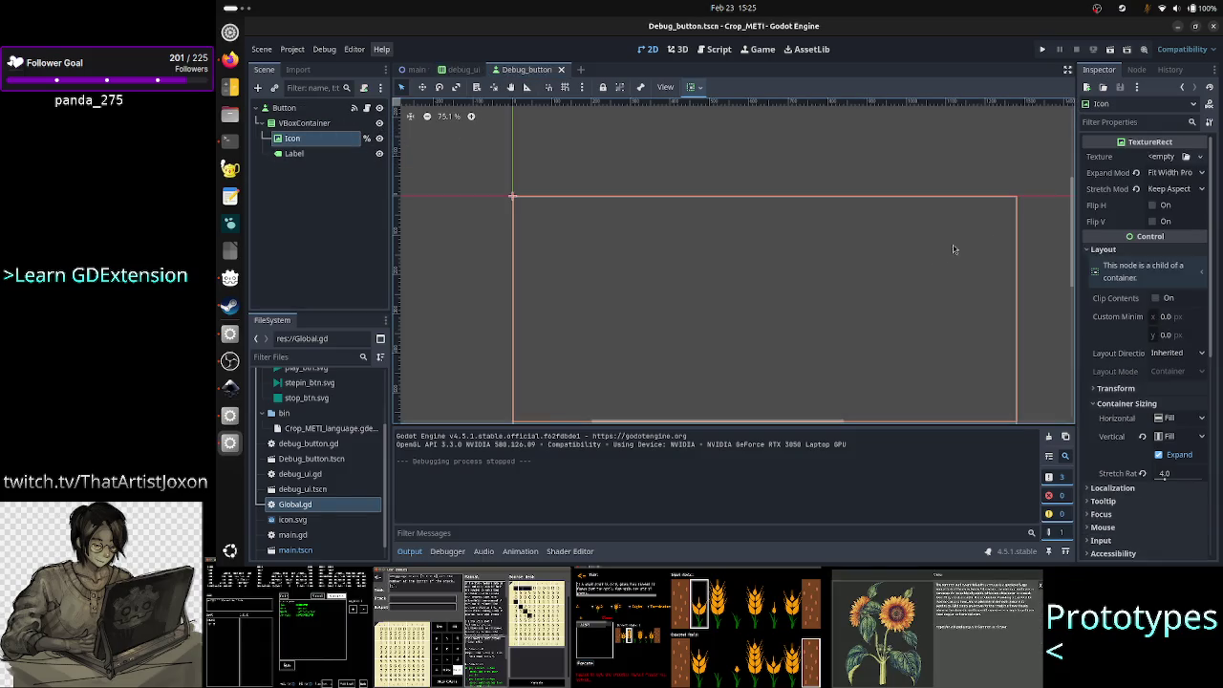
{"action": "left_click", "coordinate": [1175, 173]}
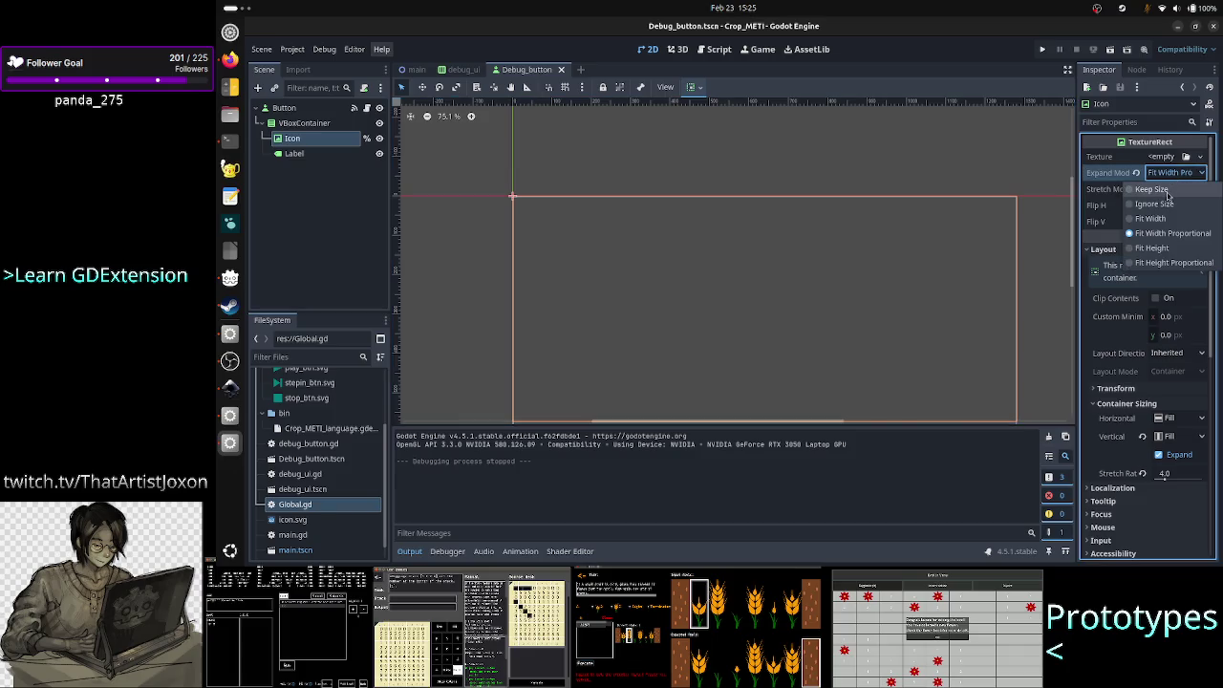
{"action": "left_click", "coordinate": [1166, 191]}
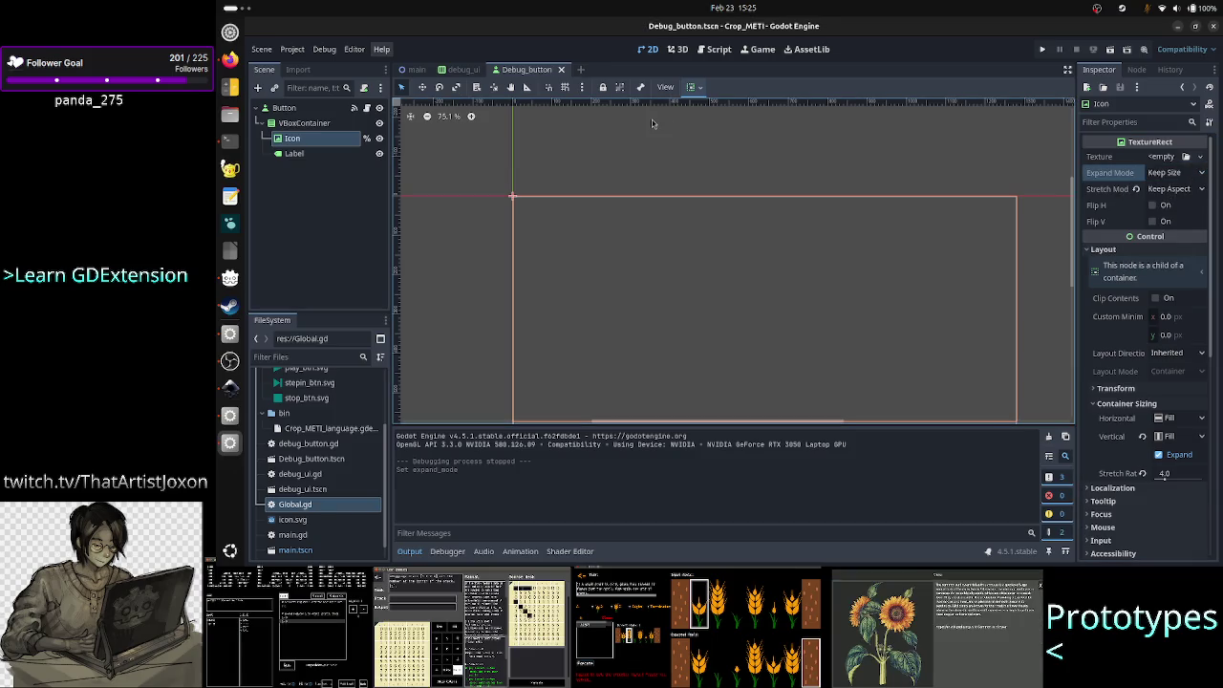
- Run the debug_ui scene with F6, resize the game window to check it, then close it
{"action": "left_click", "coordinate": [465, 70]}
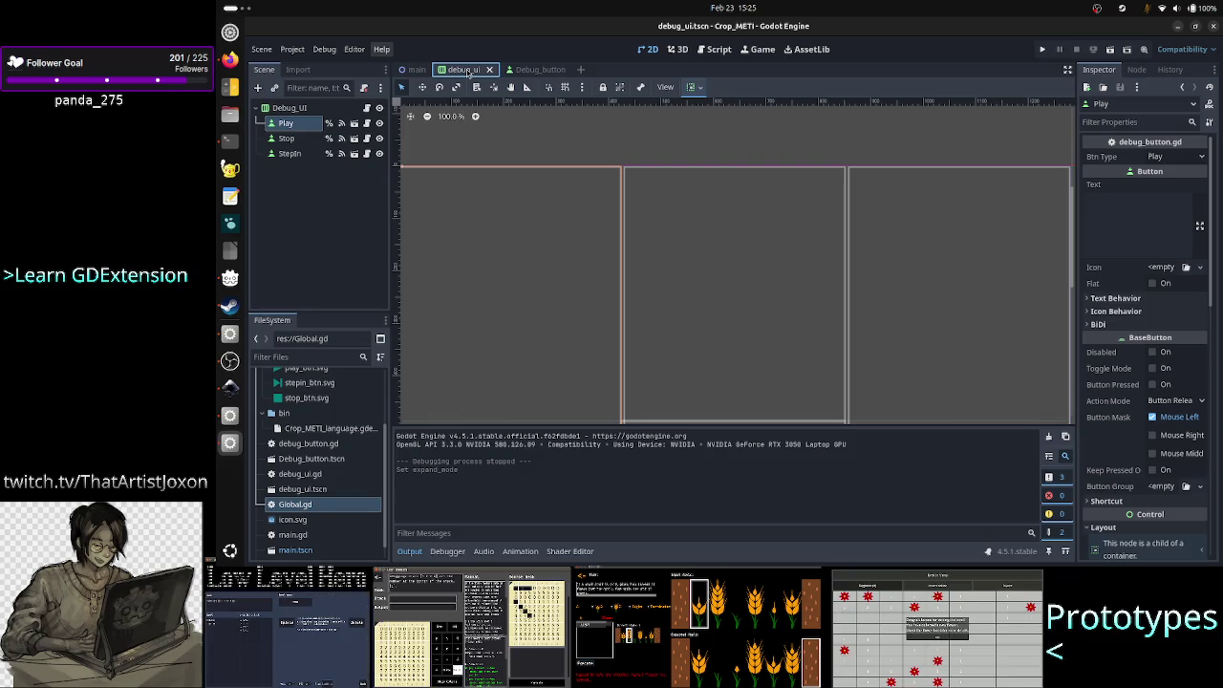
{"action": "key", "text": "F6"}
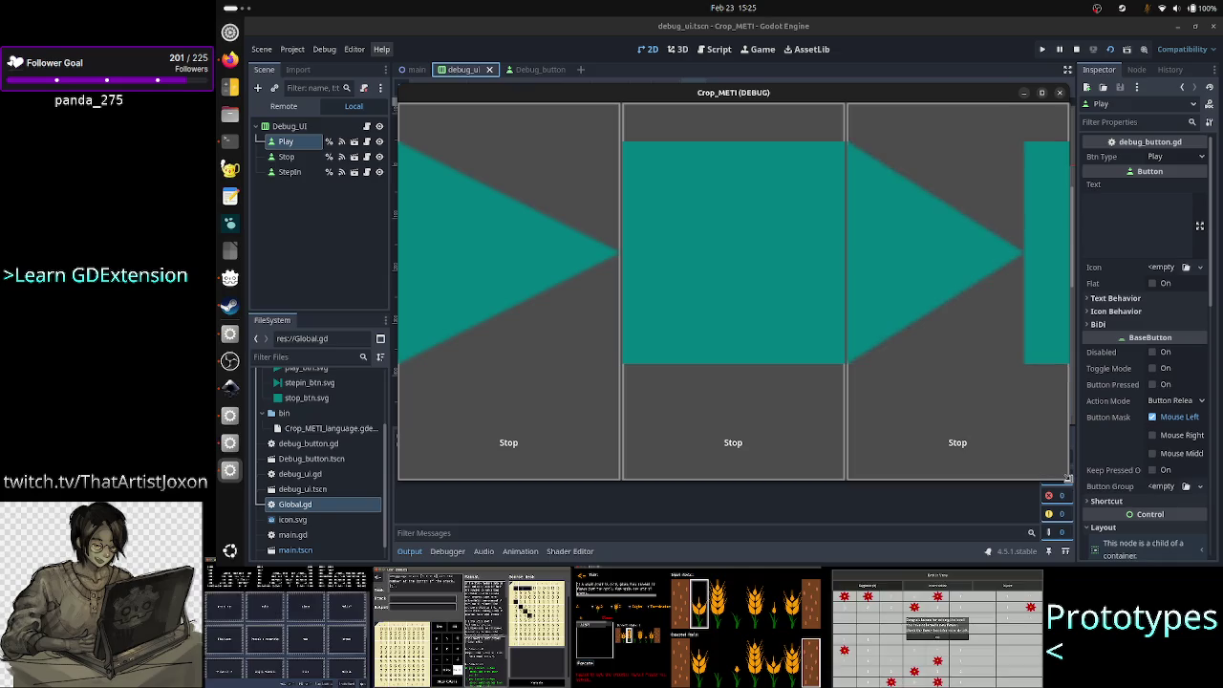
{"action": "mouse_move", "coordinate": [1068, 481]}
{"action": "left_mouse_down"}
{"action": "mouse_move", "coordinate": [774, 308]}
{"action": "mouse_move", "coordinate": [631, 160]}
{"action": "mouse_move", "coordinate": [537, 156]}
{"action": "mouse_move", "coordinate": [494, 122]}
{"action": "mouse_move", "coordinate": [431, 133]}
{"action": "mouse_move", "coordinate": [455, 140]}
{"action": "mouse_move", "coordinate": [431, 130]}
{"action": "mouse_move", "coordinate": [596, 342]}
{"action": "mouse_move", "coordinate": [736, 461]}
{"action": "mouse_move", "coordinate": [775, 459]}
{"action": "mouse_move", "coordinate": [836, 394]}
{"action": "mouse_move", "coordinate": [969, 444]}
{"action": "mouse_move", "coordinate": [981, 401]}
{"action": "mouse_move", "coordinate": [1005, 451]}
{"action": "mouse_move", "coordinate": [1116, 544]}
{"action": "mouse_move", "coordinate": [1162, 533]}
{"action": "left_mouse_up"}
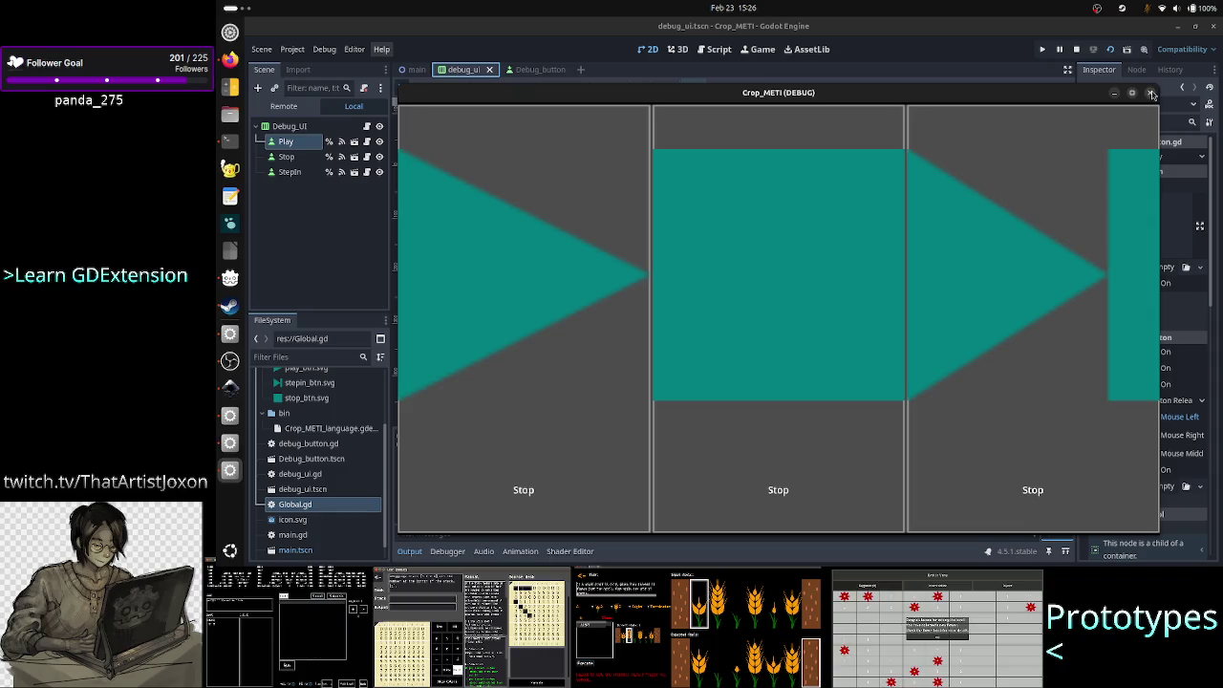
{"action": "left_click", "coordinate": [1153, 94]}
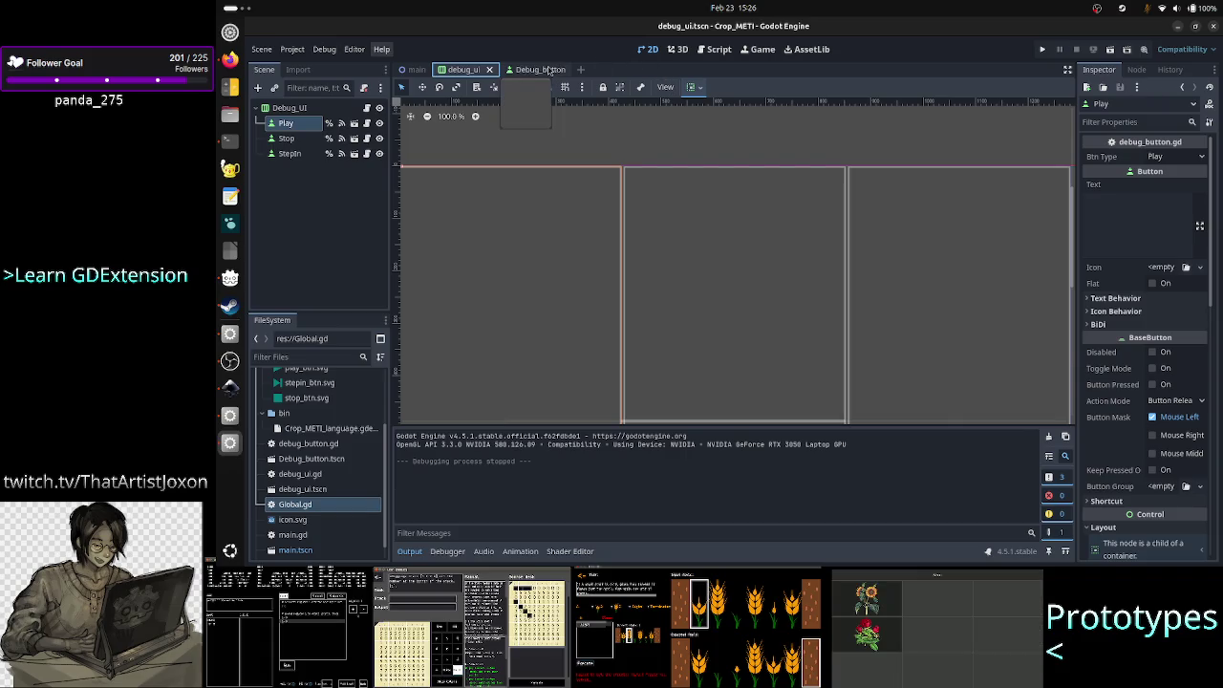
- Add a MarginContainer under Button, drag the VBoxContainer into it, and select the MarginContainer
{"action": "left_click", "coordinate": [535, 69]}
{"action": "left_click", "coordinate": [308, 124]}
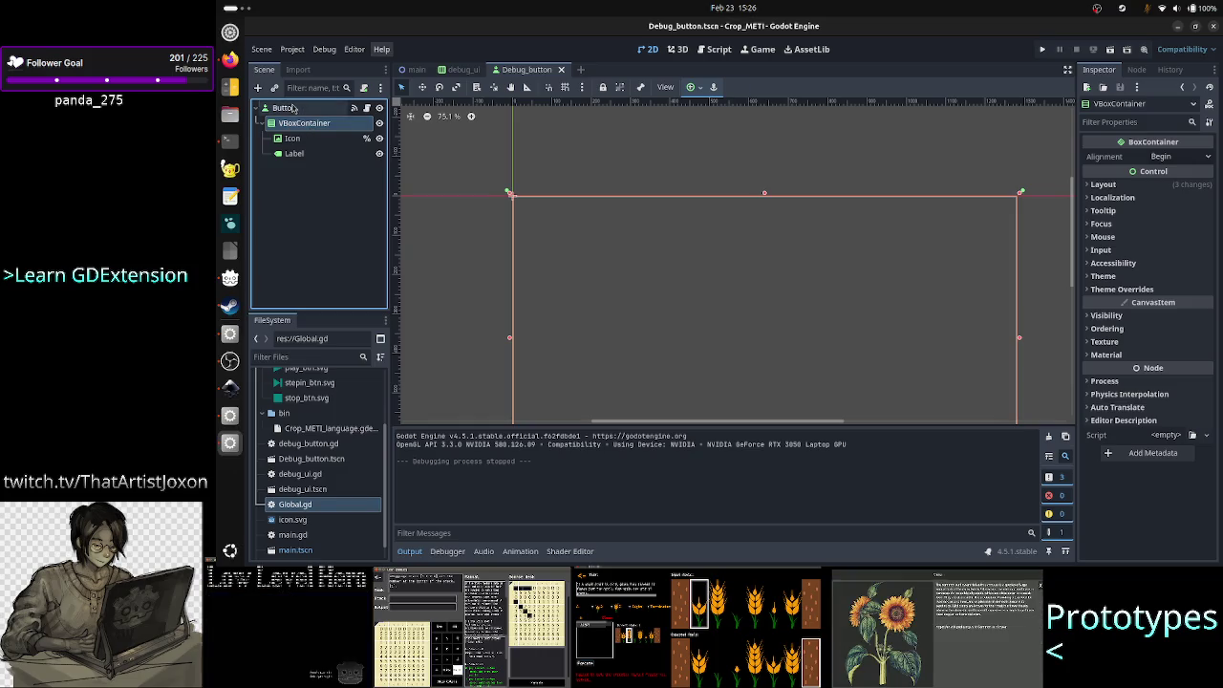
{"action": "left_click", "coordinate": [285, 108]}
{"action": "left_click", "coordinate": [258, 88]}
{"action": "type", "text": "marg"}
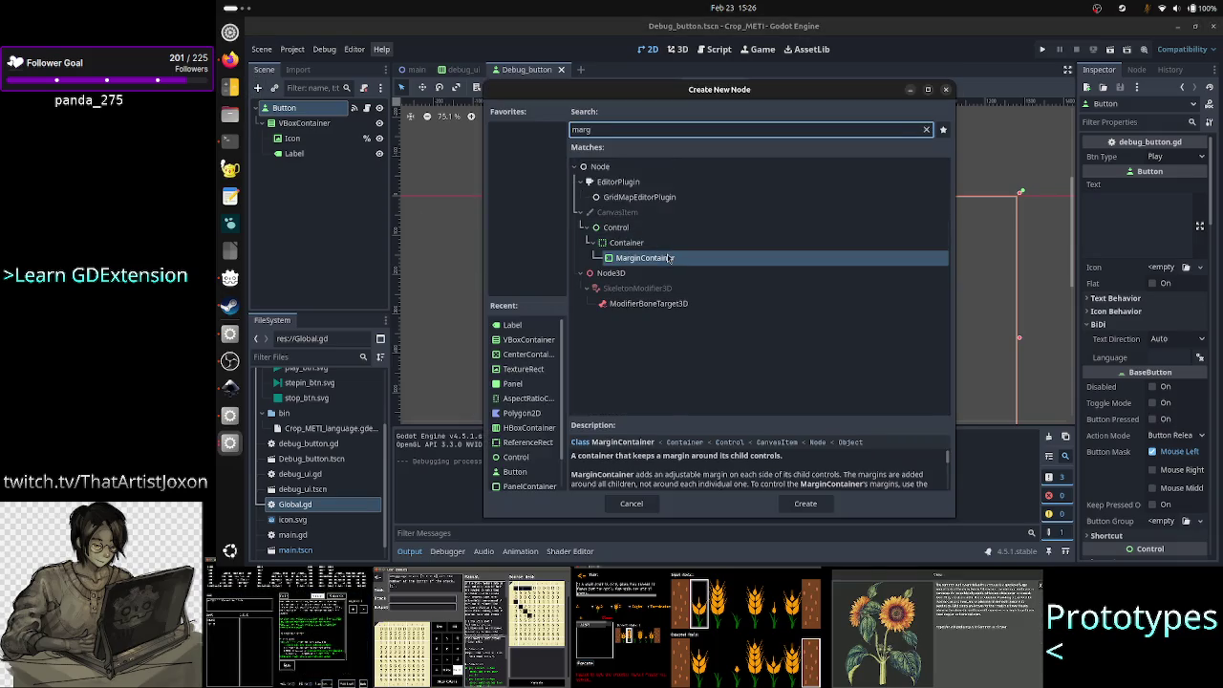
{"action": "double_click", "coordinate": [667, 254]}
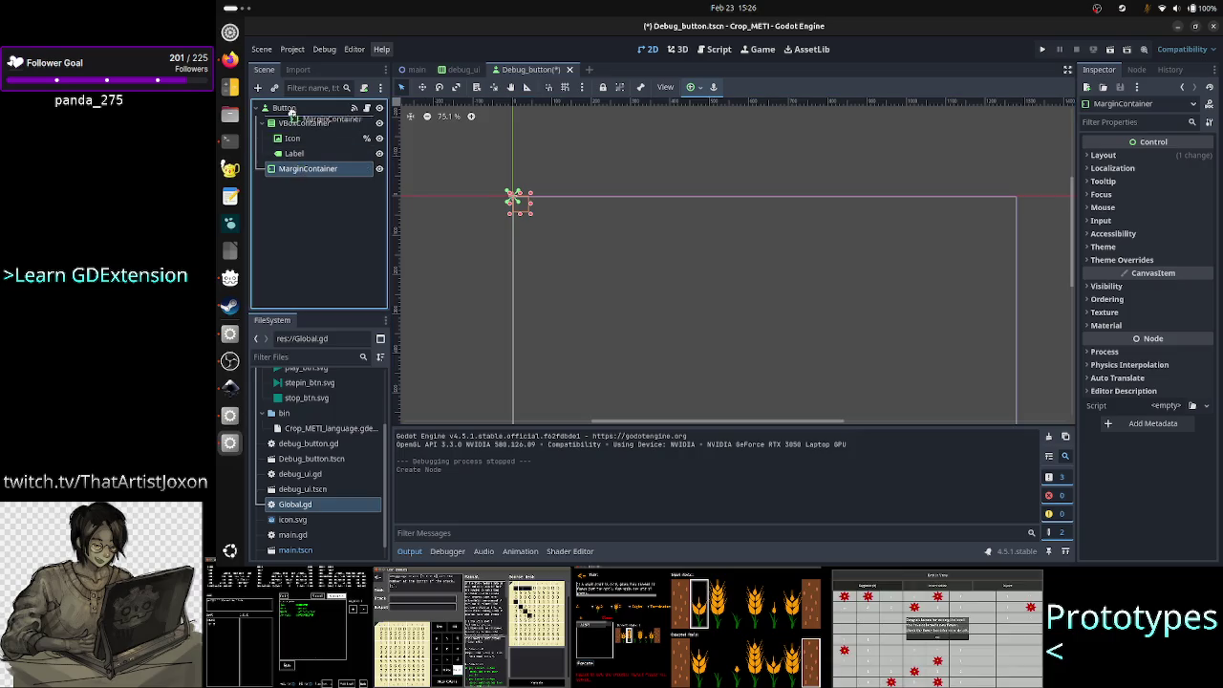
{"action": "left_click_drag", "start_coordinate": [293, 124], "coordinate": [308, 170]}
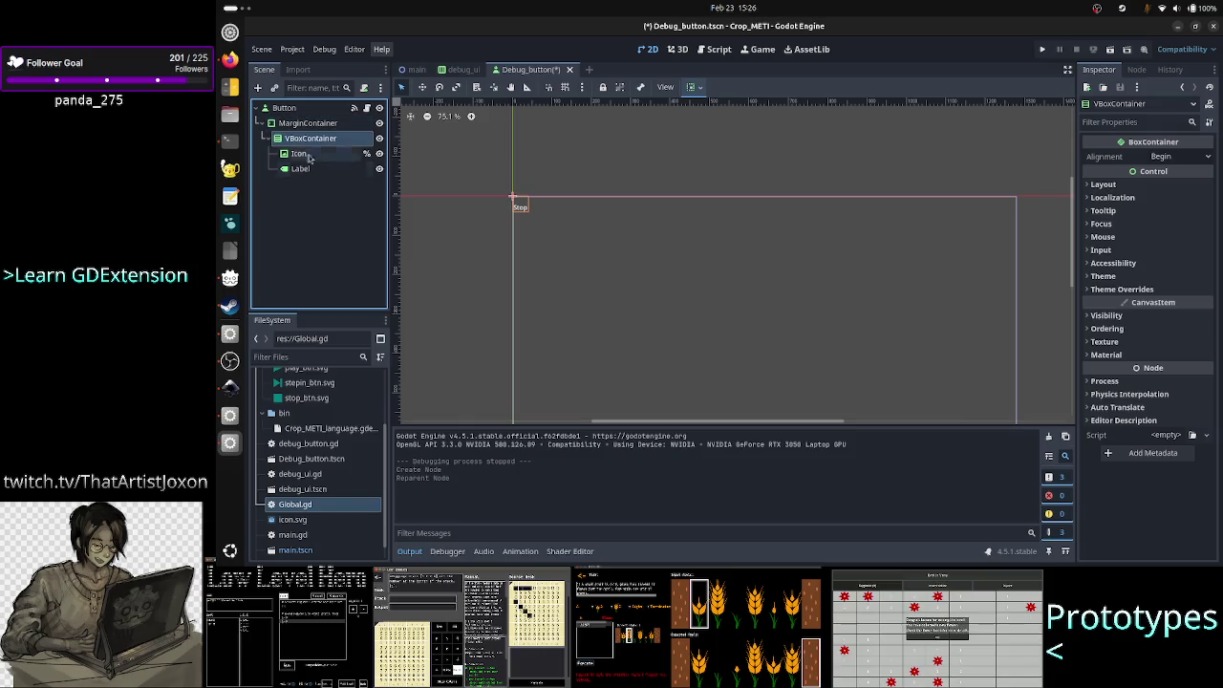
{"action": "left_click", "coordinate": [315, 127]}
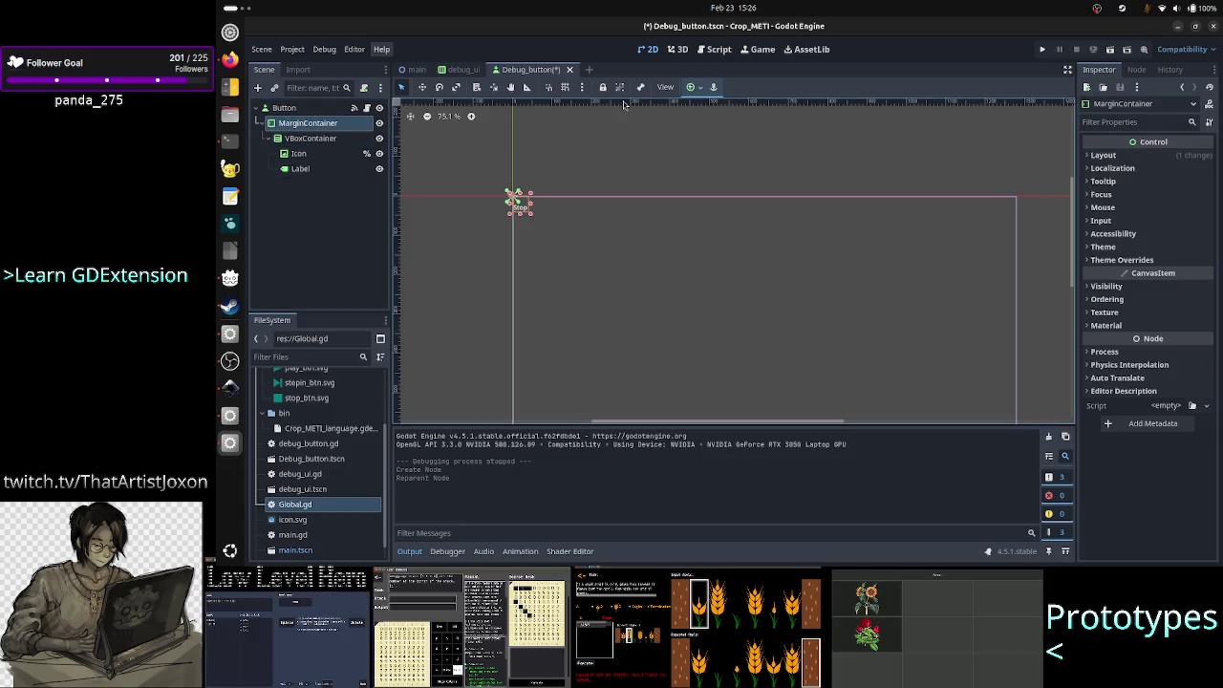
- Apply the Full Rect anchor preset to the MarginContainer
{"action": "left_click", "coordinate": [691, 88]}
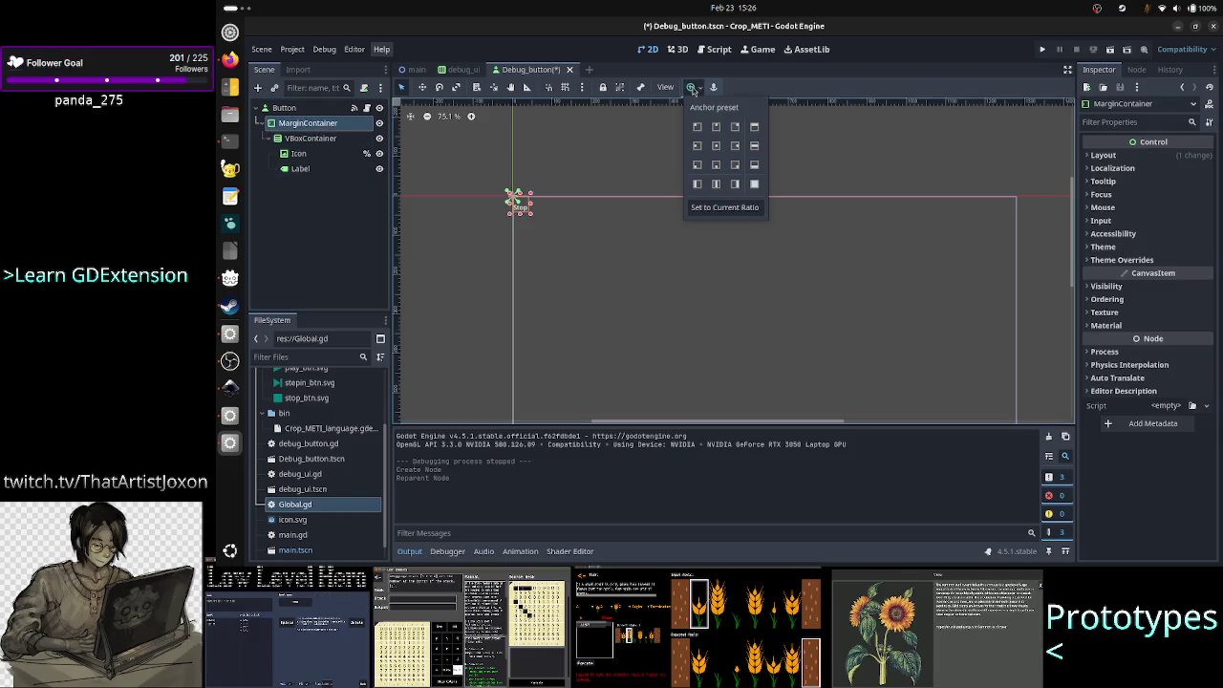
{"action": "left_click", "coordinate": [755, 183]}
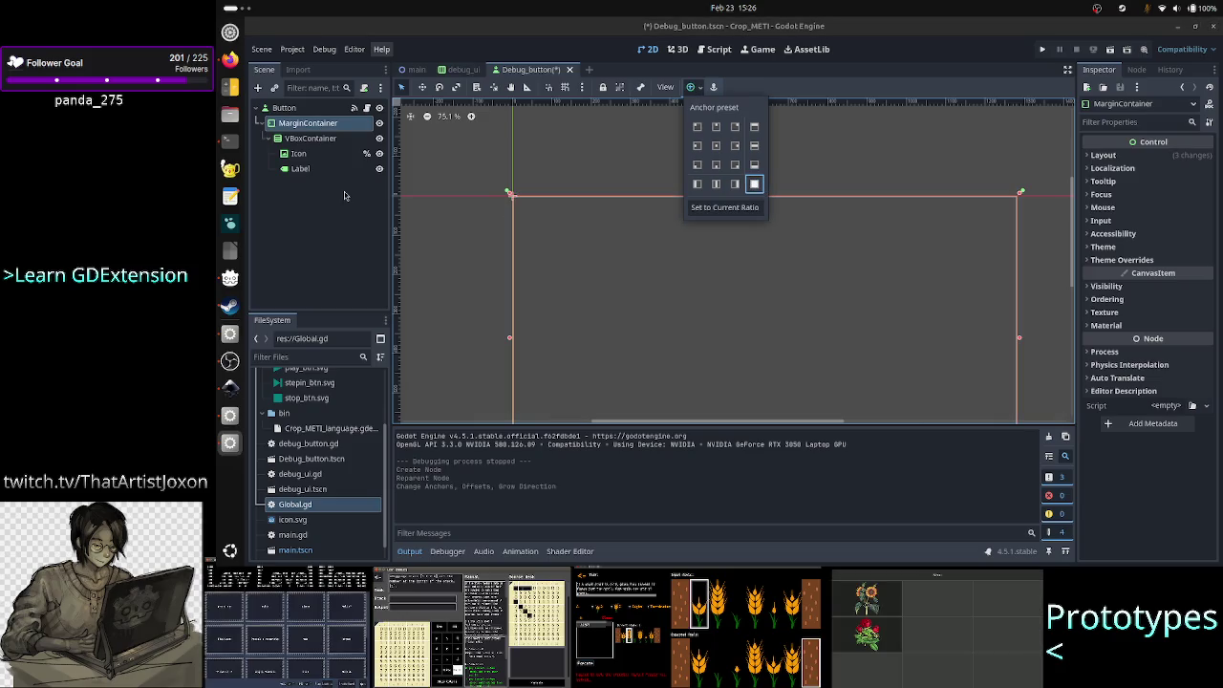
{"action": "left_click", "coordinate": [345, 195]}
{"action": "left_click", "coordinate": [308, 124]}
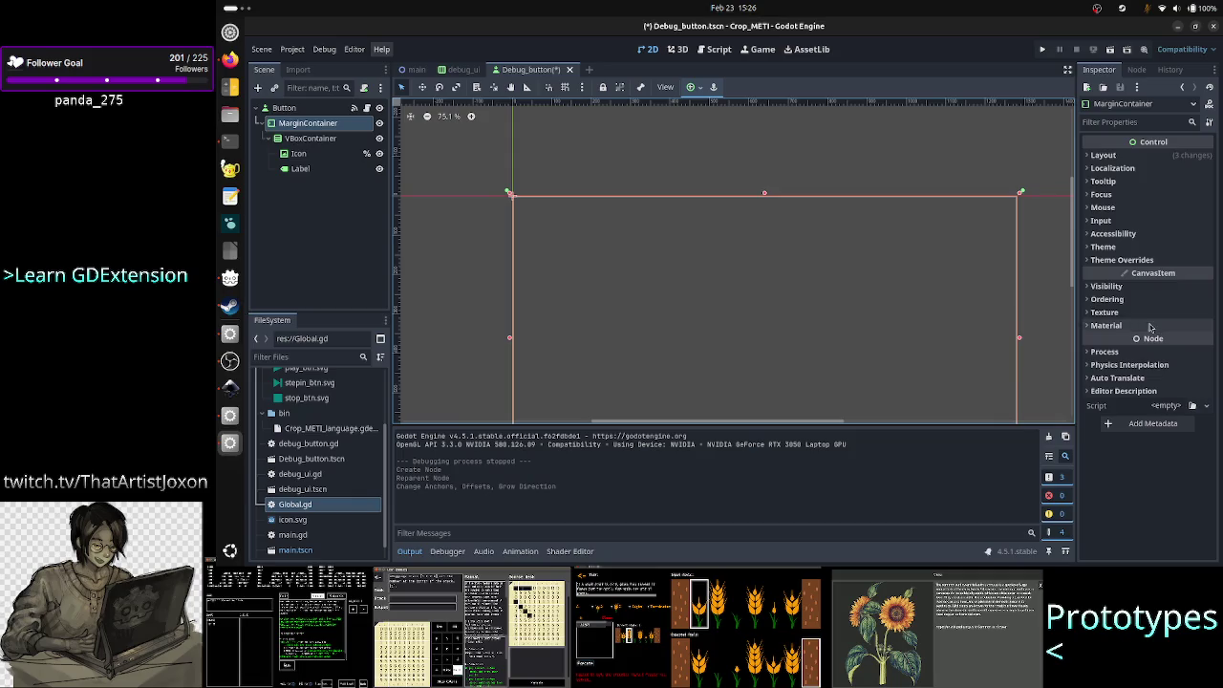
- Expand Theme Overrides > Constants and select the Margin Left value
{"action": "left_click", "coordinate": [1144, 261]}
{"action": "left_click", "coordinate": [1142, 274]}
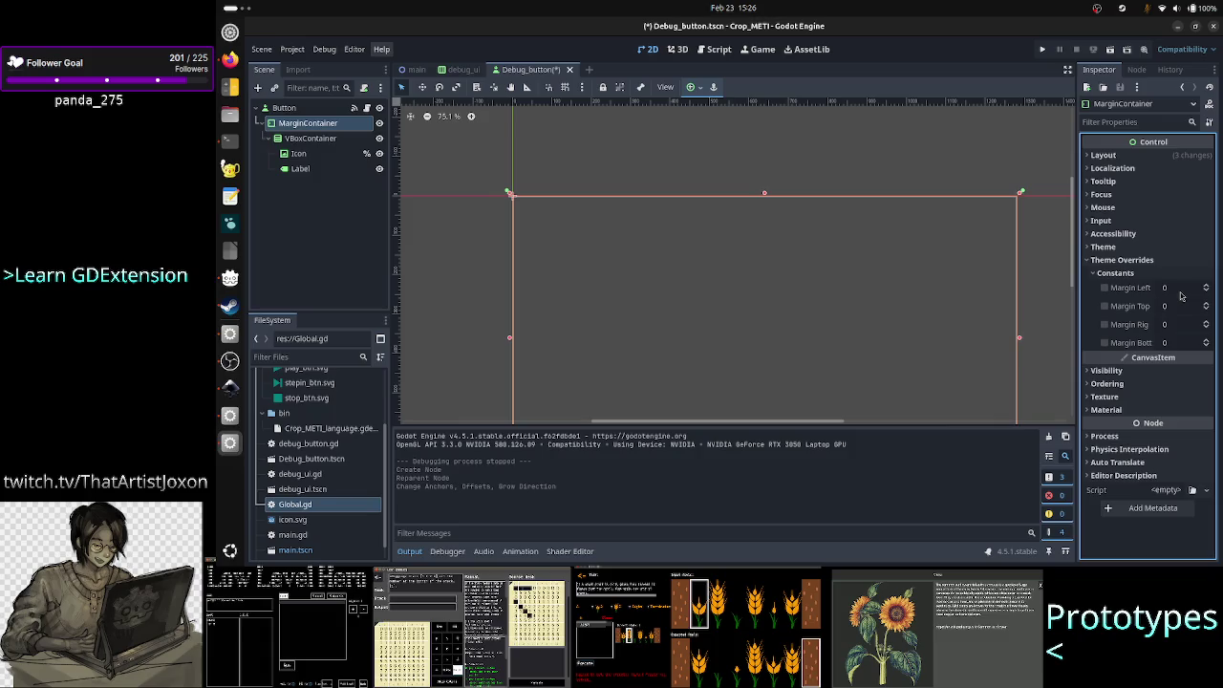
{"action": "left_click", "coordinate": [1181, 289]}
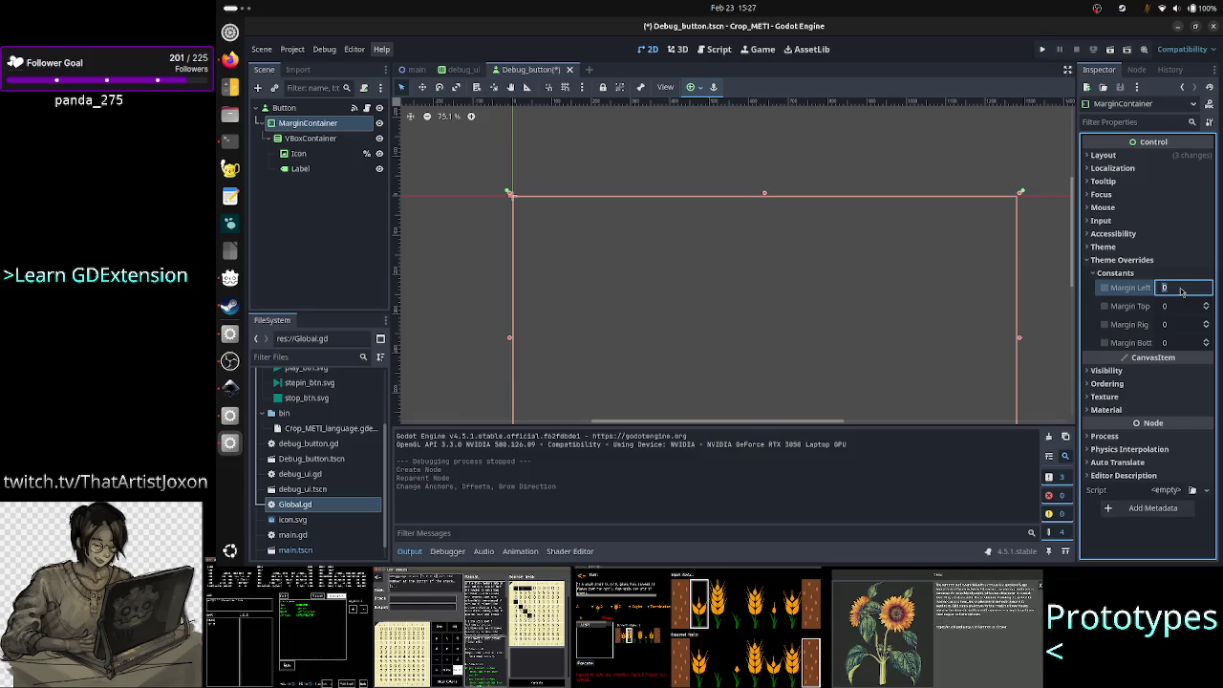
- Enter 10 as the MarginContainer's Margin Left override, then switch windows
{"action": "type", "text": "10"}
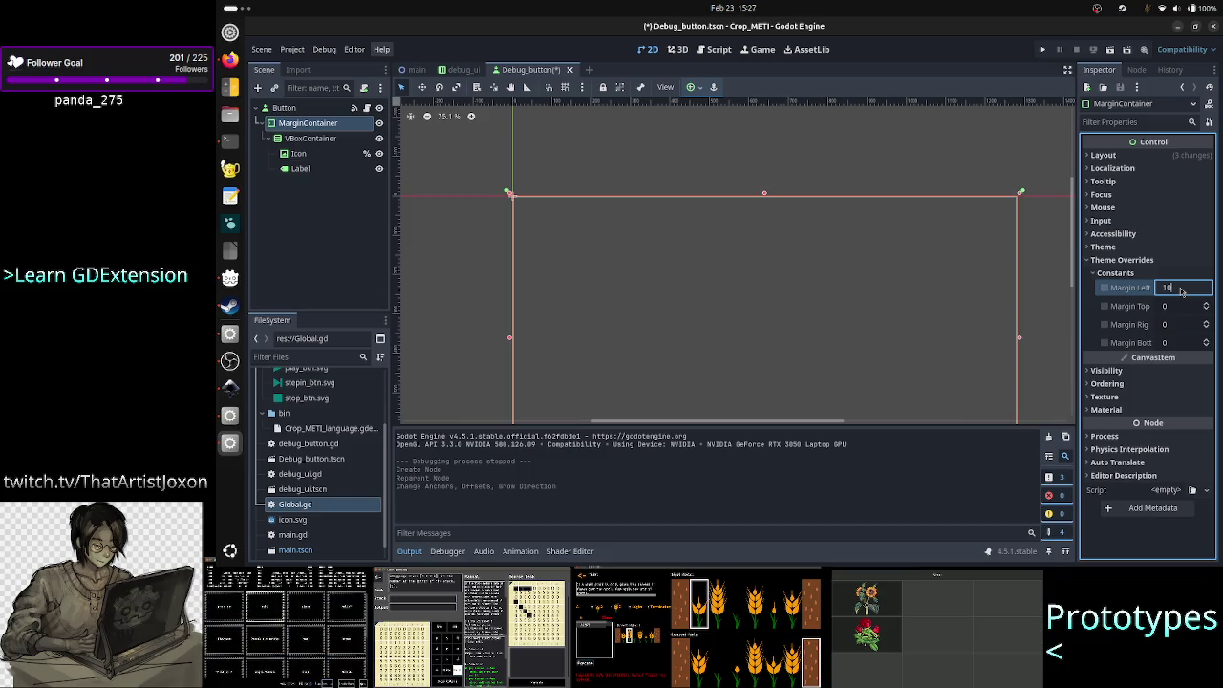
{"action": "key", "text": "alt+Tab"}
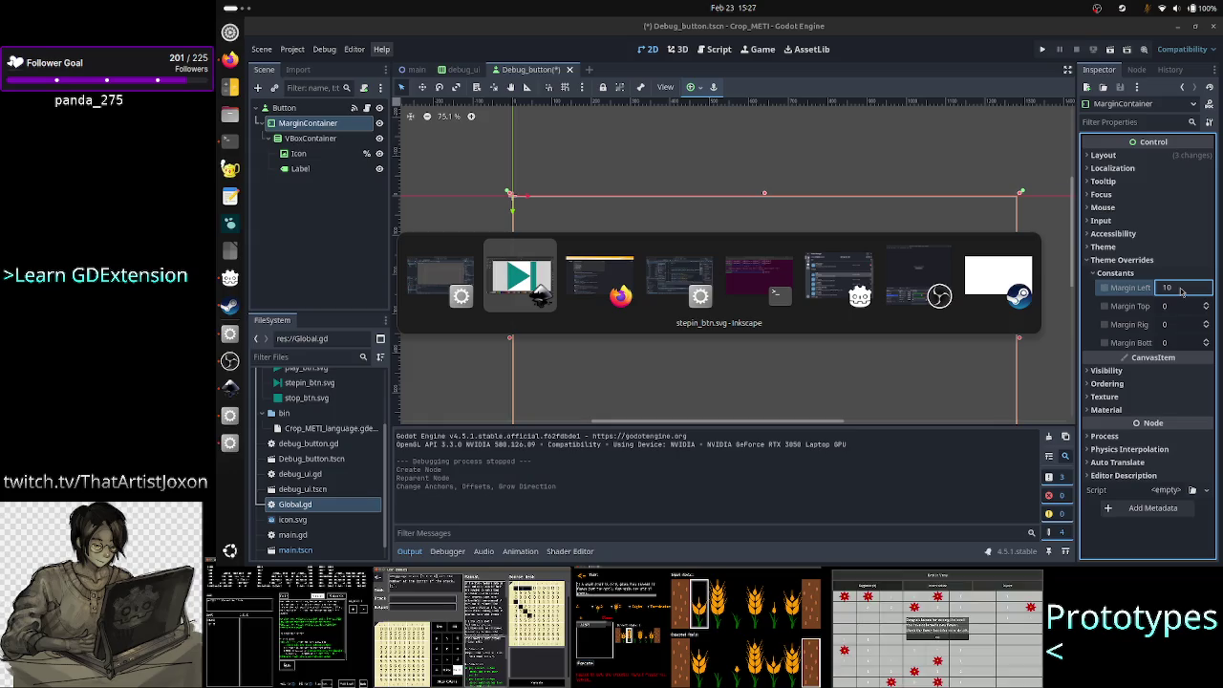
{"action": "key", "text": "alt+Tab"}
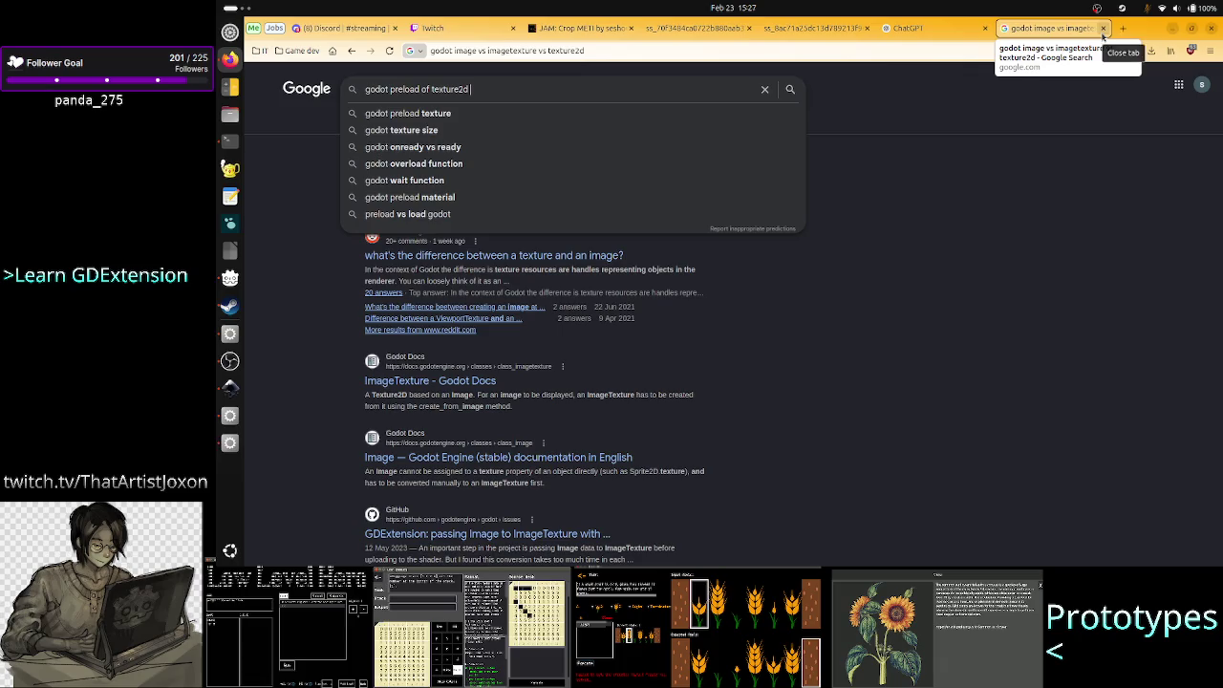
{"action": "left_click", "coordinate": [812, 28]}
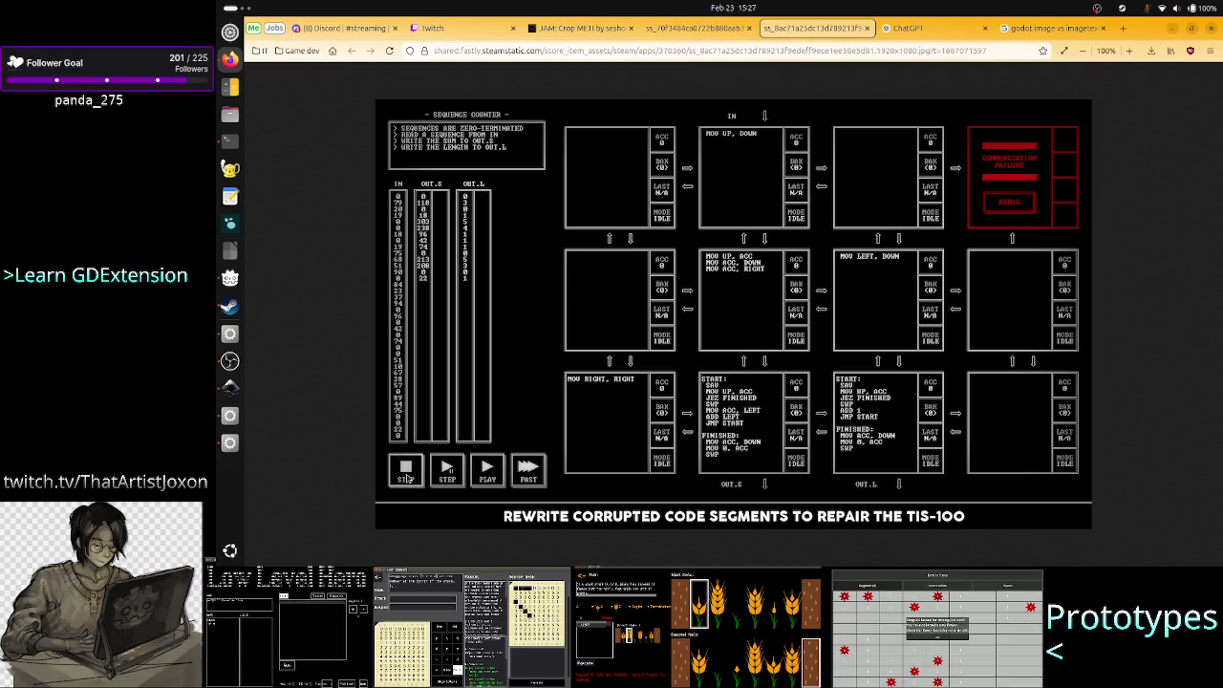
{"action": "key", "text": "alt+Tab"}
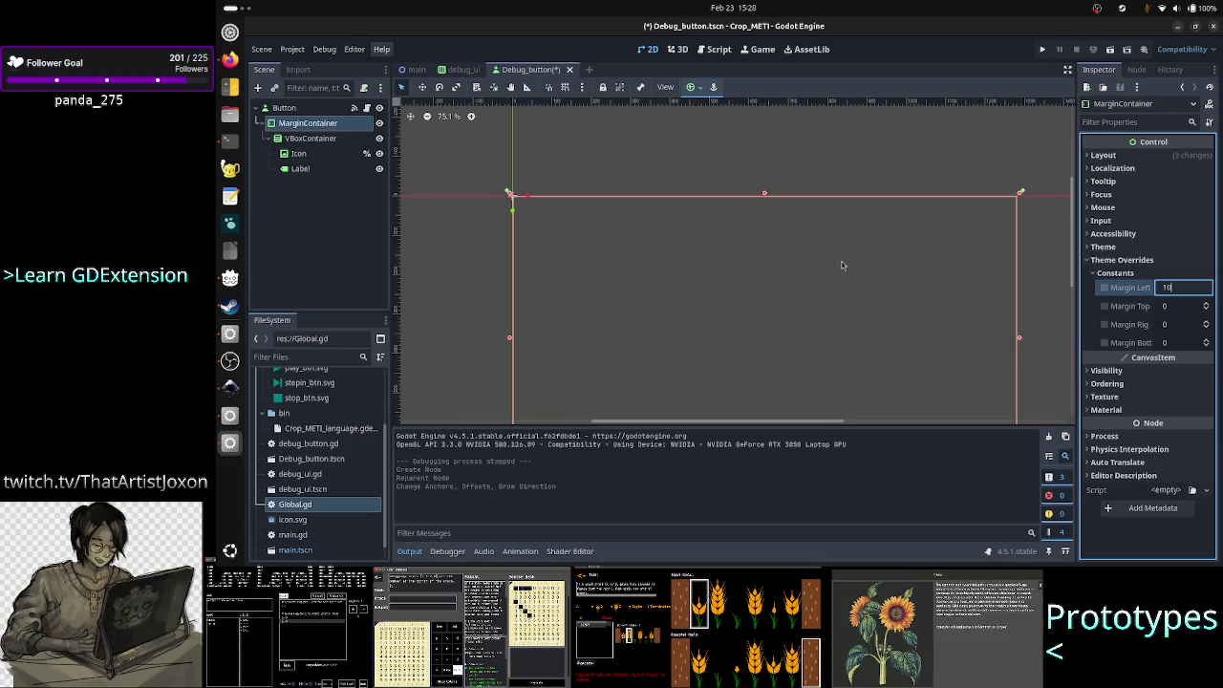
- Test-run the project, then set the MarginContainer's Margin Left override back to 0
{"action": "left_click", "coordinate": [1046, 54]}
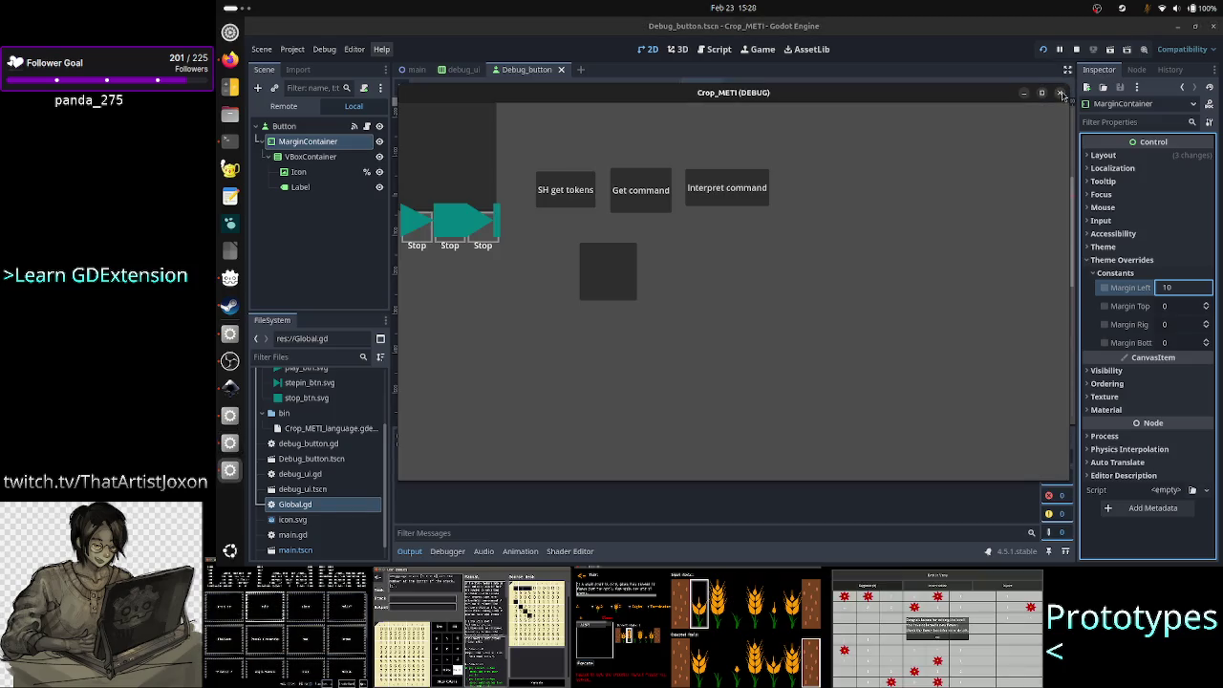
{"action": "left_click", "coordinate": [1060, 93]}
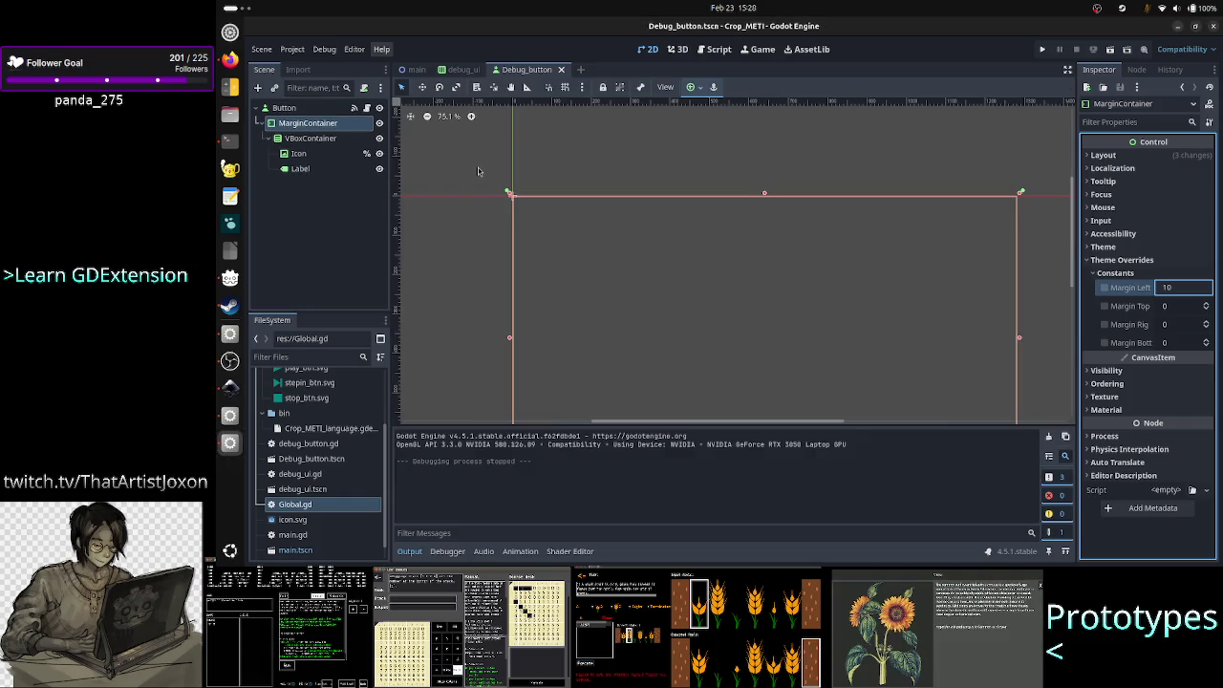
{"action": "double_click", "coordinate": [1183, 288]}
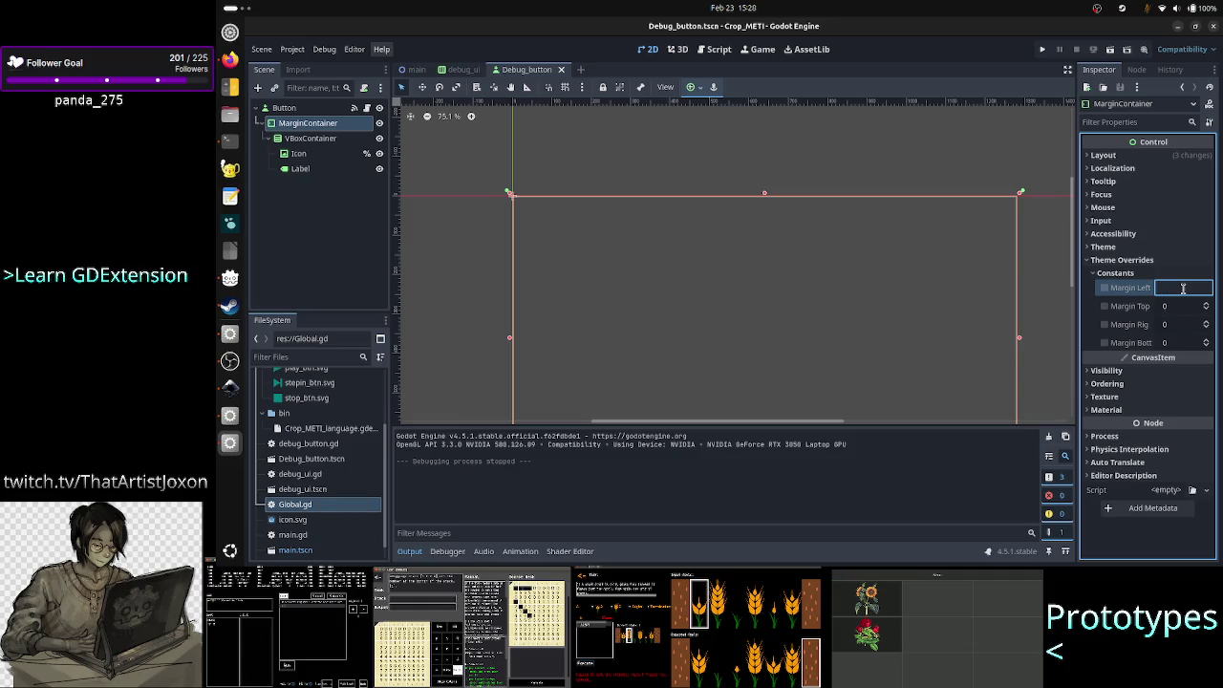
{"action": "type", "text": "0"}
{"action": "key", "text": "Return"}
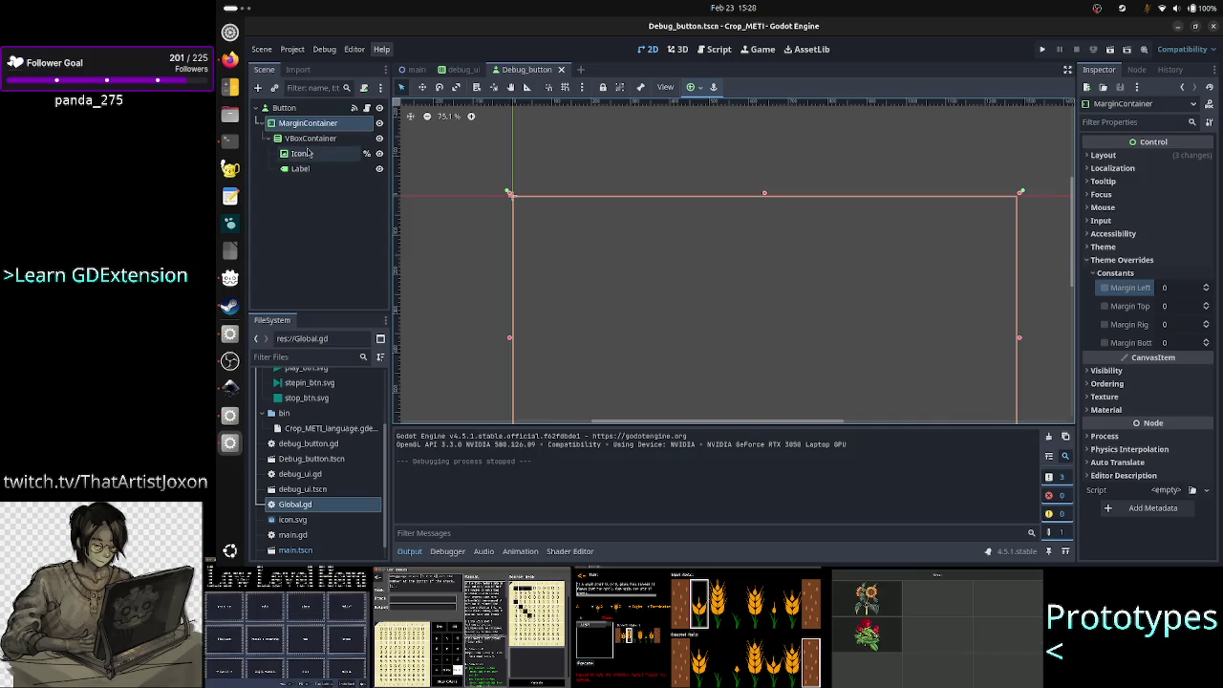
{"action": "left_click", "coordinate": [308, 153]}
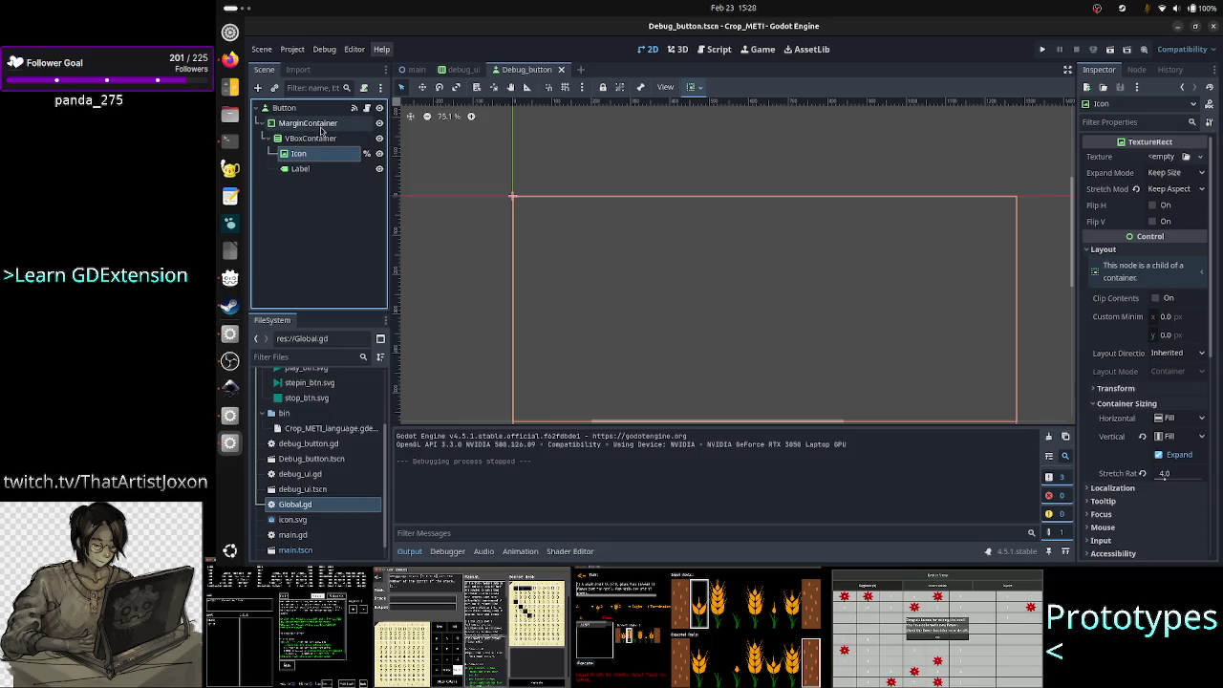
- Set the VBoxContainer's horizontal Container Sizing to Custom with Fill
{"action": "left_click", "coordinate": [311, 139]}
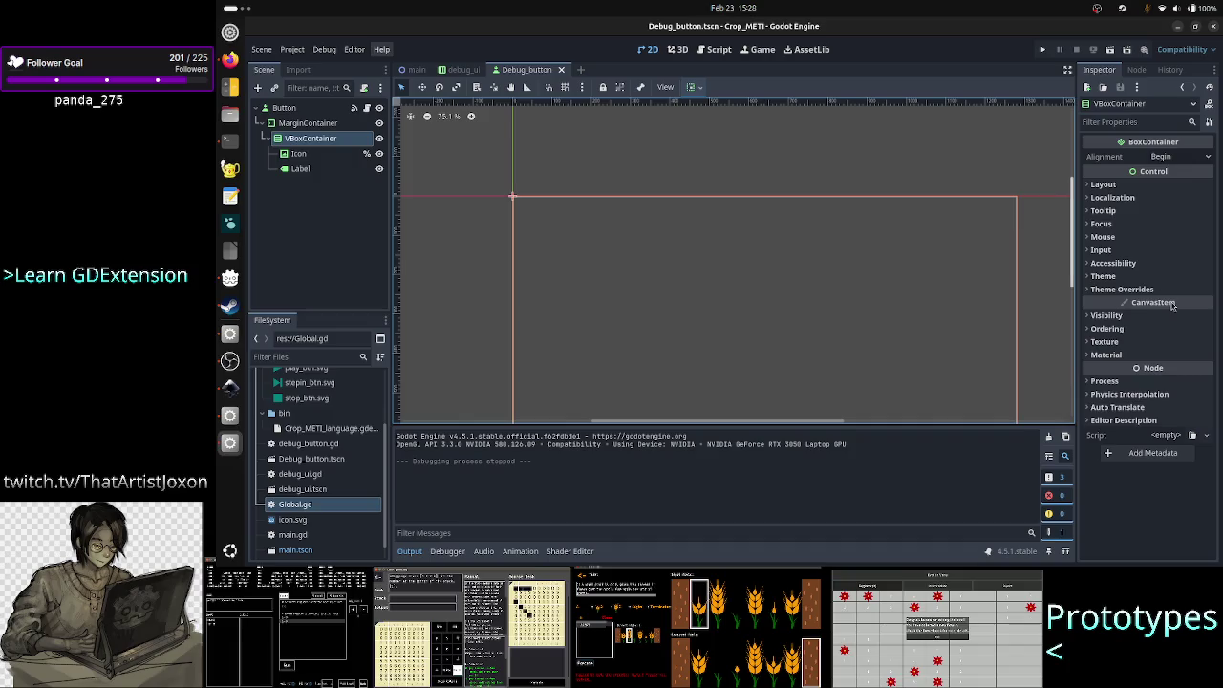
{"action": "left_click", "coordinate": [1153, 290]}
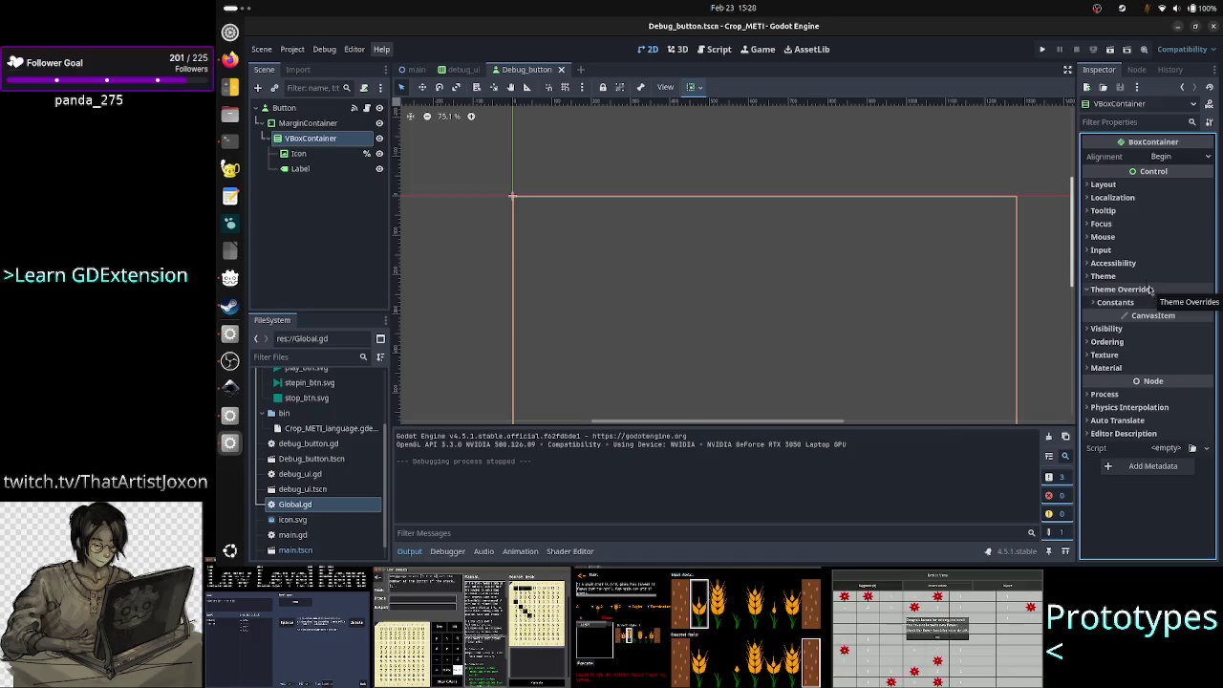
{"action": "left_click", "coordinate": [1142, 186]}
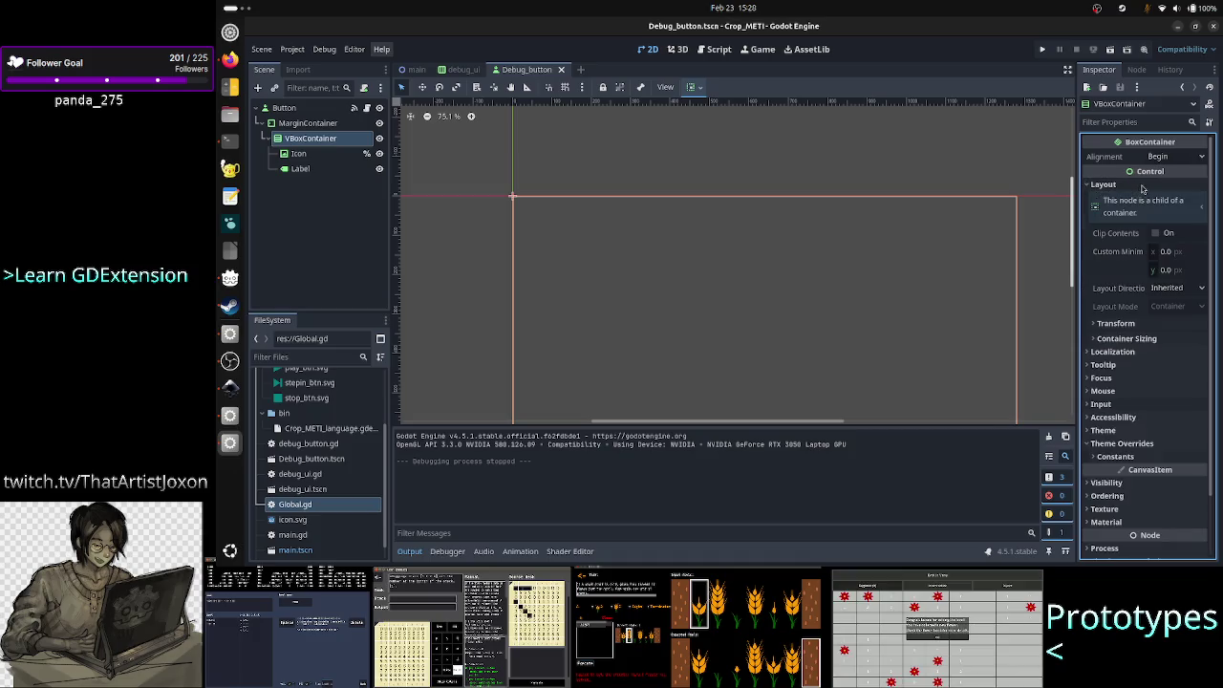
{"action": "left_click", "coordinate": [1147, 339]}
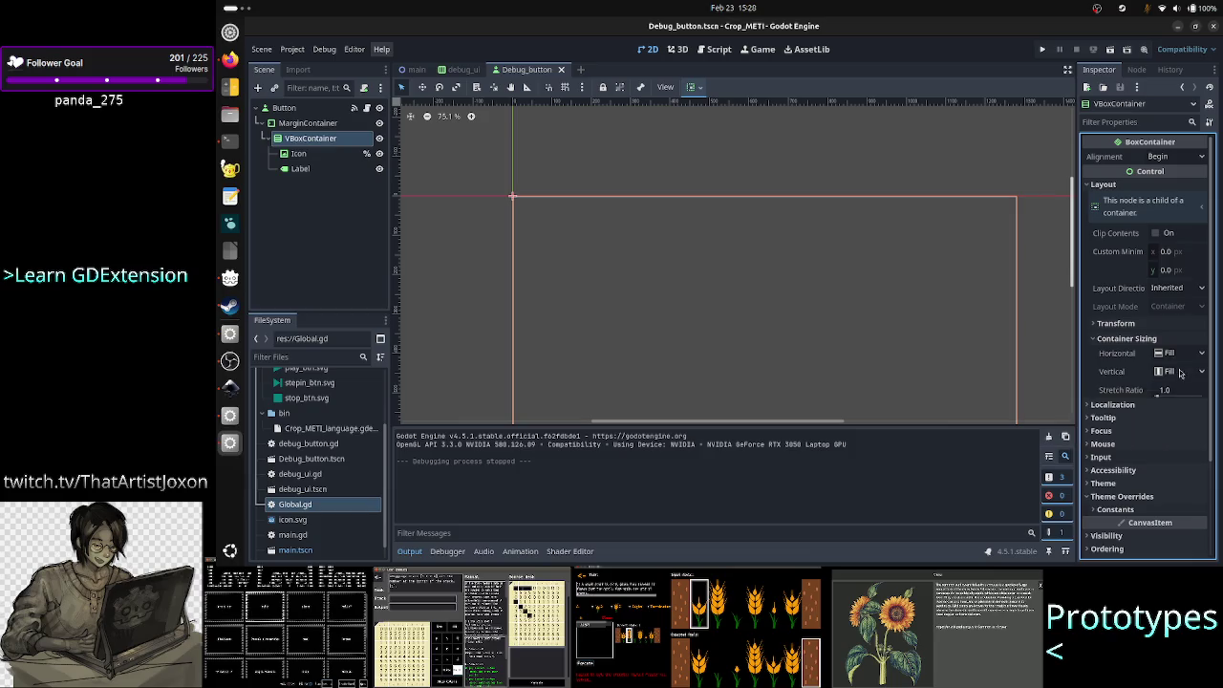
{"action": "left_click", "coordinate": [1185, 355]}
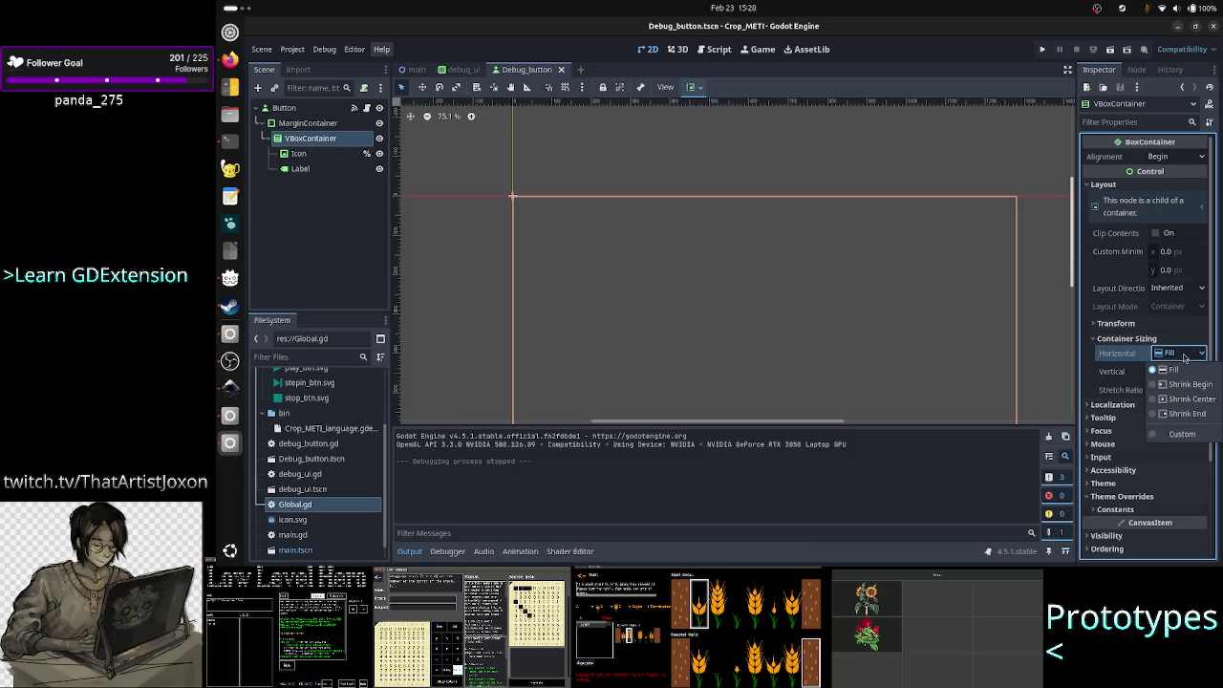
{"action": "left_click", "coordinate": [1183, 434]}
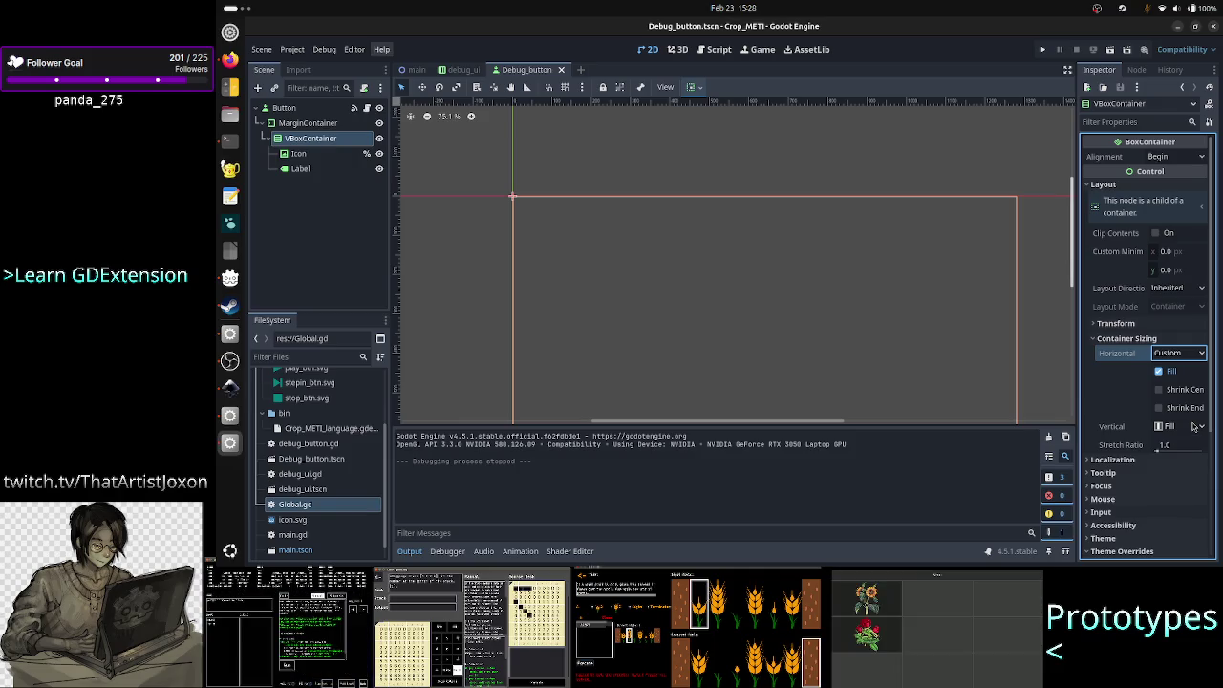
- Run the project to check the button layout, then close the game window
{"action": "scroll", "coordinate": [1078, 284], "scroll_direction": "down", "scroll_amount": 3}
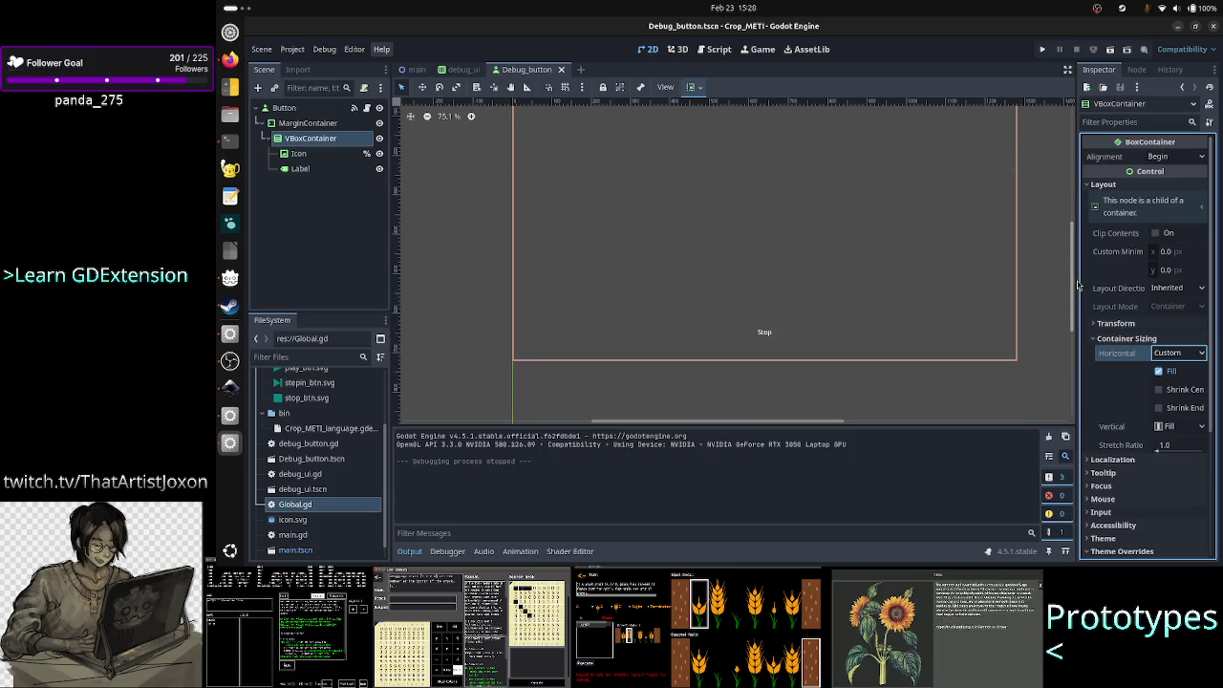
{"action": "scroll", "coordinate": [1078, 284], "scroll_direction": "up", "scroll_amount": 2}
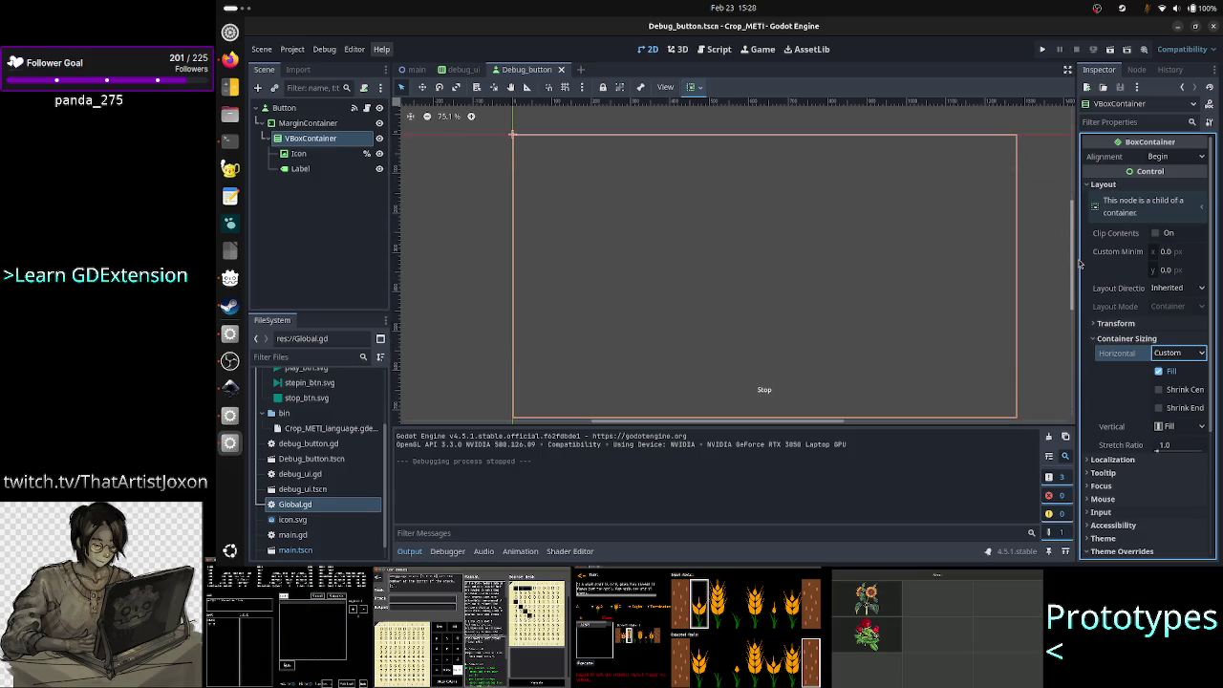
{"action": "left_click", "coordinate": [1042, 49]}
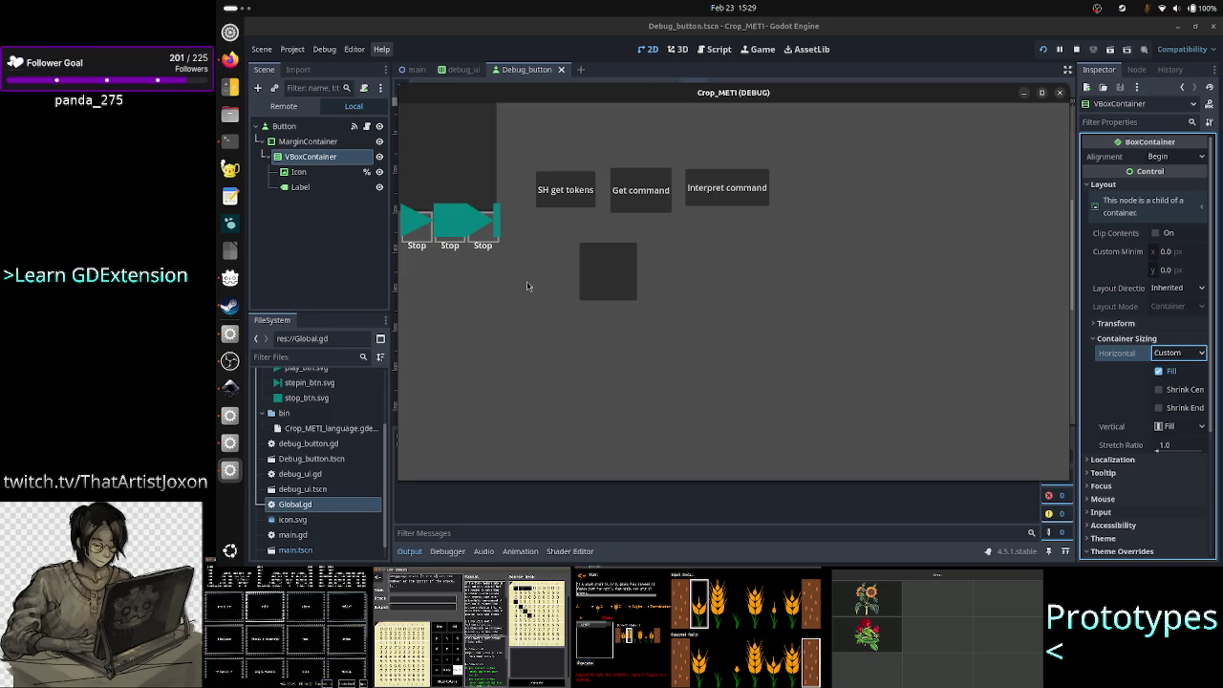
{"action": "left_click", "coordinate": [1063, 95]}
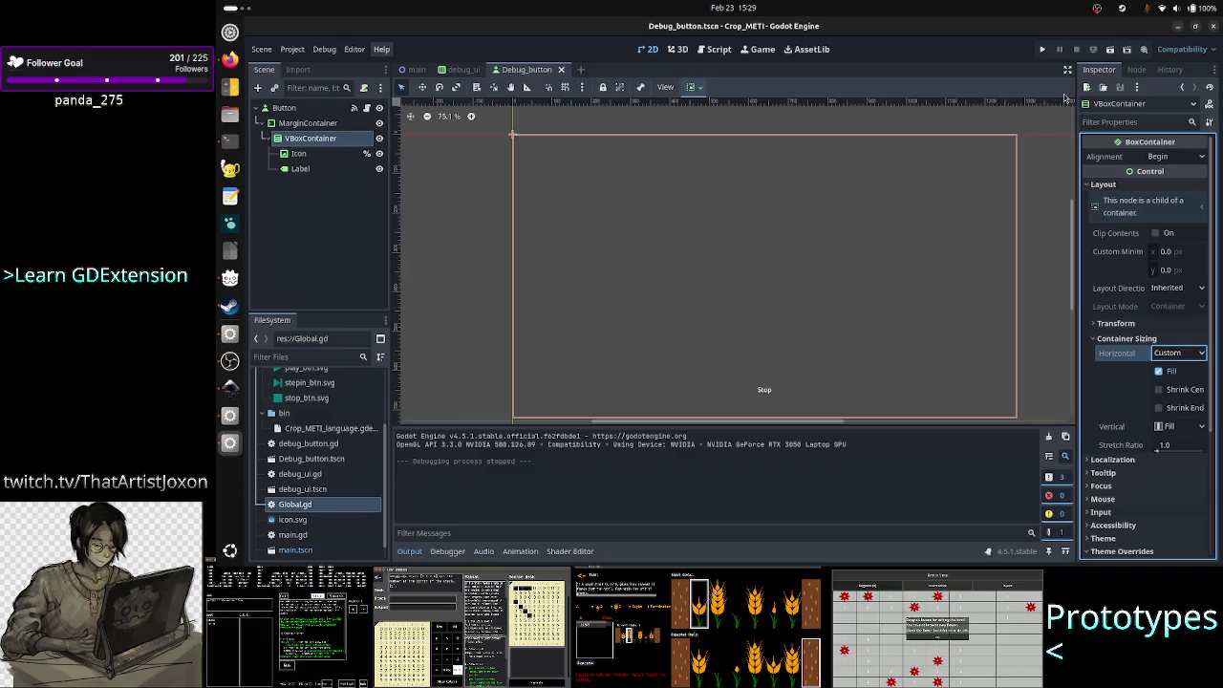
{"action": "left_click", "coordinate": [298, 153]}
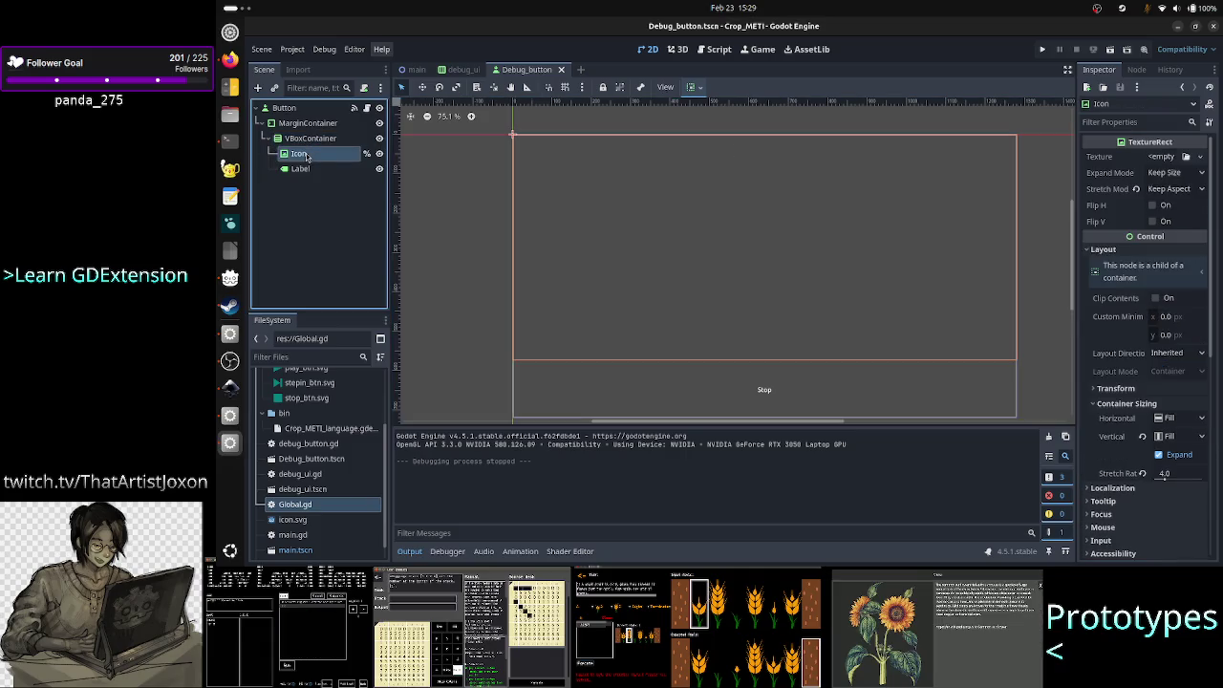
{"action": "left_click", "coordinate": [1175, 173]}
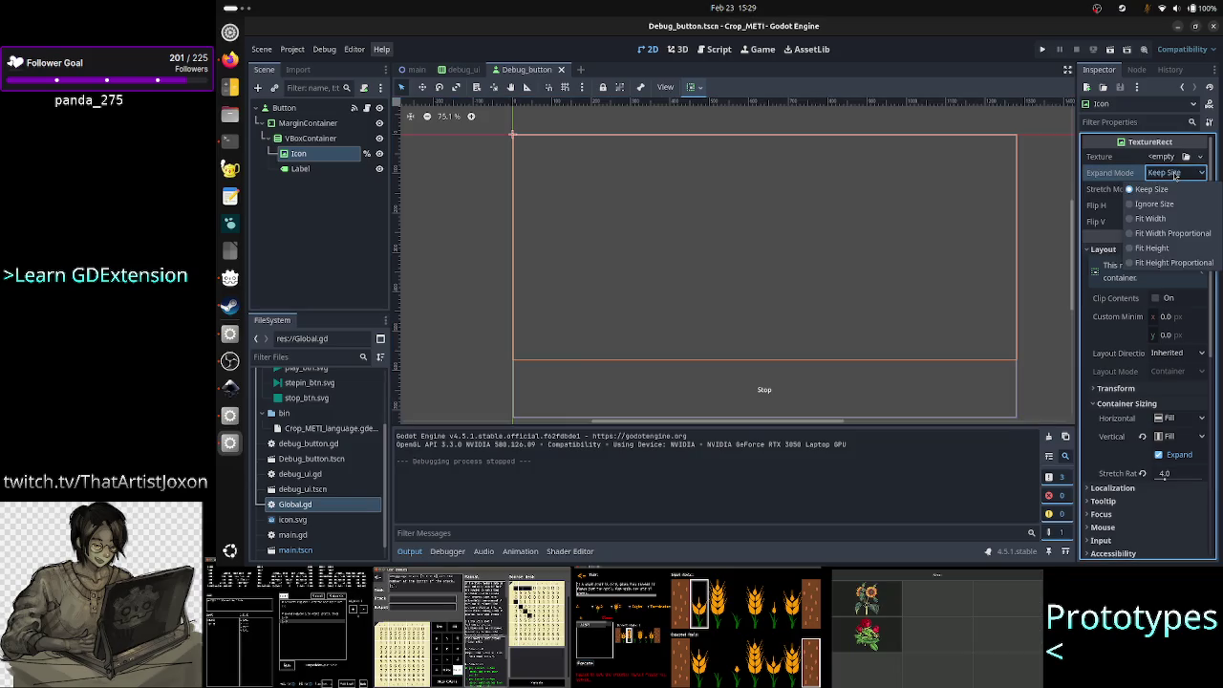
{"action": "left_click", "coordinate": [1166, 181]}
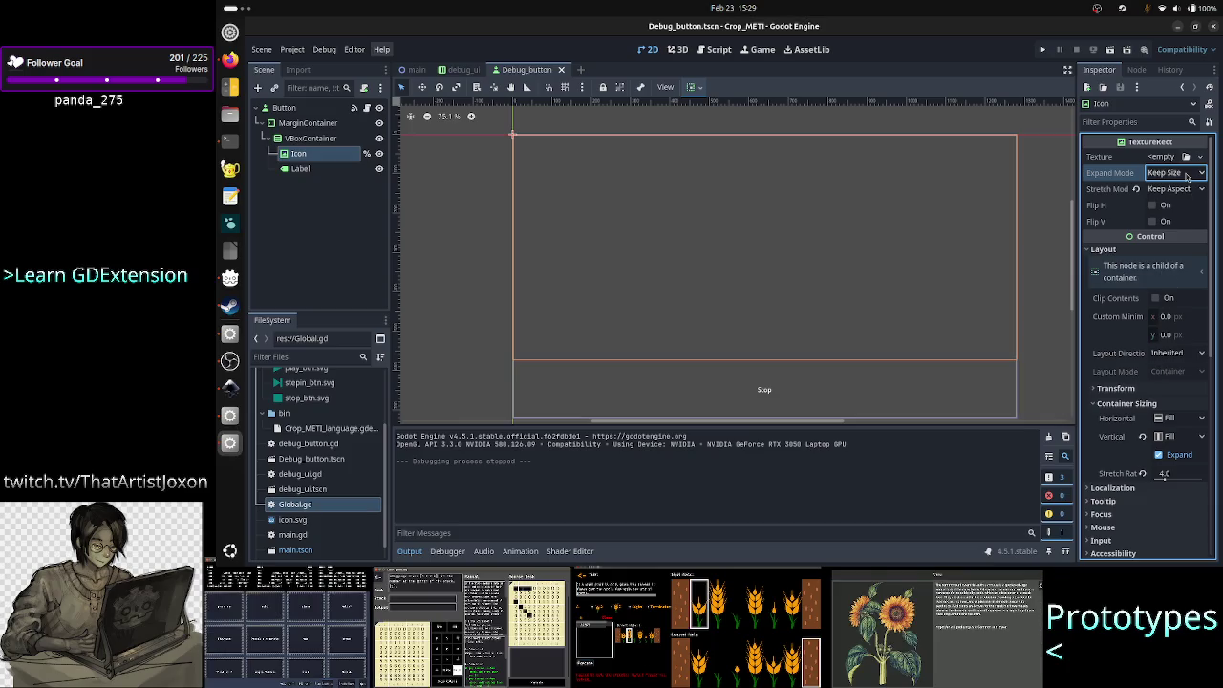
{"action": "mouse_move", "coordinate": [1109, 176]}
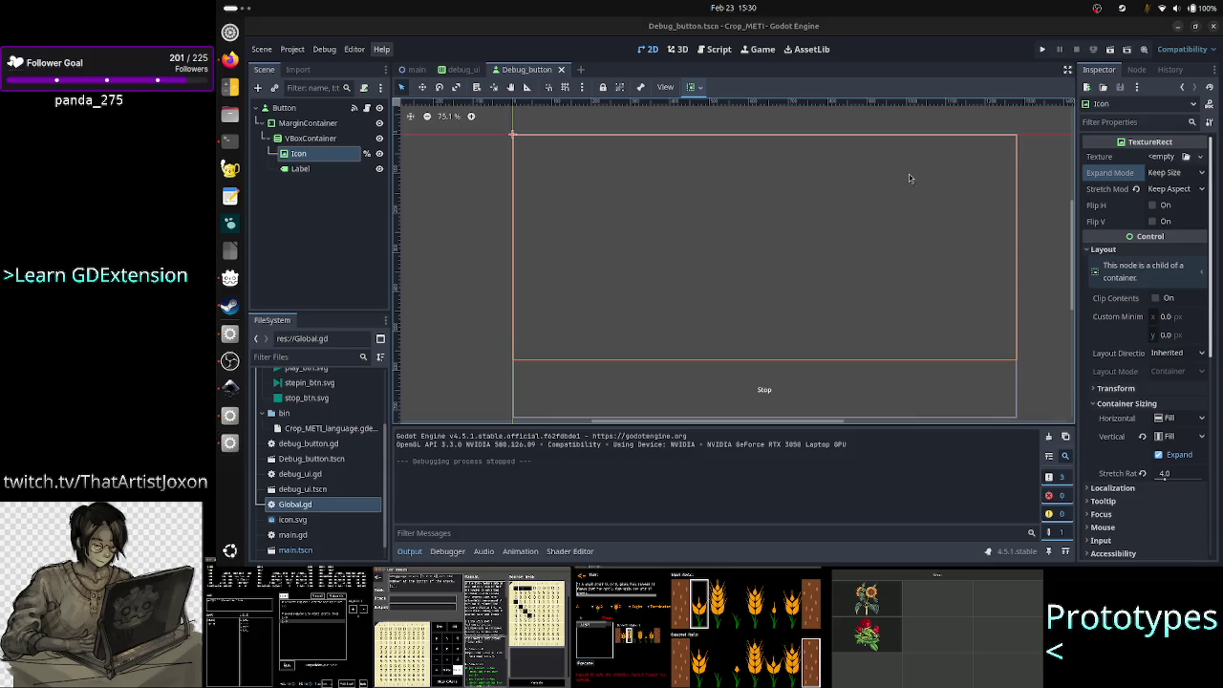
- Search Google for 'texturerect can't be smaller than the texture', then return to Godot
{"action": "key", "text": "alt+Tab"}
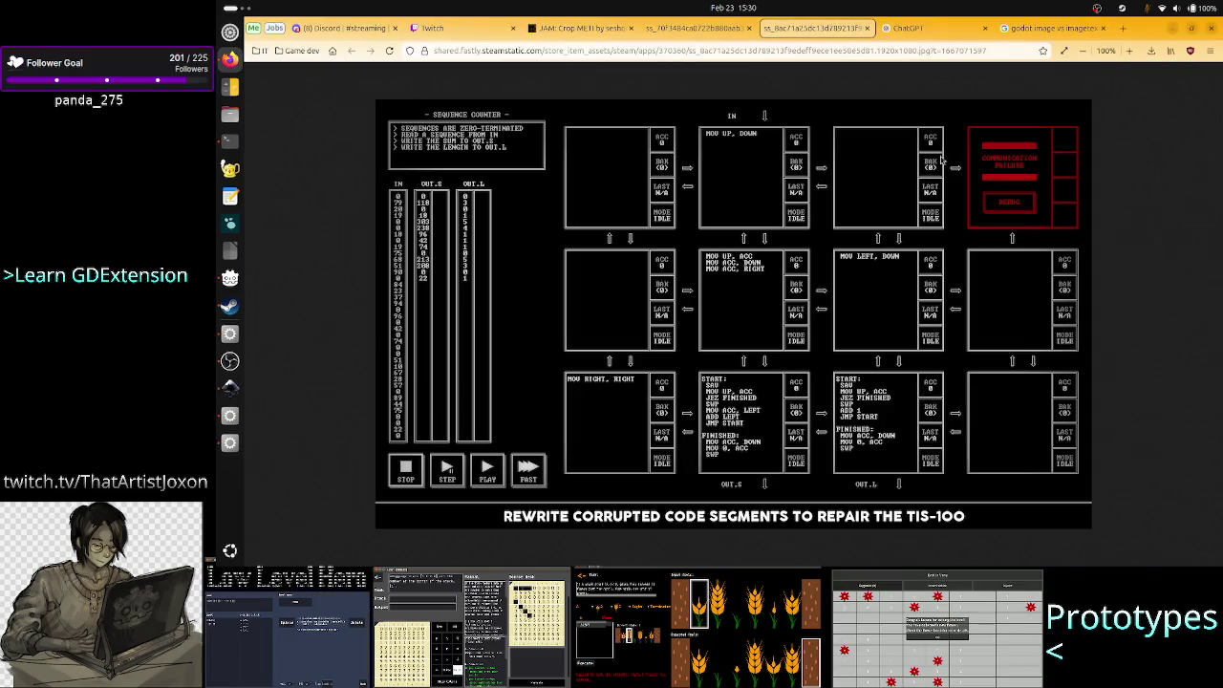
{"action": "left_click", "coordinate": [1055, 27]}
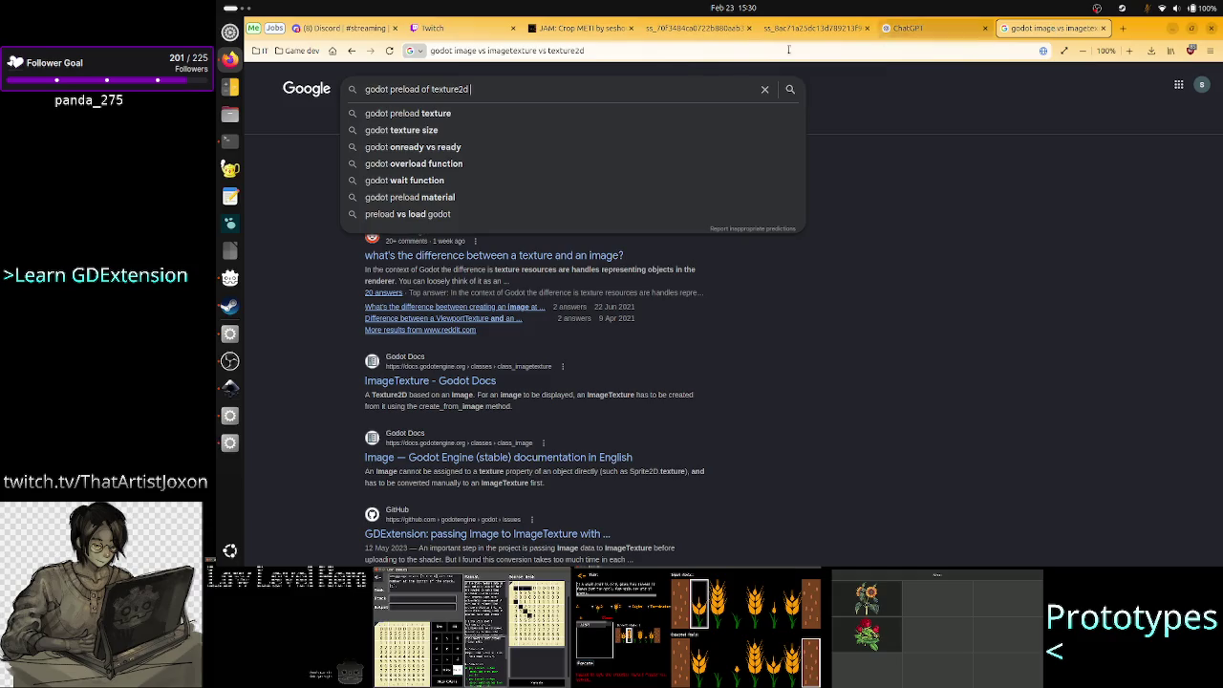
{"action": "key", "text": "BackSpace"}
{"action": "key", "text": "BackSpace"}
{"action": "key", "text": "BackSpace"}
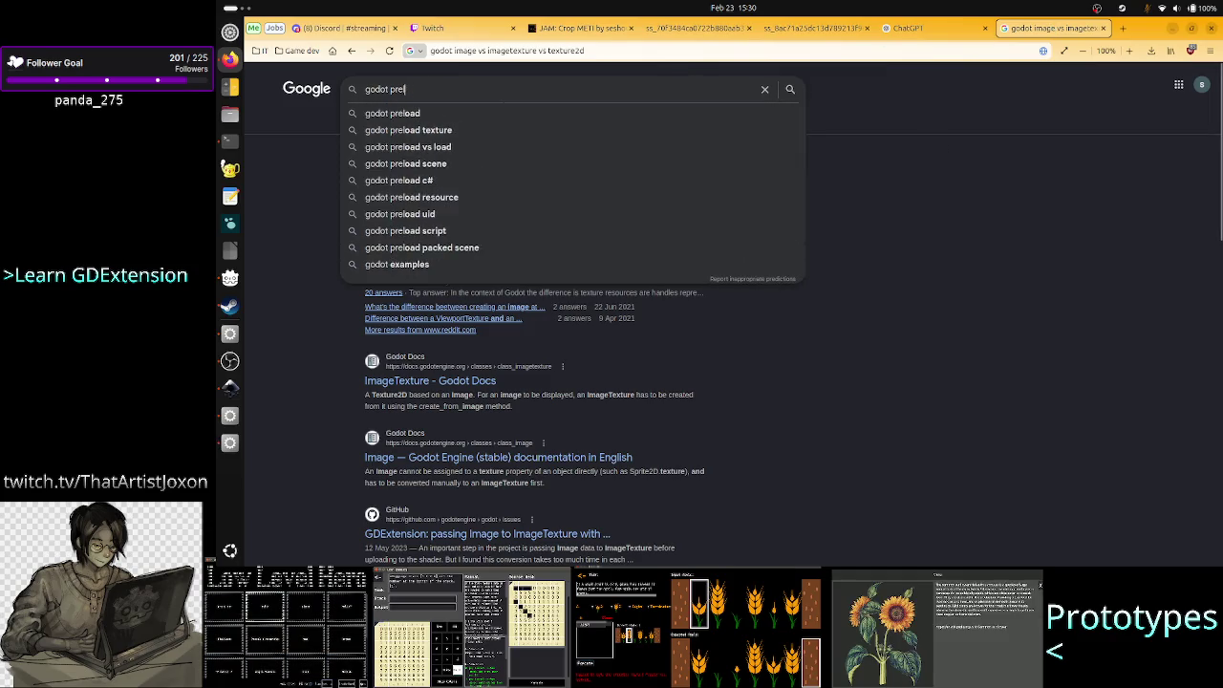
{"action": "type", "text": "te"}
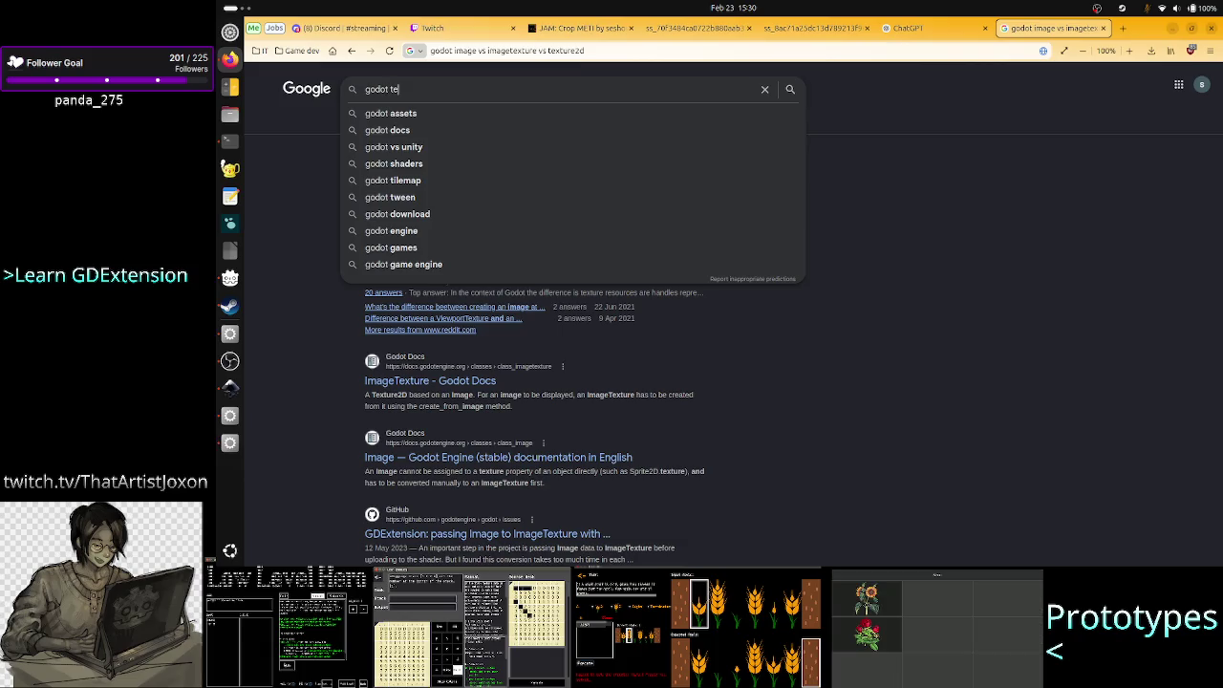
{"action": "type", "text": "xturerect"}
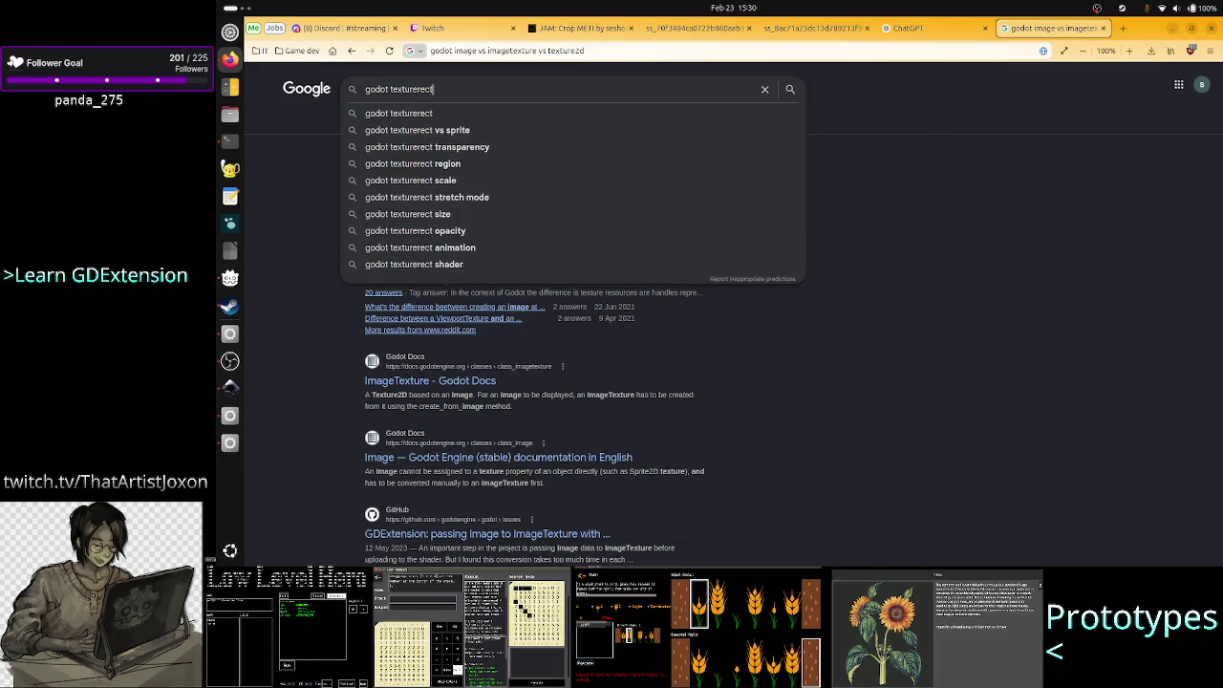
{"action": "type", "text": " can't be s"}
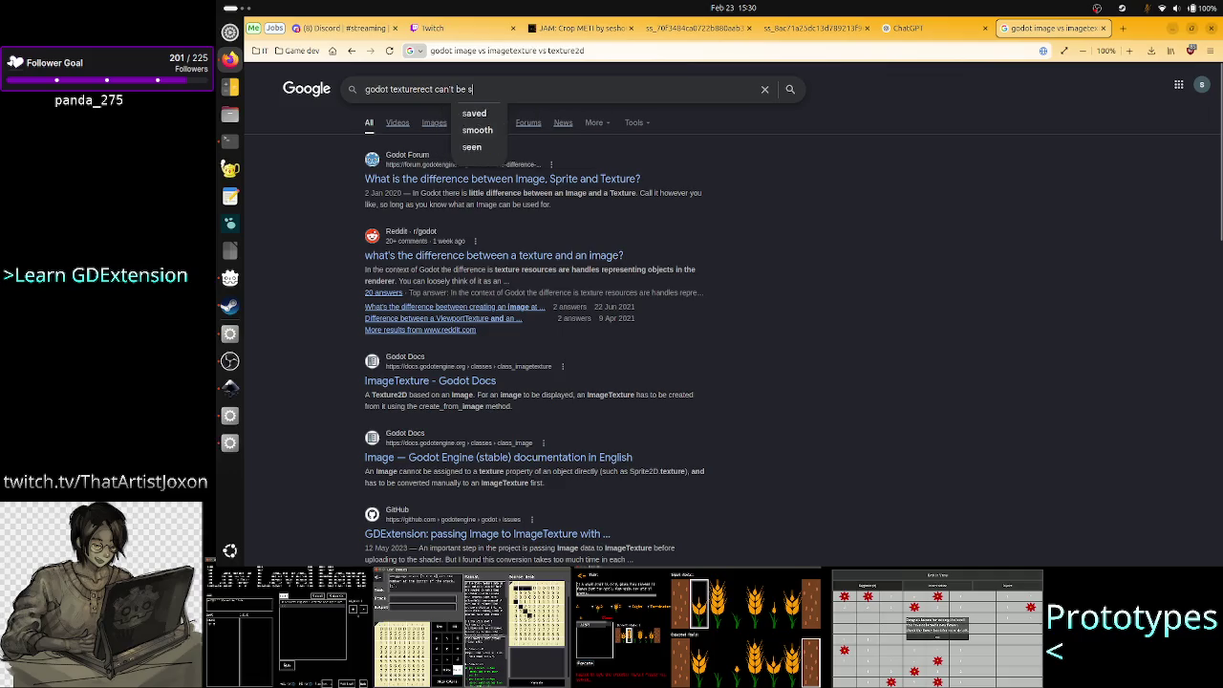
{"action": "type", "text": "maller than the texture"}
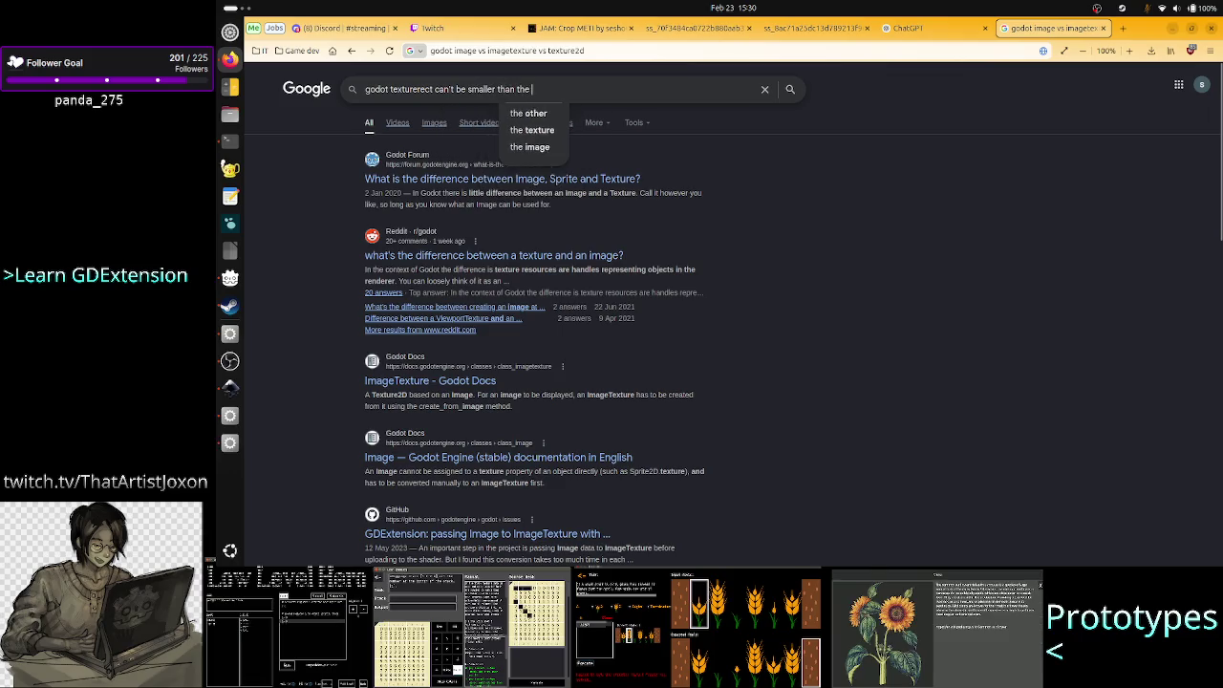
{"action": "key", "text": "Return"}
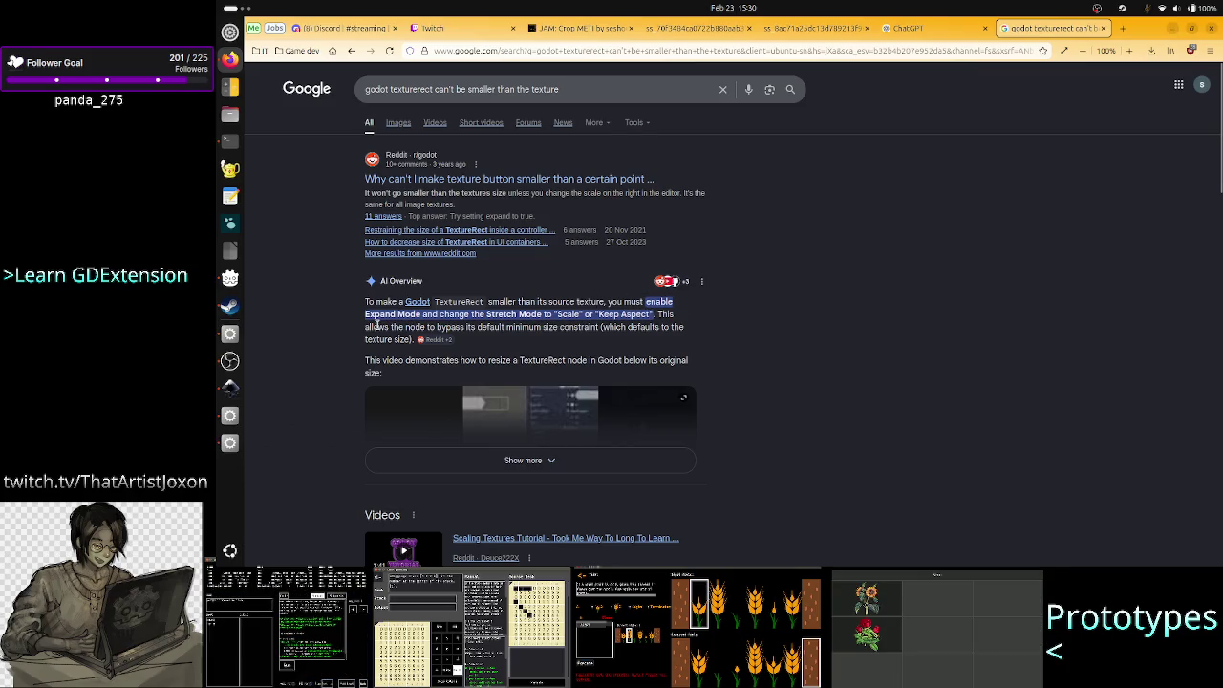
{"action": "mouse_move", "coordinate": [547, 314]}
{"action": "left_mouse_down"}
{"action": "mouse_move", "coordinate": [593, 329]}
{"action": "mouse_move", "coordinate": [623, 314]}
{"action": "left_mouse_up"}
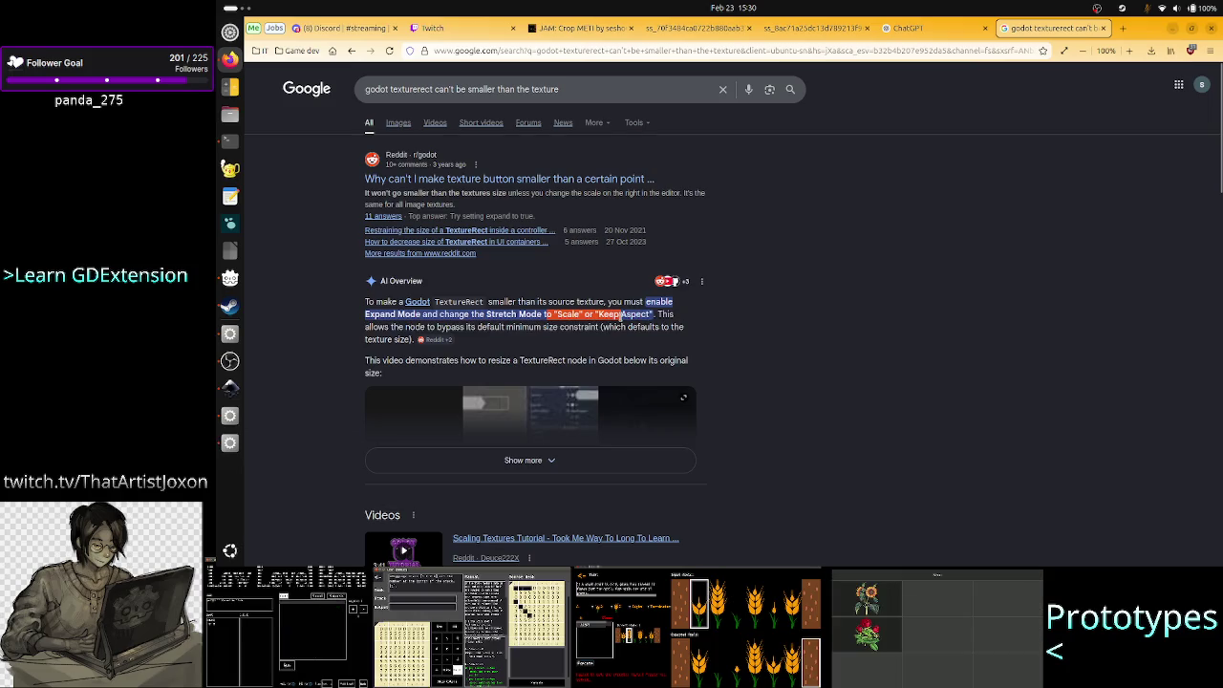
{"action": "key", "text": "alt+Tab"}
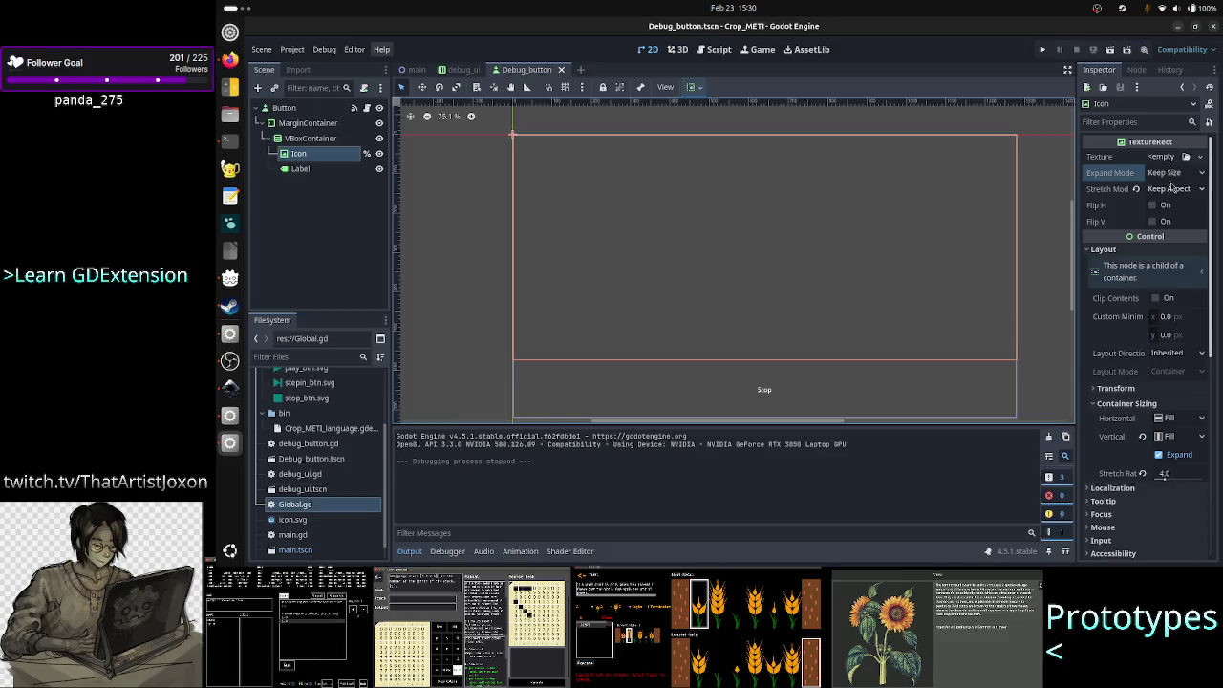
- Review the Icon's Expand and Stretch options, then set Expand Mode to Ignore Size
{"action": "left_click", "coordinate": [1195, 174]}
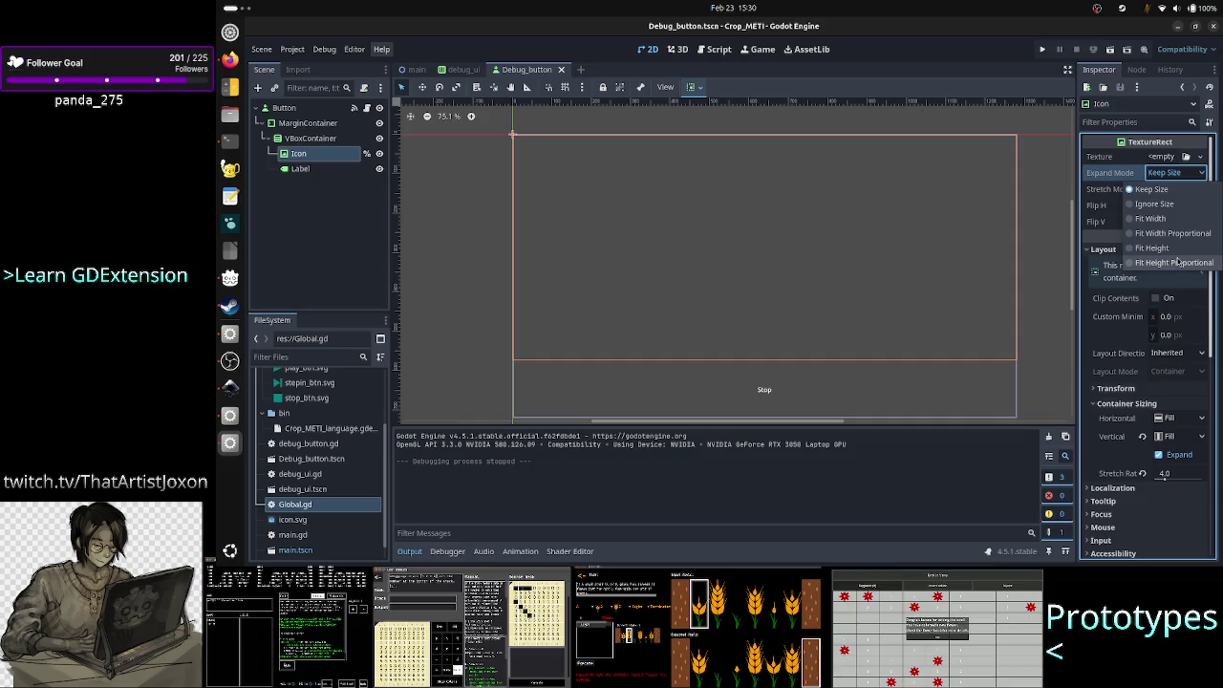
{"action": "left_click", "coordinate": [1162, 182]}
{"action": "left_click", "coordinate": [1175, 188]}
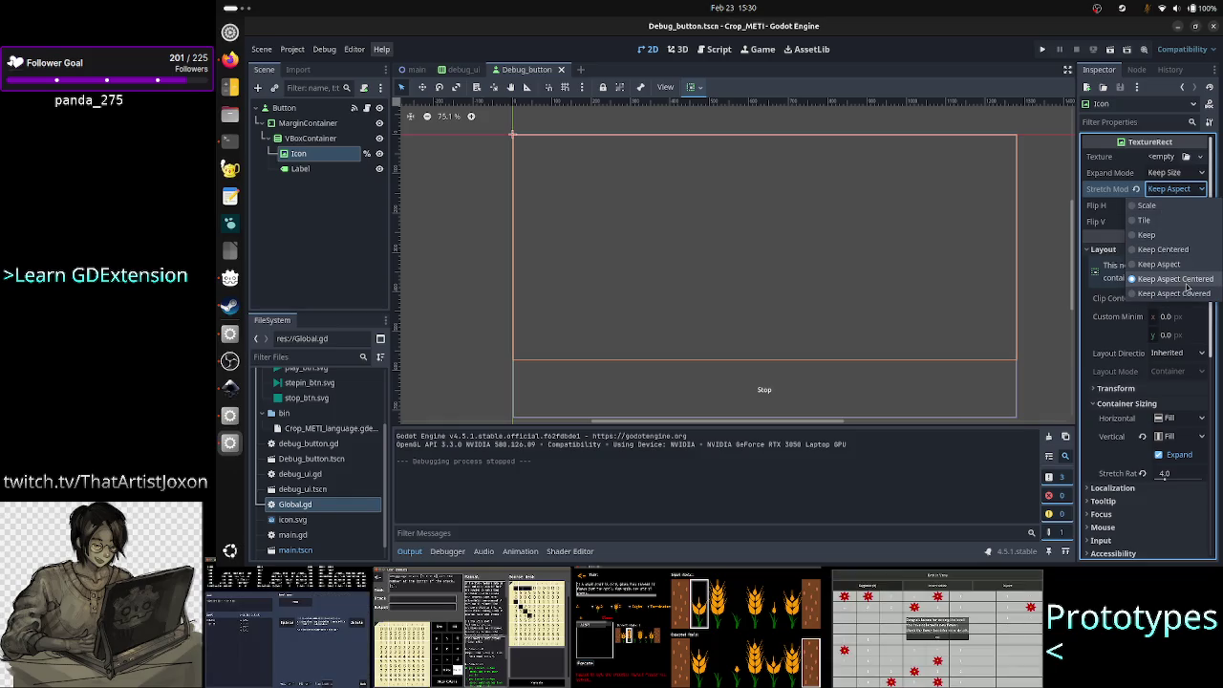
{"action": "left_click", "coordinate": [1178, 177]}
{"action": "left_click", "coordinate": [1177, 174]}
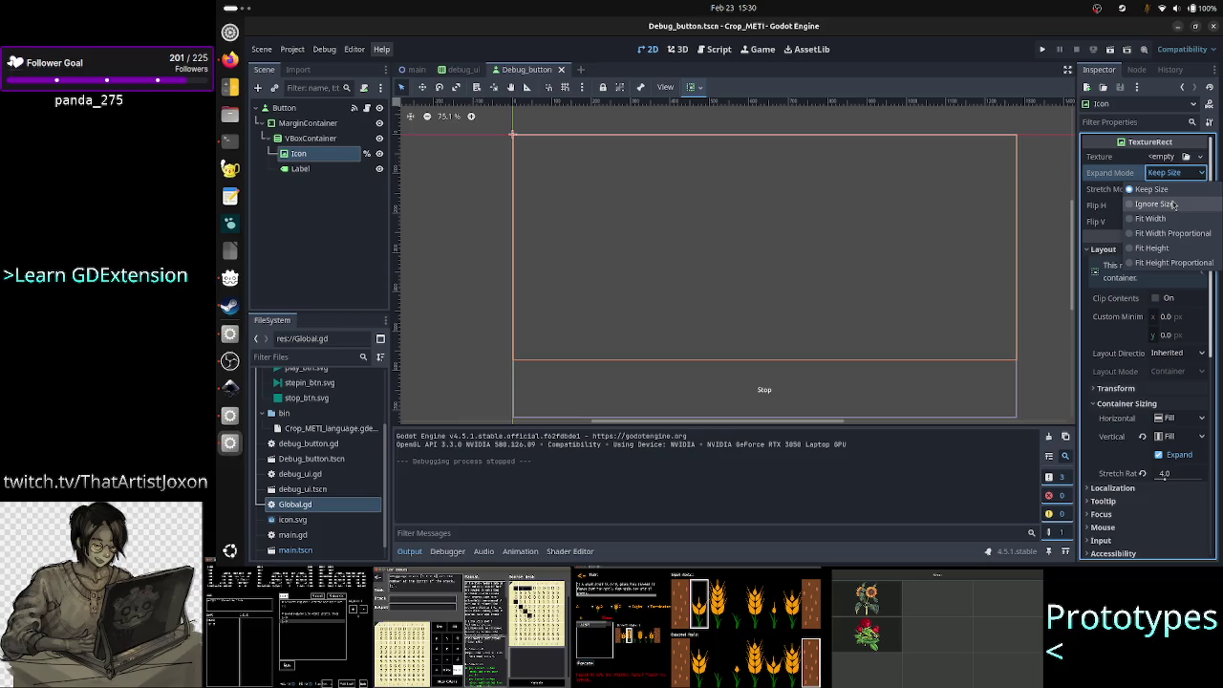
{"action": "left_click", "coordinate": [1174, 204]}
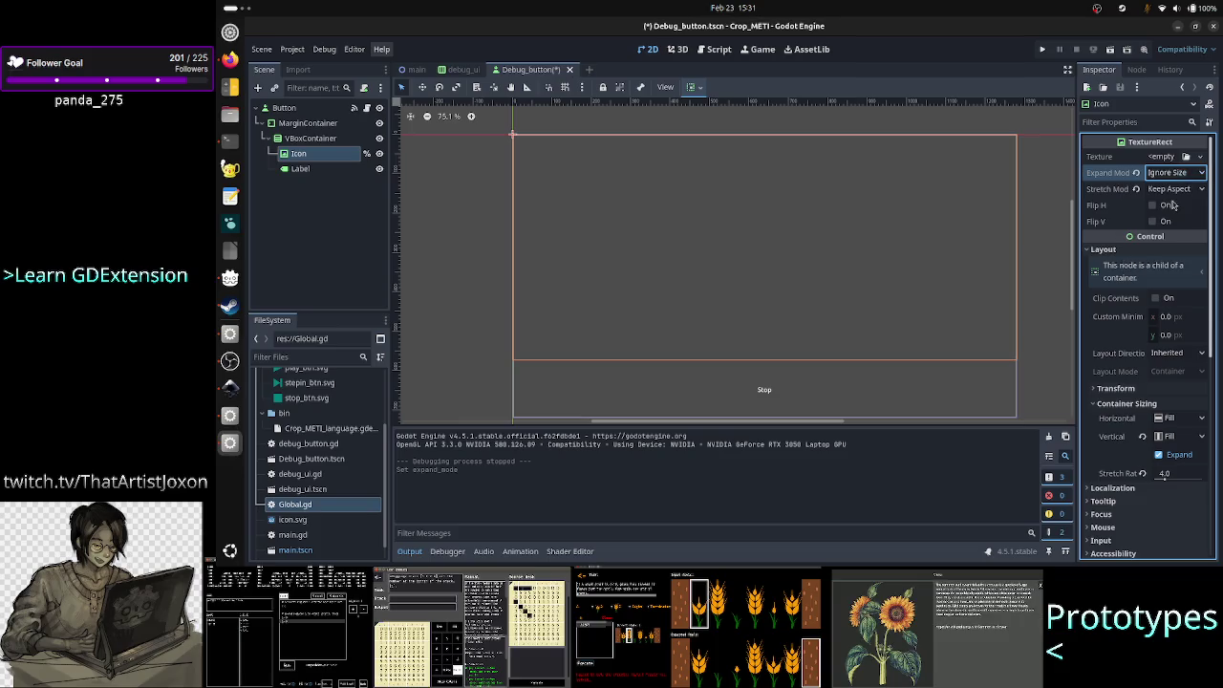
- Run the project and make the game window Always on Top
{"action": "left_click", "coordinate": [1043, 50]}
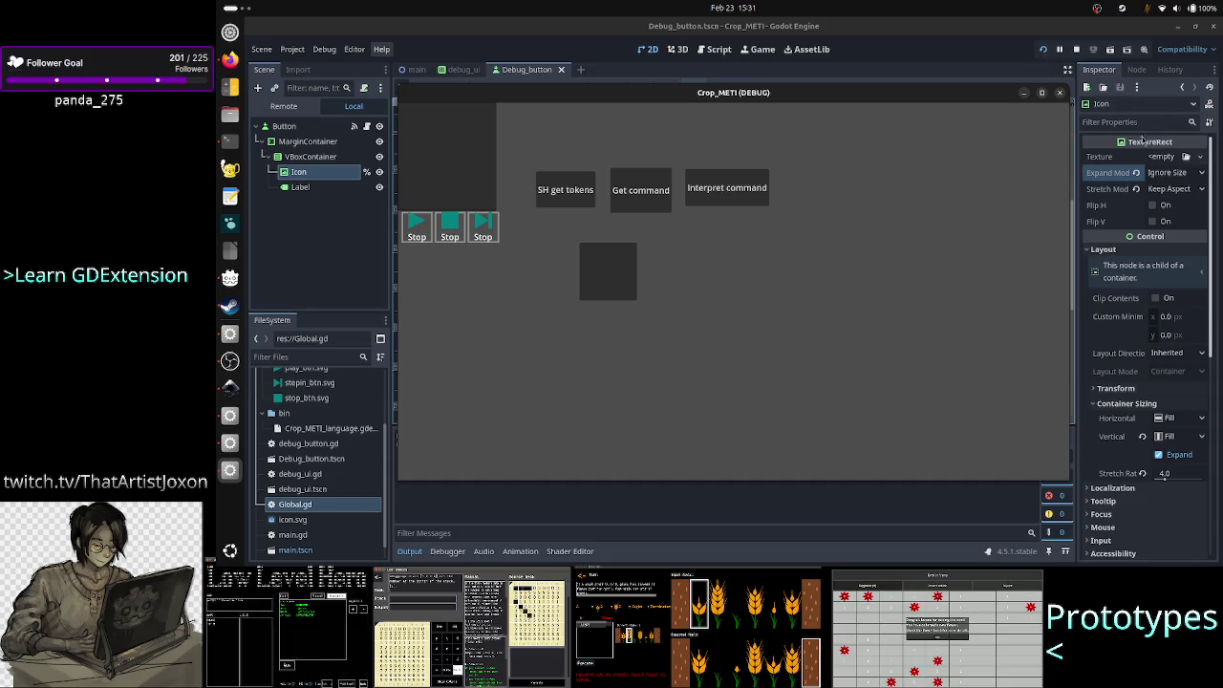
{"action": "right_click", "coordinate": [940, 97]}
{"action": "left_click", "coordinate": [989, 210]}
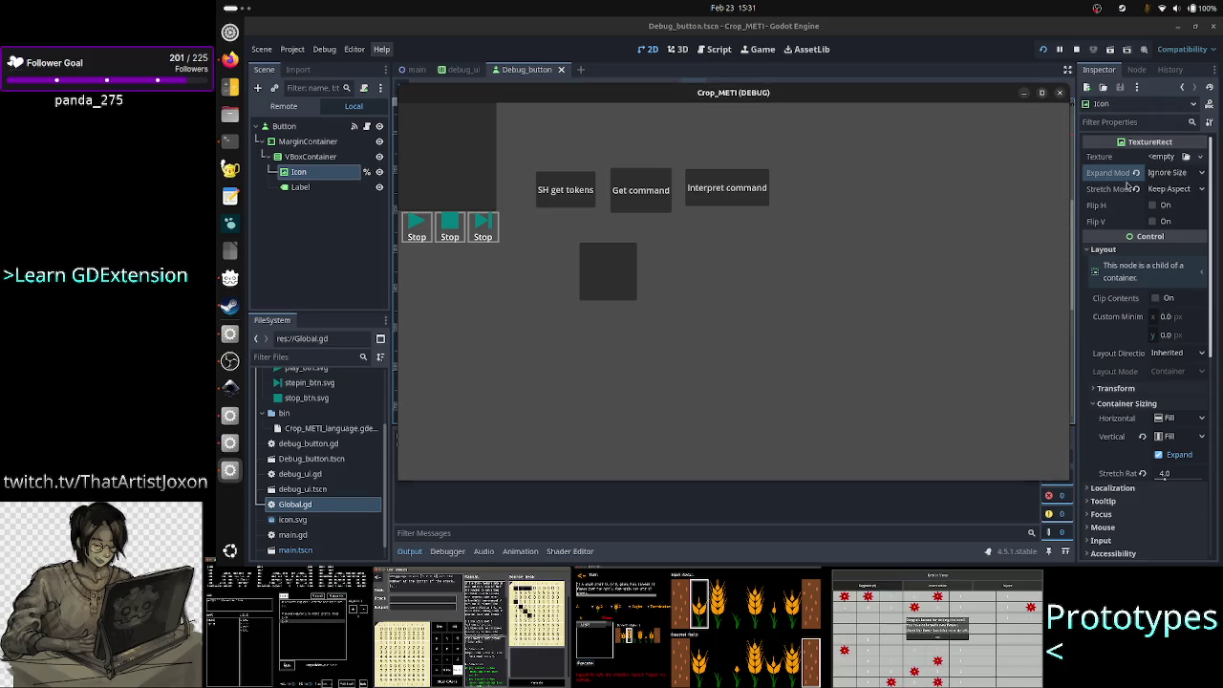
- Try Fit Width, then settle on Fit Height for the Icon's Expand Mode
{"action": "left_click", "coordinate": [1181, 173]}
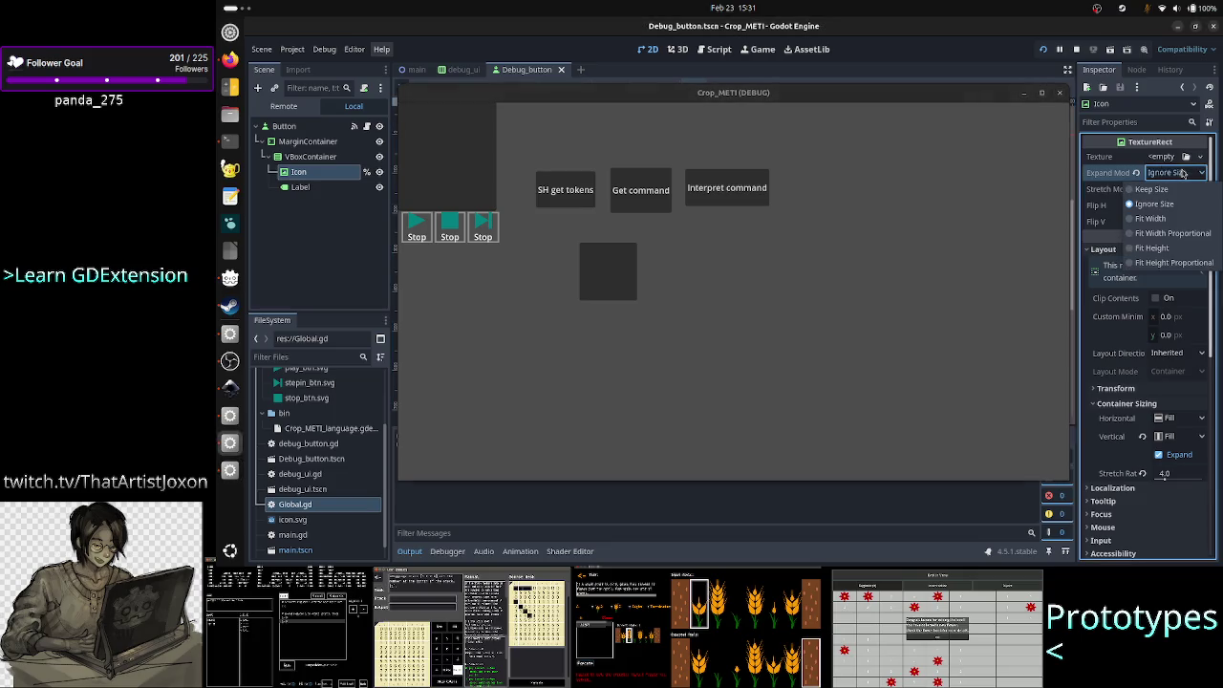
{"action": "left_click", "coordinate": [1166, 219]}
{"action": "left_click", "coordinate": [1182, 177]}
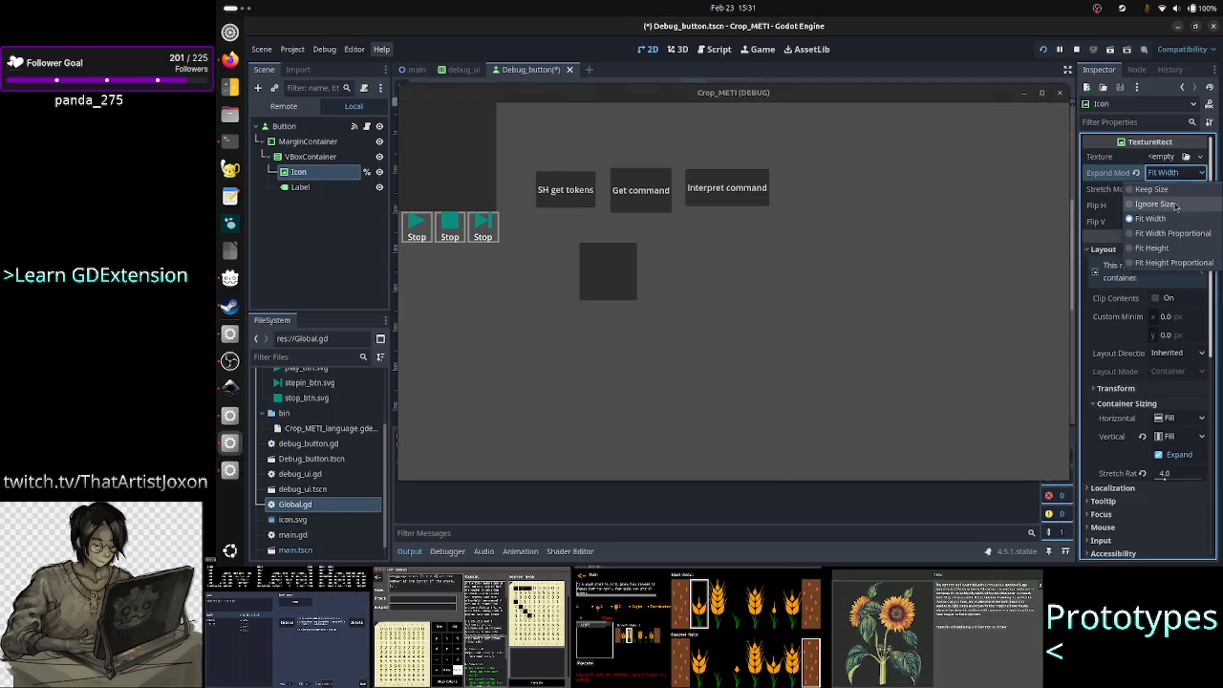
{"action": "left_click", "coordinate": [1161, 248]}
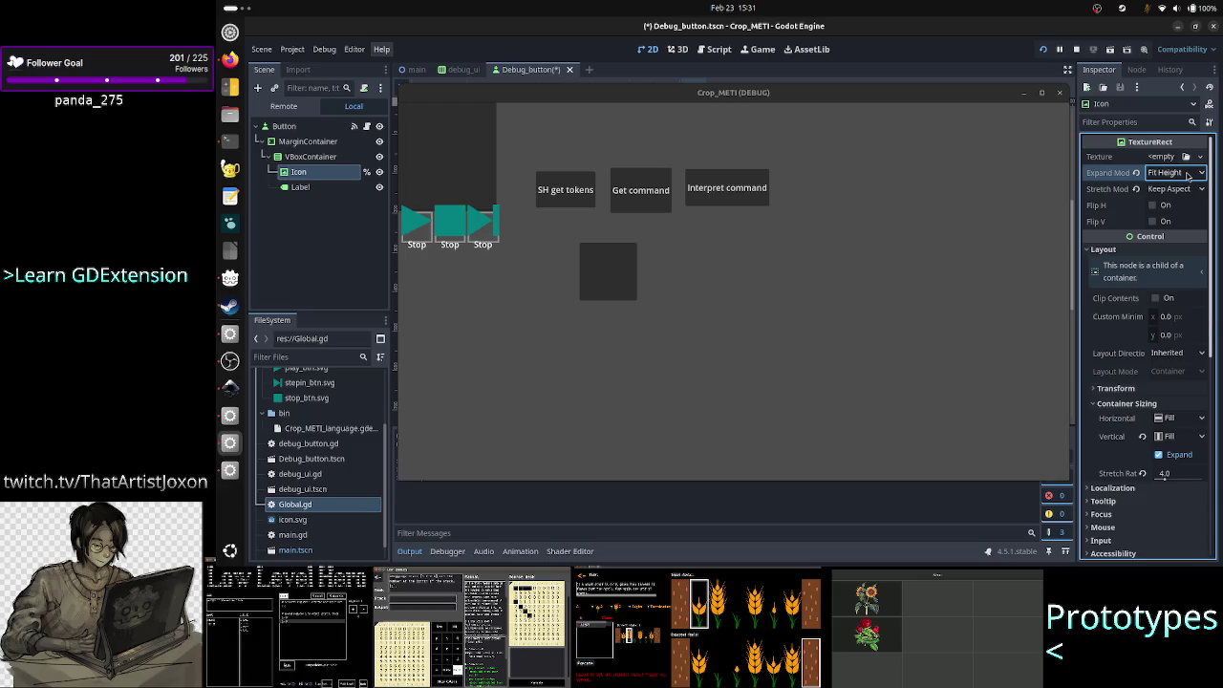
{"action": "left_click", "coordinate": [1187, 174]}
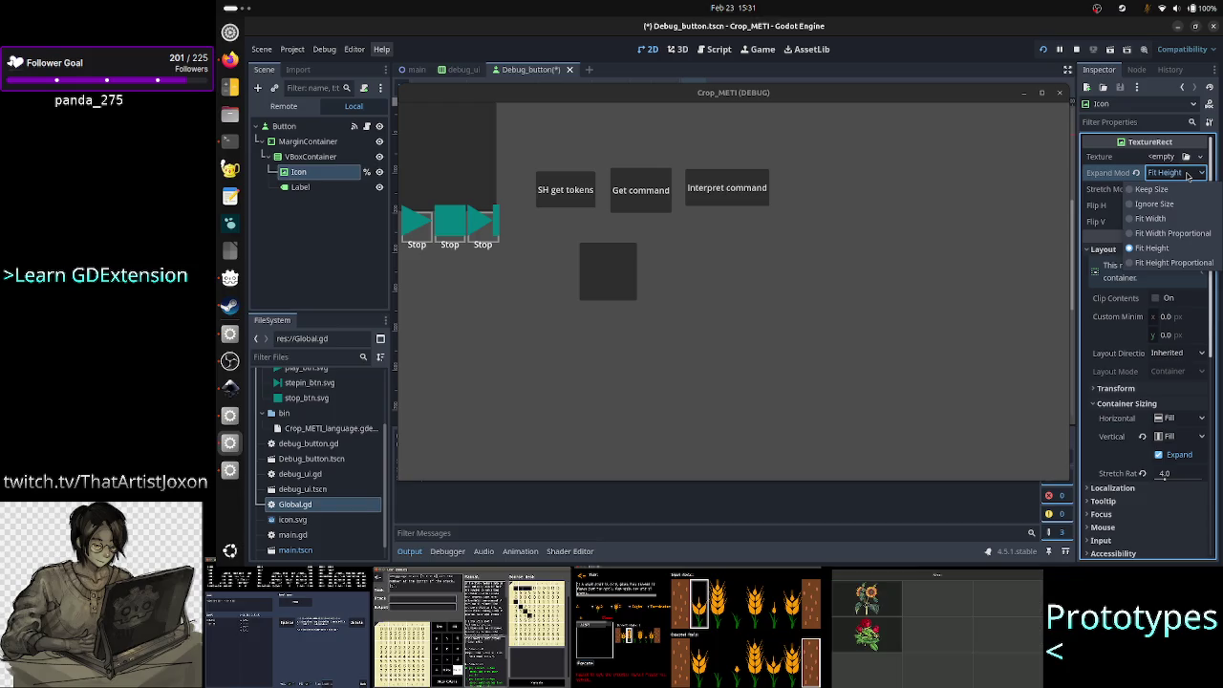
{"action": "left_click", "coordinate": [1188, 175]}
{"action": "mouse_move", "coordinate": [1120, 179]}
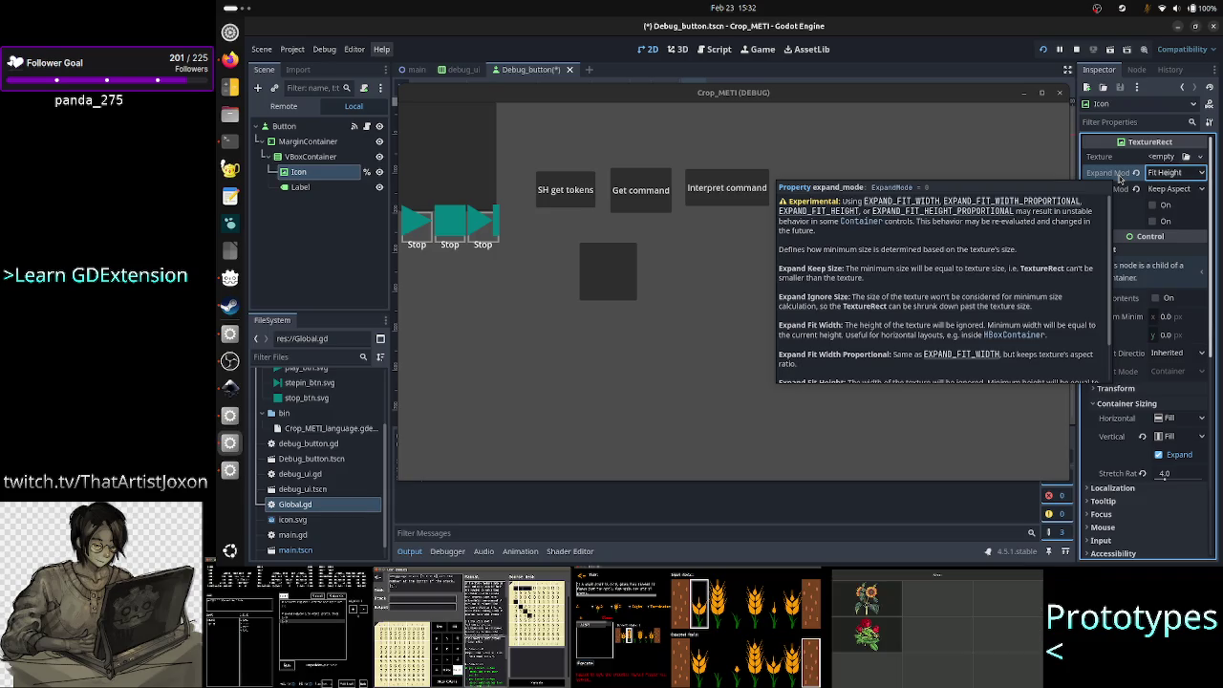
- Try Fit Width Proportional, keep Fit Width expand mode, and make the game window taller
{"action": "scroll", "coordinate": [1051, 234], "scroll_direction": "down", "scroll_amount": 2}
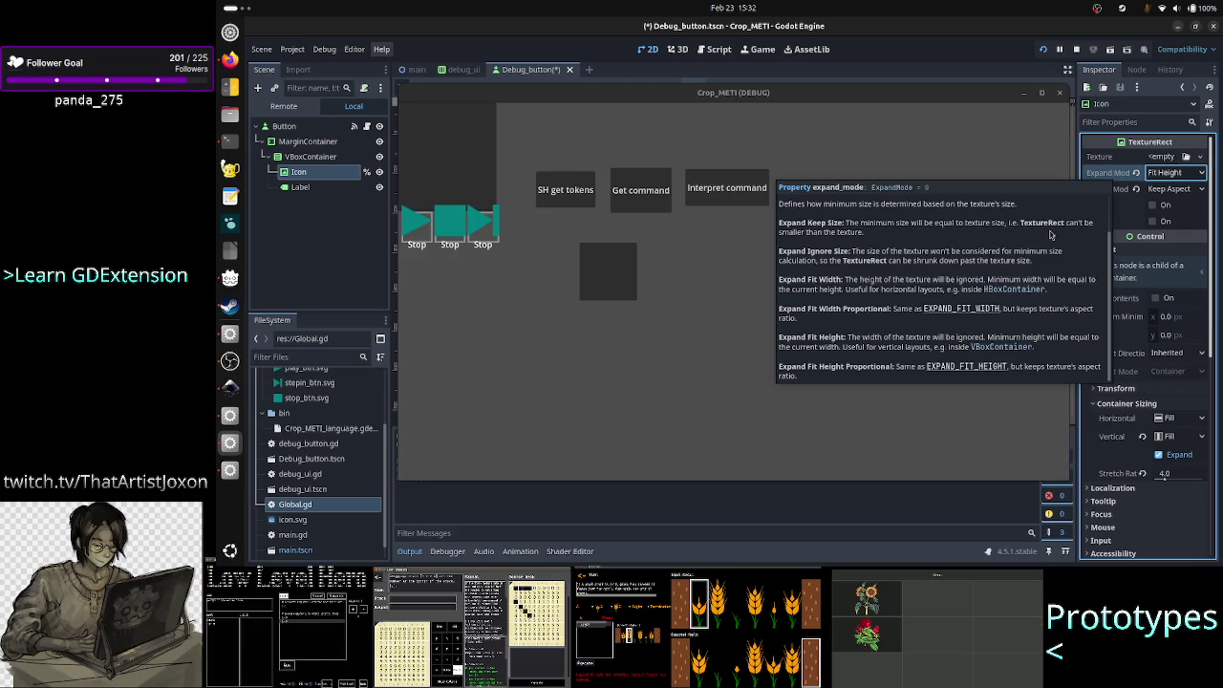
{"action": "left_click", "coordinate": [1182, 175]}
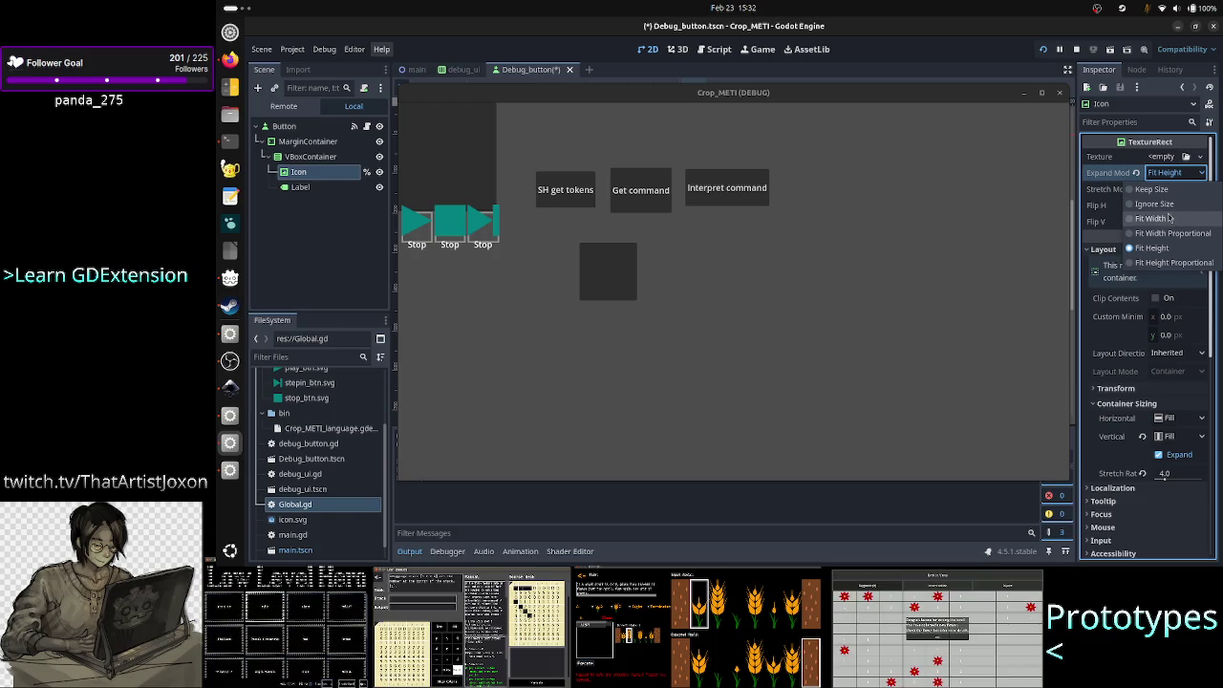
{"action": "left_click", "coordinate": [1170, 218]}
{"action": "left_click", "coordinate": [1185, 178]}
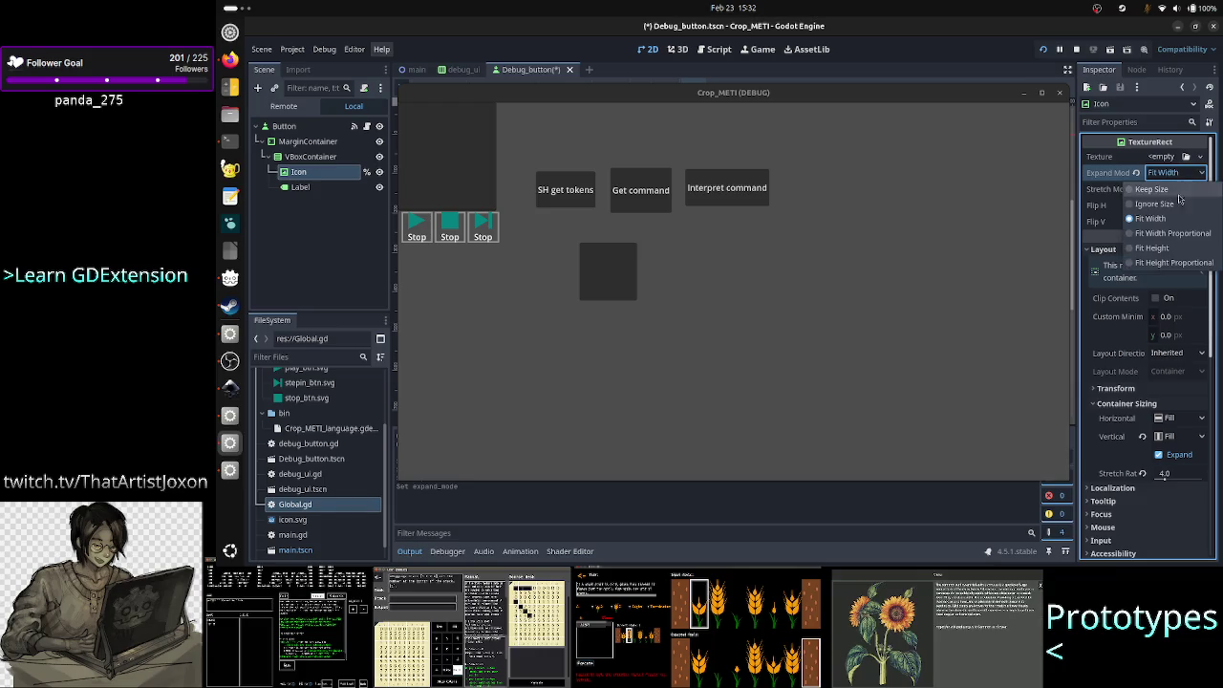
{"action": "left_click", "coordinate": [1176, 235]}
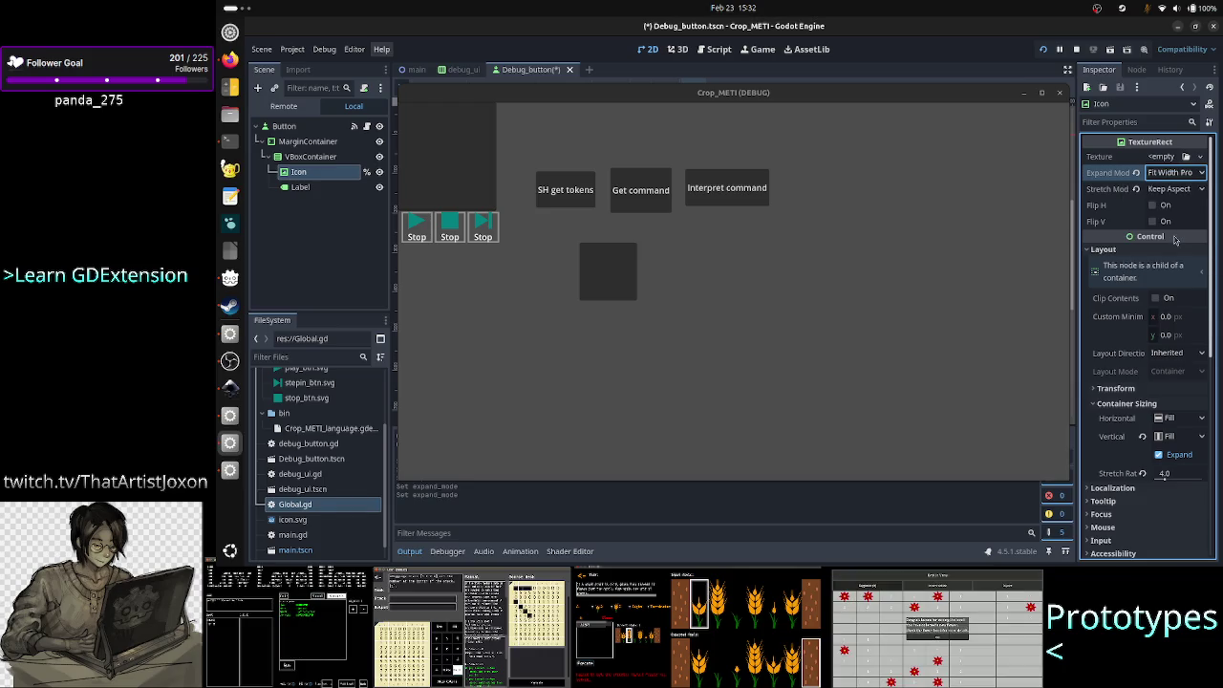
{"action": "left_click", "coordinate": [1185, 175]}
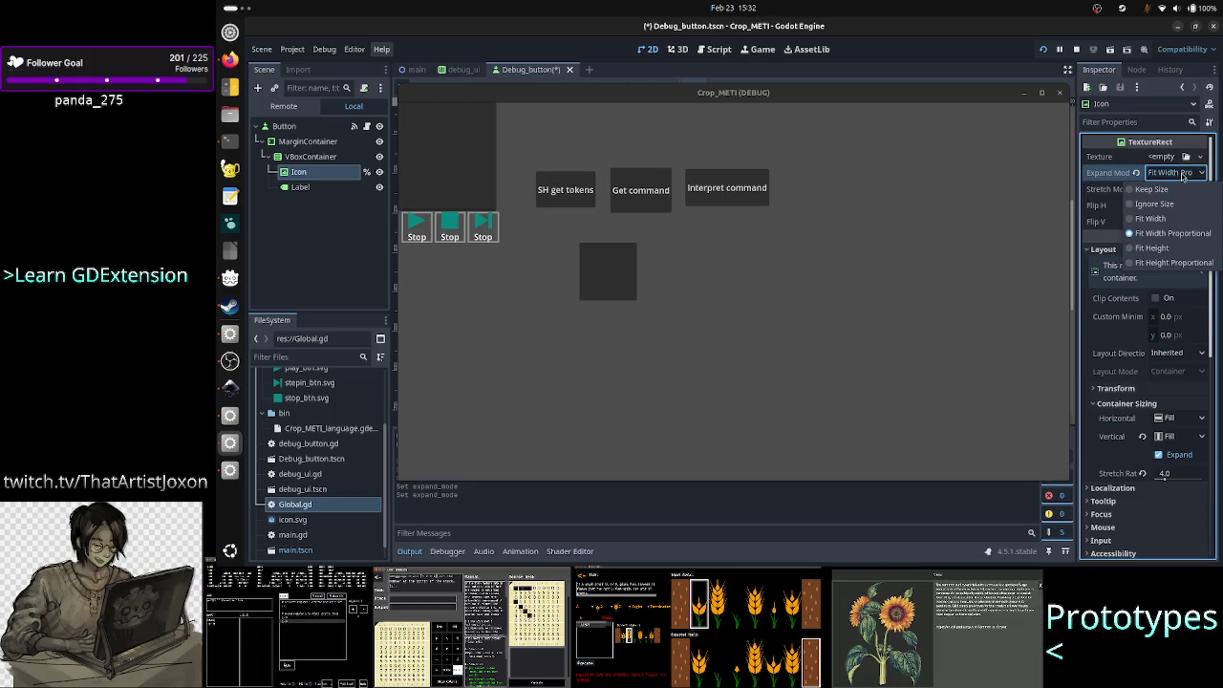
{"action": "left_click", "coordinate": [1166, 221]}
{"action": "mouse_move", "coordinate": [1065, 477]}
{"action": "left_mouse_down"}
{"action": "mouse_move", "coordinate": [1068, 559]}
{"action": "mouse_move", "coordinate": [1071, 501]}
{"action": "left_mouse_up"}
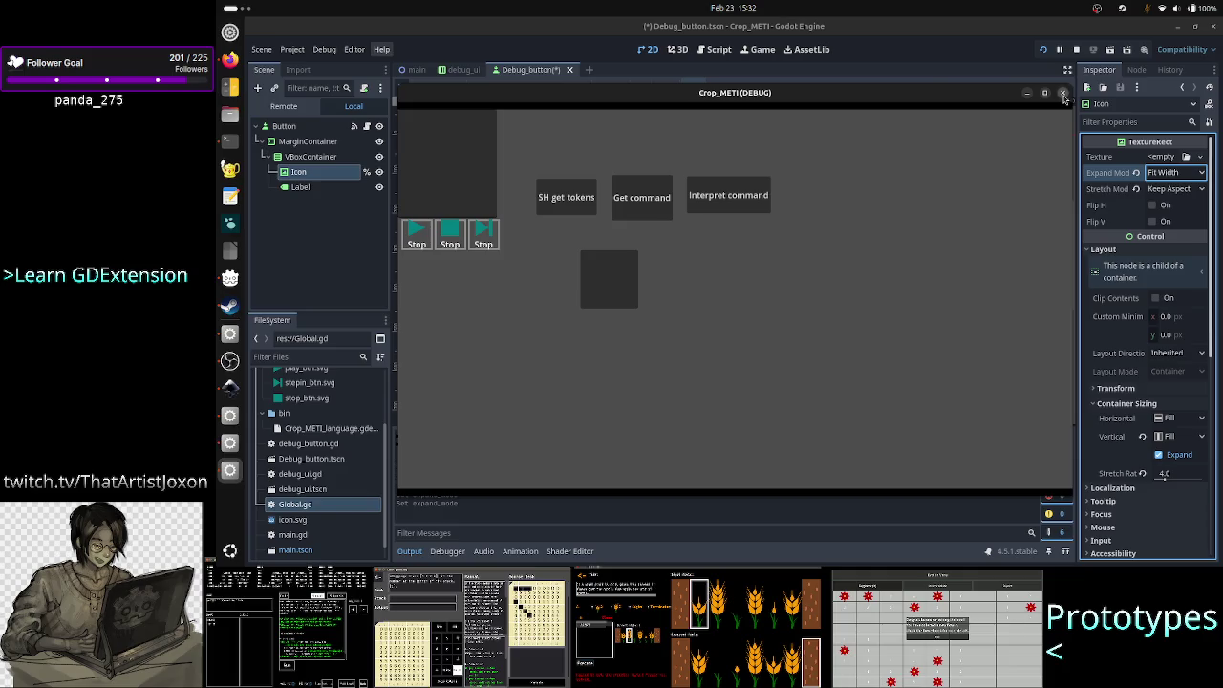
- In main.tscn, hide SyntaxHighlight, GetCommands, InterpretCommand, CodeEdit and Panel
{"action": "left_click", "coordinate": [1064, 93]}
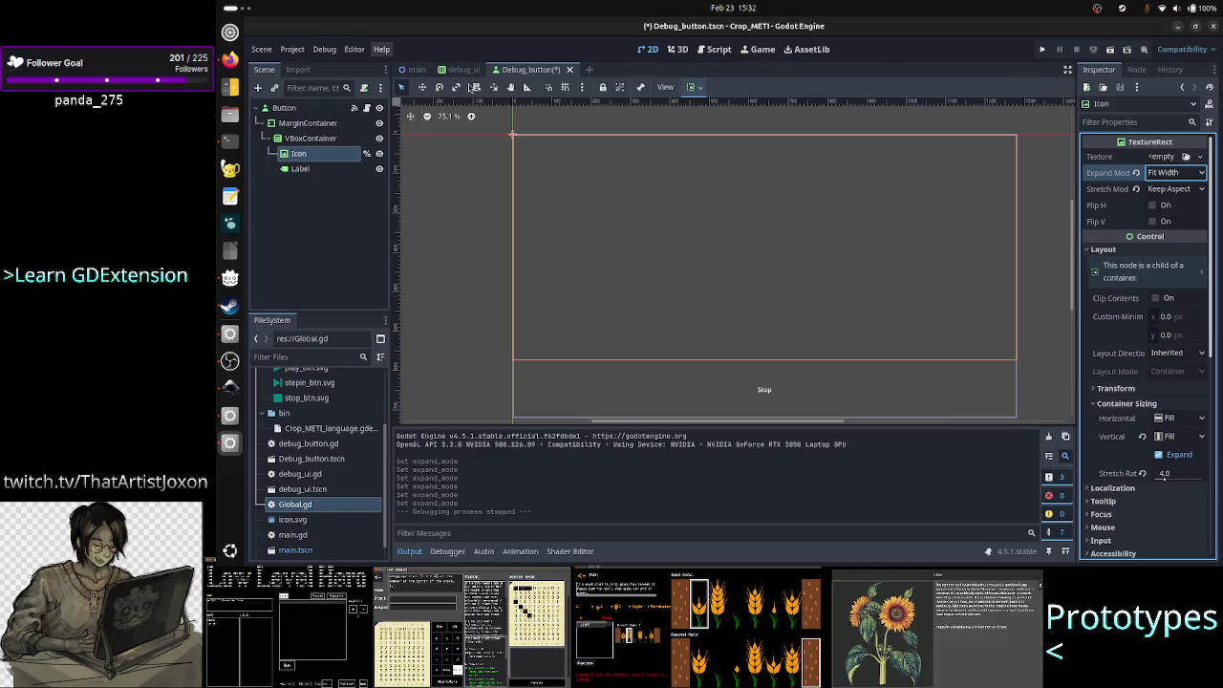
{"action": "left_click", "coordinate": [413, 70]}
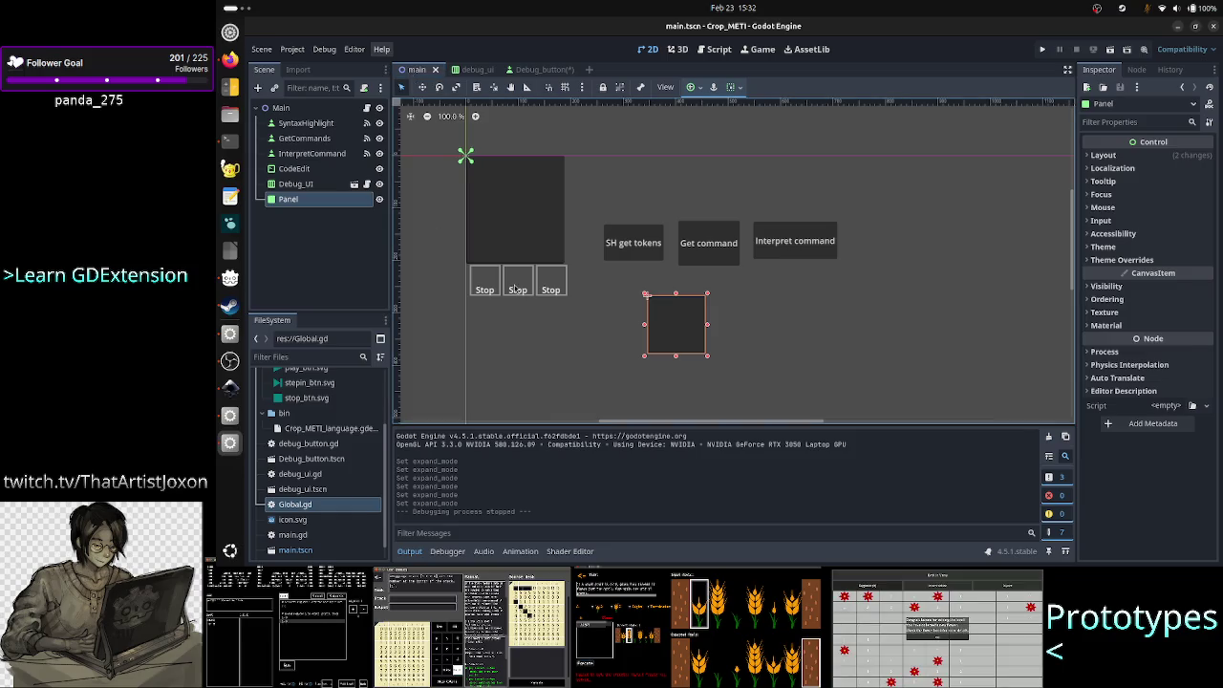
{"action": "left_click", "coordinate": [516, 287]}
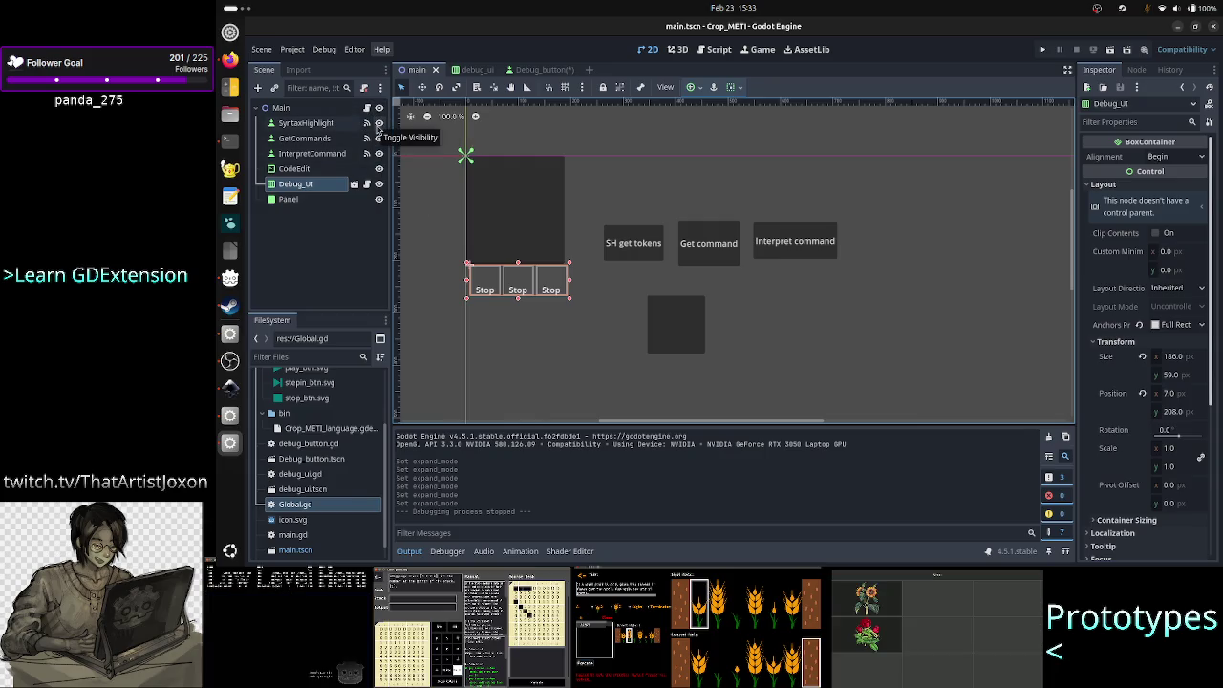
{"action": "left_click", "coordinate": [380, 123]}
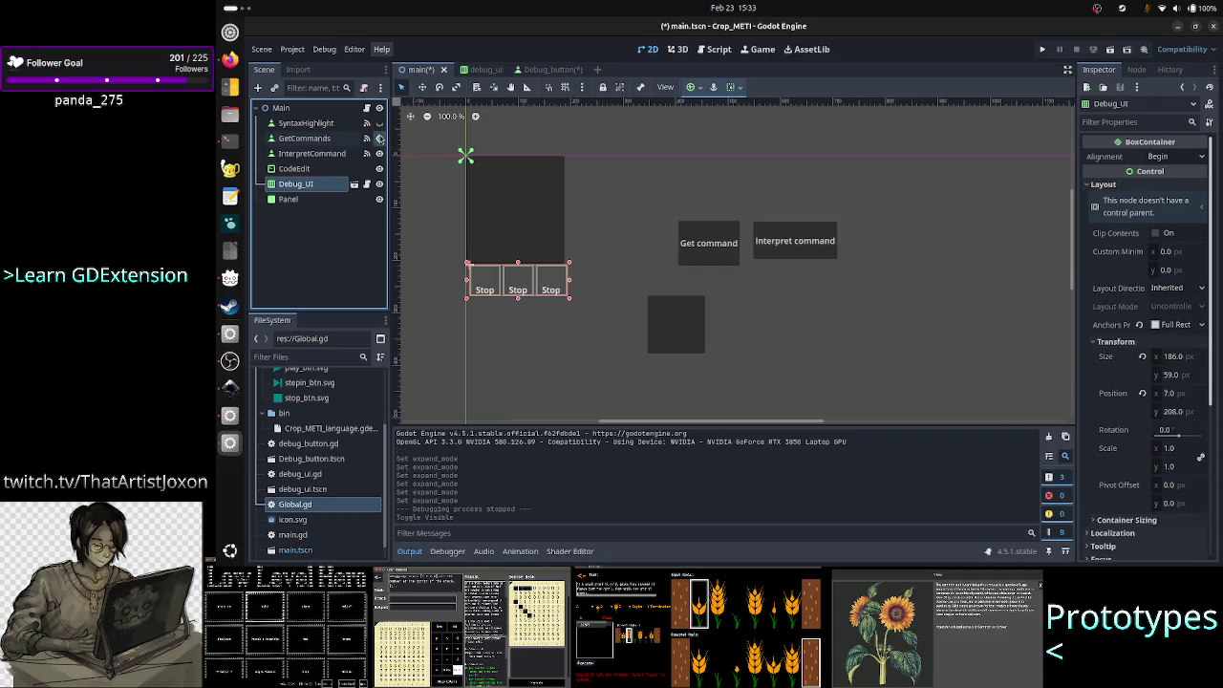
{"action": "left_click", "coordinate": [379, 139]}
{"action": "left_click", "coordinate": [379, 154]}
{"action": "left_click", "coordinate": [379, 169]}
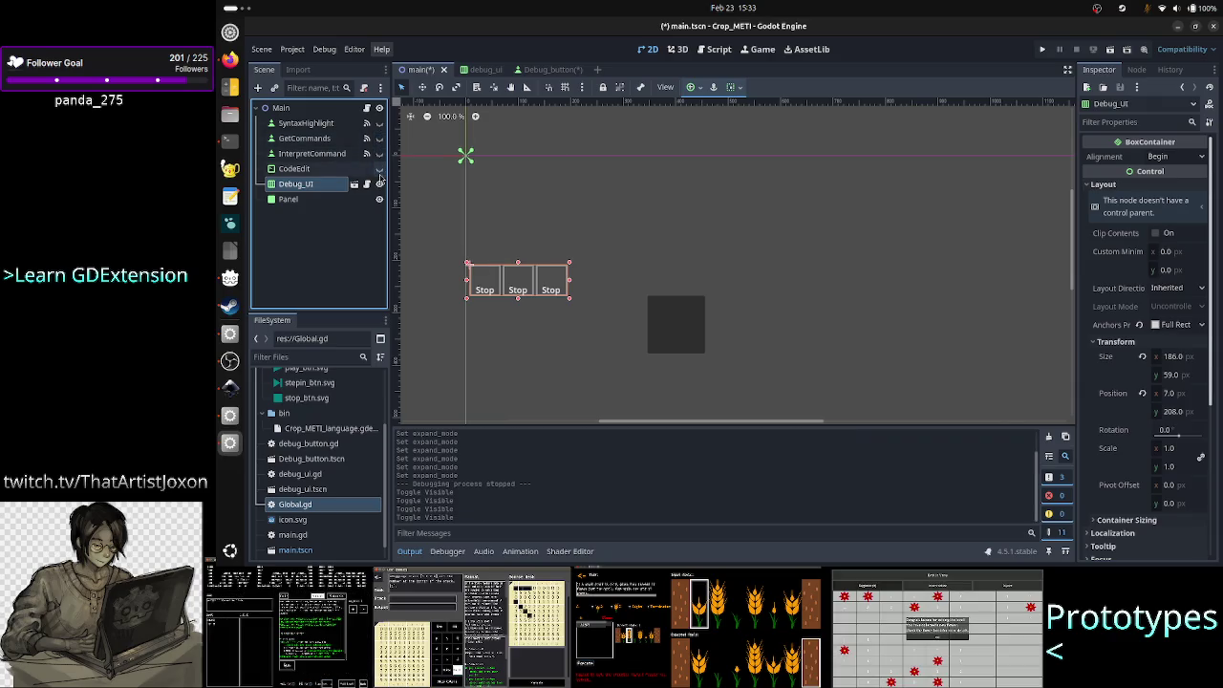
{"action": "left_click", "coordinate": [380, 200]}
- Delete the Panel node from the main scene
{"action": "left_click", "coordinate": [328, 199]}
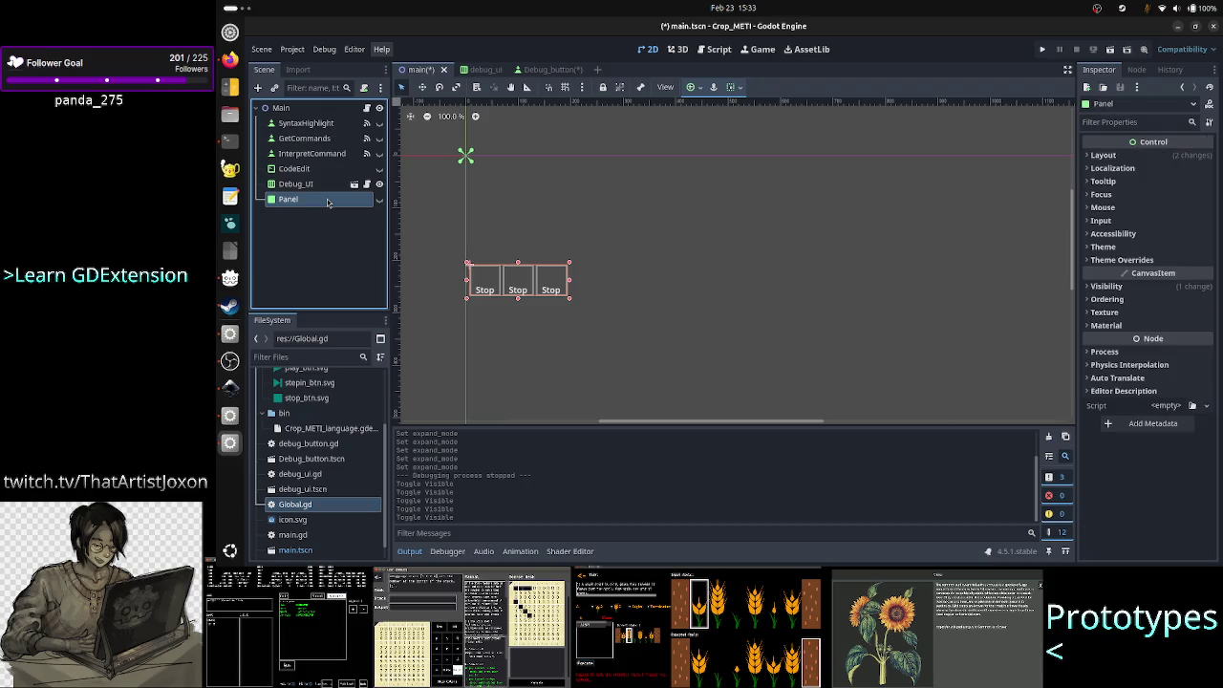
{"action": "key", "text": "Delete"}
{"action": "key", "text": "Return"}
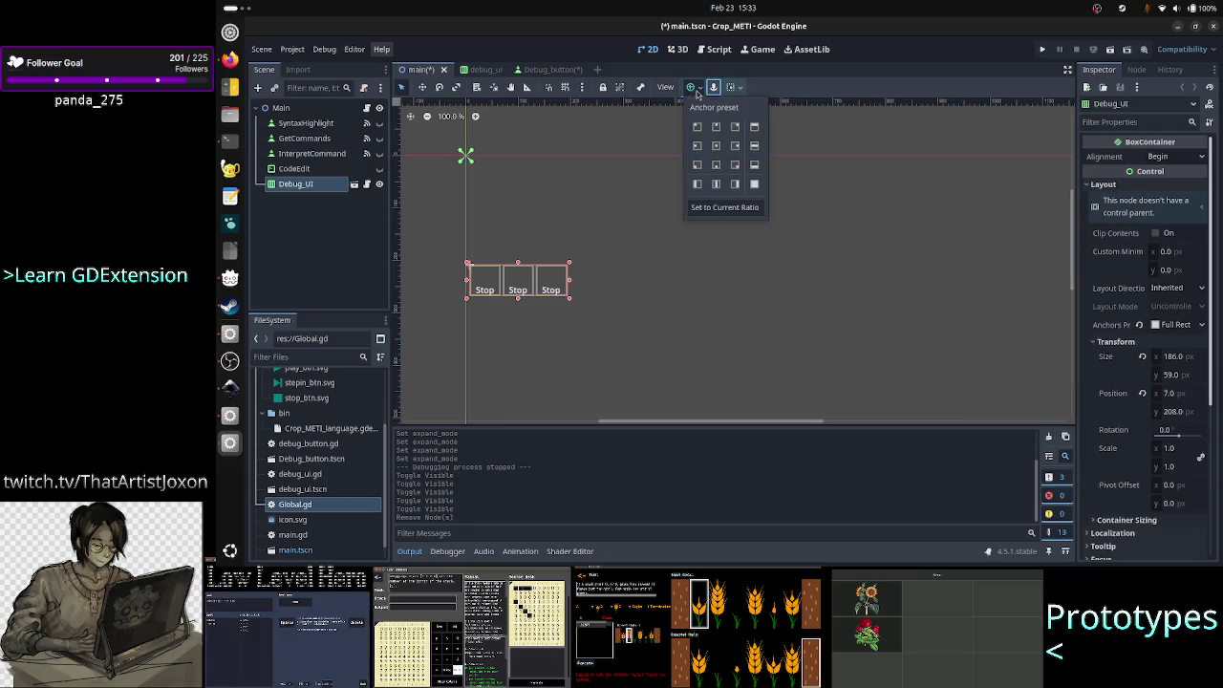
- Apply the Full Rect anchor preset to Debug_UI
{"action": "left_click", "coordinate": [713, 87]}
{"action": "left_click", "coordinate": [754, 183]}
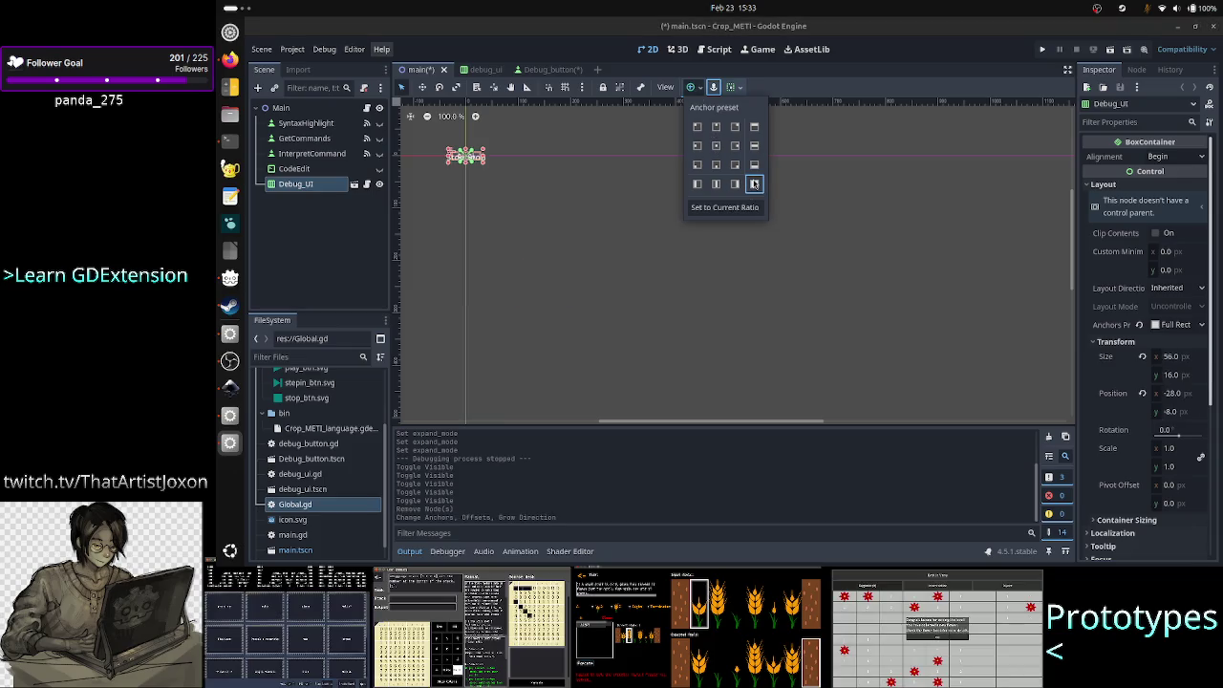
{"action": "left_click", "coordinate": [756, 187]}
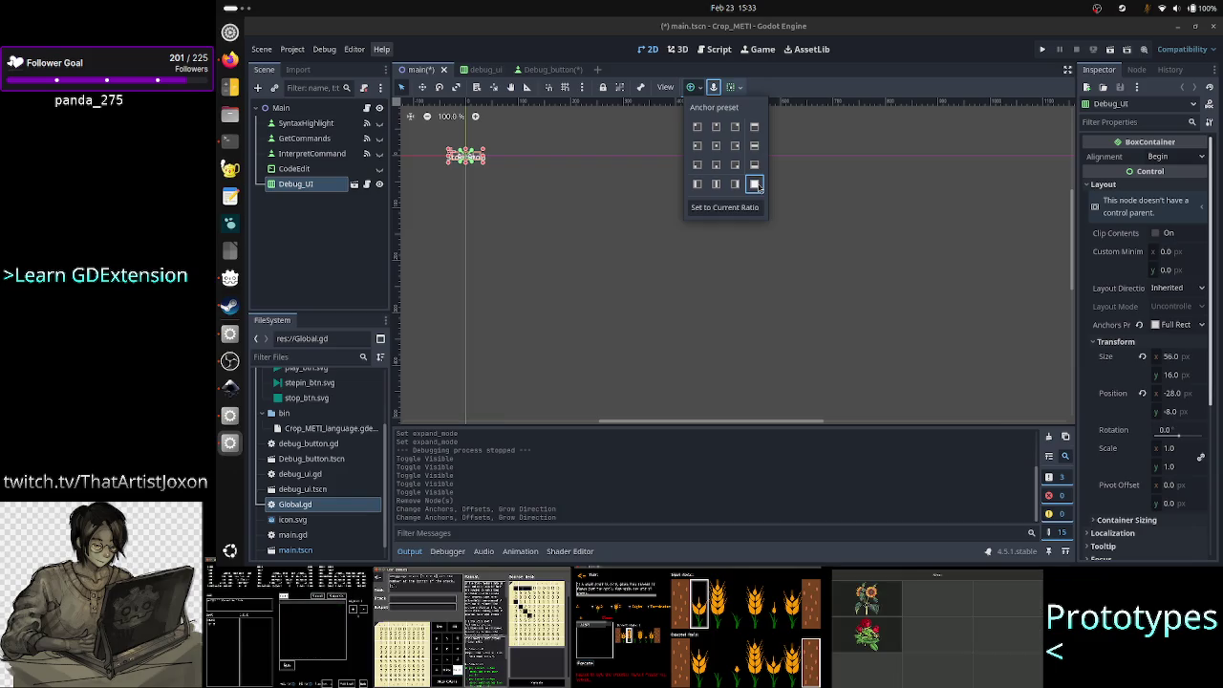
{"action": "left_click", "coordinate": [736, 88]}
{"action": "left_click", "coordinate": [736, 88]}
{"action": "left_click", "coordinate": [738, 89]}
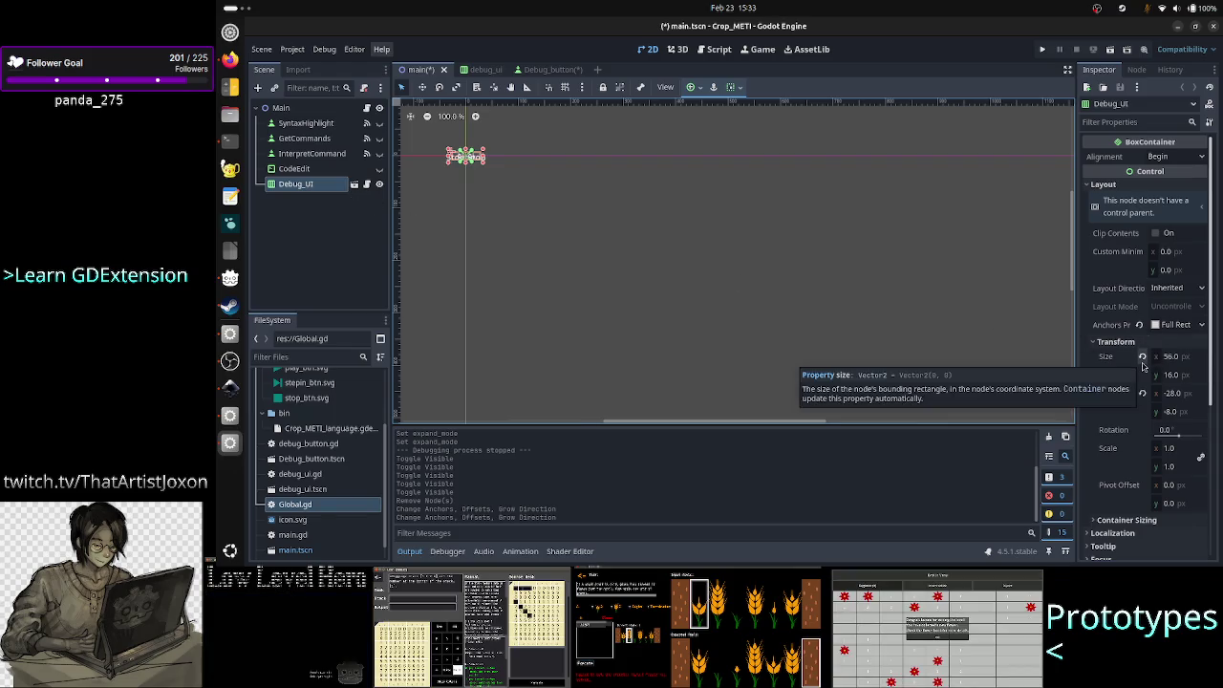
- Revert Debug_UI's Size to 56 × 16 and Position to 0, 0
{"action": "left_click", "coordinate": [1142, 357]}
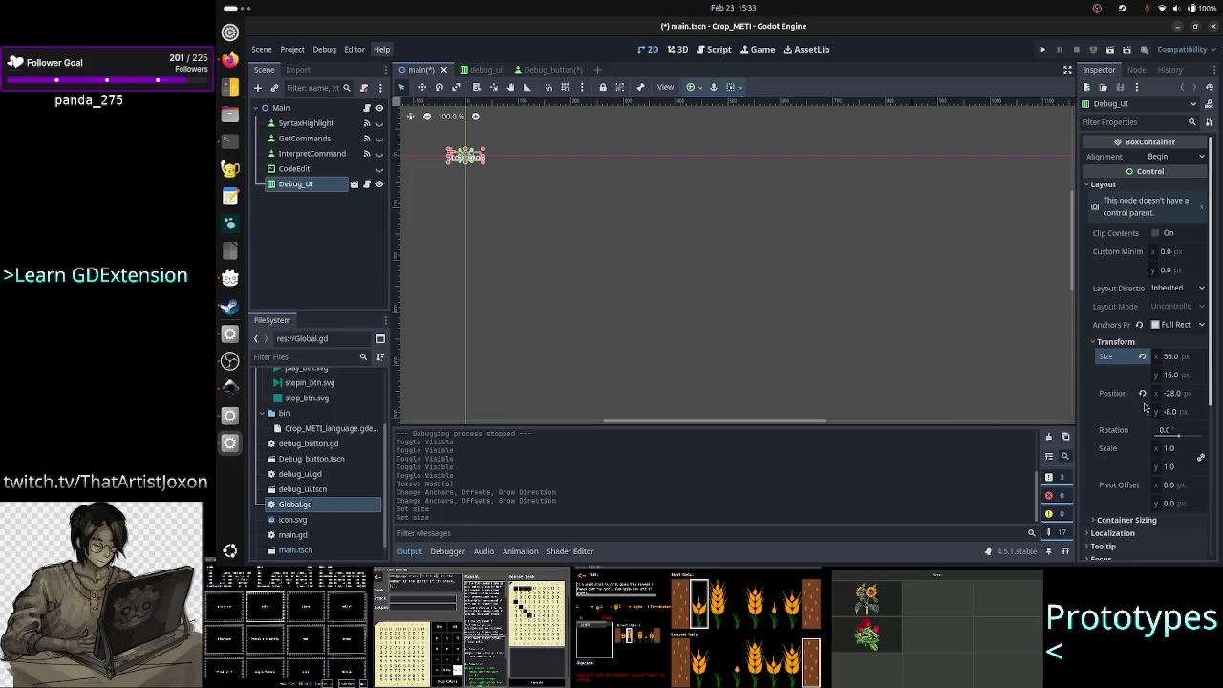
{"action": "left_click", "coordinate": [1143, 395]}
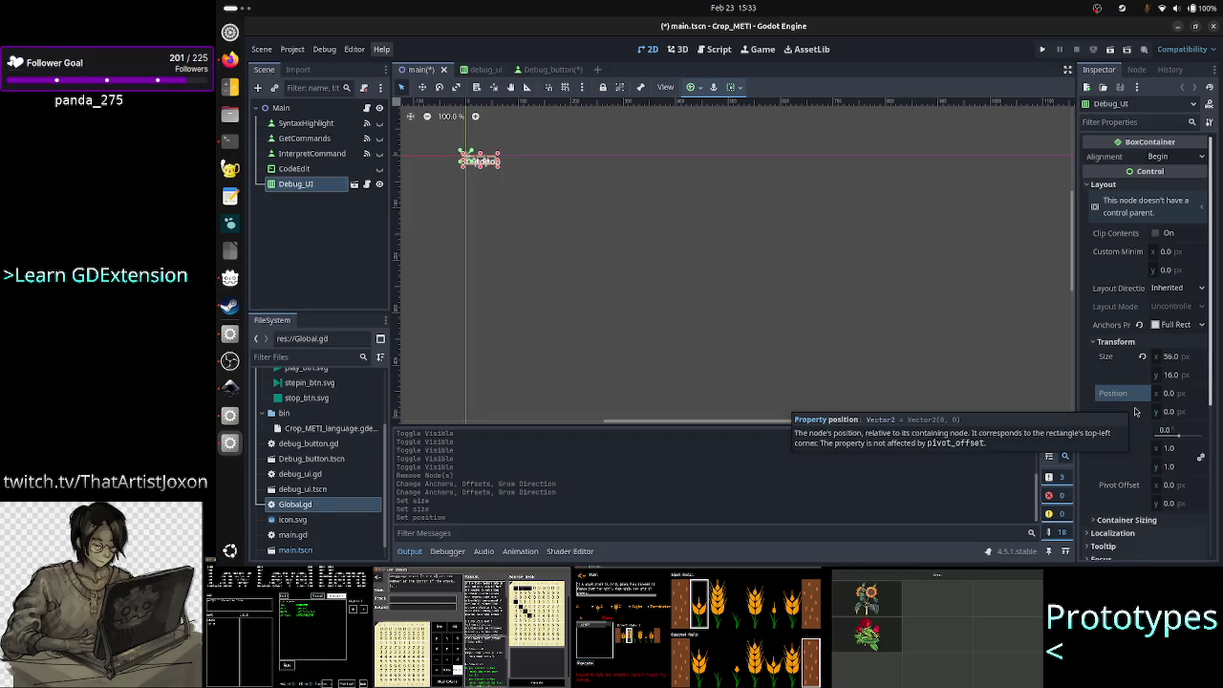
{"action": "scroll", "coordinate": [1153, 457], "scroll_direction": "down", "scroll_amount": 1}
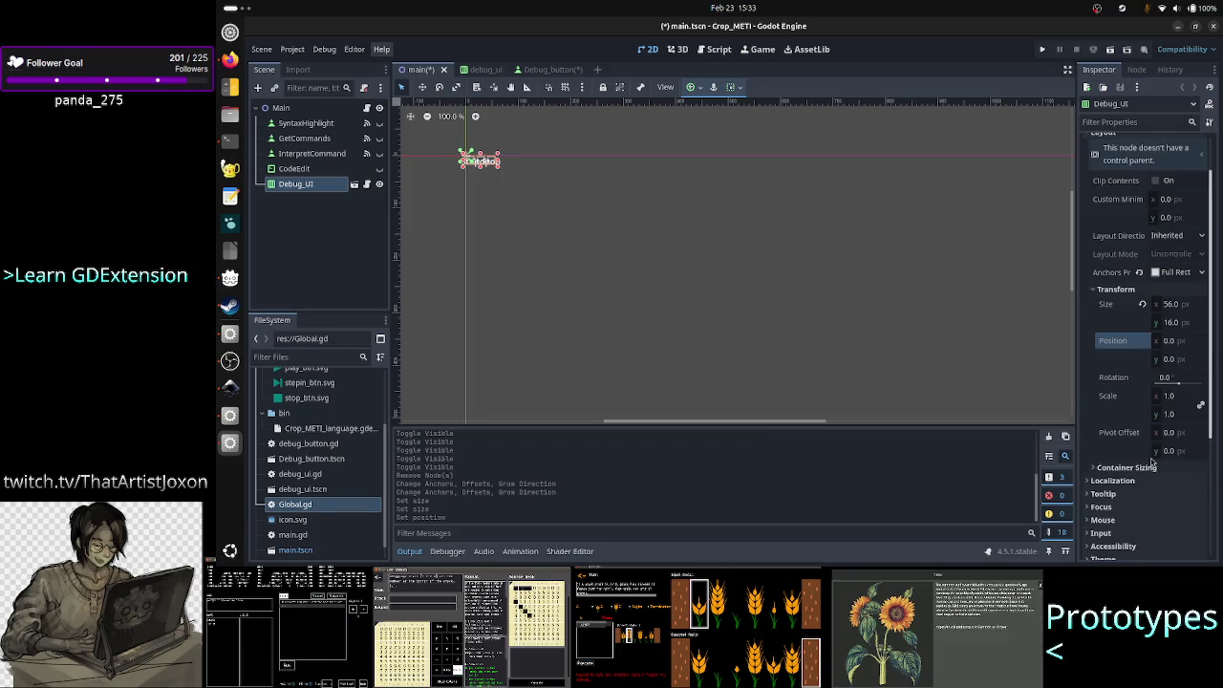
{"action": "scroll", "coordinate": [1153, 463], "scroll_direction": "up", "scroll_amount": 1}
- Move Debug_UI to the top under Main, apply Full Rect, and reset Position to 0, 0
{"action": "left_click_drag", "start_coordinate": [296, 186], "coordinate": [290, 123]}
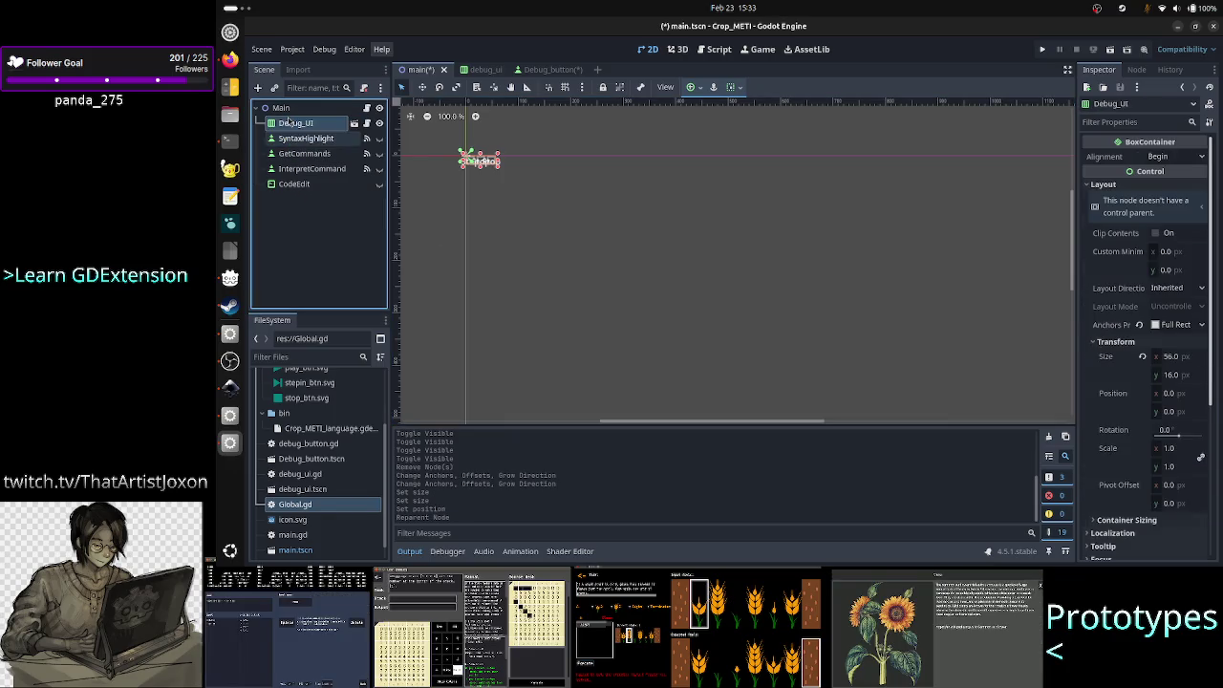
{"action": "double_click", "coordinate": [289, 122]}
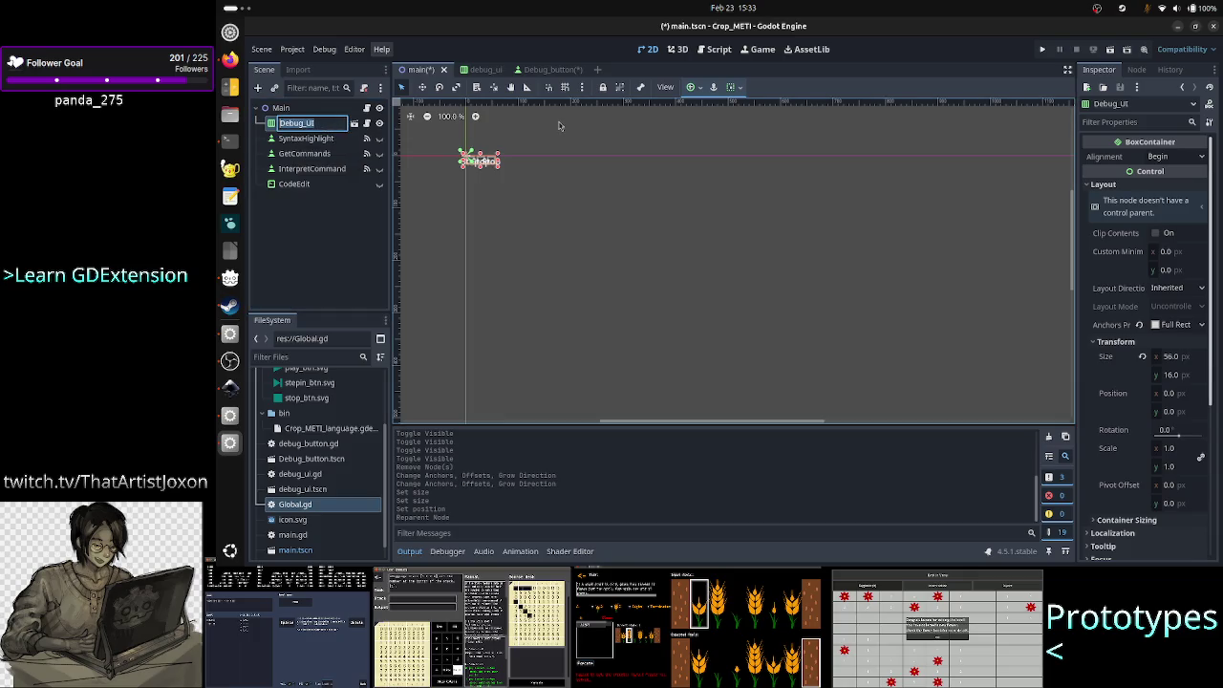
{"action": "left_click", "coordinate": [701, 91]}
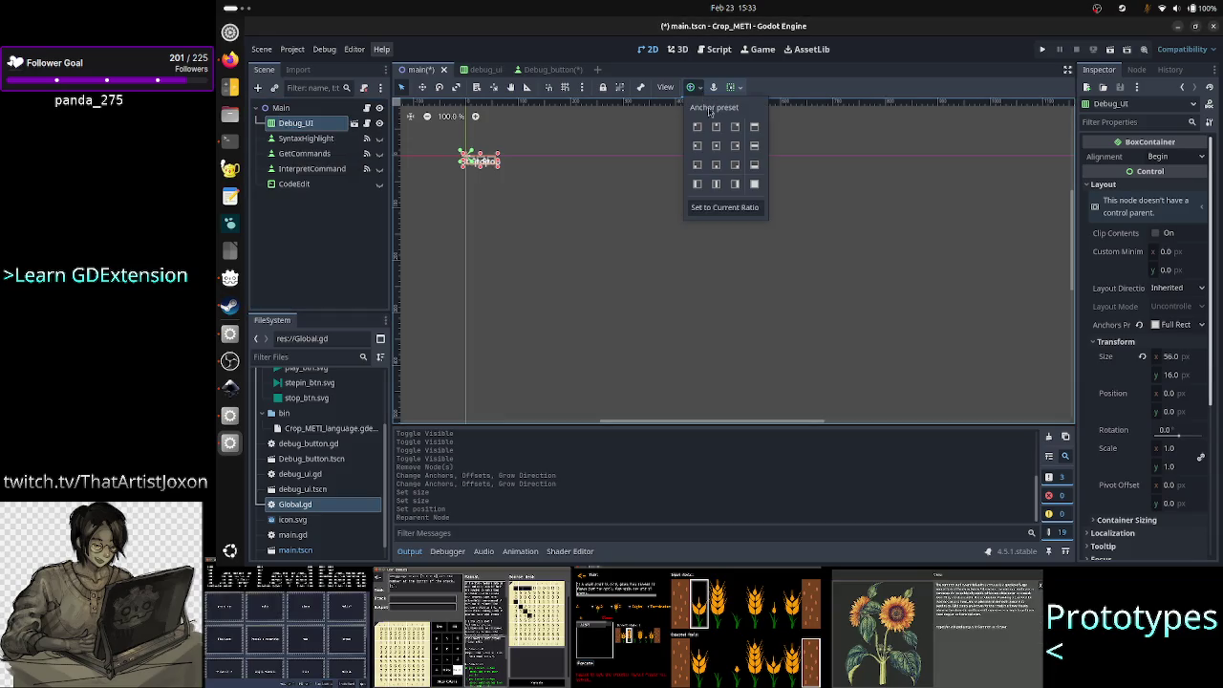
{"action": "left_click", "coordinate": [754, 183]}
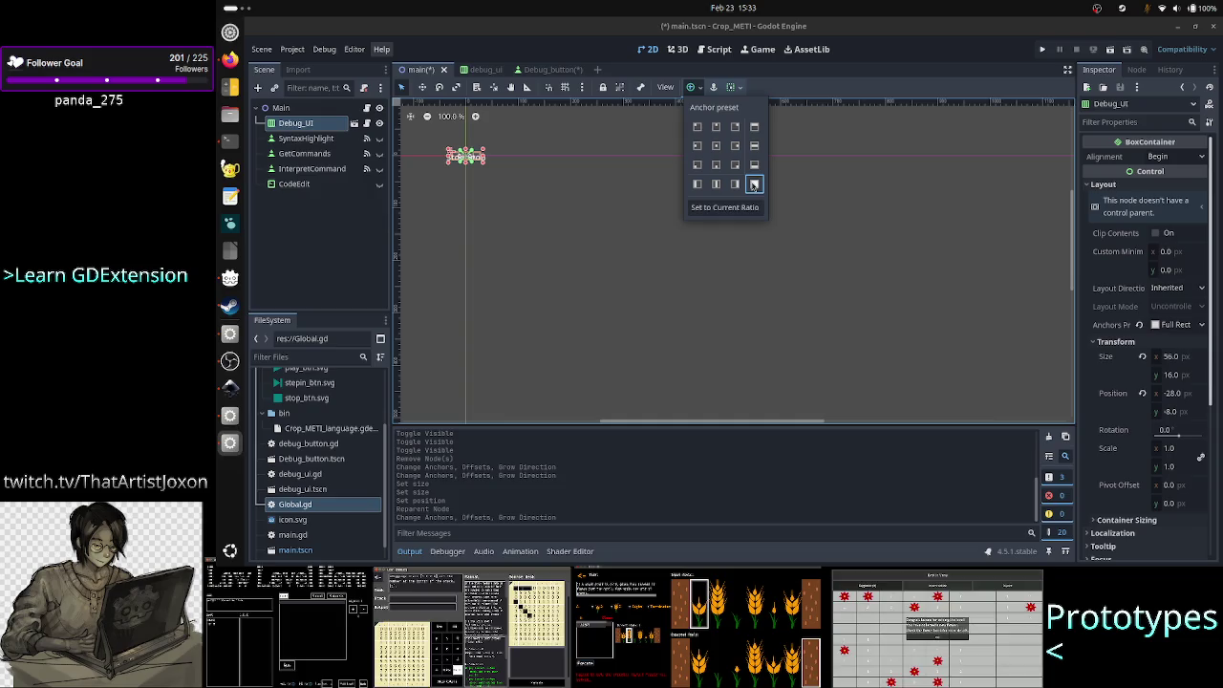
{"action": "left_click", "coordinate": [325, 236]}
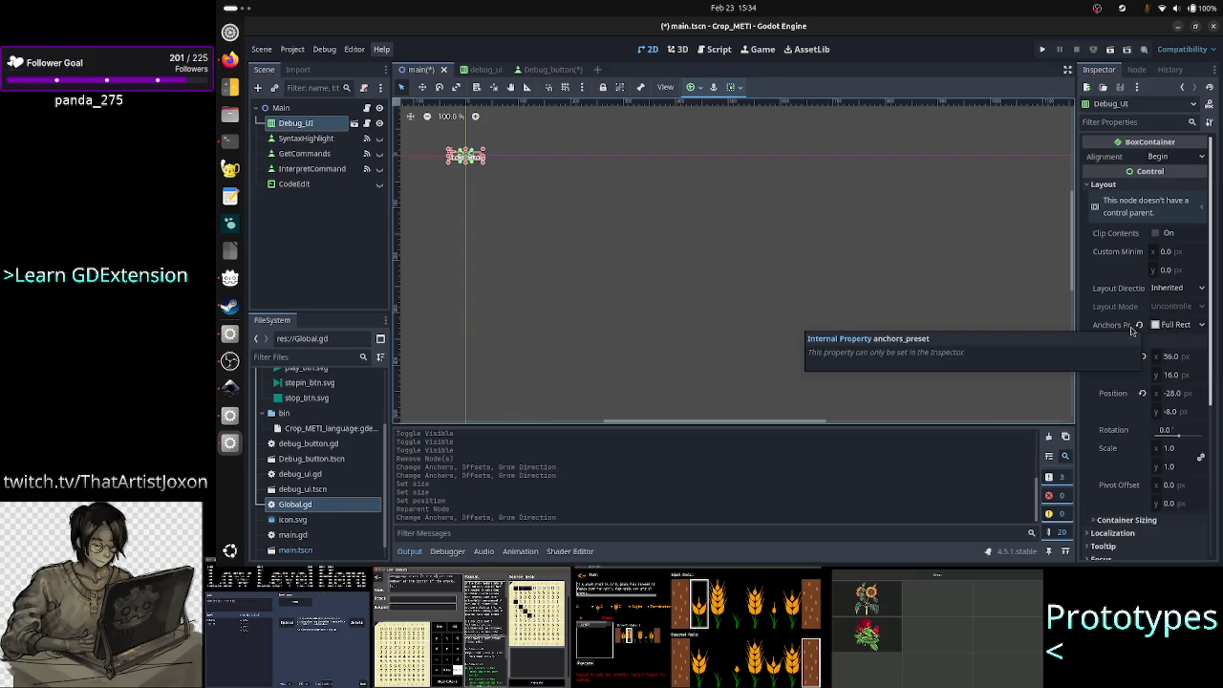
{"action": "left_click", "coordinate": [1142, 392]}
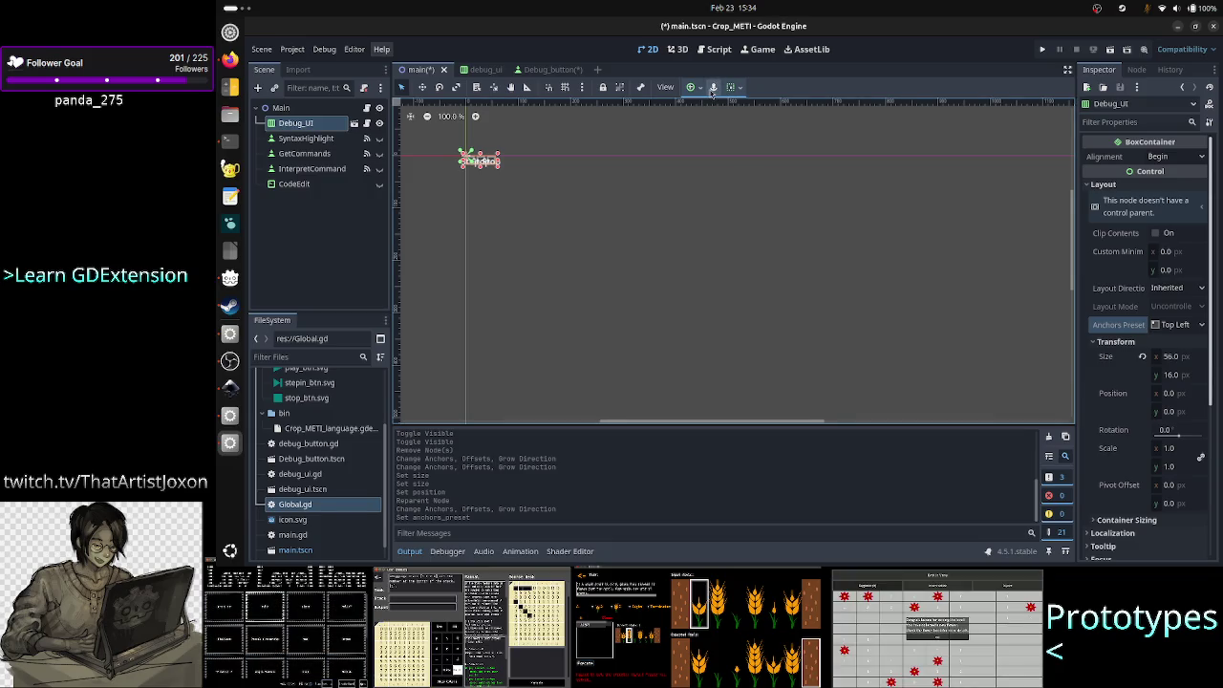
- Toggle Debug_UI's anchor preset between Full Rect and Top Left
{"action": "left_click", "coordinate": [715, 87]}
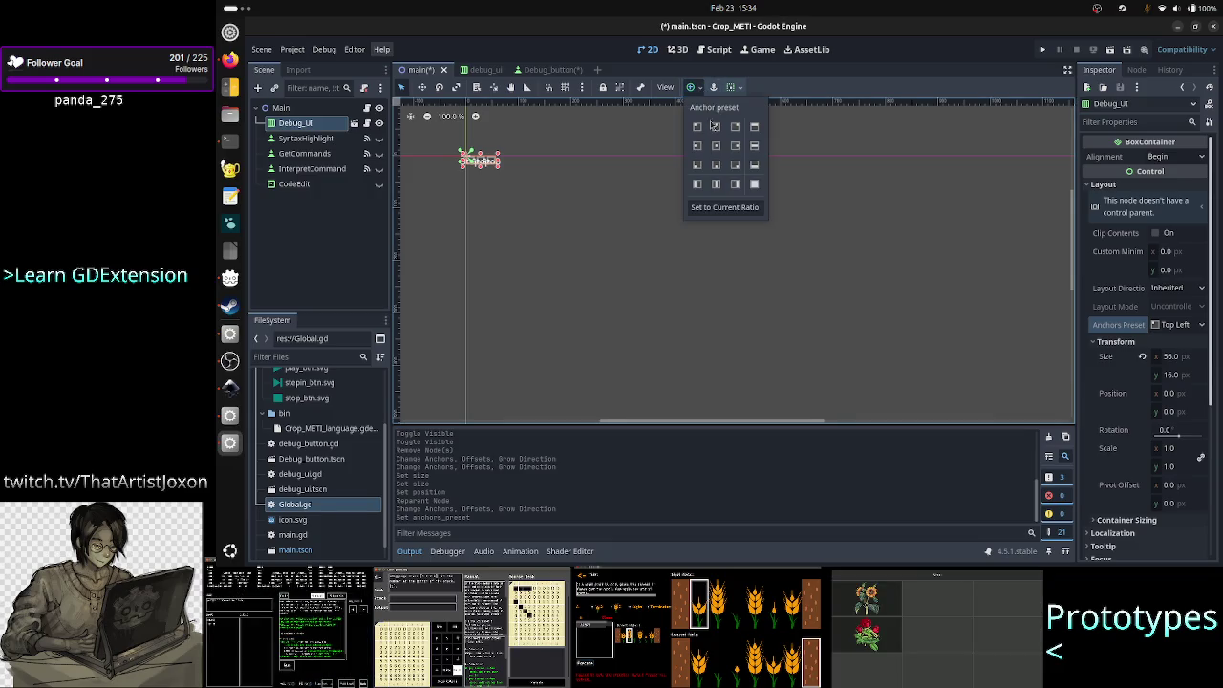
{"action": "left_click", "coordinate": [755, 185]}
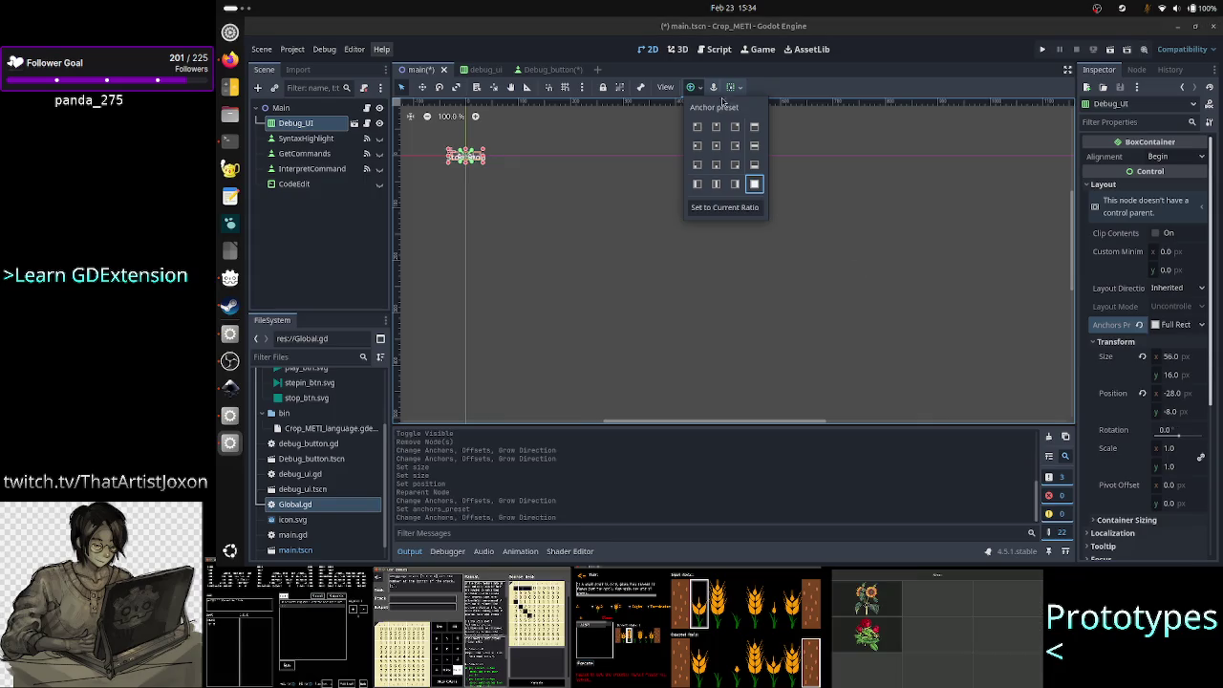
{"action": "left_click", "coordinate": [714, 87]}
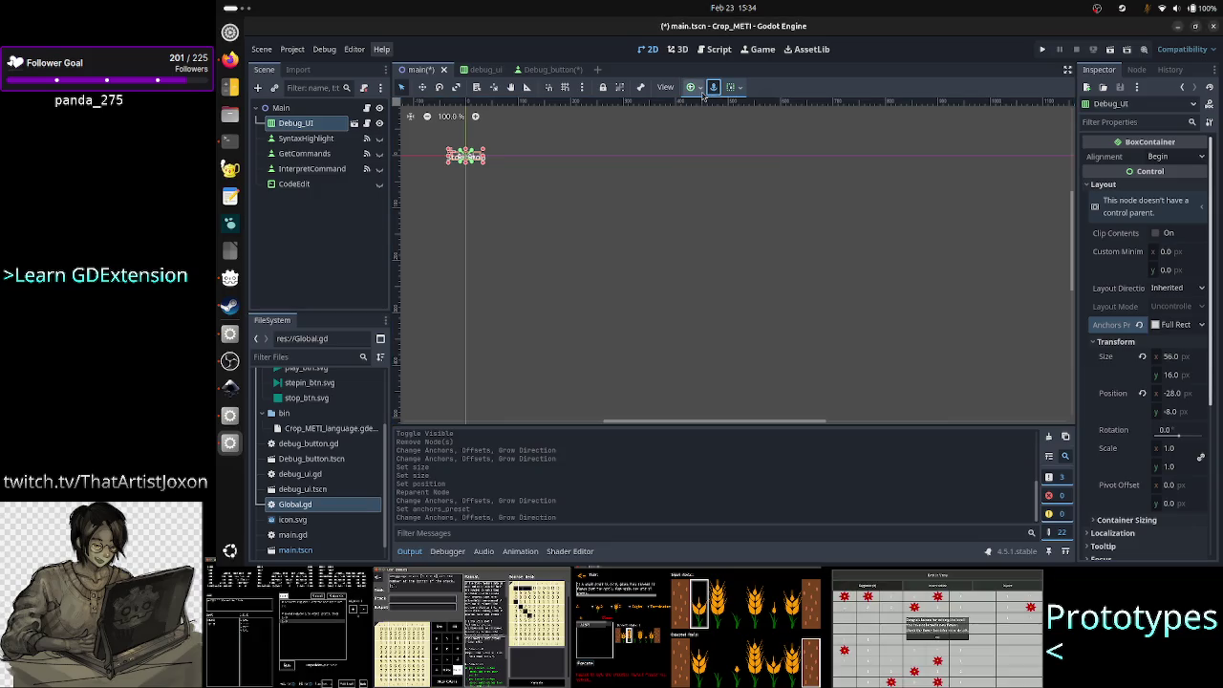
{"action": "left_click", "coordinate": [710, 89]}
{"action": "left_click", "coordinate": [709, 89]}
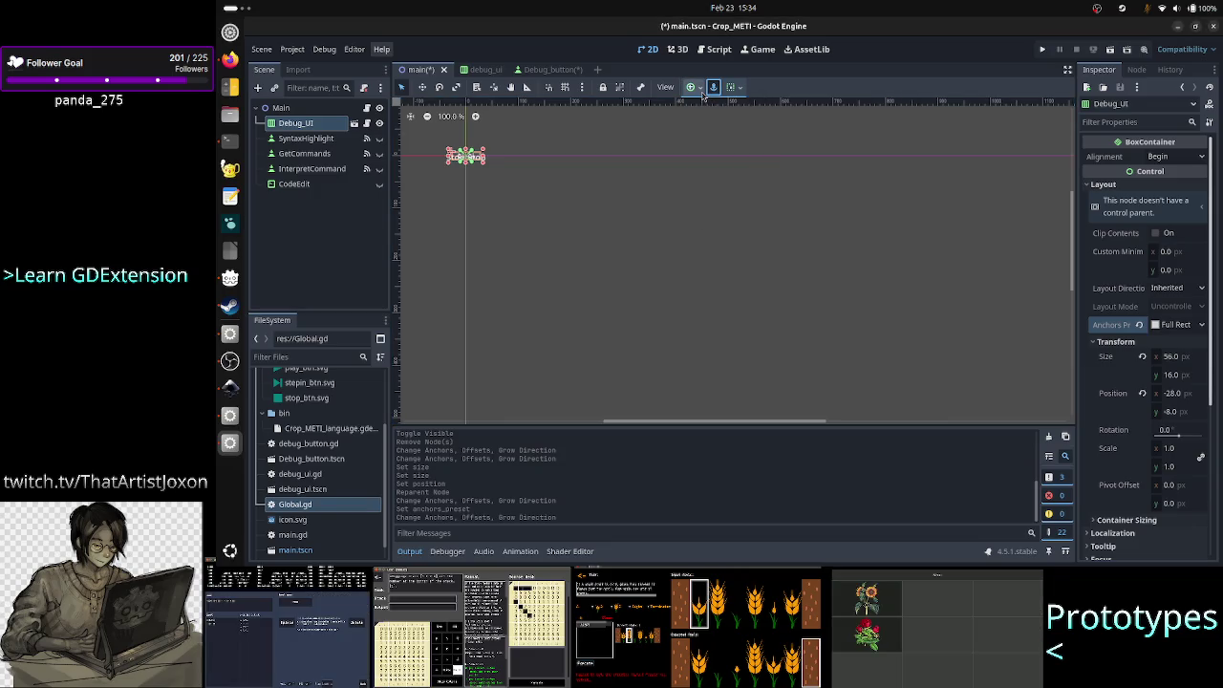
{"action": "left_click", "coordinate": [1158, 330]}
{"action": "left_click", "coordinate": [1141, 327]}
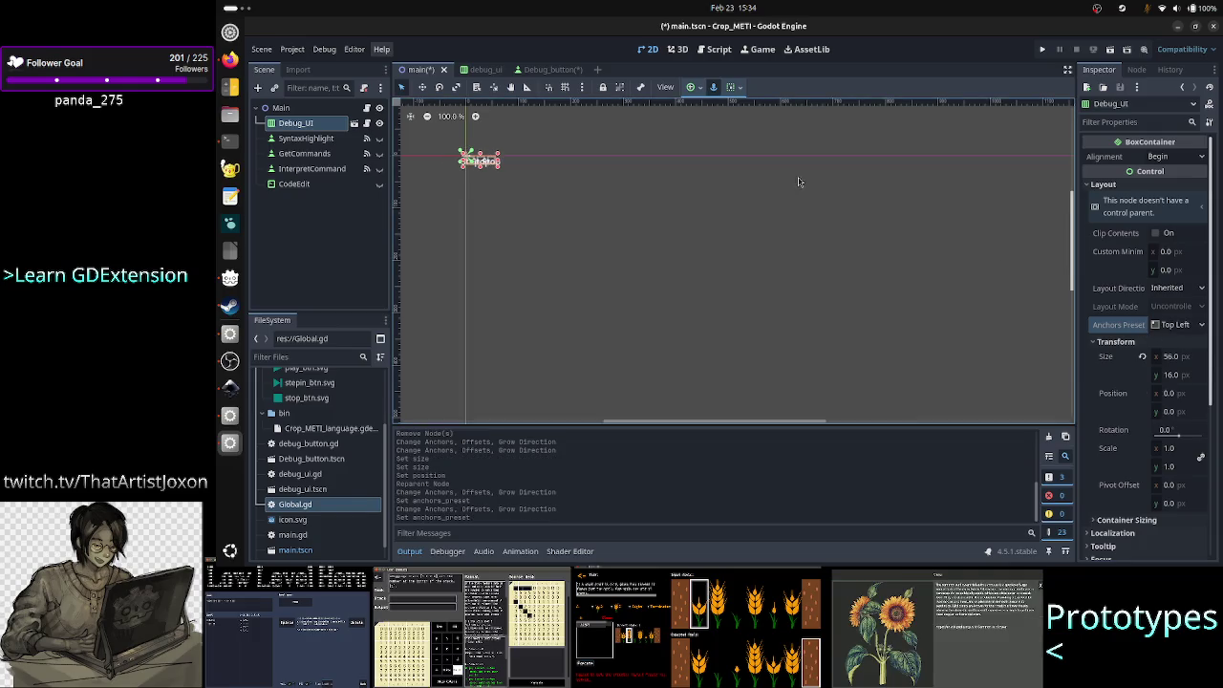
{"action": "left_click", "coordinate": [705, 86]}
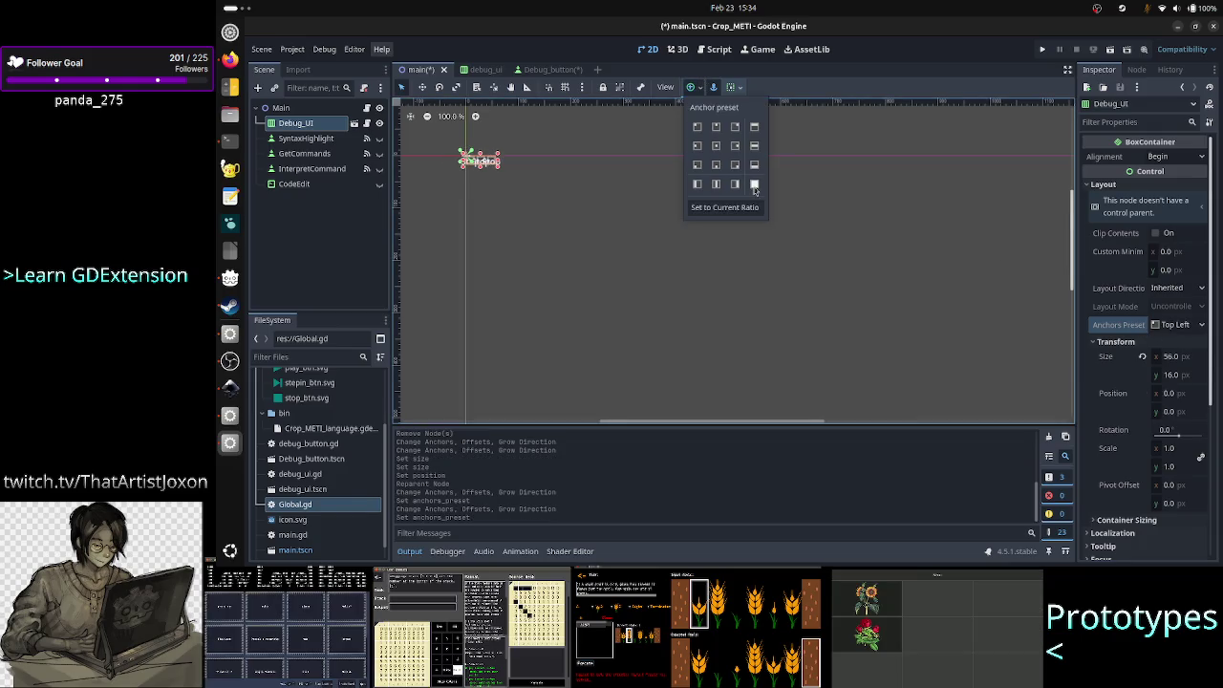
{"action": "left_click", "coordinate": [754, 184]}
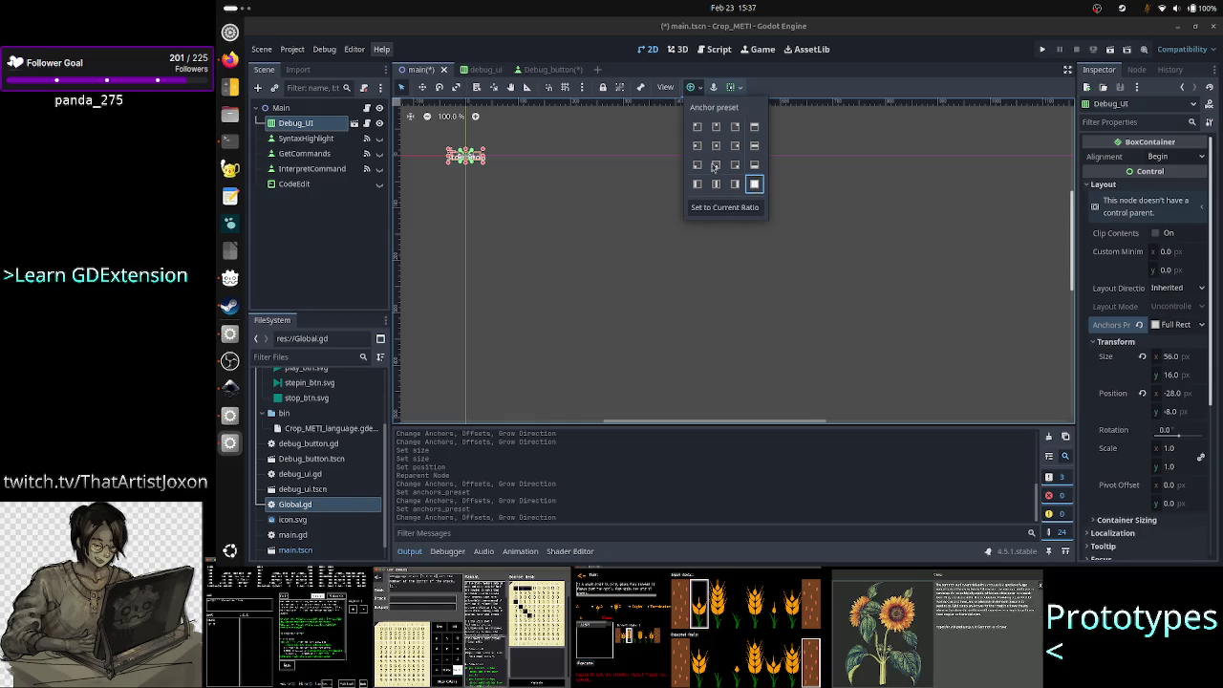
- Change the Main root node's type from Node2D to Control, searching 'contr' in Change Type
{"action": "left_click", "coordinate": [325, 255]}
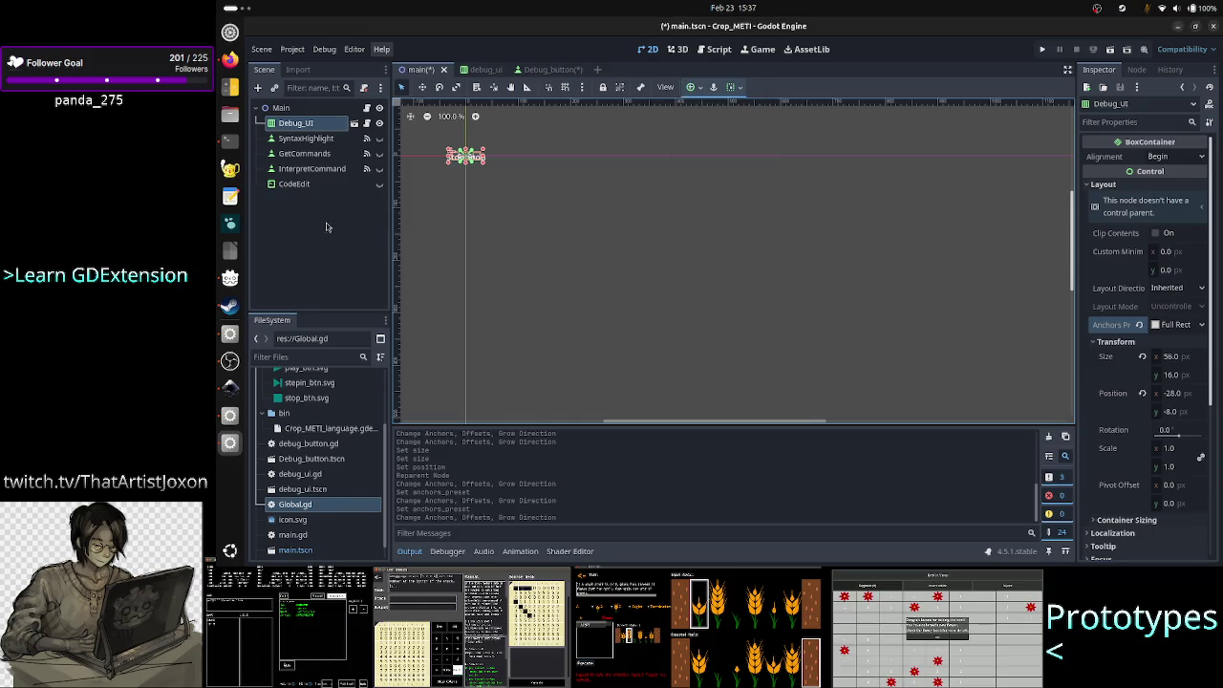
{"action": "left_click", "coordinate": [302, 110]}
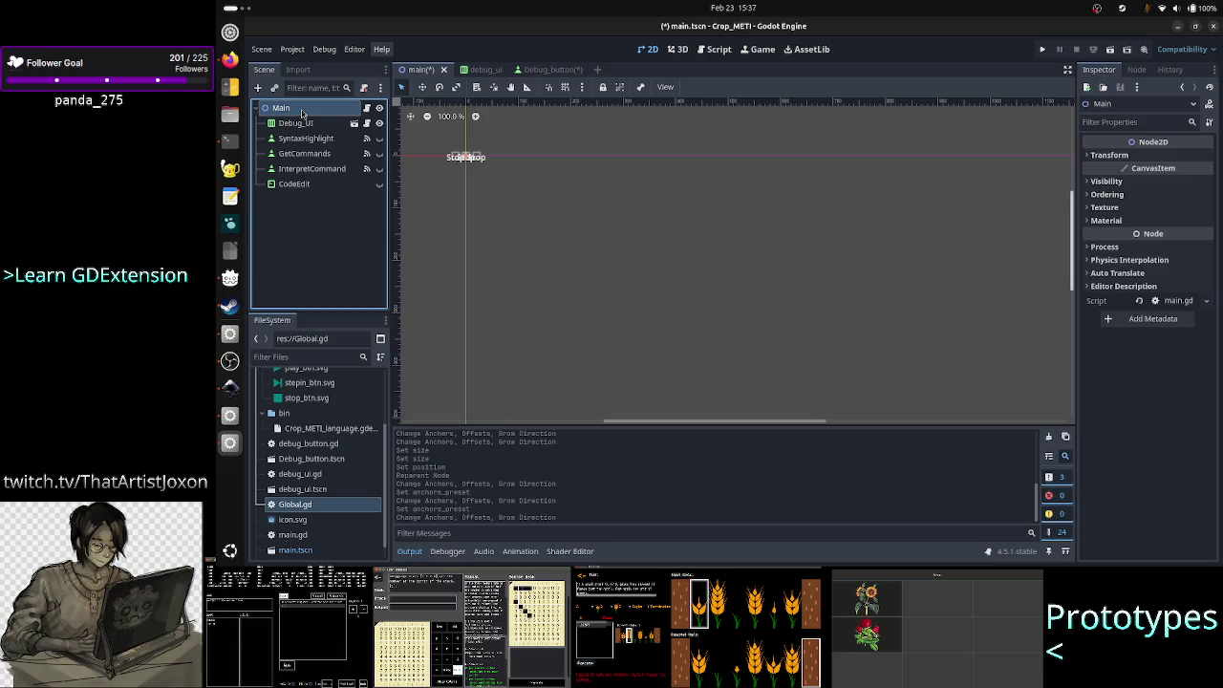
{"action": "right_click", "coordinate": [301, 111]}
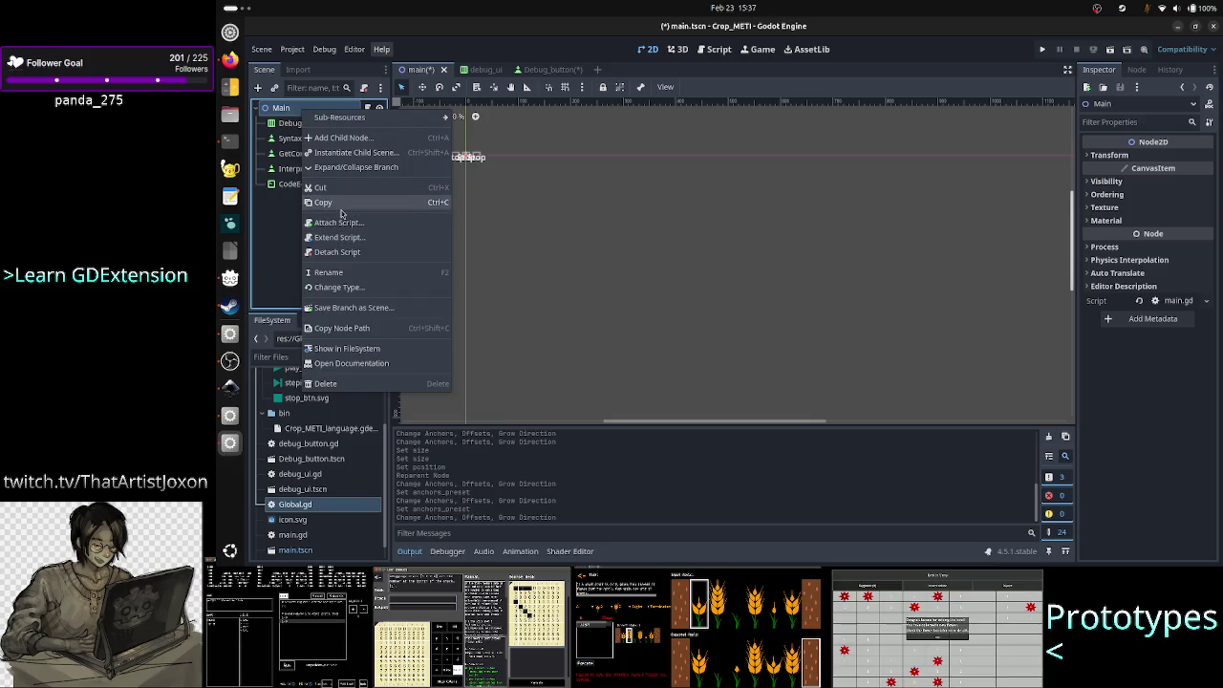
{"action": "left_click", "coordinate": [344, 286]}
{"action": "type", "text": "contr"}
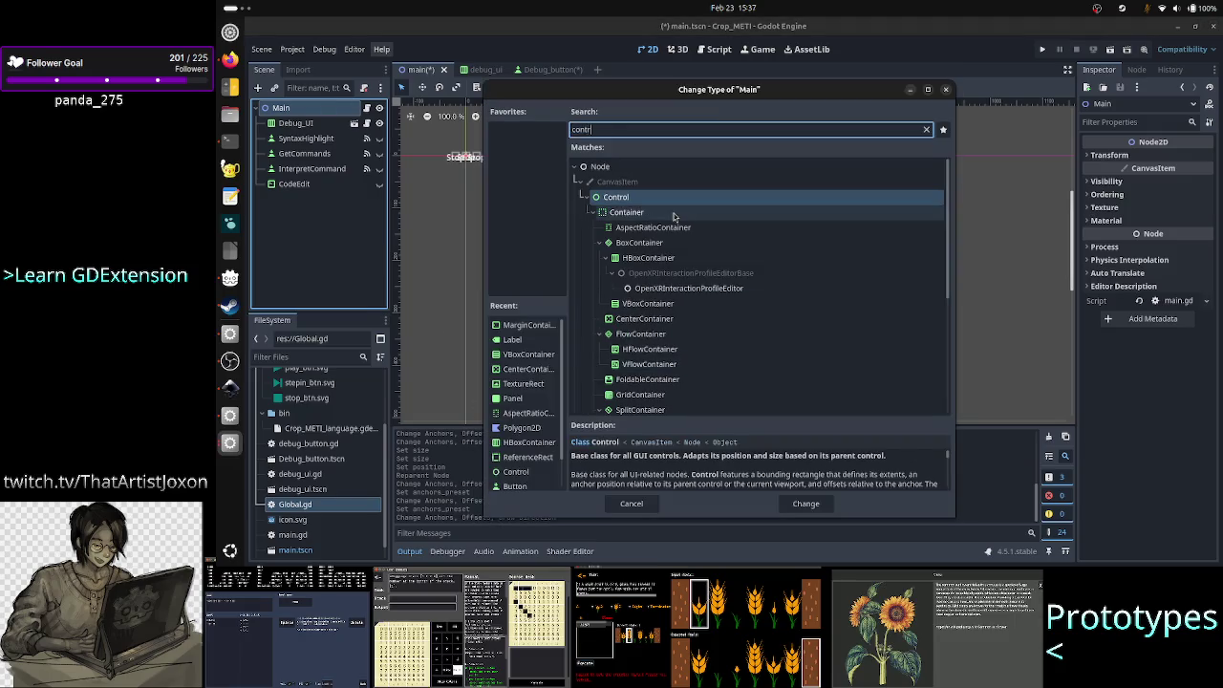
{"action": "double_click", "coordinate": [676, 201]}
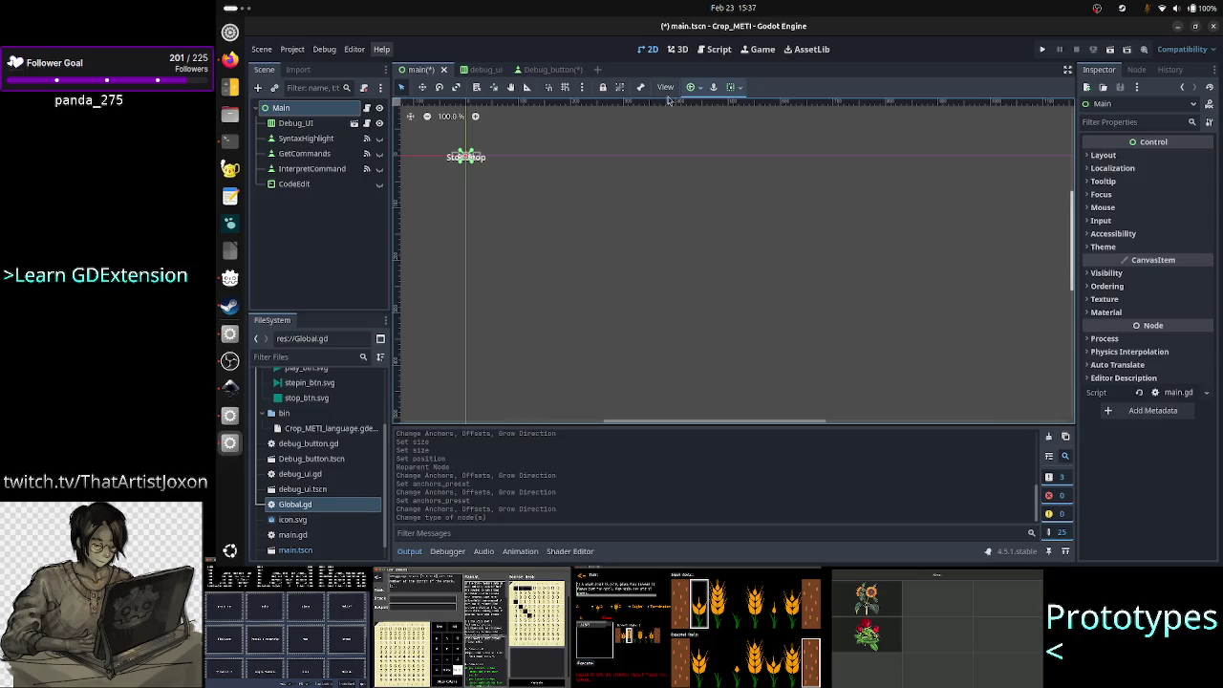
- Select Debug_UI, reset its layout mode, and try the Full Rect anchor preset on it
{"action": "left_click", "coordinate": [271, 126]}
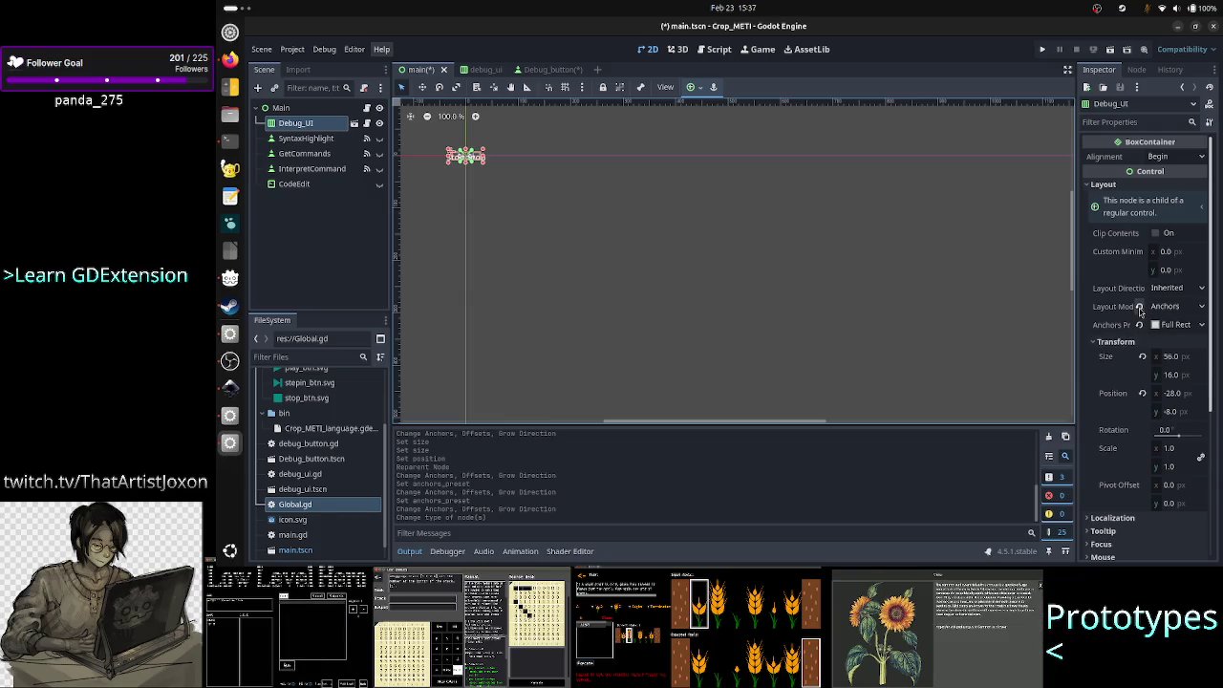
{"action": "left_click", "coordinate": [1139, 306]}
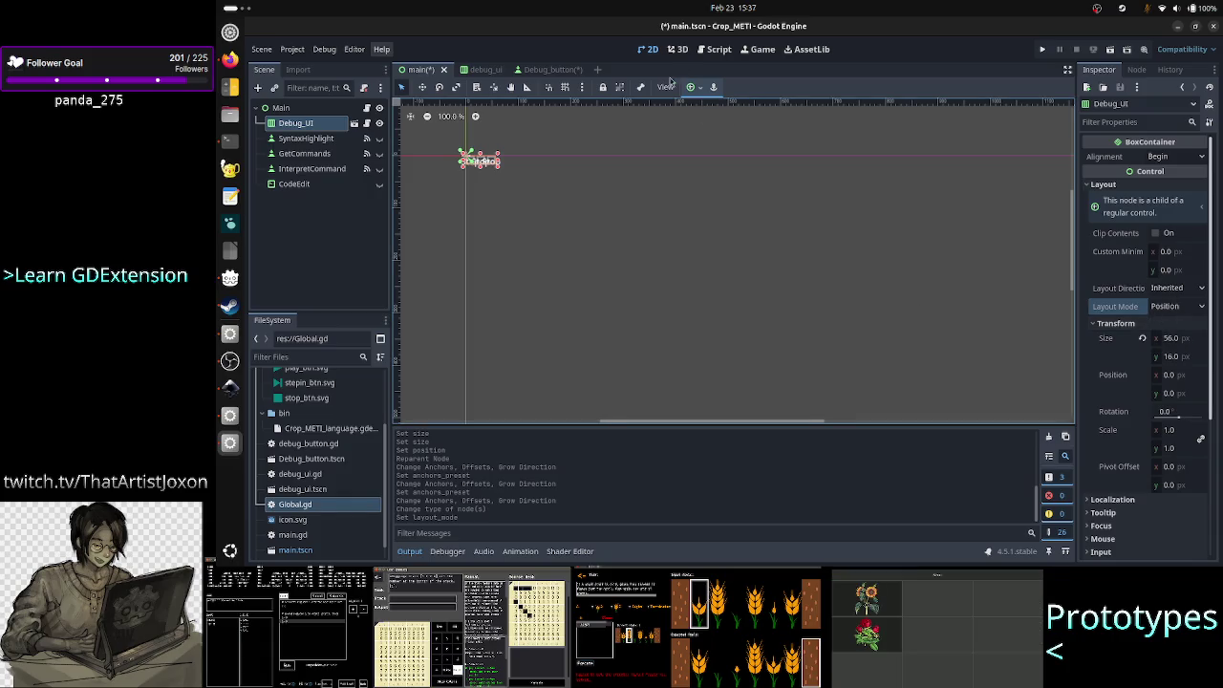
{"action": "left_click", "coordinate": [691, 87]}
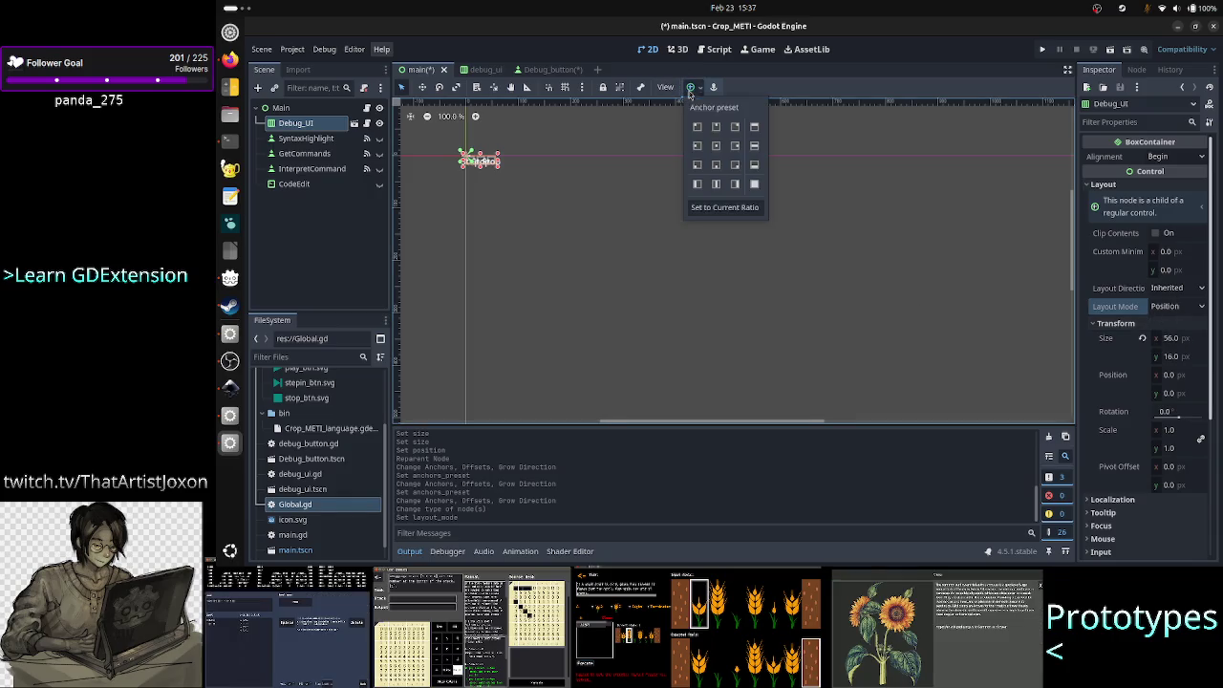
{"action": "left_click", "coordinate": [755, 186]}
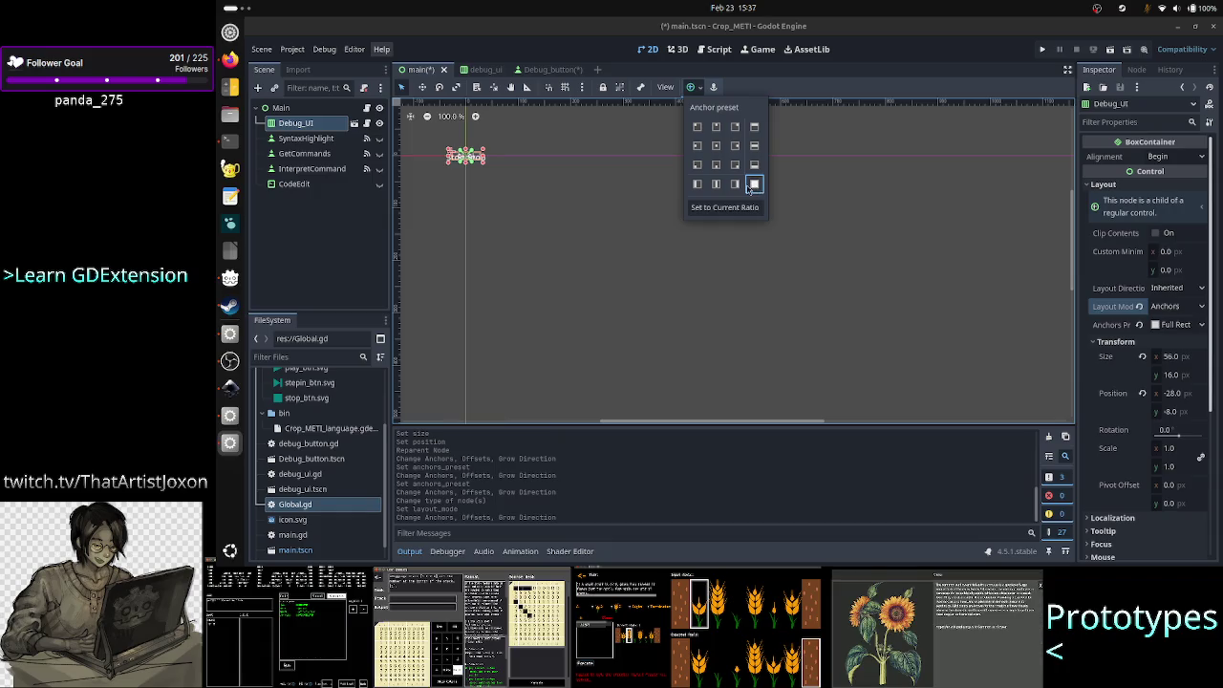
{"action": "left_click", "coordinate": [756, 188]}
{"action": "left_click", "coordinate": [757, 188]}
{"action": "left_click", "coordinate": [756, 187]}
{"action": "left_click", "coordinate": [757, 187]}
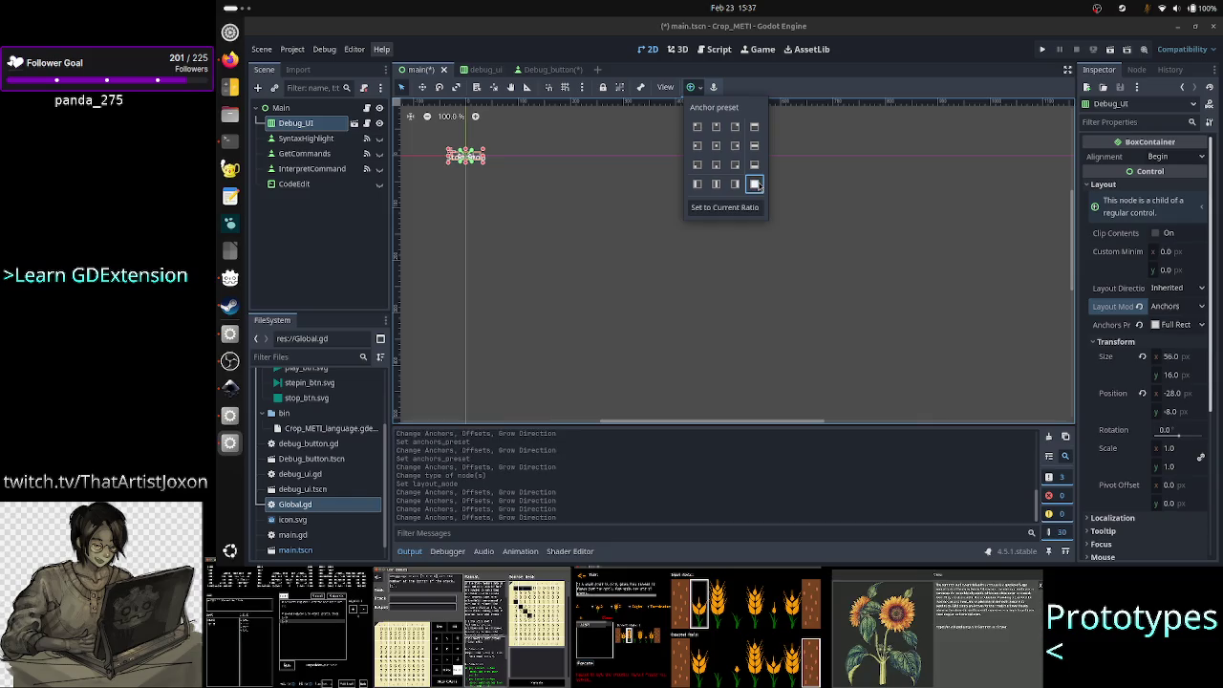
{"action": "left_click", "coordinate": [796, 292]}
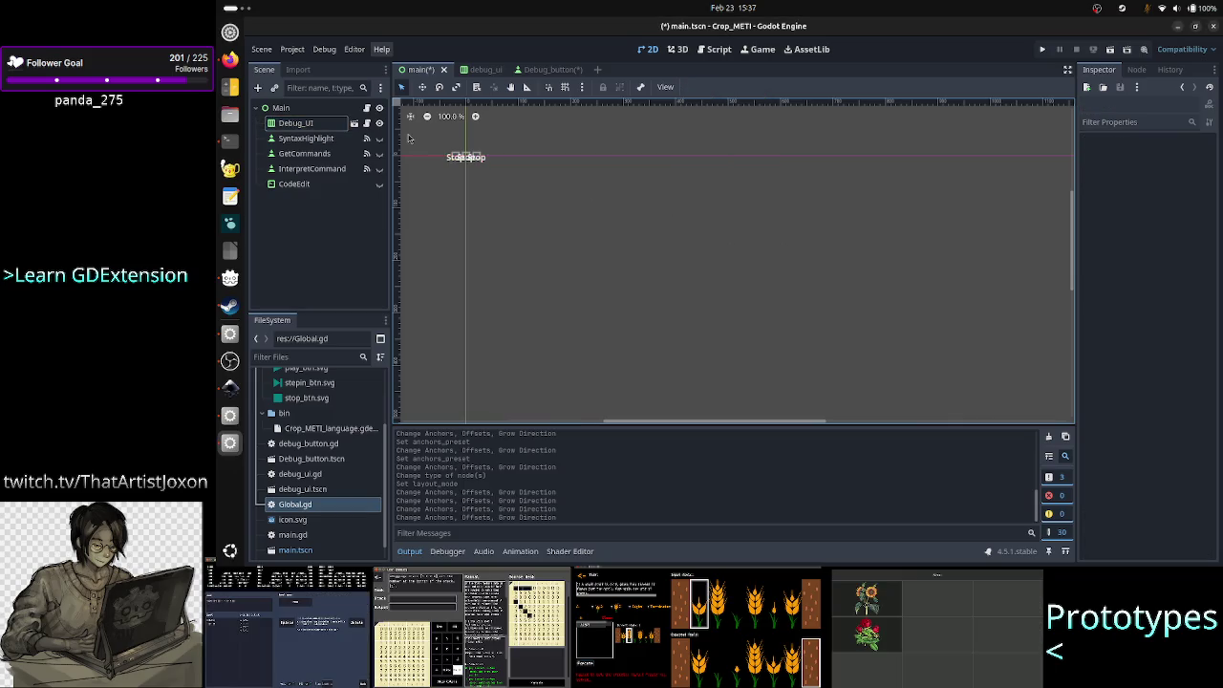
- Switch Debug_UI's layout mode to Position and revert its size to 56 x 16
{"action": "left_click", "coordinate": [467, 158]}
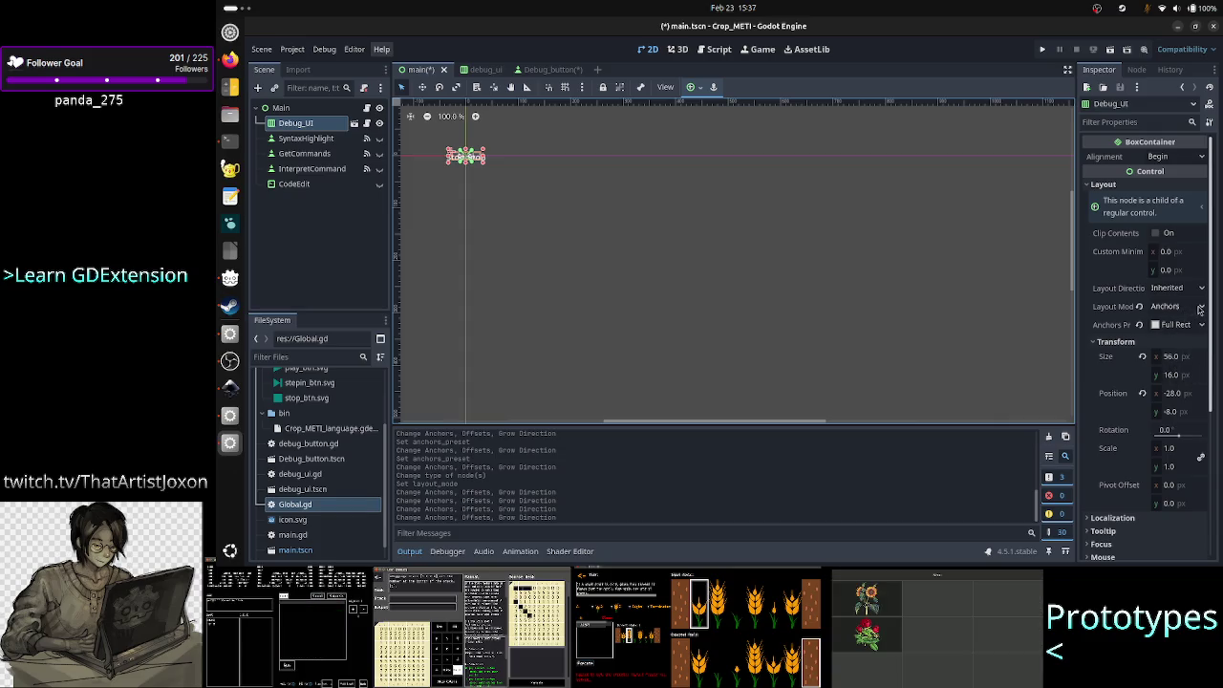
{"action": "left_click", "coordinate": [1201, 306]}
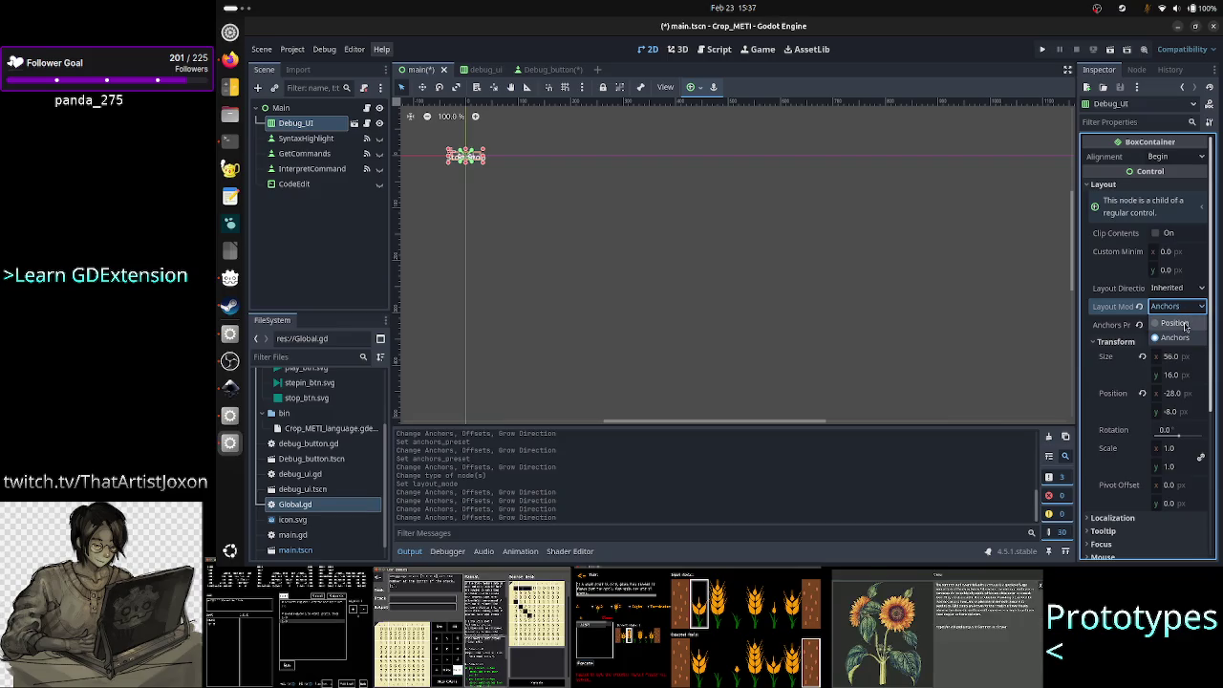
{"action": "left_click", "coordinate": [1185, 324]}
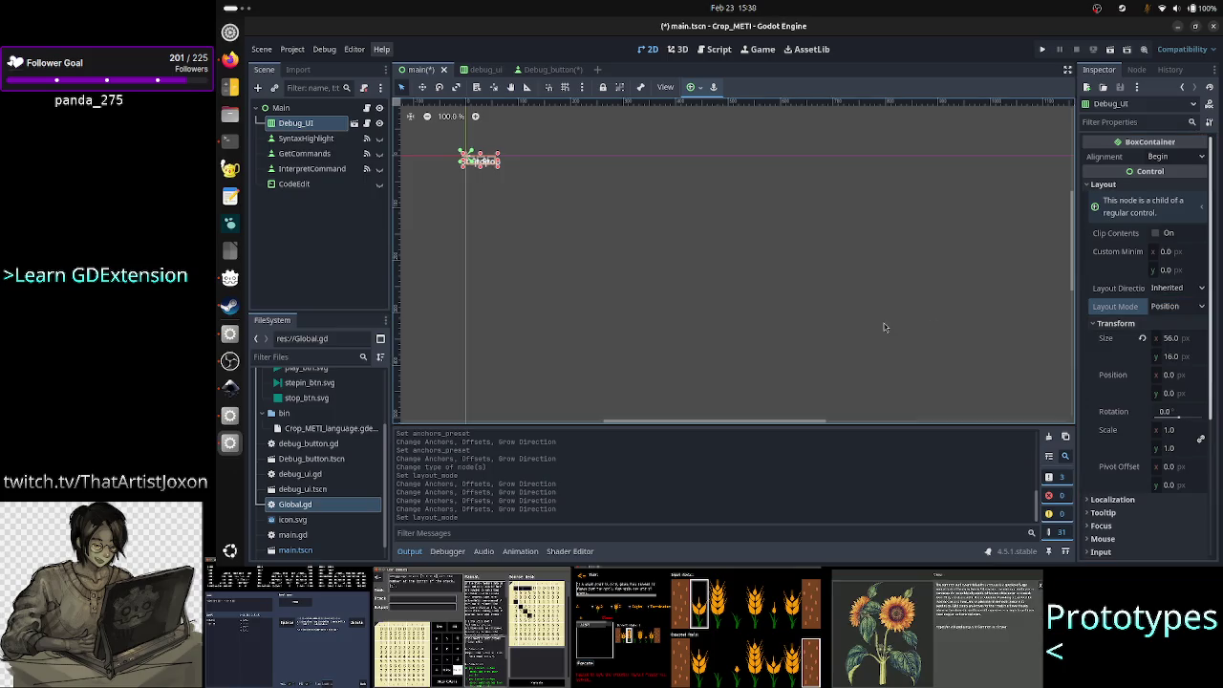
{"action": "left_click", "coordinate": [1143, 340]}
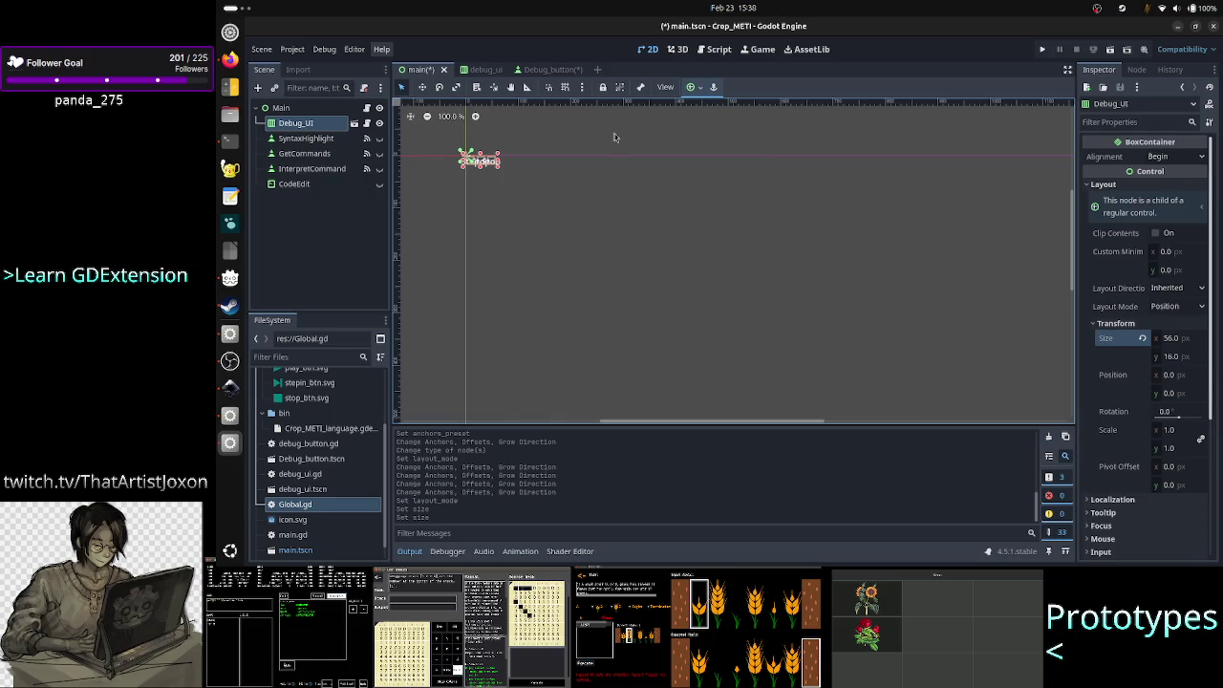
{"action": "left_click", "coordinate": [297, 111]}
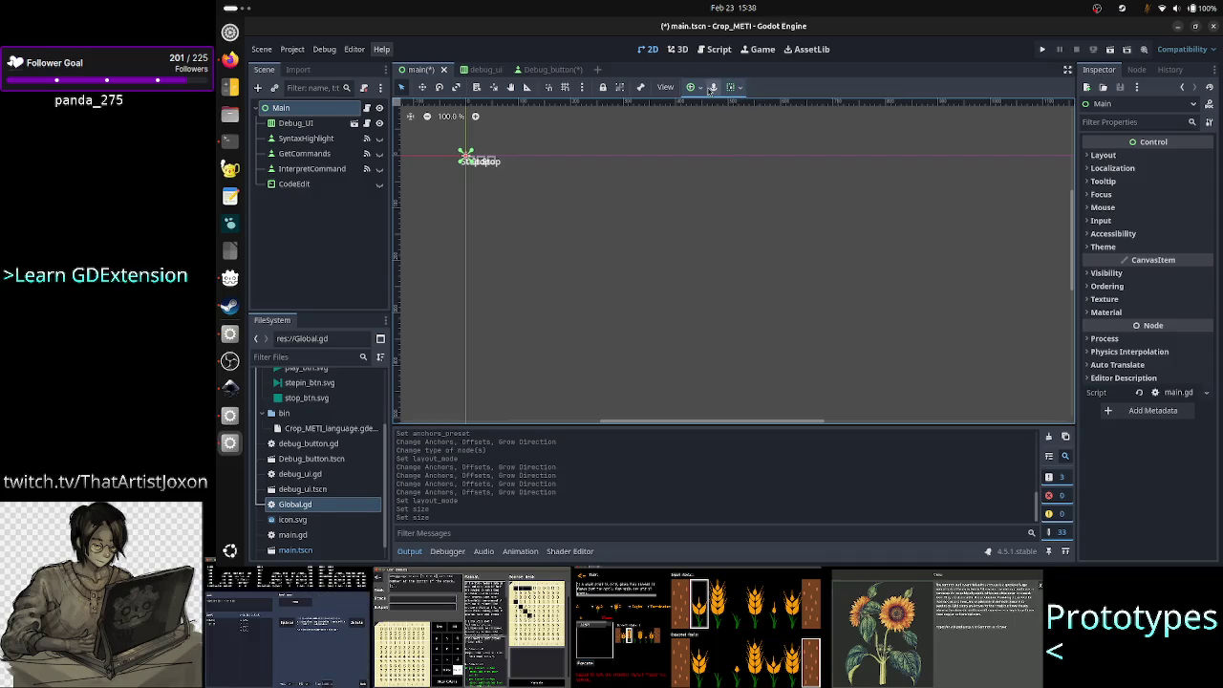
- Anchor the Main node with the Full Rect preset
{"action": "left_click", "coordinate": [695, 87]}
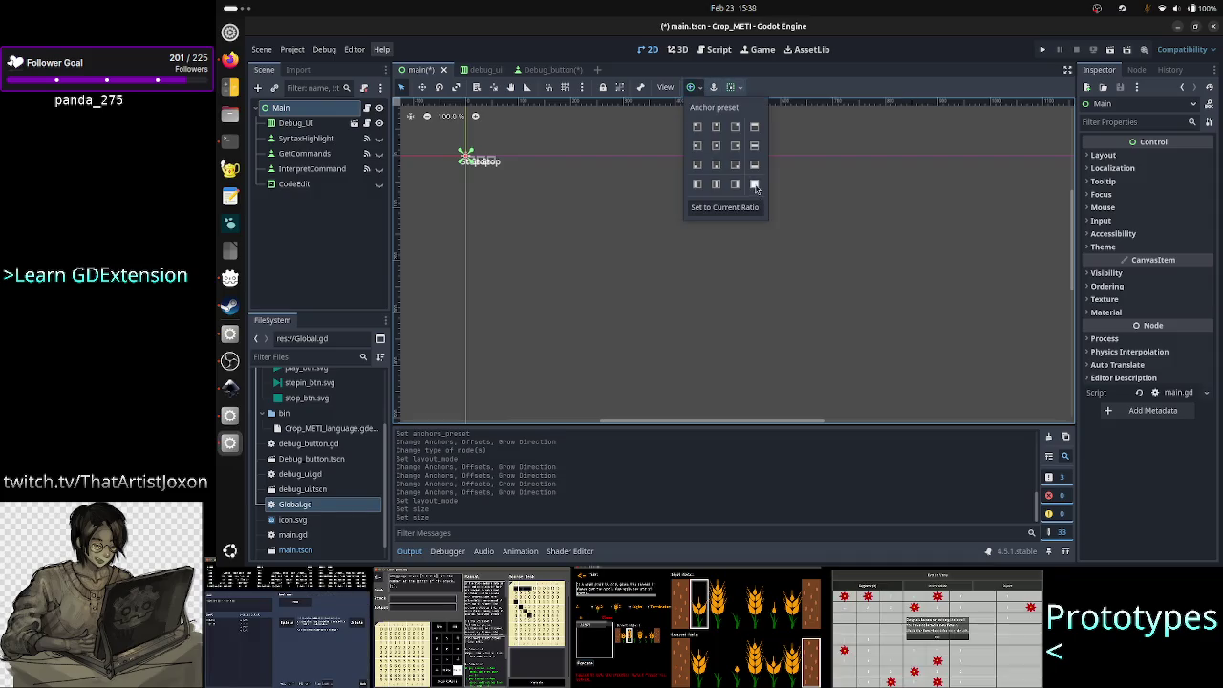
{"action": "left_click", "coordinate": [755, 184]}
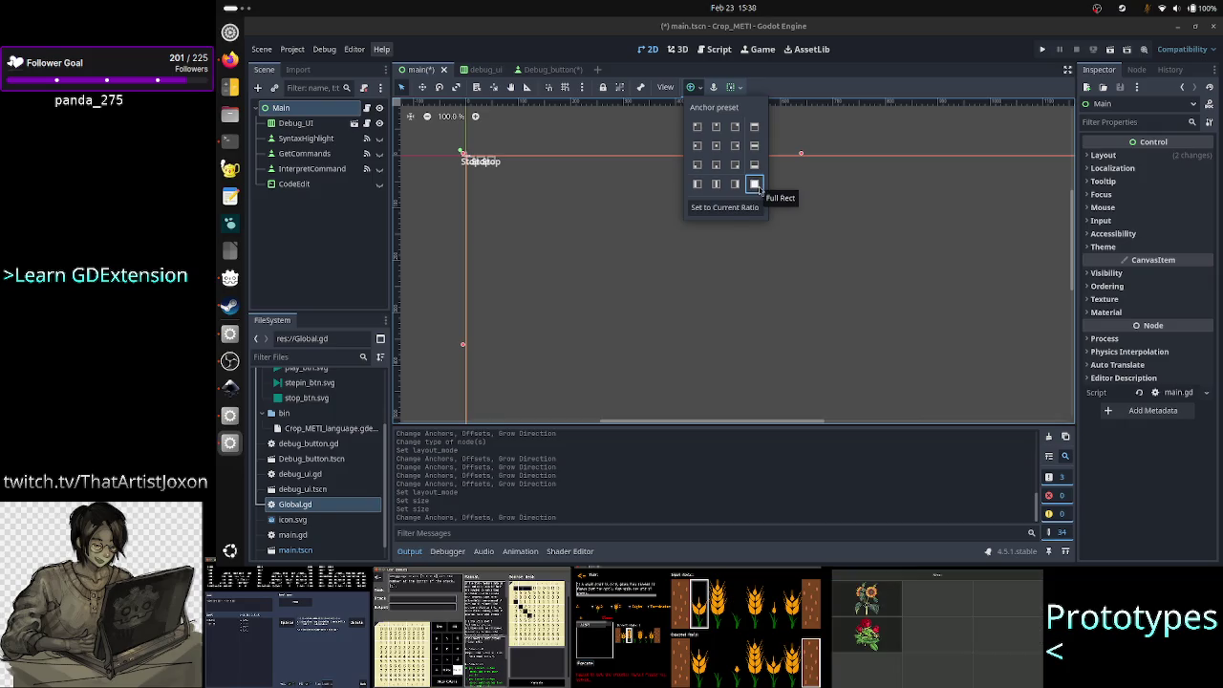
{"action": "left_click", "coordinate": [437, 246]}
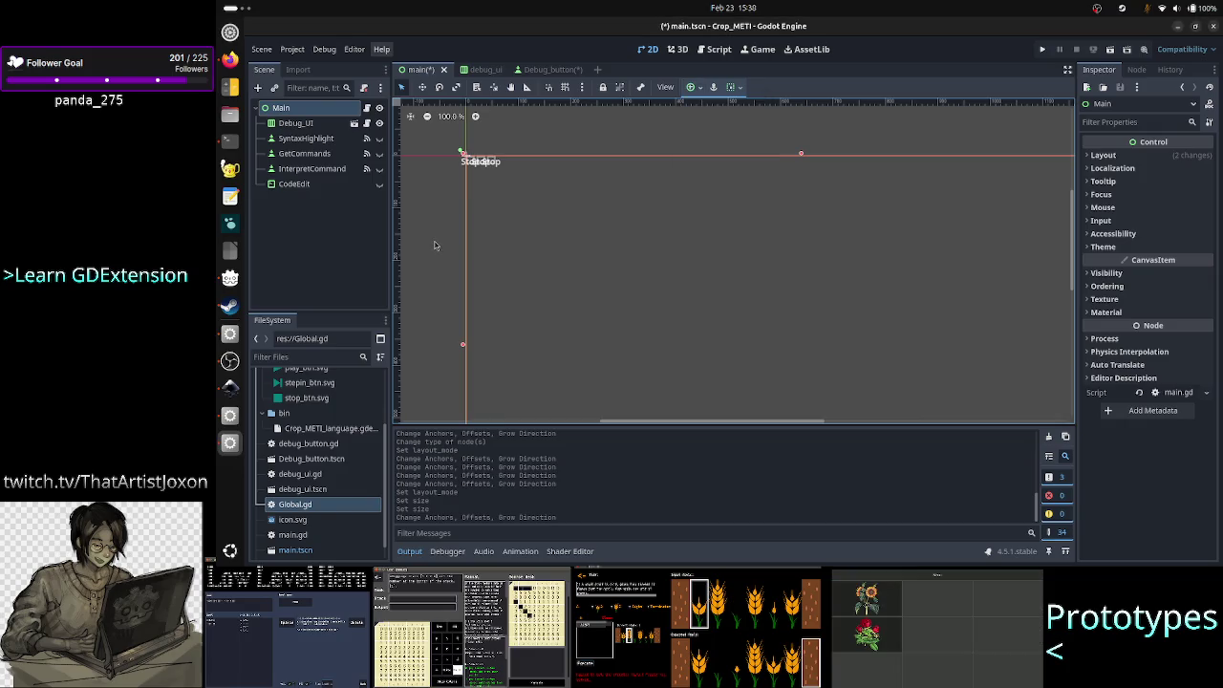
- Apply Full Rect to Debug_UI so it spans 1280 x 720, then run the project
{"action": "left_click", "coordinate": [301, 123]}
{"action": "left_click", "coordinate": [700, 87]}
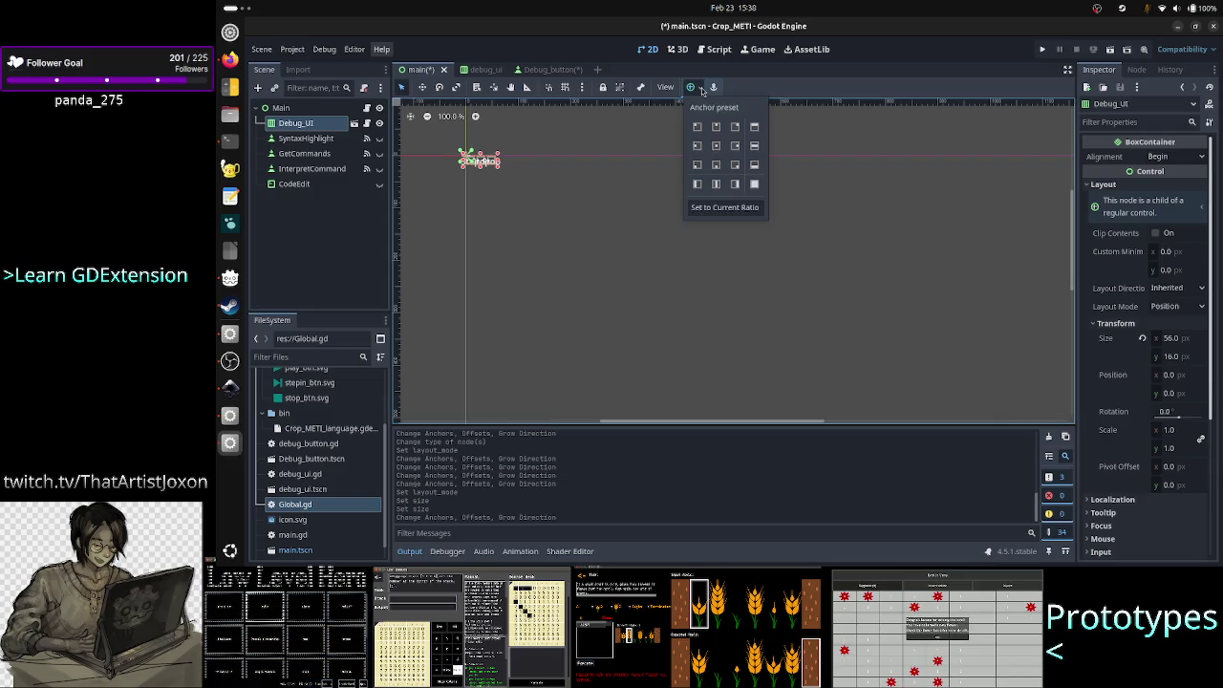
{"action": "left_click", "coordinate": [755, 184]}
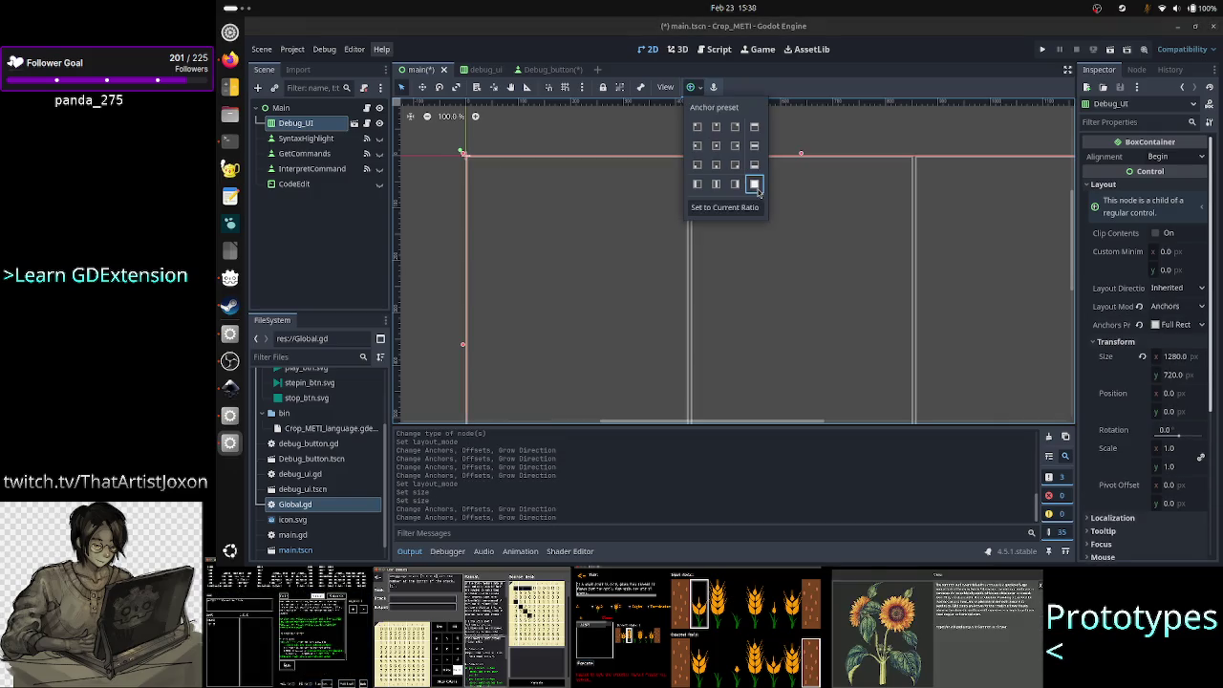
{"action": "left_click", "coordinate": [432, 207]}
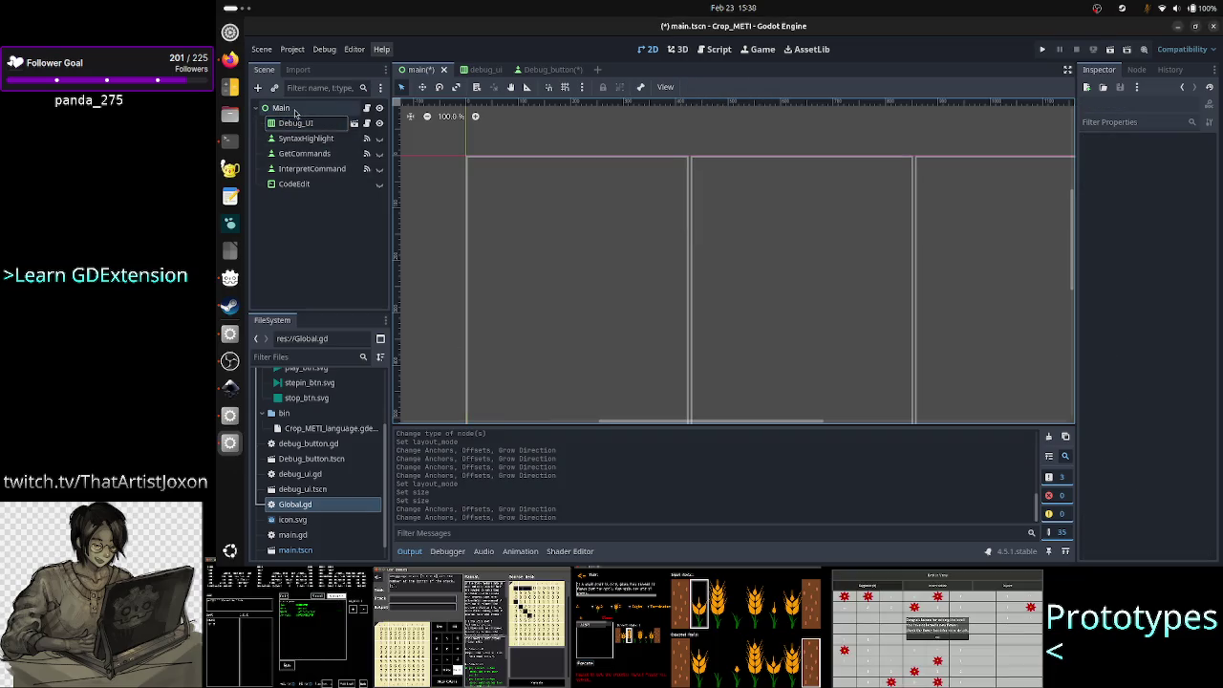
{"action": "left_click", "coordinate": [291, 109]}
{"action": "left_click", "coordinate": [298, 123]}
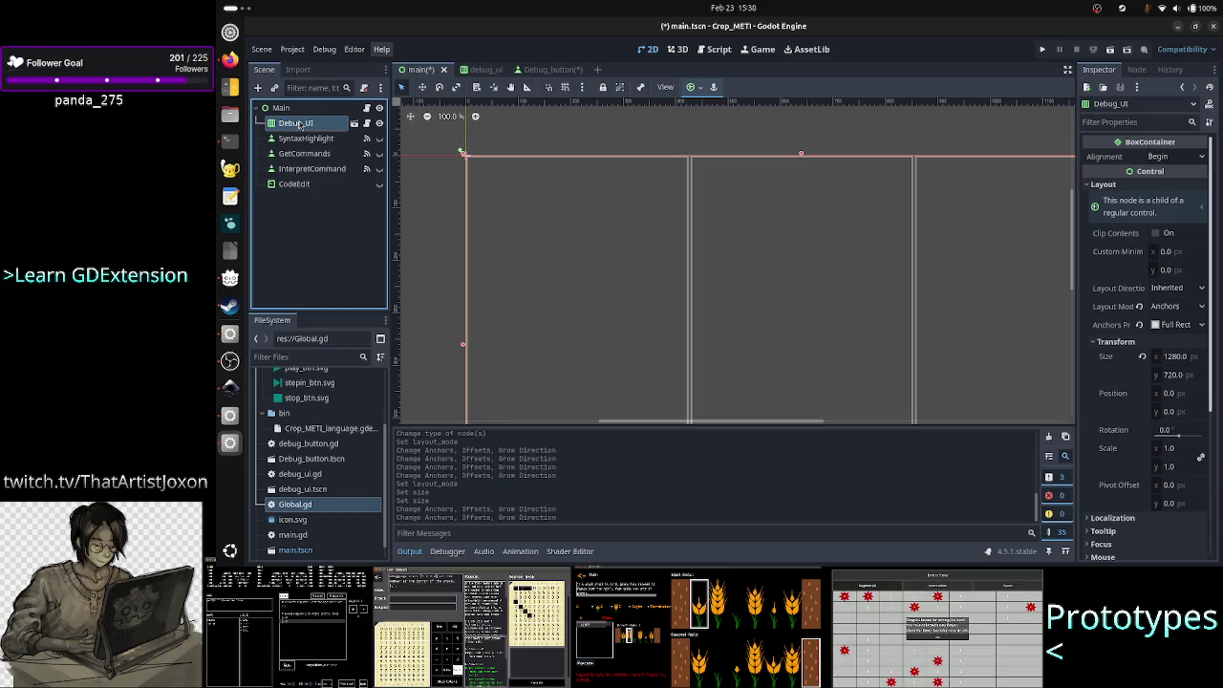
{"action": "left_click", "coordinate": [1109, 52]}
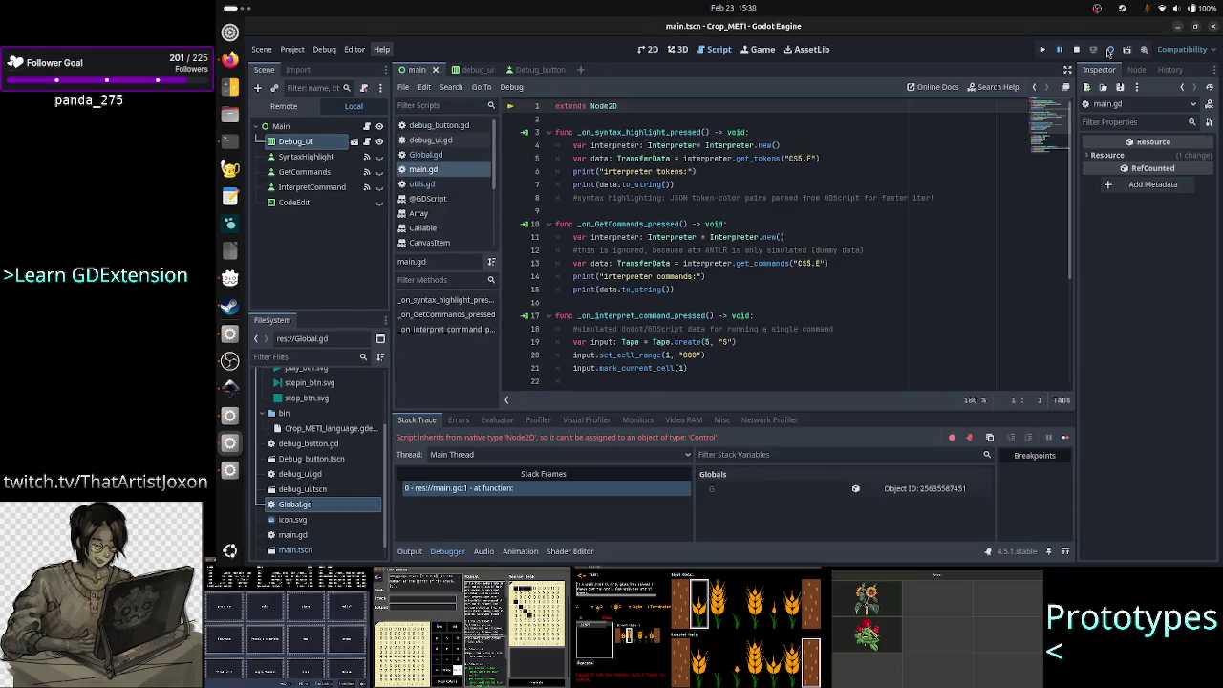
- Change line 1 of main.gd from 'extends Node2D' to 'extends Control'
{"action": "double_click", "coordinate": [603, 107]}
{"action": "type", "text": "Con"}
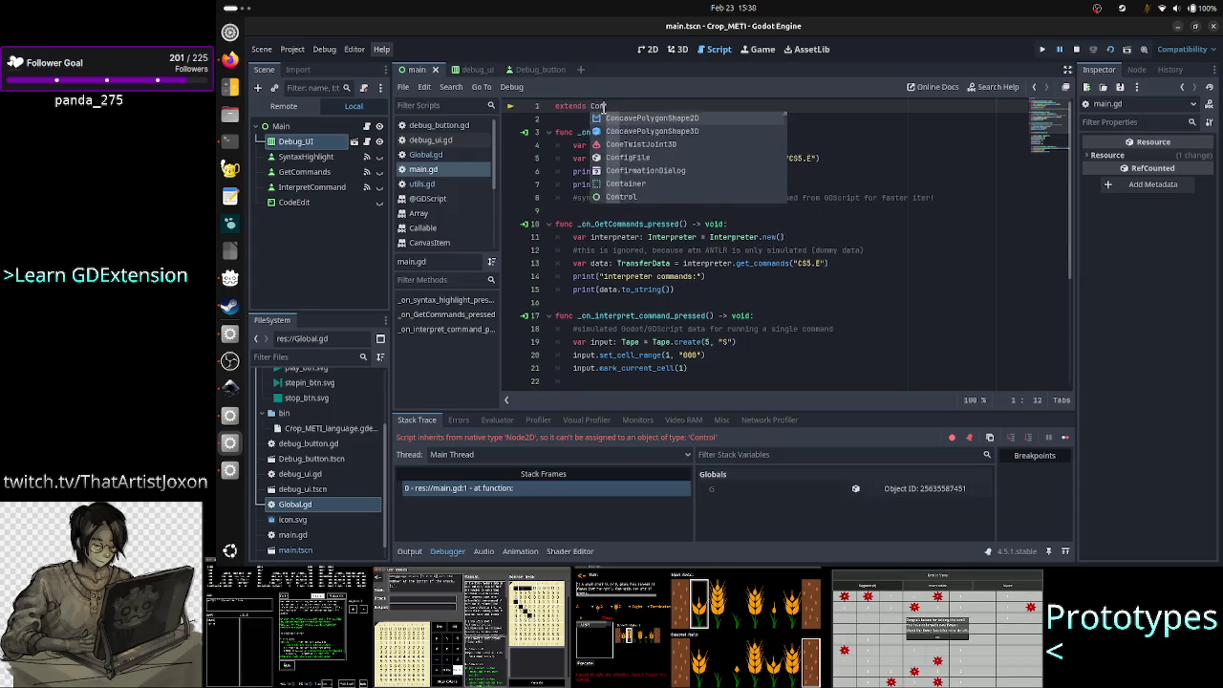
{"action": "type", "text": "trol"}
{"action": "key", "text": "Return"}
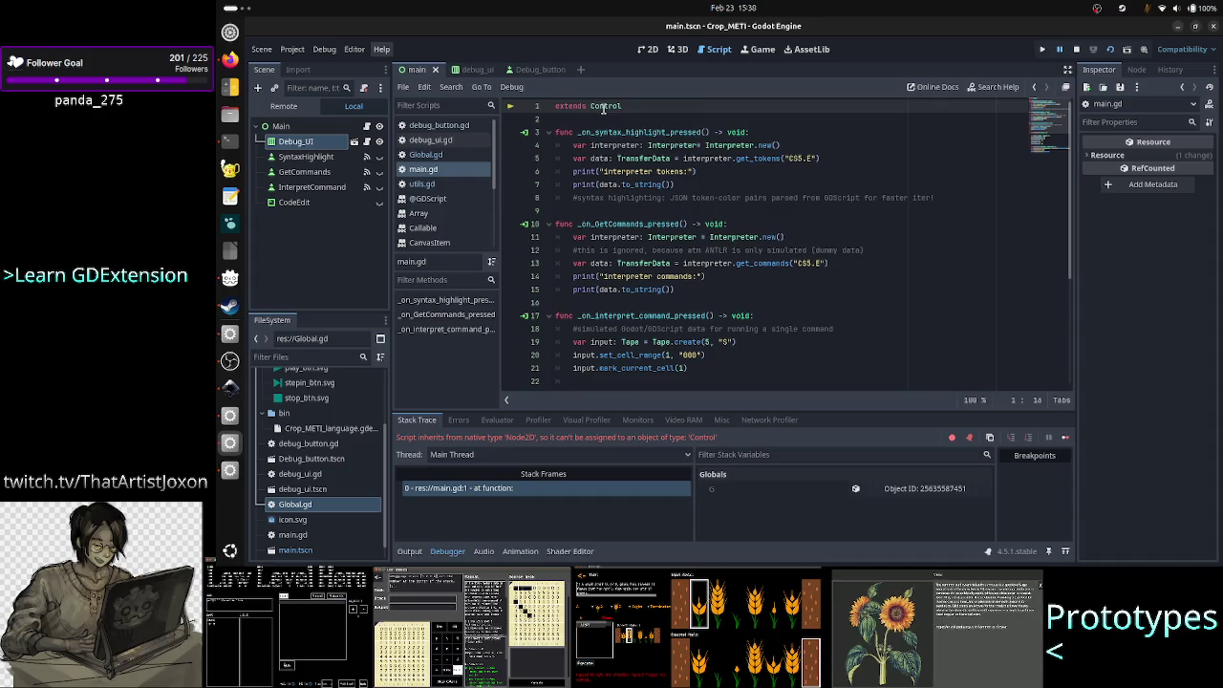
- Run the project to see the three Stop buttons, then close the game window
{"action": "left_click", "coordinate": [1043, 50]}
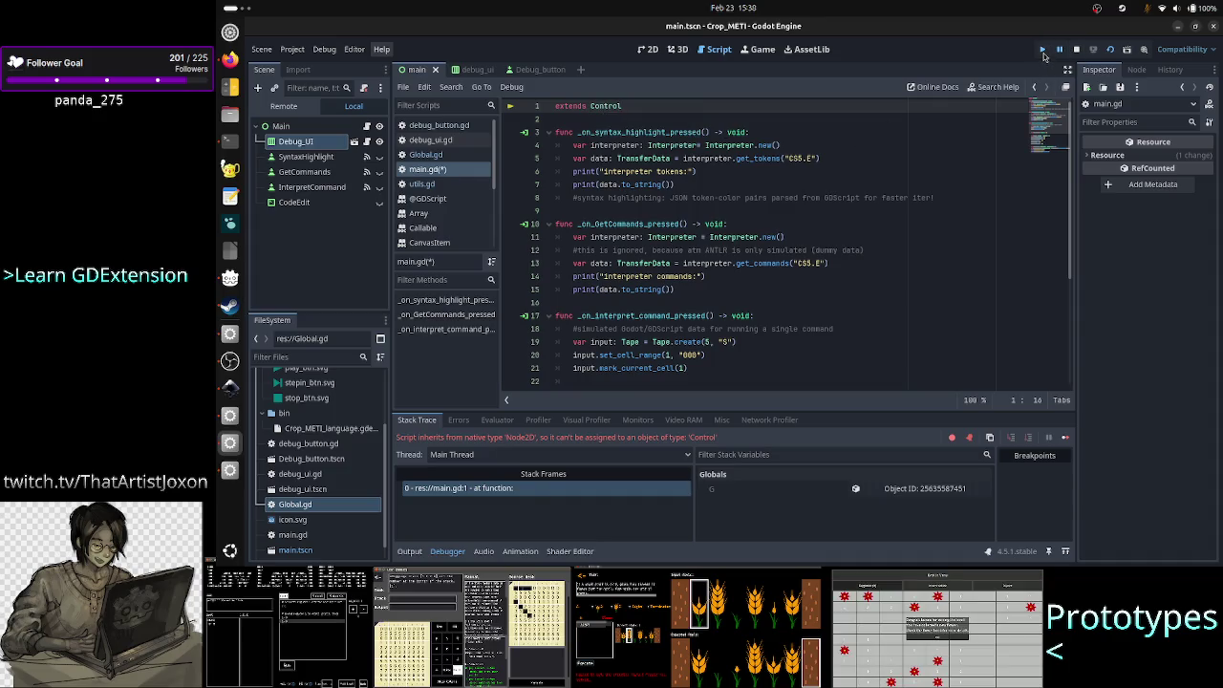
{"action": "left_click", "coordinate": [1043, 50]}
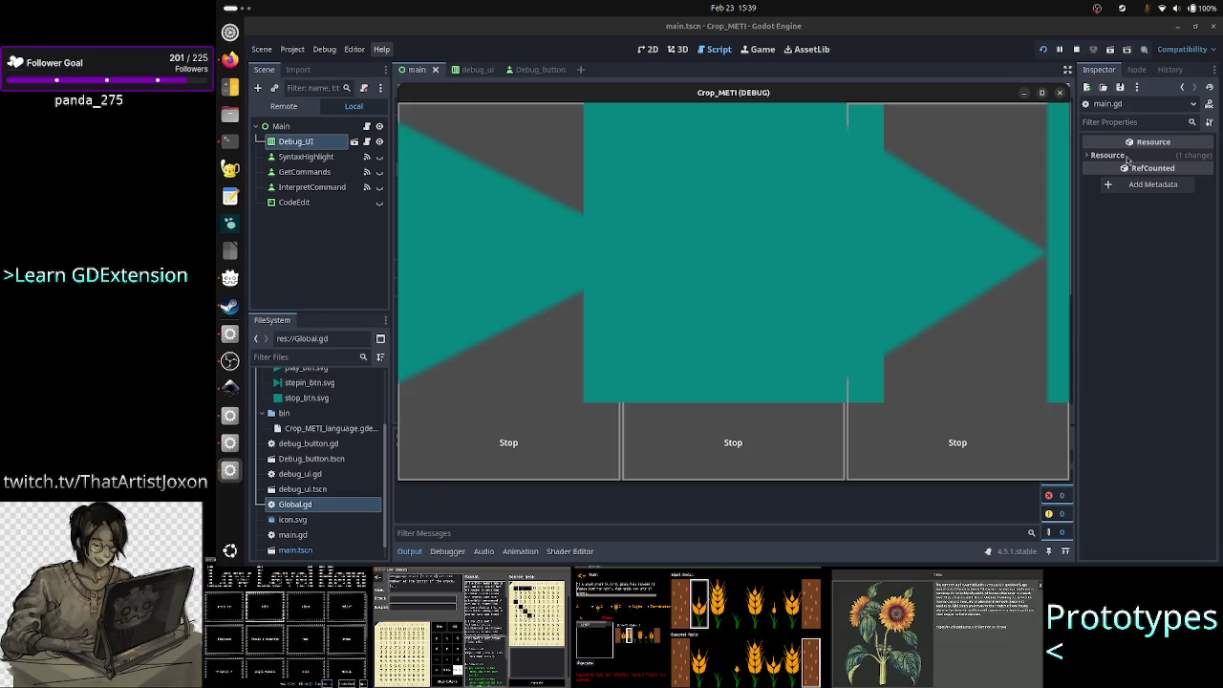
{"action": "left_click", "coordinate": [1059, 94]}
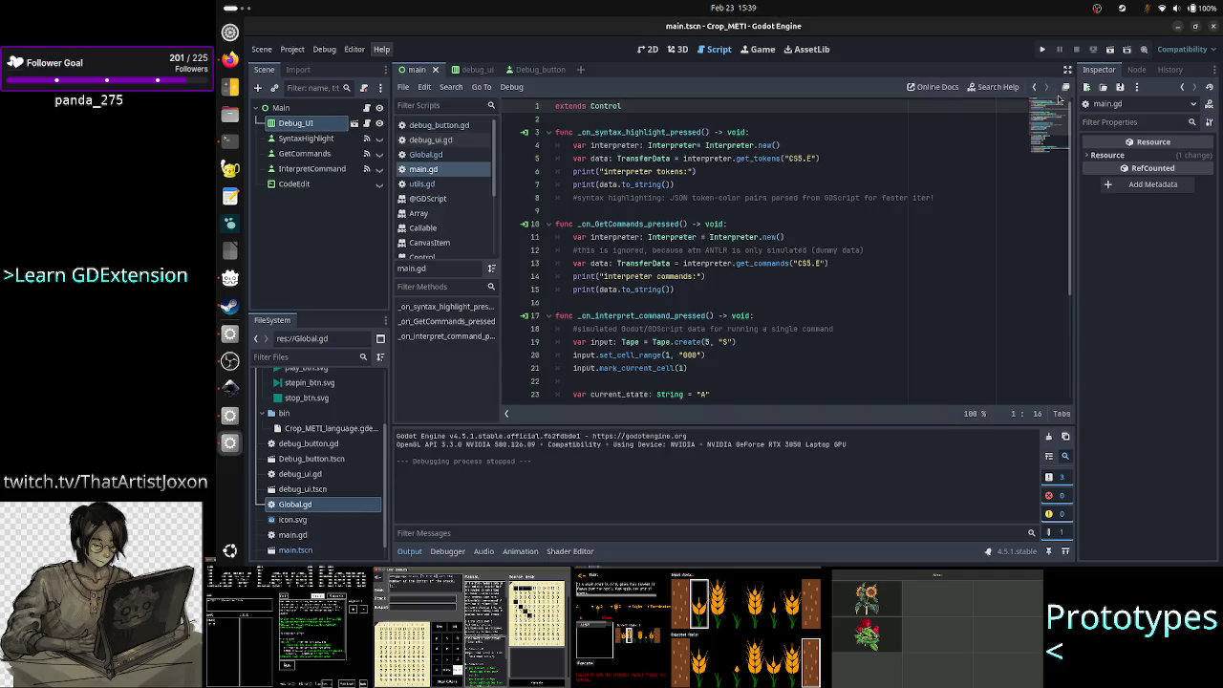
{"action": "left_click", "coordinate": [524, 74]}
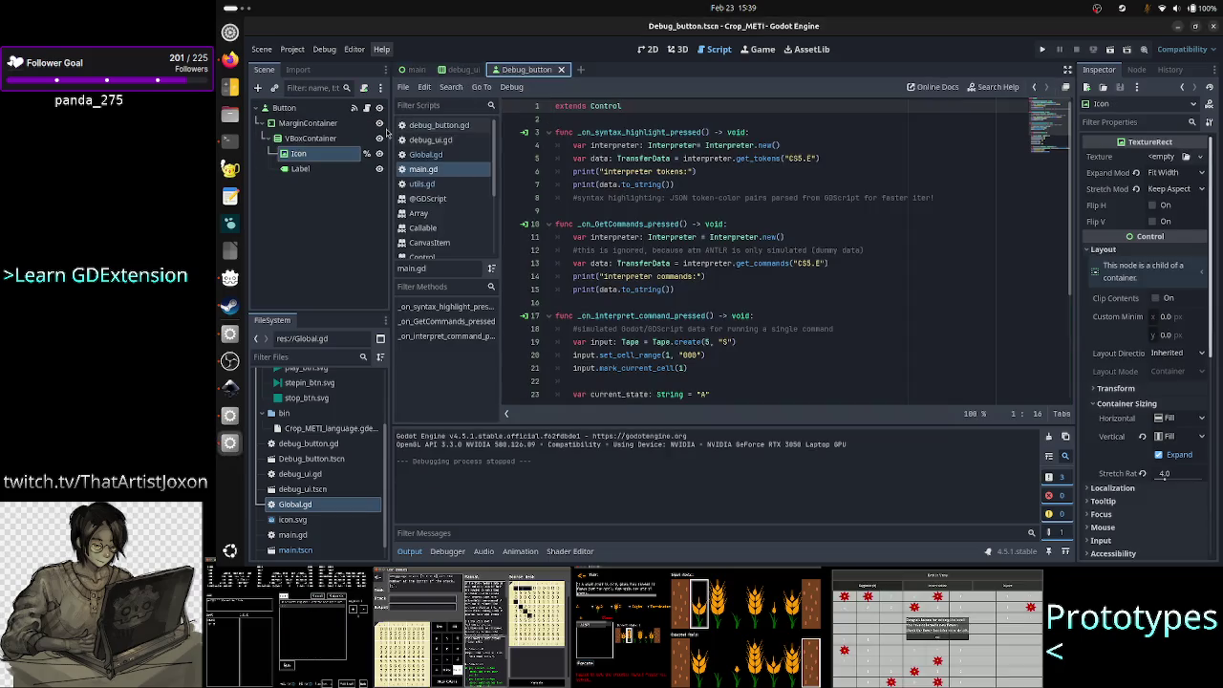
- Set the Debug_button Icon's Expand Mode to Fit Width Proportional
{"action": "left_click", "coordinate": [647, 49]}
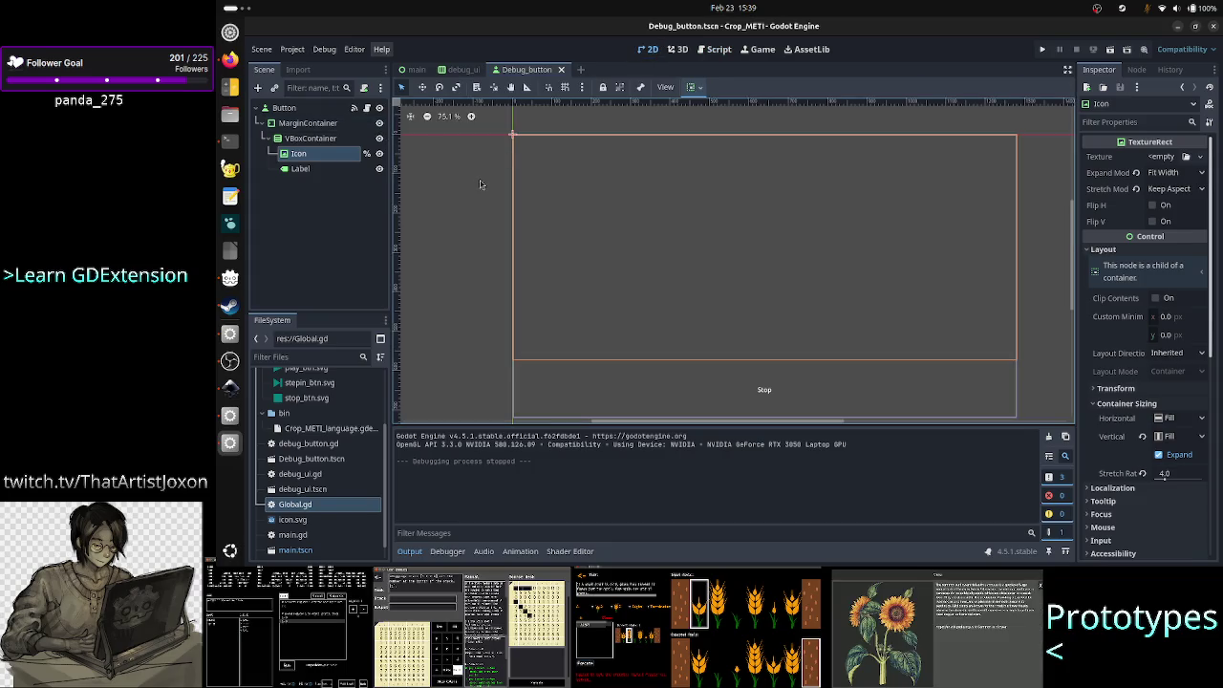
{"action": "left_click", "coordinate": [321, 155]}
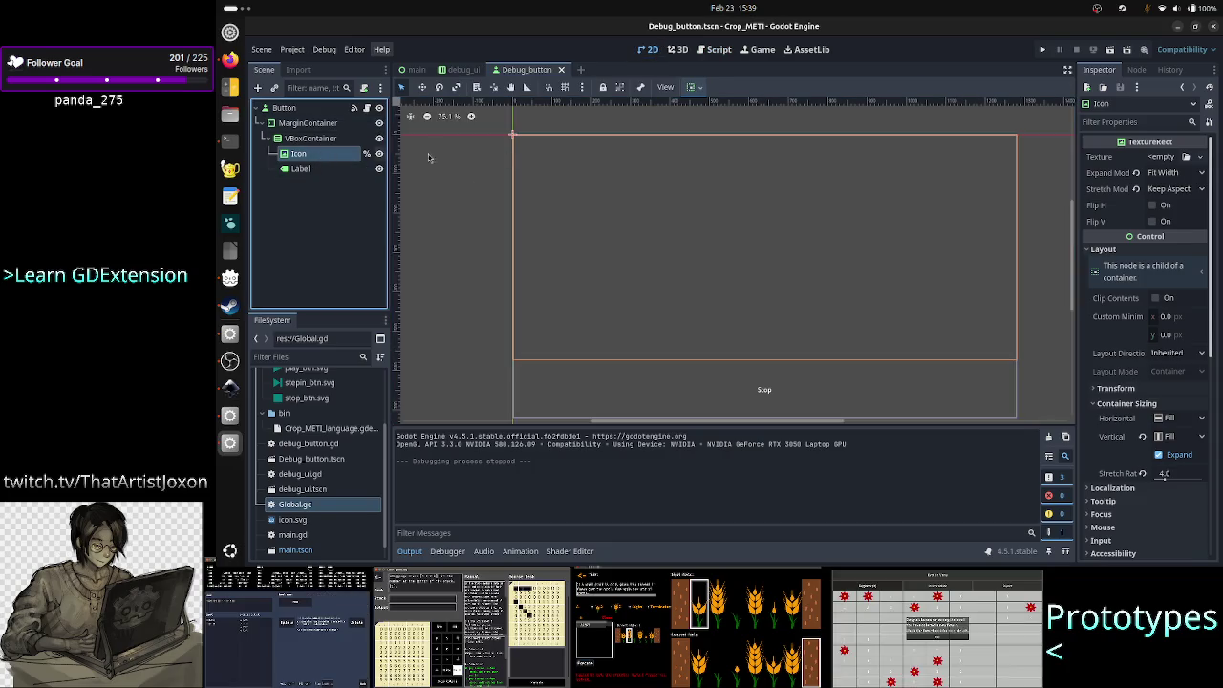
{"action": "left_click", "coordinate": [1184, 176]}
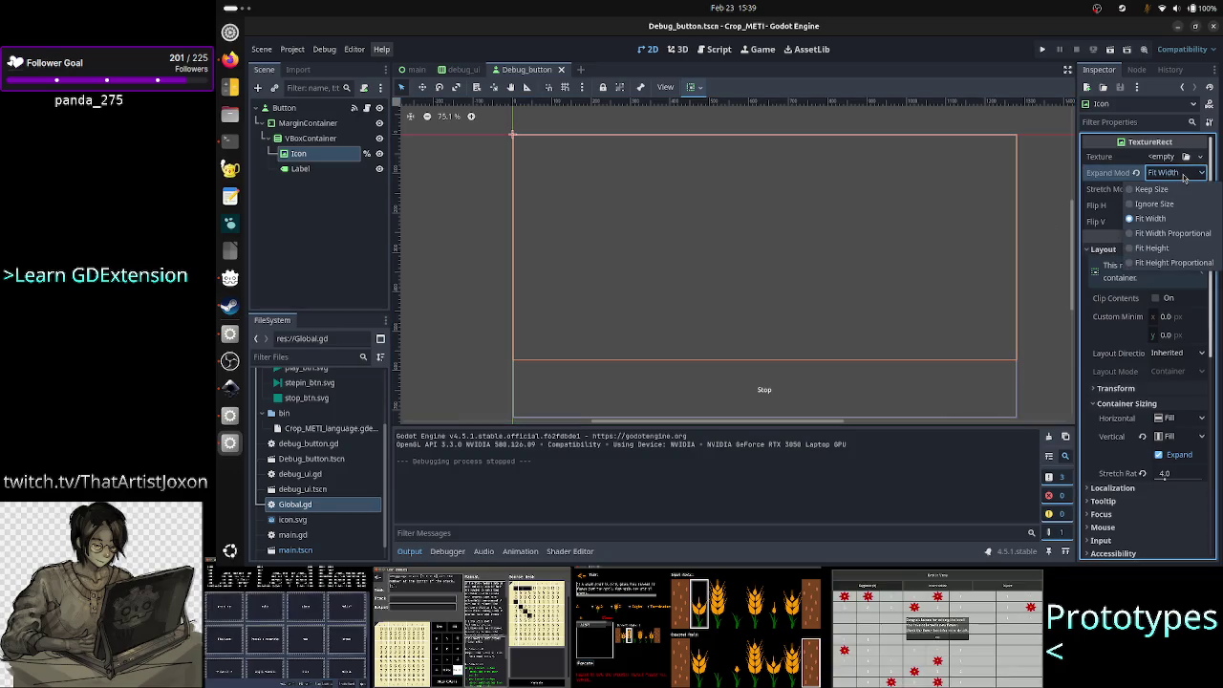
{"action": "left_click", "coordinate": [1161, 220]}
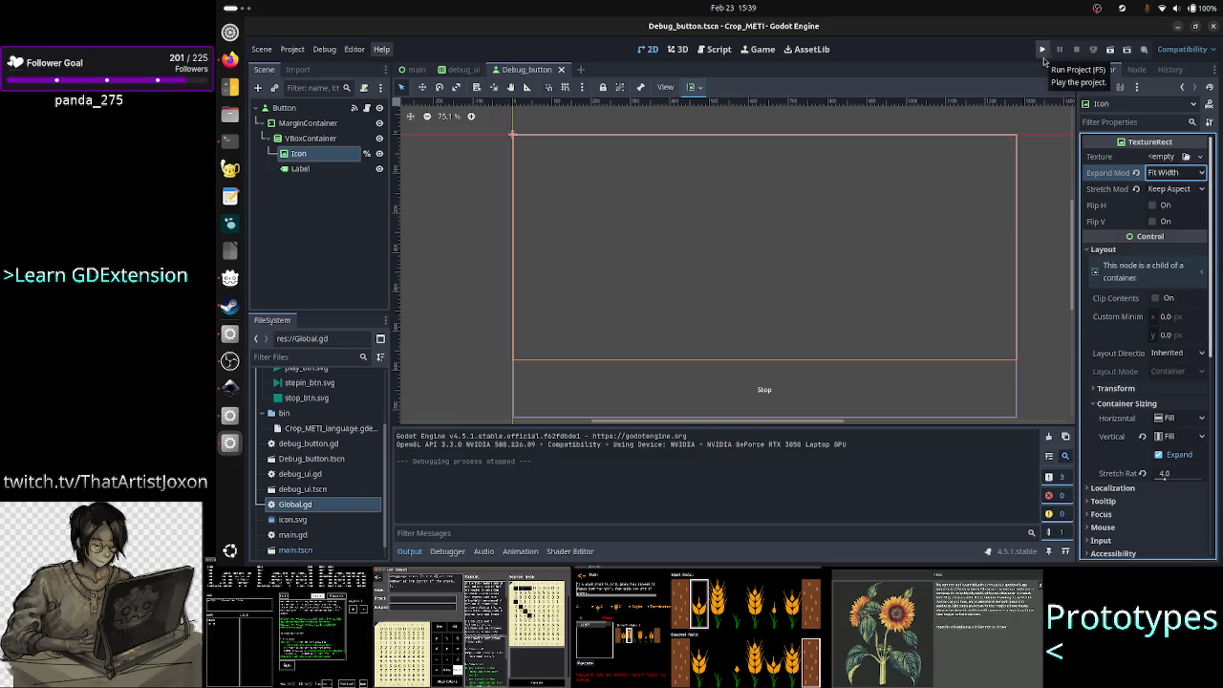
{"action": "left_click", "coordinate": [1188, 177]}
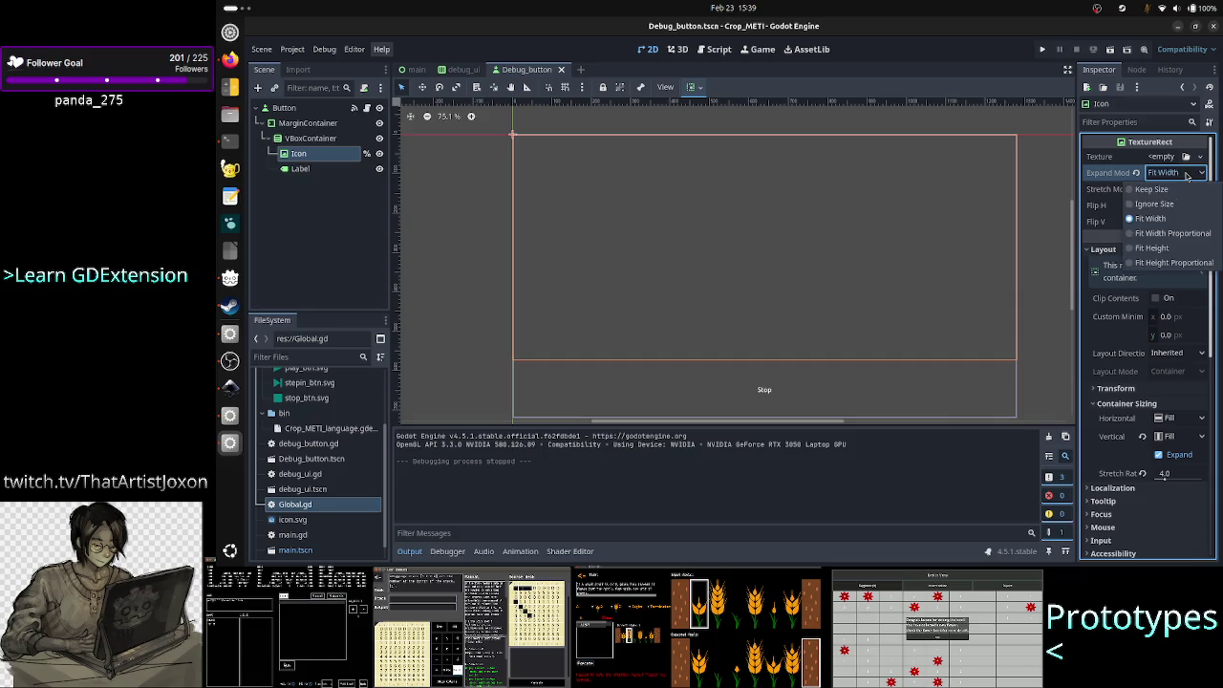
{"action": "left_click", "coordinate": [1171, 235]}
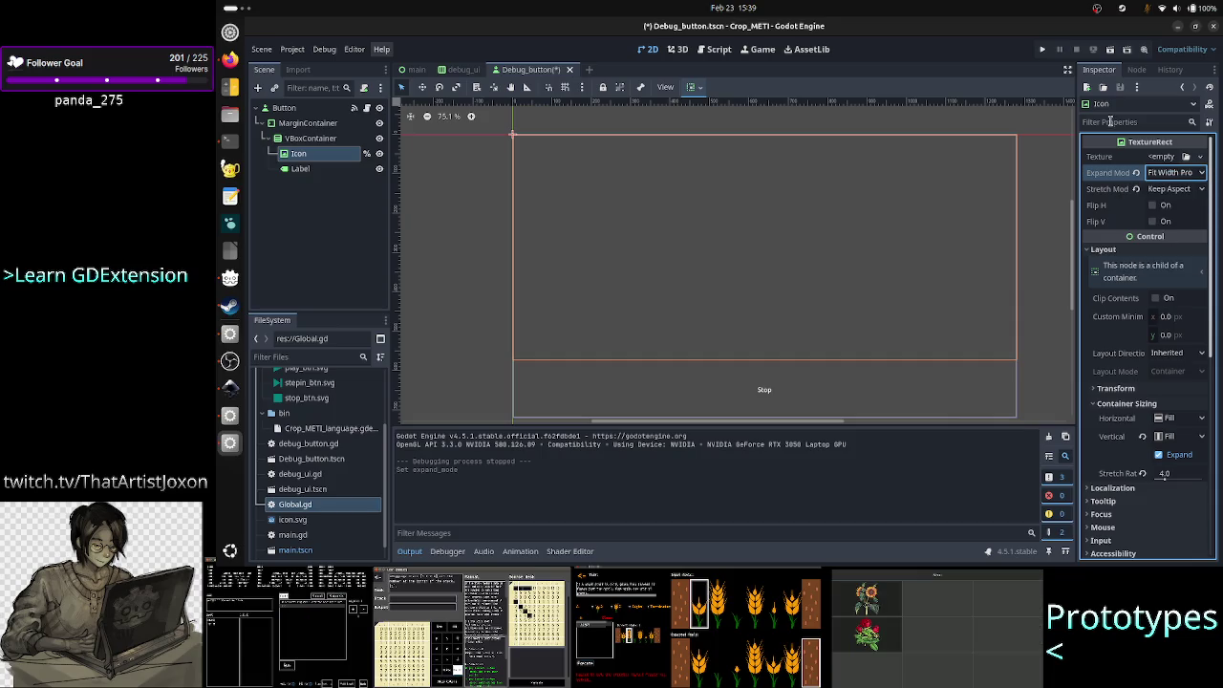
- Test-run the game, shrink its window, close it, and recheck the Icon's expand mode
{"action": "left_click", "coordinate": [1046, 49]}
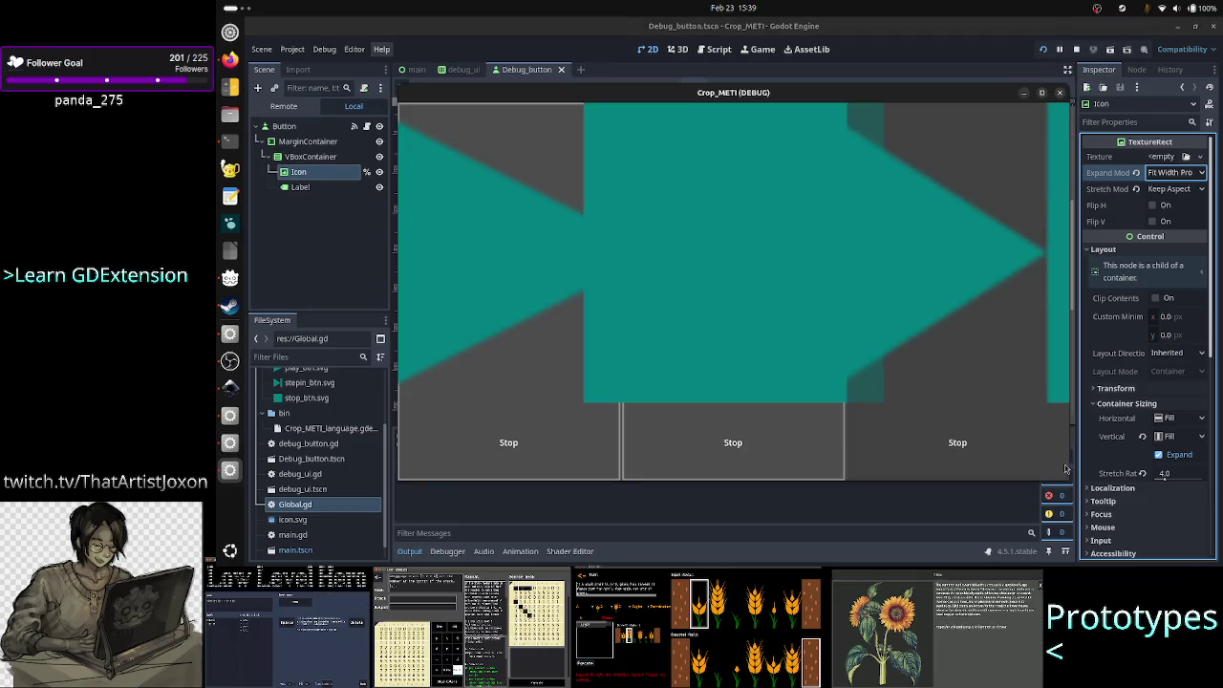
{"action": "mouse_move", "coordinate": [1070, 480]}
{"action": "left_mouse_down"}
{"action": "mouse_move", "coordinate": [891, 378]}
{"action": "mouse_move", "coordinate": [826, 265]}
{"action": "mouse_move", "coordinate": [663, 252]}
{"action": "mouse_move", "coordinate": [587, 195]}
{"action": "mouse_move", "coordinate": [628, 268]}
{"action": "mouse_move", "coordinate": [675, 309]}
{"action": "mouse_move", "coordinate": [730, 328]}
{"action": "mouse_move", "coordinate": [812, 440]}
{"action": "left_mouse_up"}
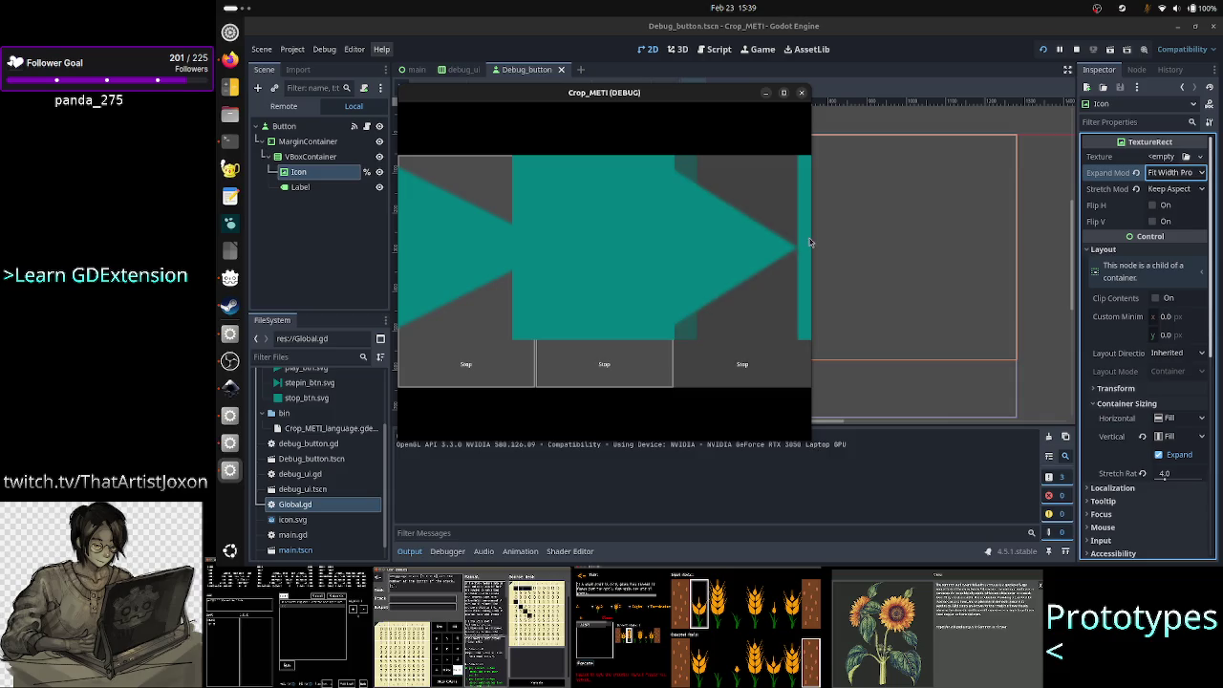
{"action": "left_click", "coordinate": [802, 95]}
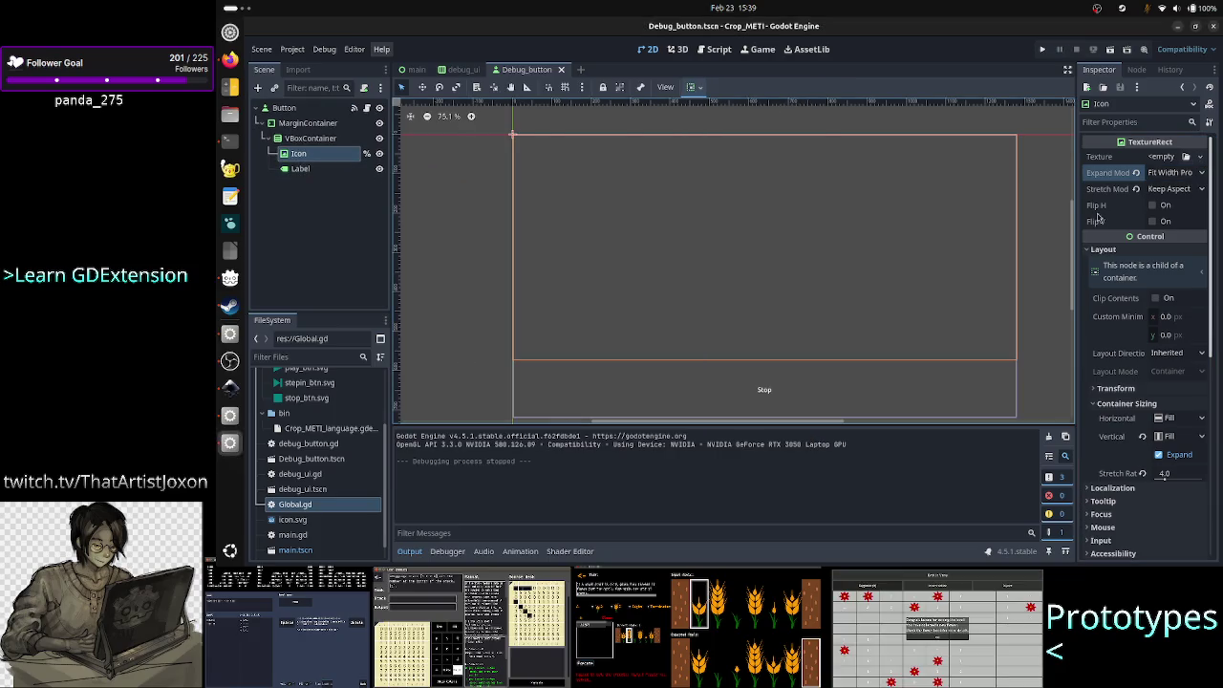
{"action": "left_click", "coordinate": [1185, 175]}
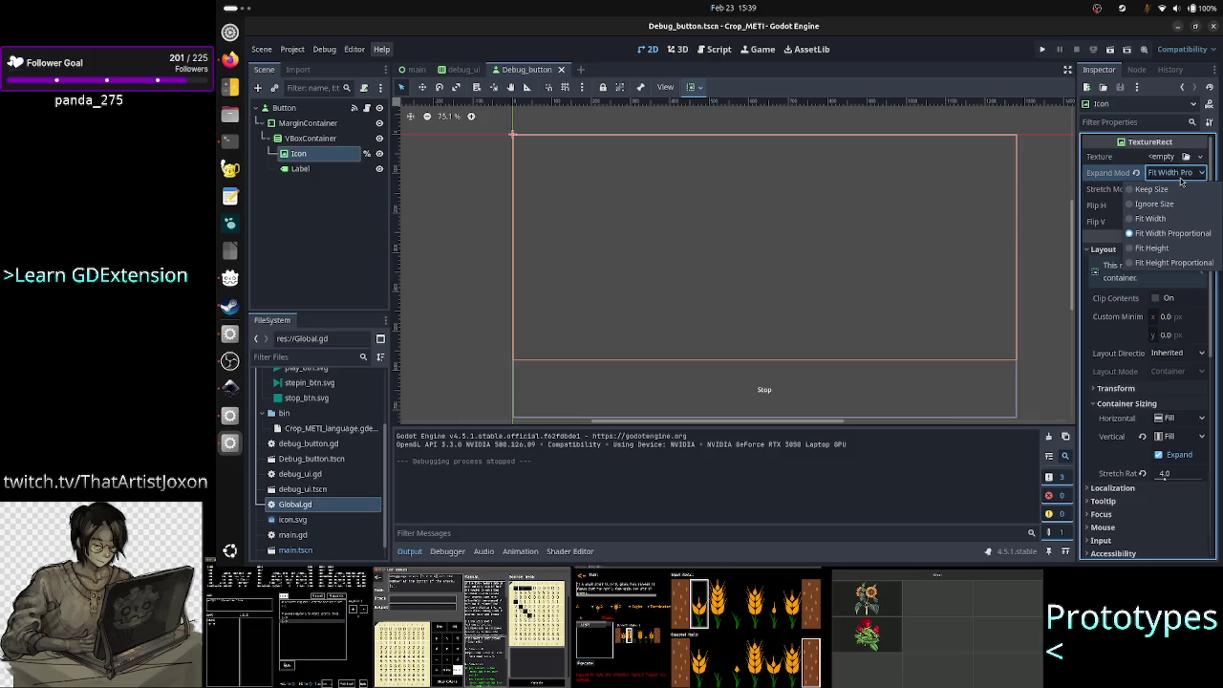
{"action": "left_click", "coordinate": [304, 157]}
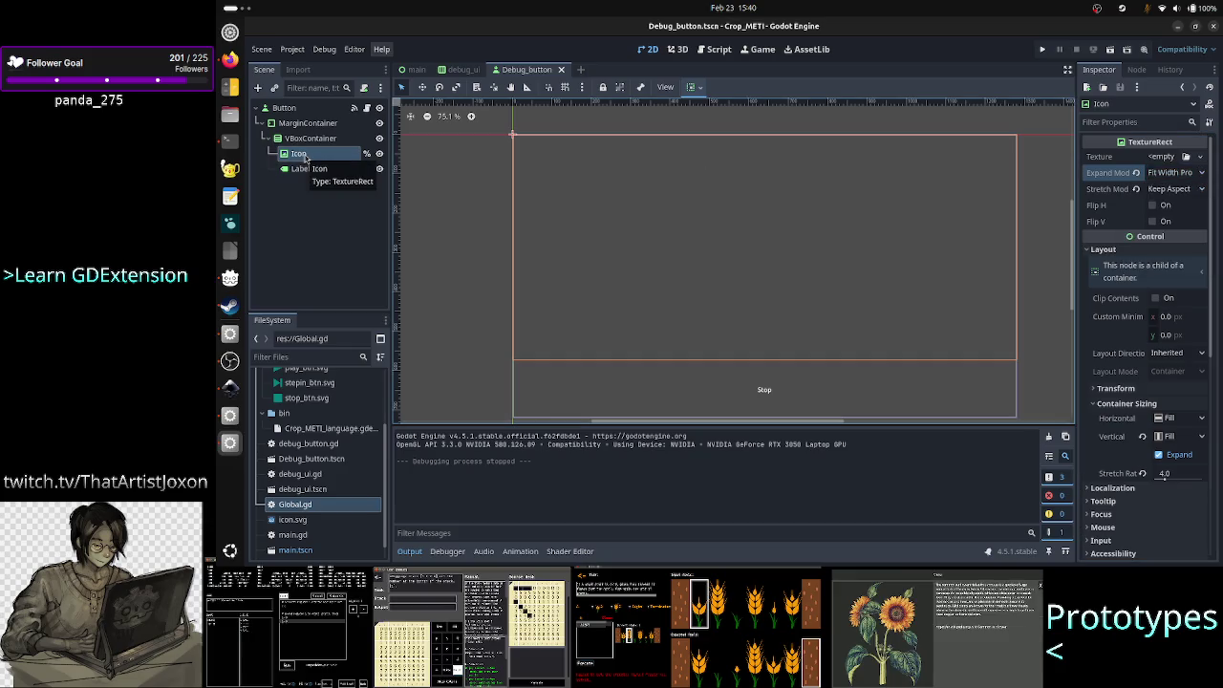
- Move VBoxContainer directly under Button and delete the MarginContainer node
{"action": "left_click", "coordinate": [321, 125]}
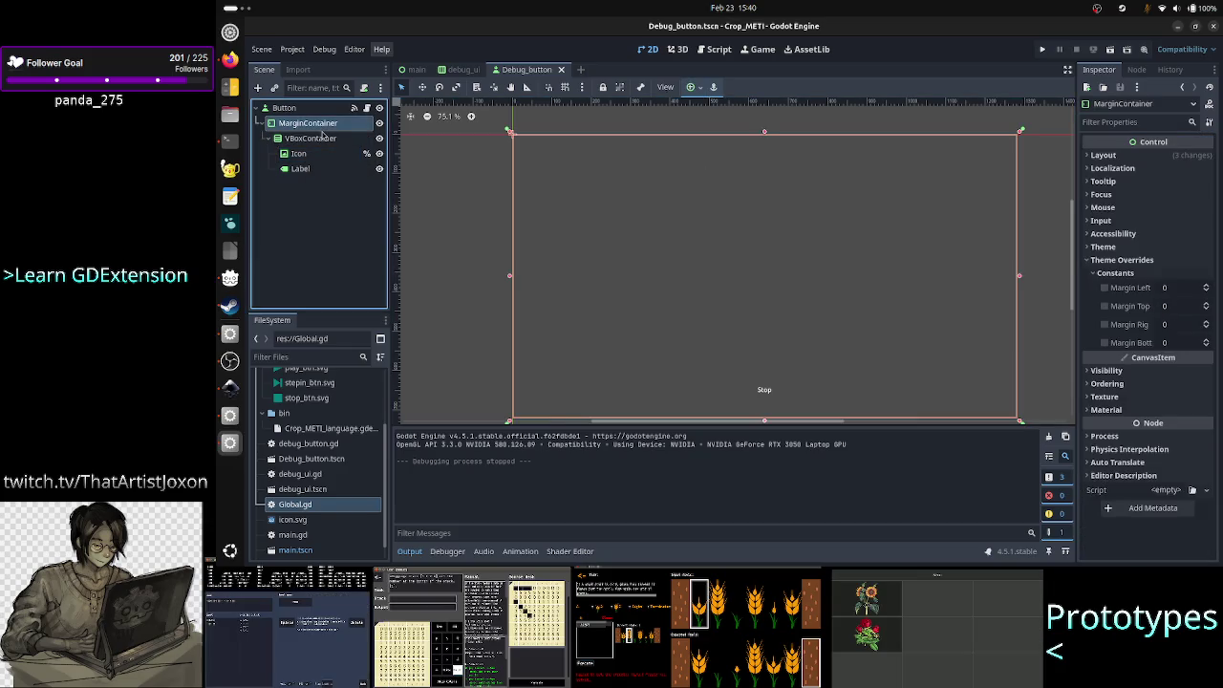
{"action": "left_click", "coordinate": [313, 144]}
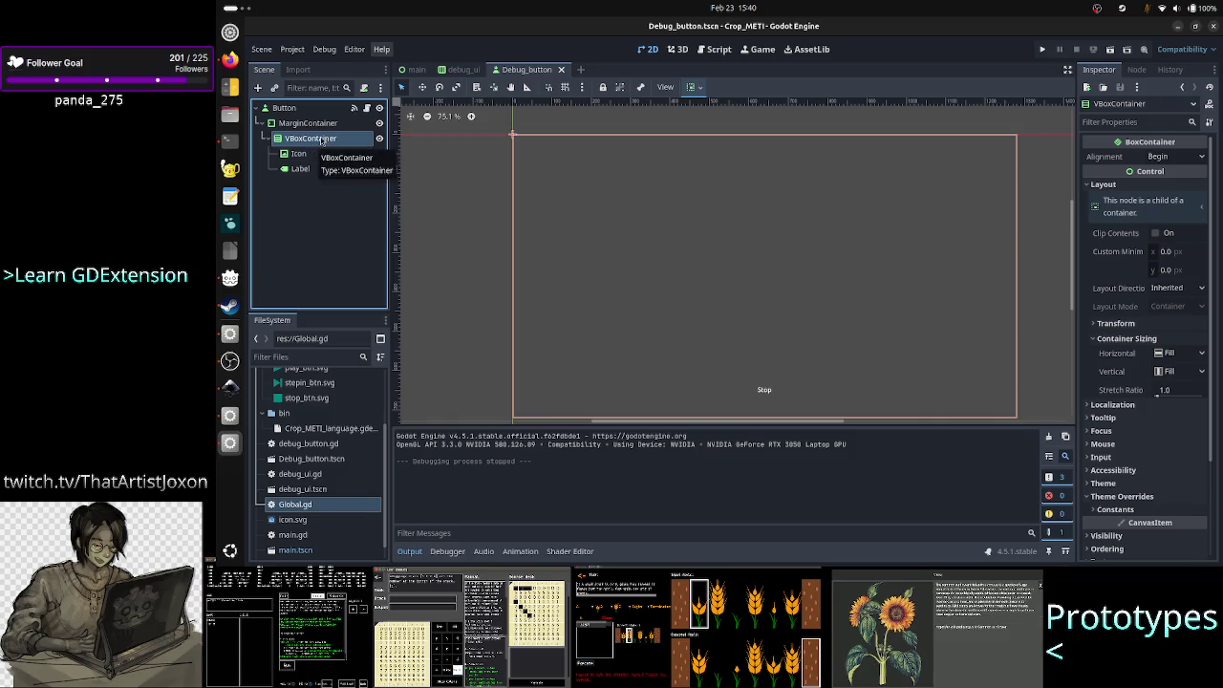
{"action": "left_click_drag", "start_coordinate": [322, 141], "coordinate": [287, 109]}
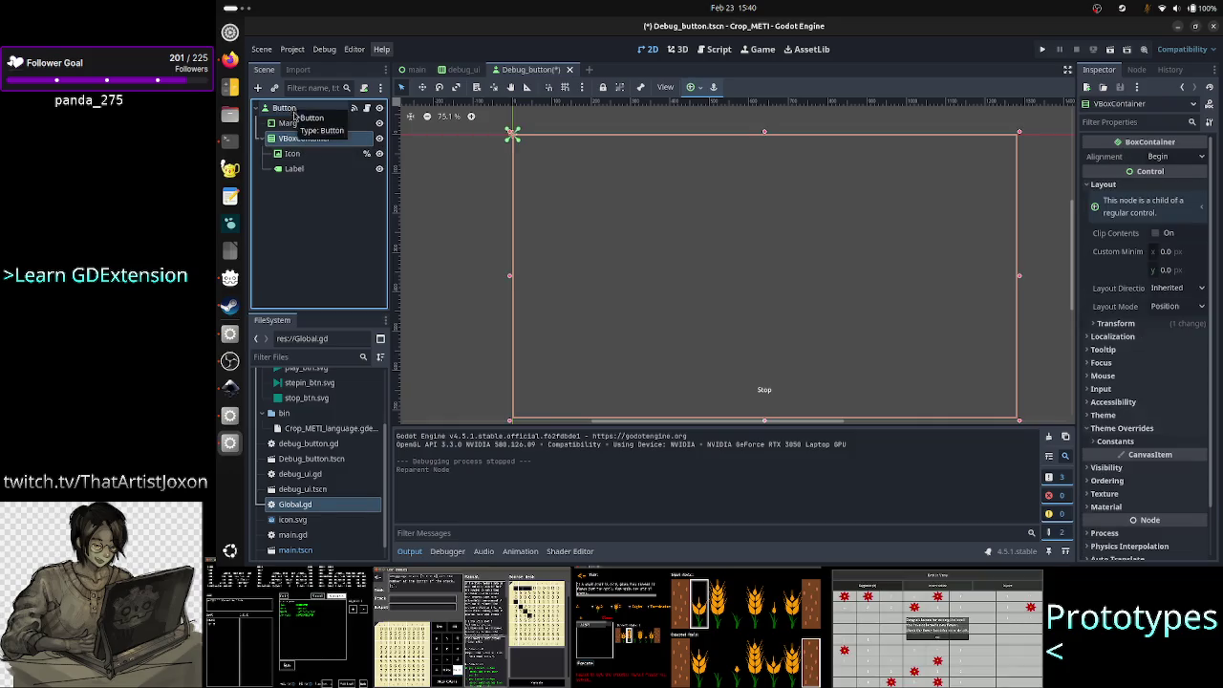
{"action": "left_click", "coordinate": [308, 125]}
{"action": "key", "text": "Delete"}
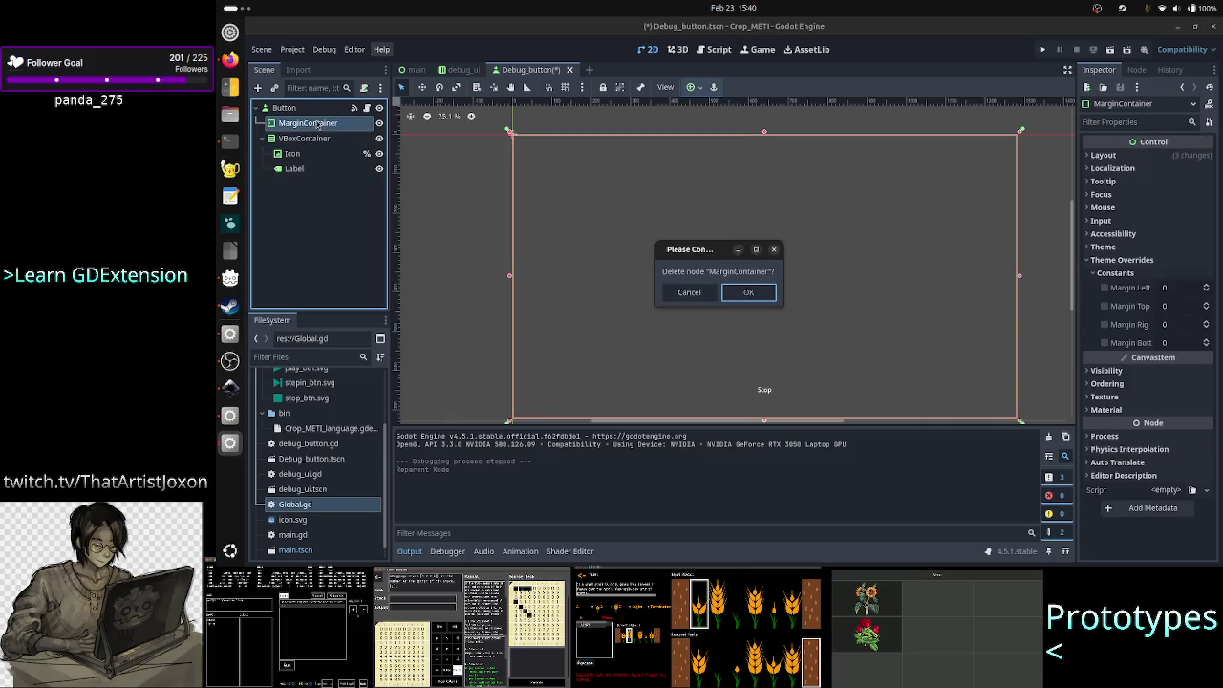
{"action": "key", "text": "Return"}
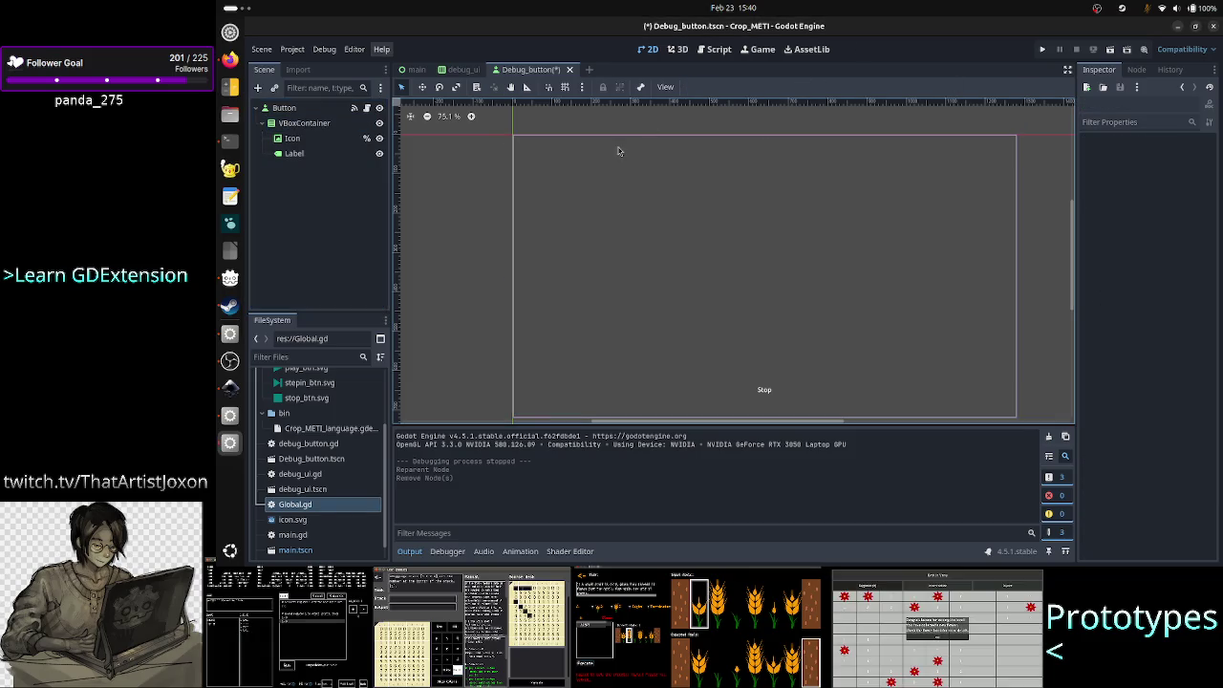
- Test-run the new button layout, close the game, and inspect the Button and VBoxContainer
{"action": "left_click", "coordinate": [292, 137]}
{"action": "left_click", "coordinate": [1047, 51]}
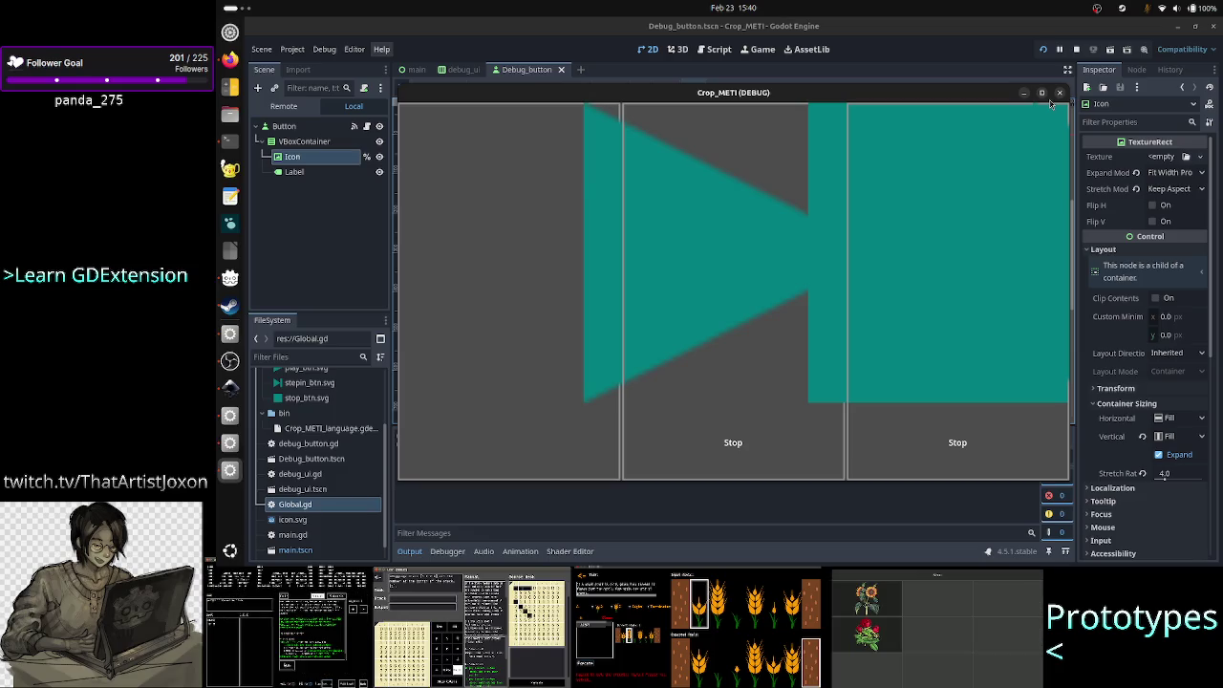
{"action": "left_click", "coordinate": [1061, 93]}
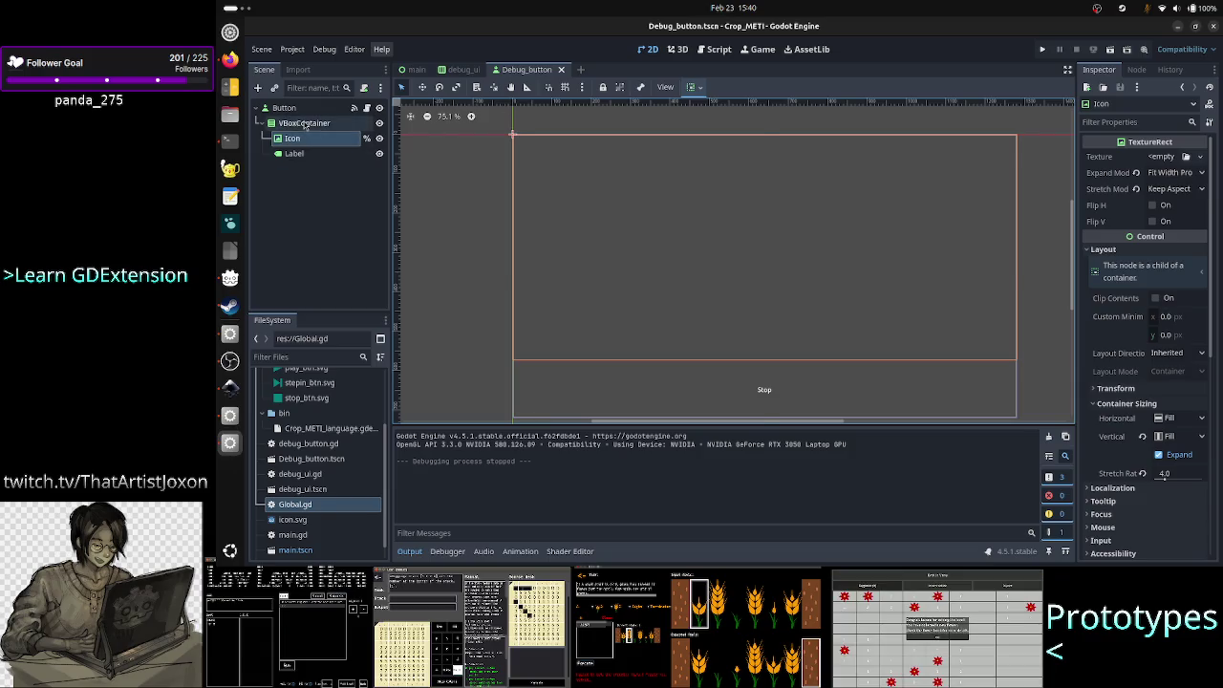
{"action": "left_click", "coordinate": [304, 123]}
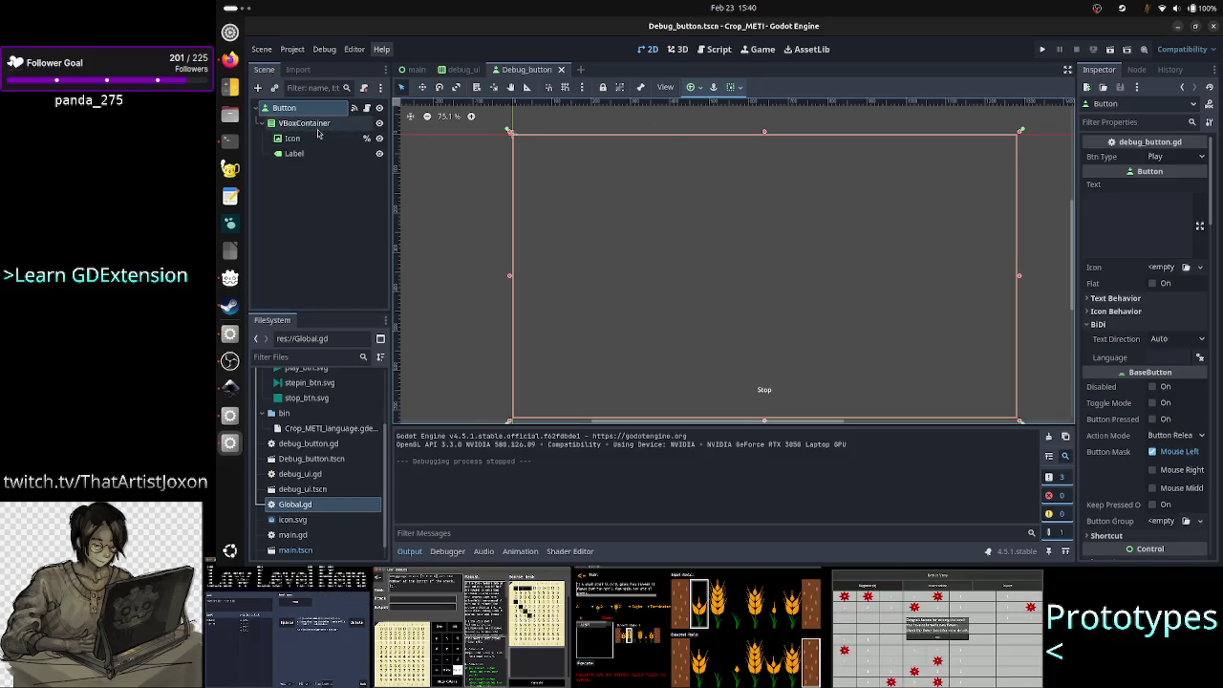
{"action": "left_click", "coordinate": [304, 123]}
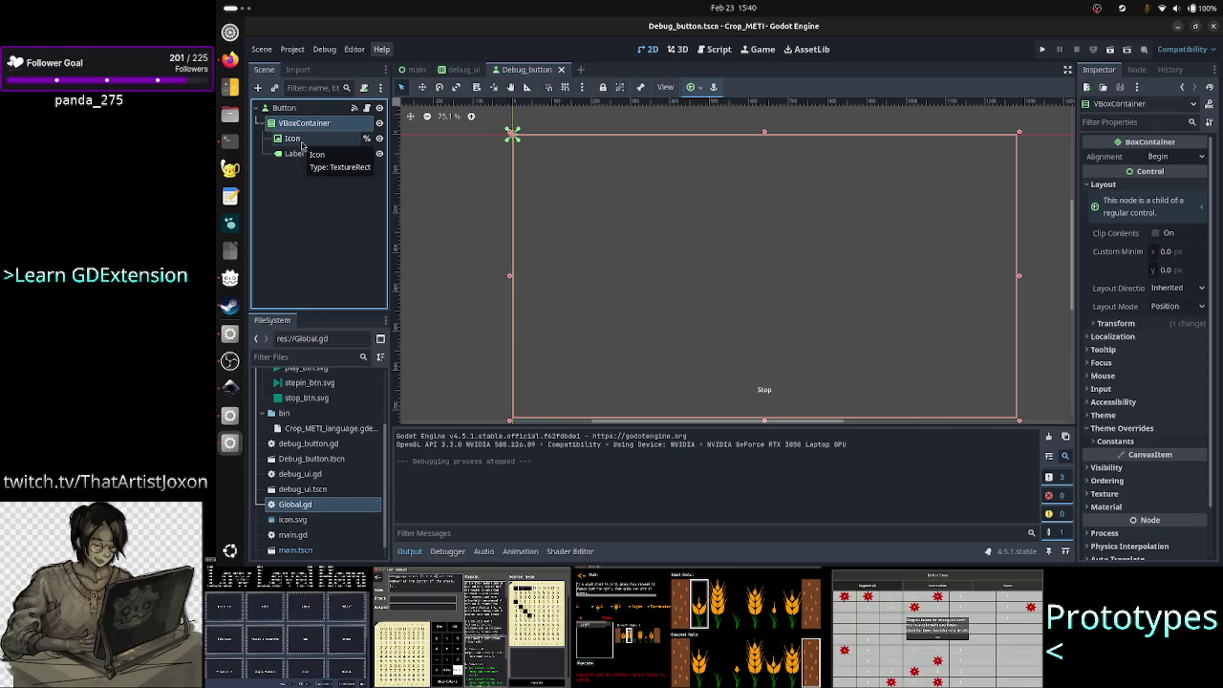
- Check VBoxContainer's transform and the Label, then set the Icon's Expand Mode to Ignore Size
{"action": "left_click", "coordinate": [1152, 327]}
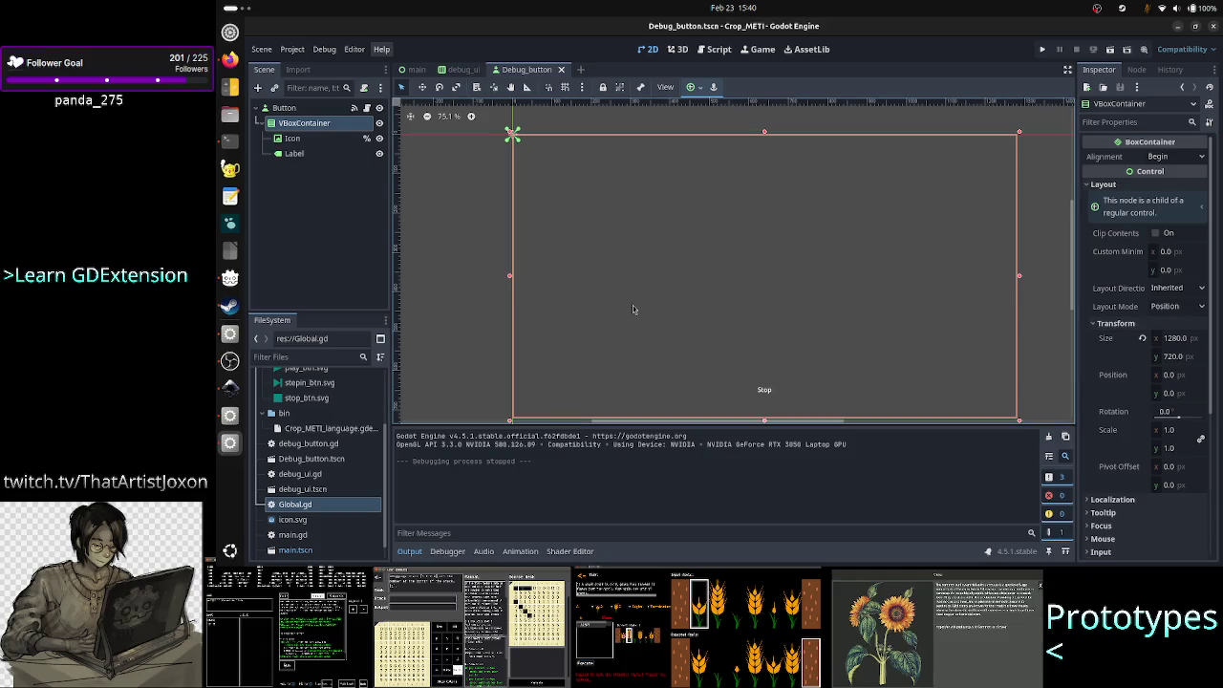
{"action": "left_click", "coordinate": [326, 142]}
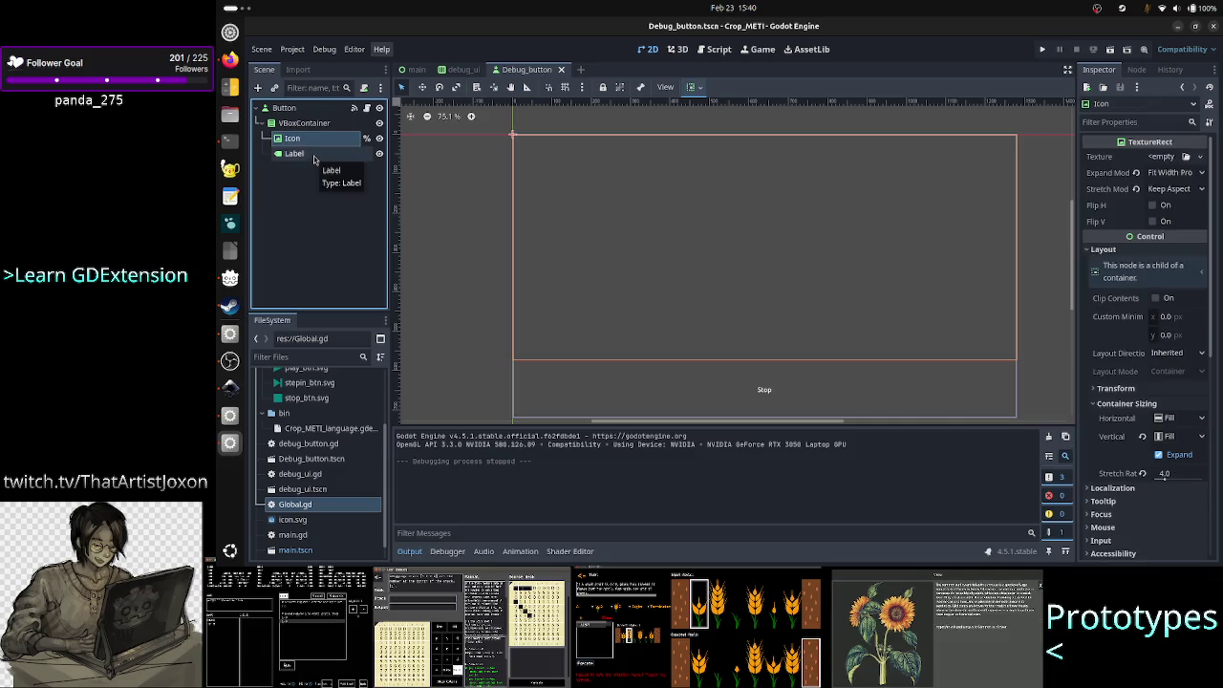
{"action": "left_click", "coordinate": [314, 156]}
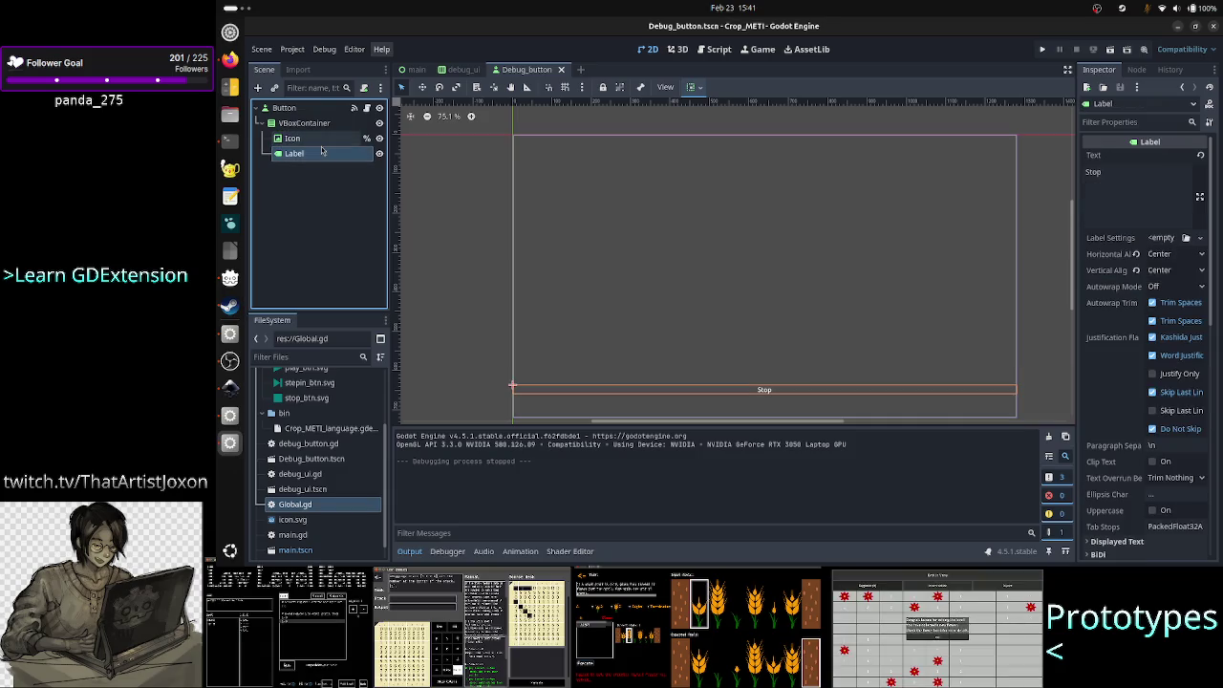
{"action": "left_click", "coordinate": [314, 141]}
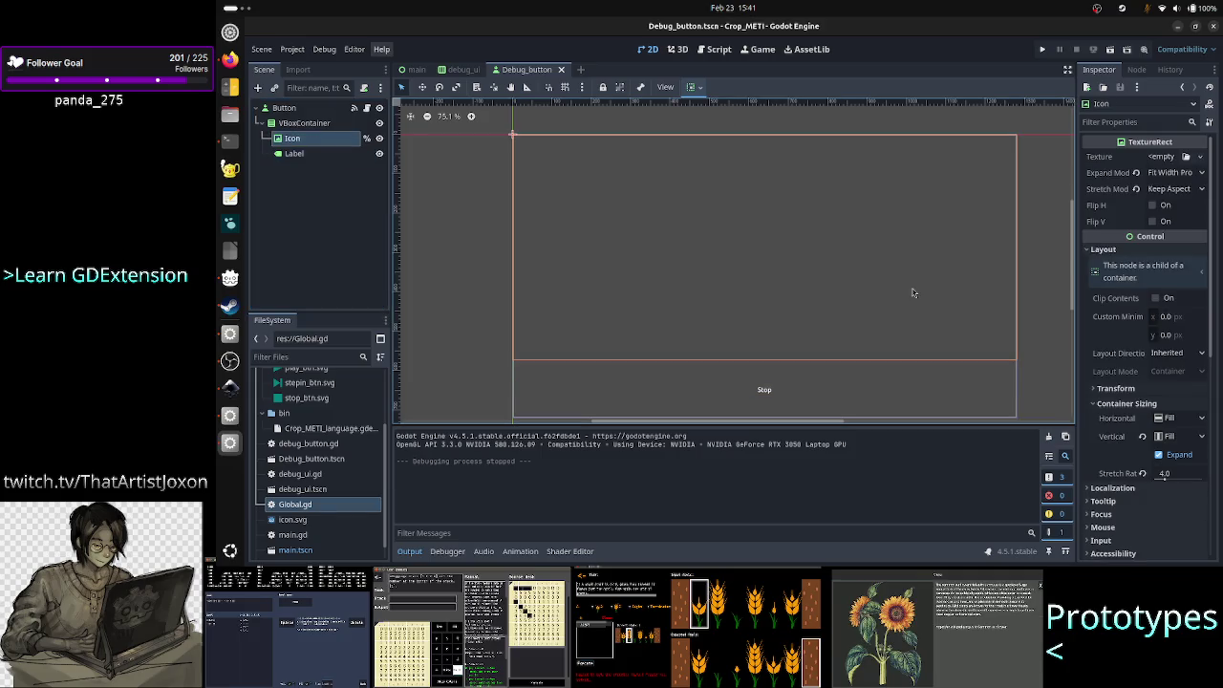
{"action": "left_click", "coordinate": [1182, 174]}
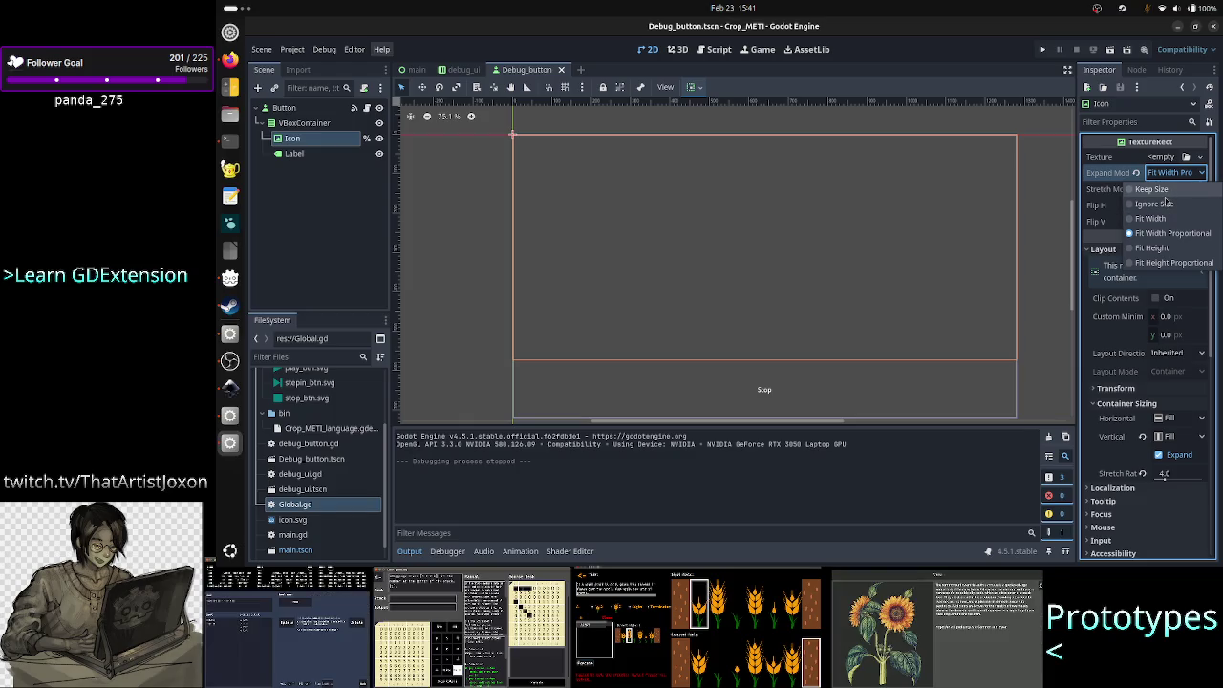
{"action": "left_click", "coordinate": [1166, 203]}
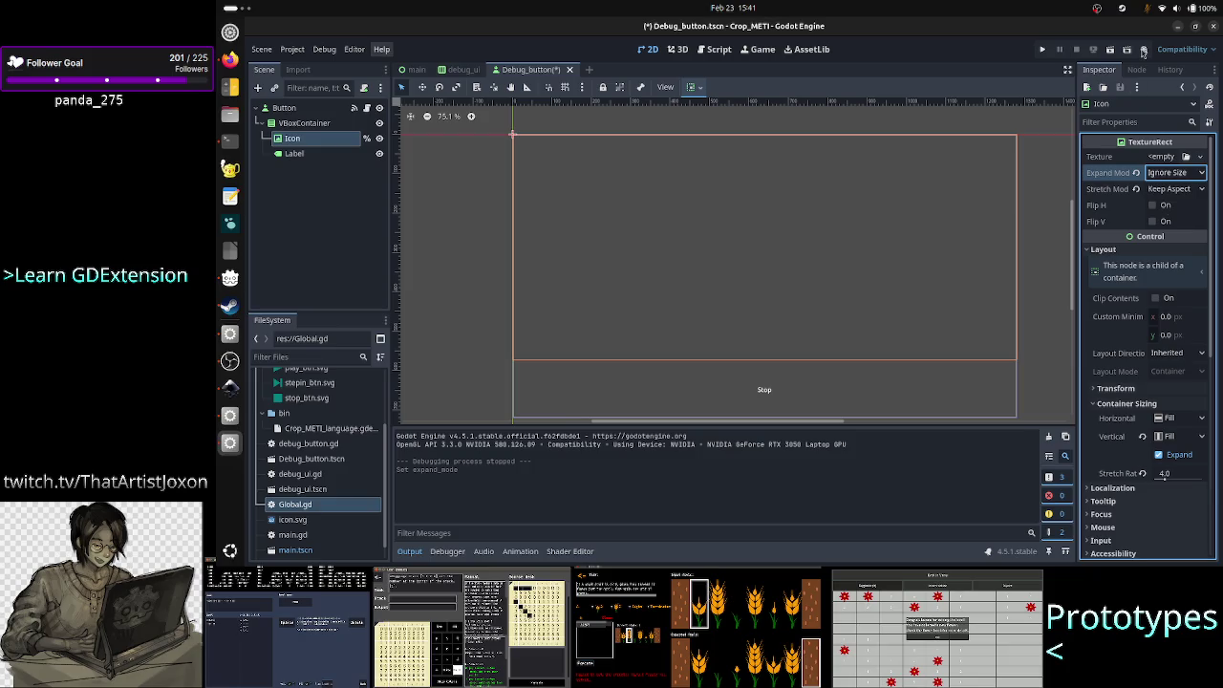
- Run the project to test the Ignore Size icon setting
{"action": "left_click", "coordinate": [1044, 53]}
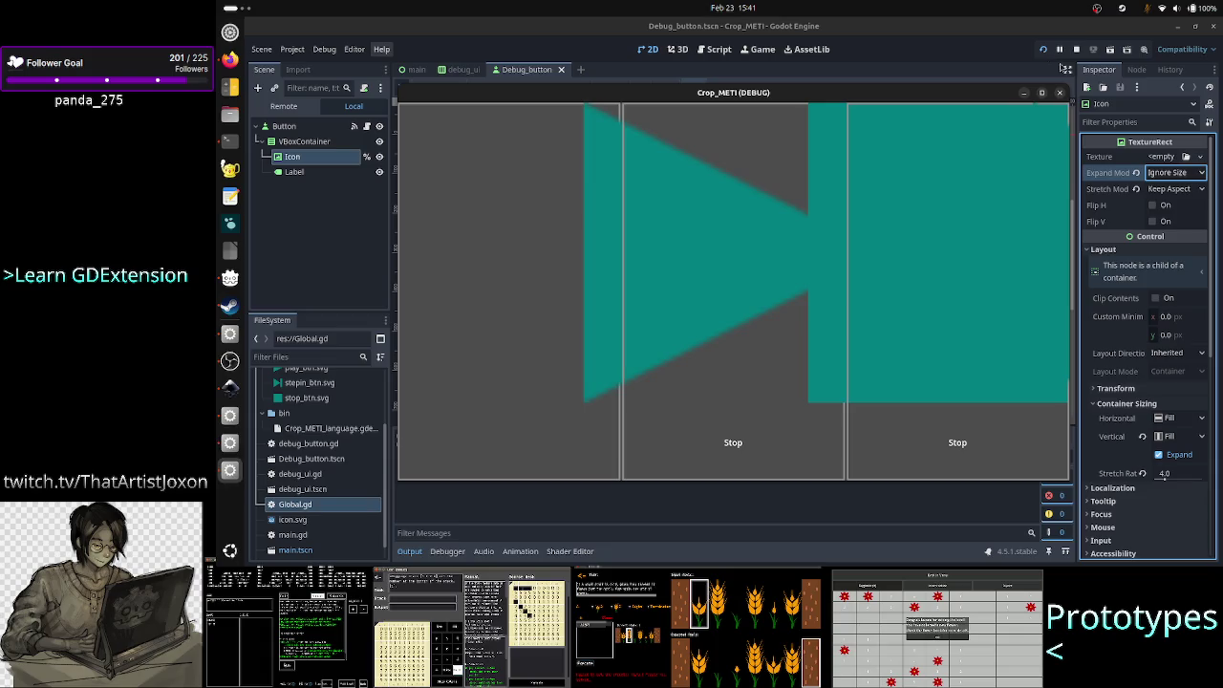
{"action": "right_click", "coordinate": [951, 92]}
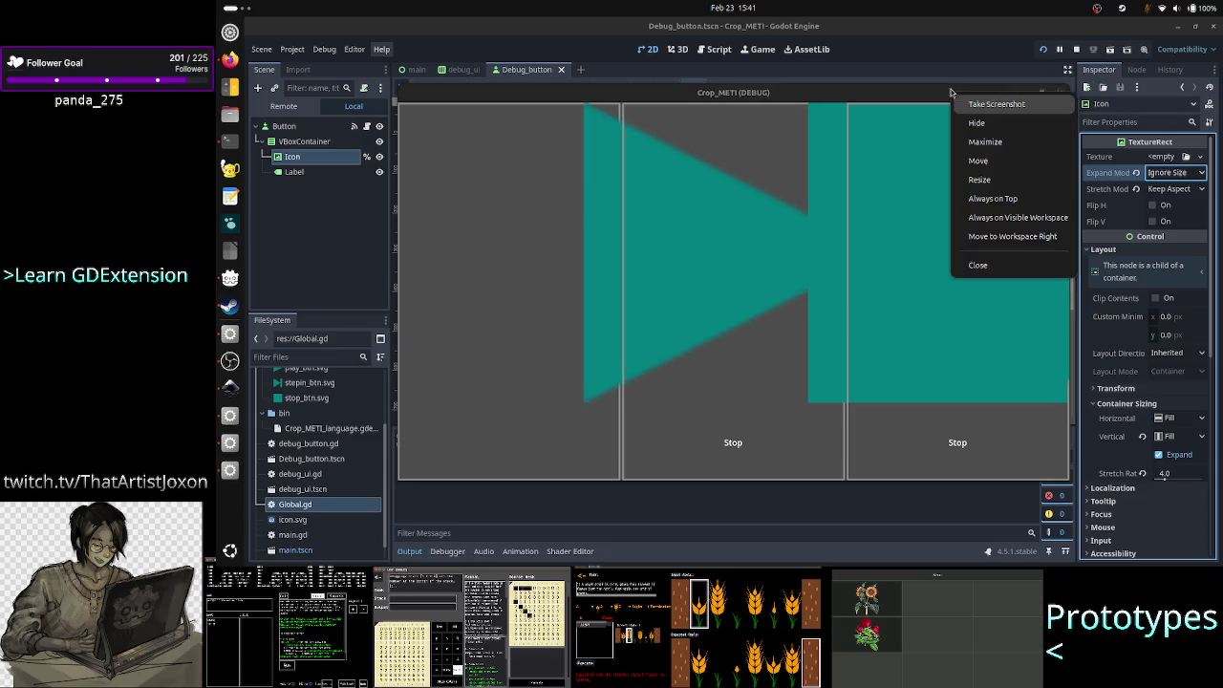
{"action": "left_click", "coordinate": [1014, 199]}
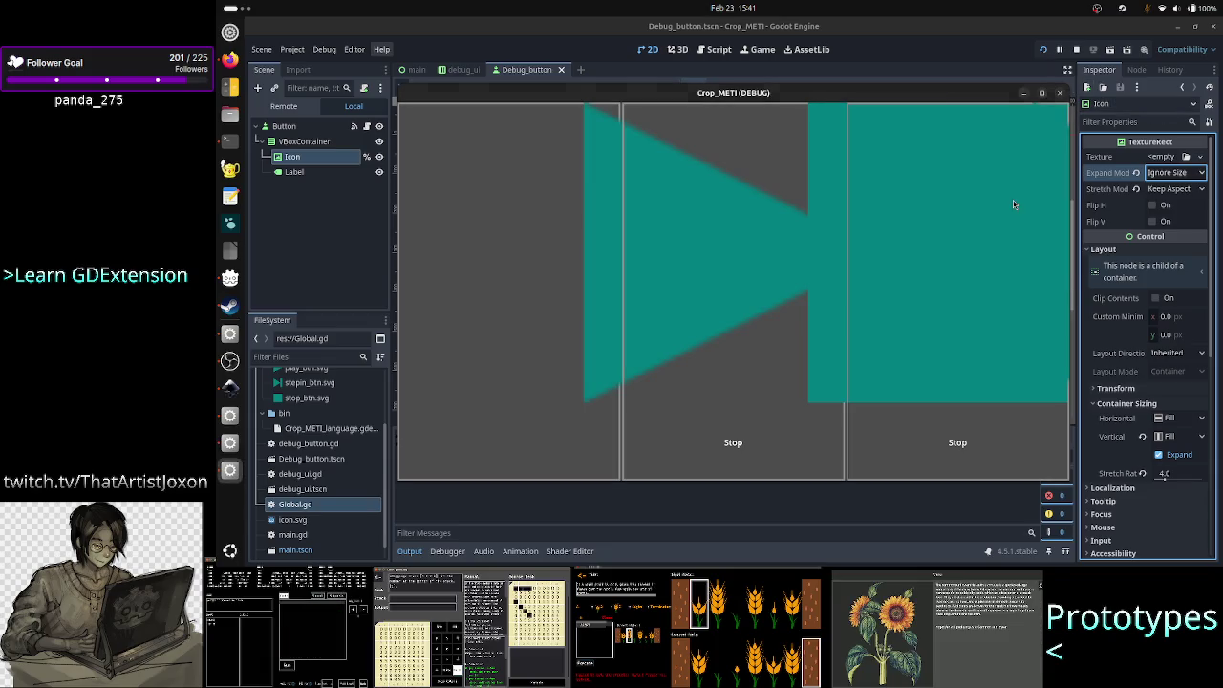
- Cycle the Icon's Expand Mode through Fit Width, Fit Height variants, ending on Keep Size
{"action": "left_click", "coordinate": [1186, 172]}
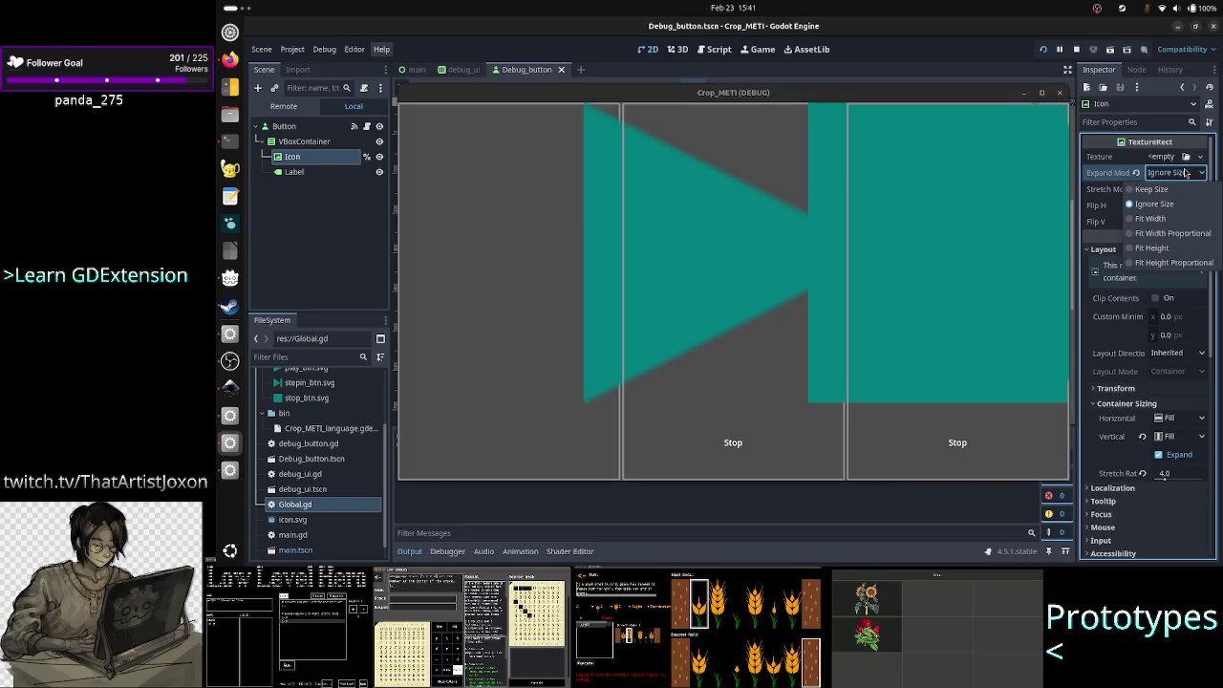
{"action": "left_click", "coordinate": [1171, 222]}
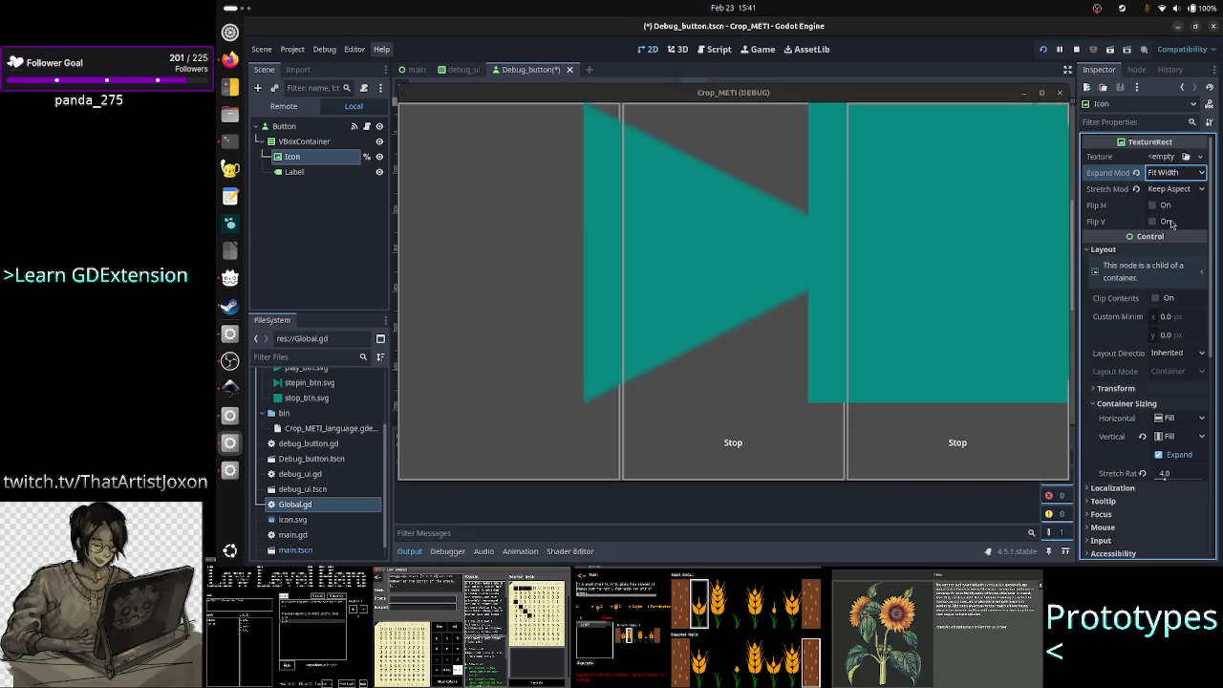
{"action": "left_click", "coordinate": [1187, 174]}
{"action": "left_click", "coordinate": [1166, 234]}
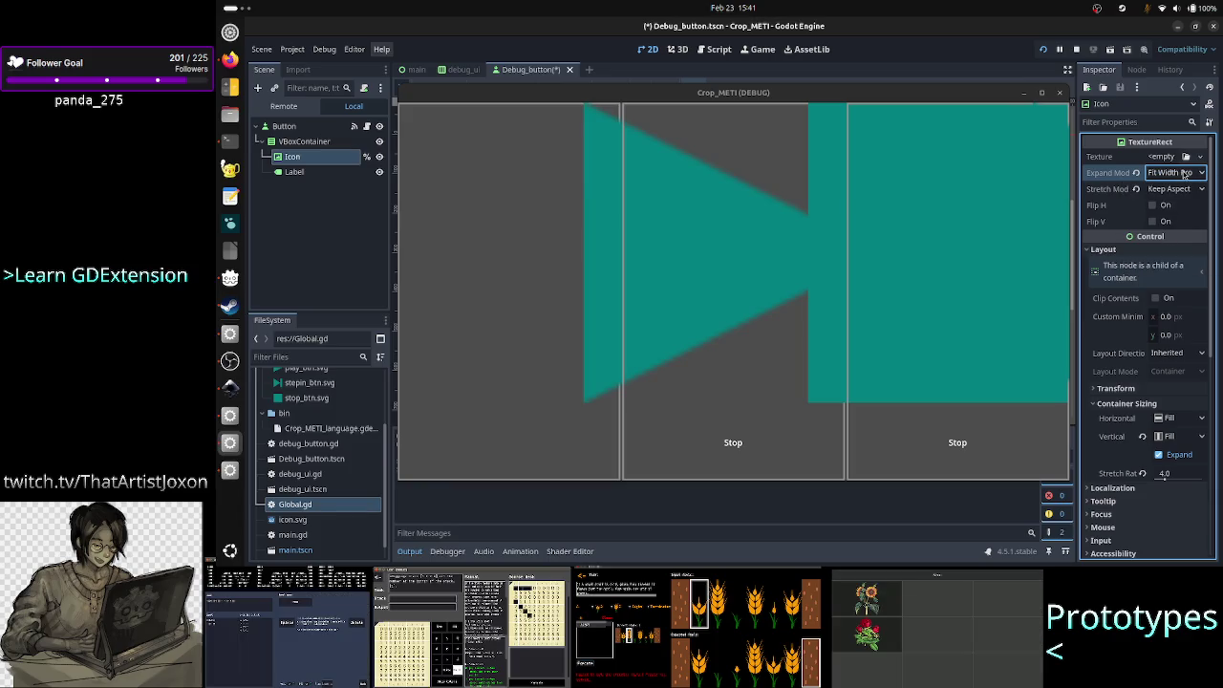
{"action": "left_click", "coordinate": [1185, 174]}
{"action": "left_click", "coordinate": [1155, 248]}
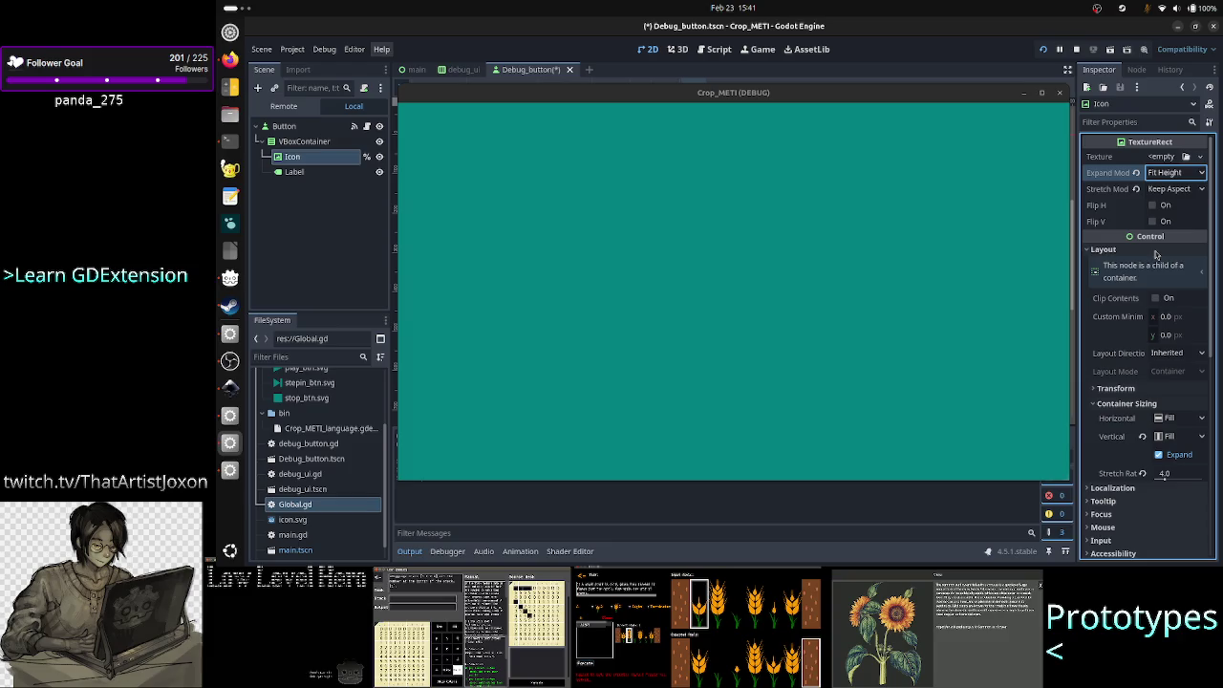
{"action": "left_click", "coordinate": [1187, 174]}
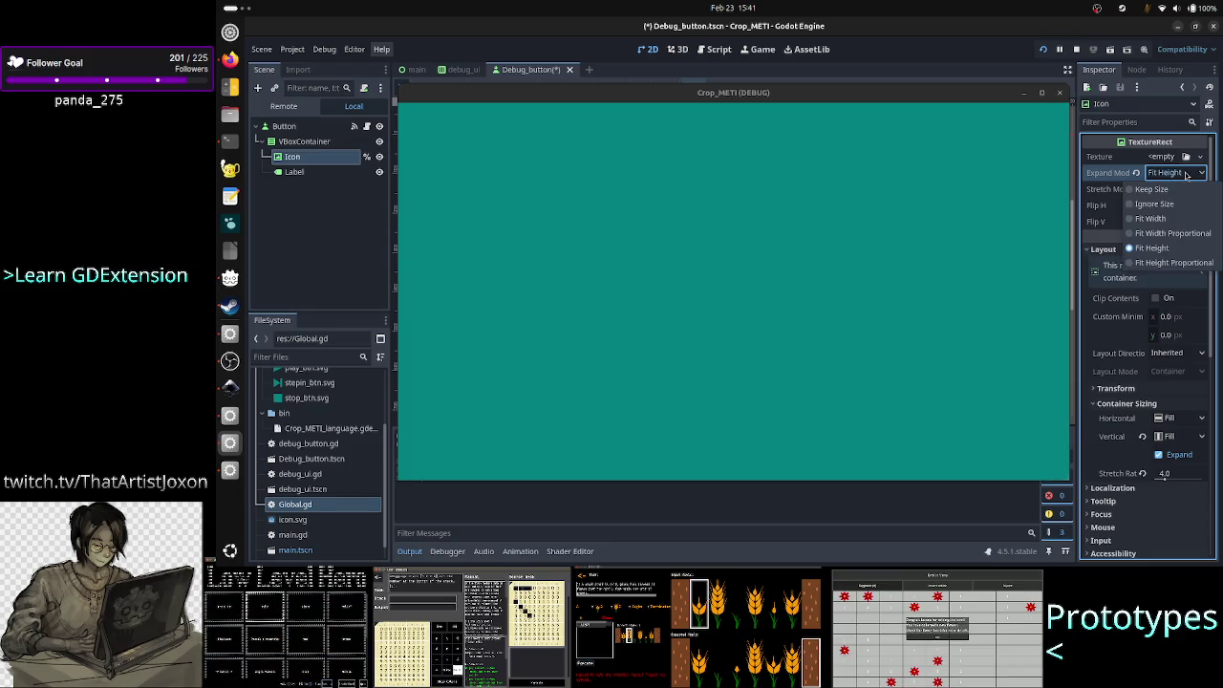
{"action": "left_click", "coordinate": [1168, 263]}
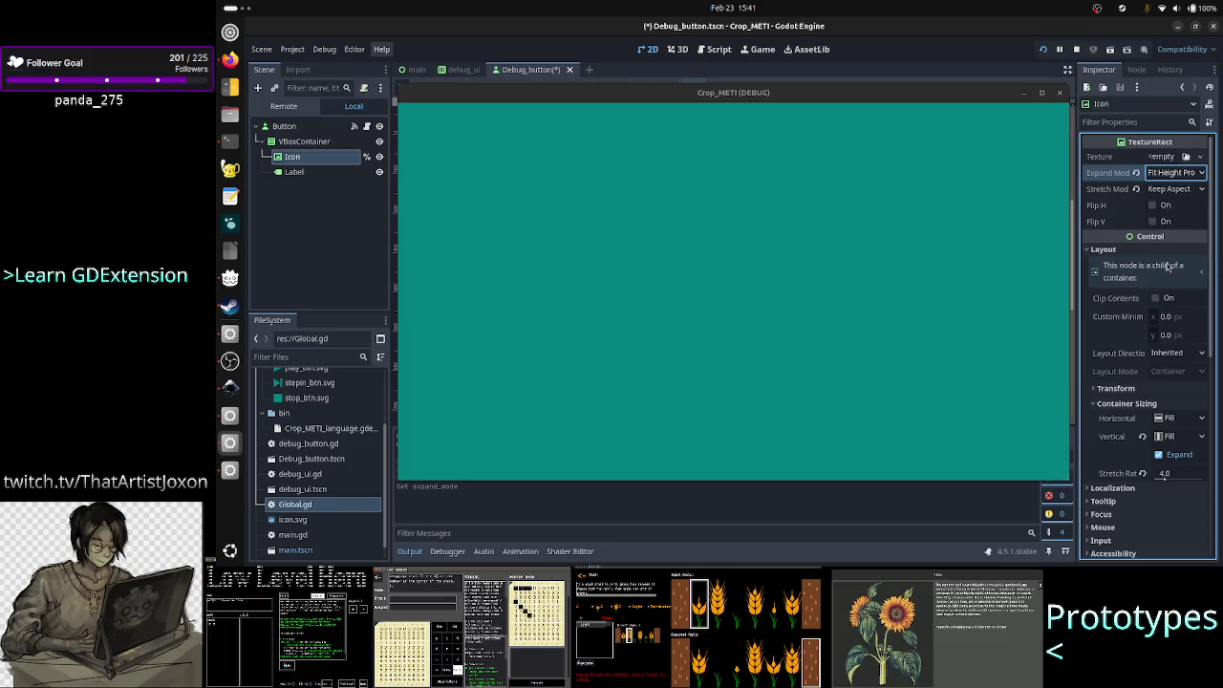
{"action": "left_click", "coordinate": [1179, 174]}
{"action": "left_click", "coordinate": [1166, 194]}
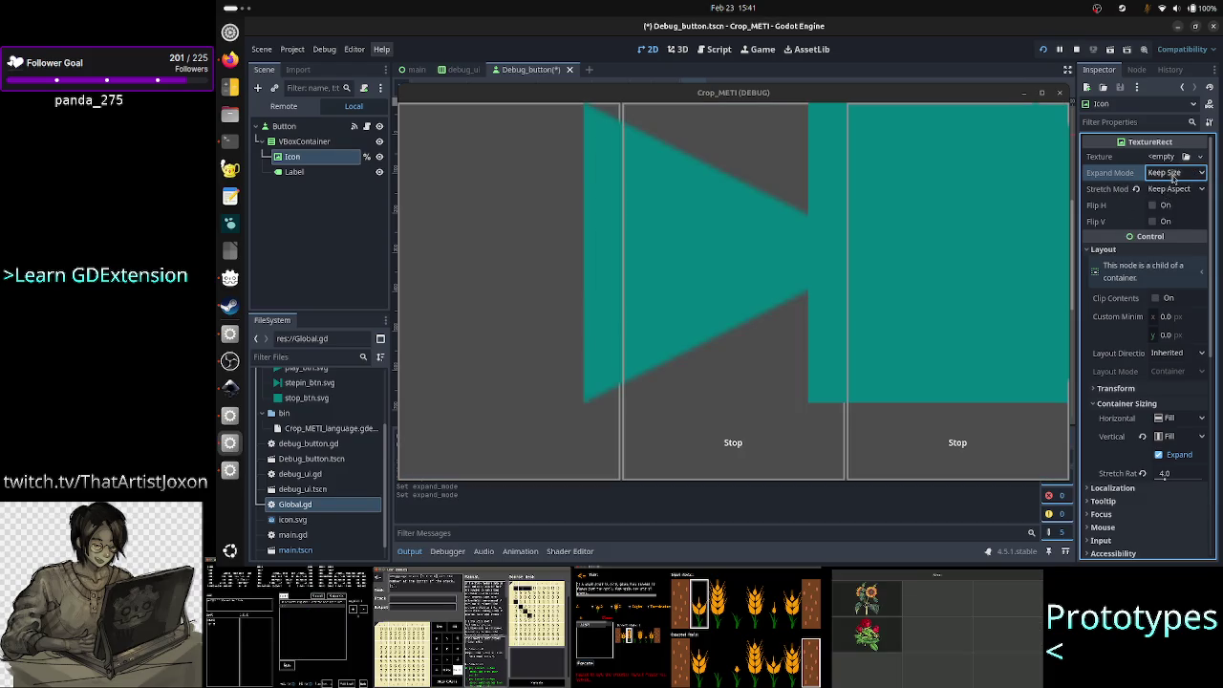
{"action": "left_click", "coordinate": [1176, 189]}
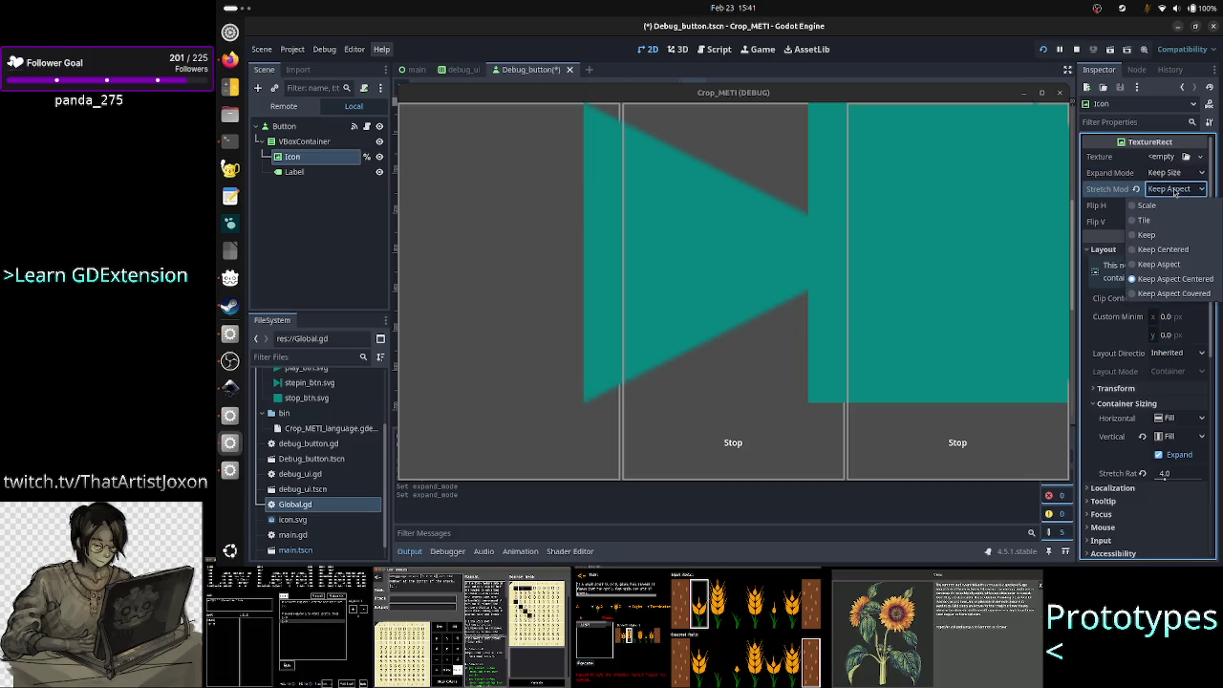
- Leave Stretch Mode unchanged, try the game's play and Stop buttons, then close the game
{"action": "left_click", "coordinate": [1188, 278]}
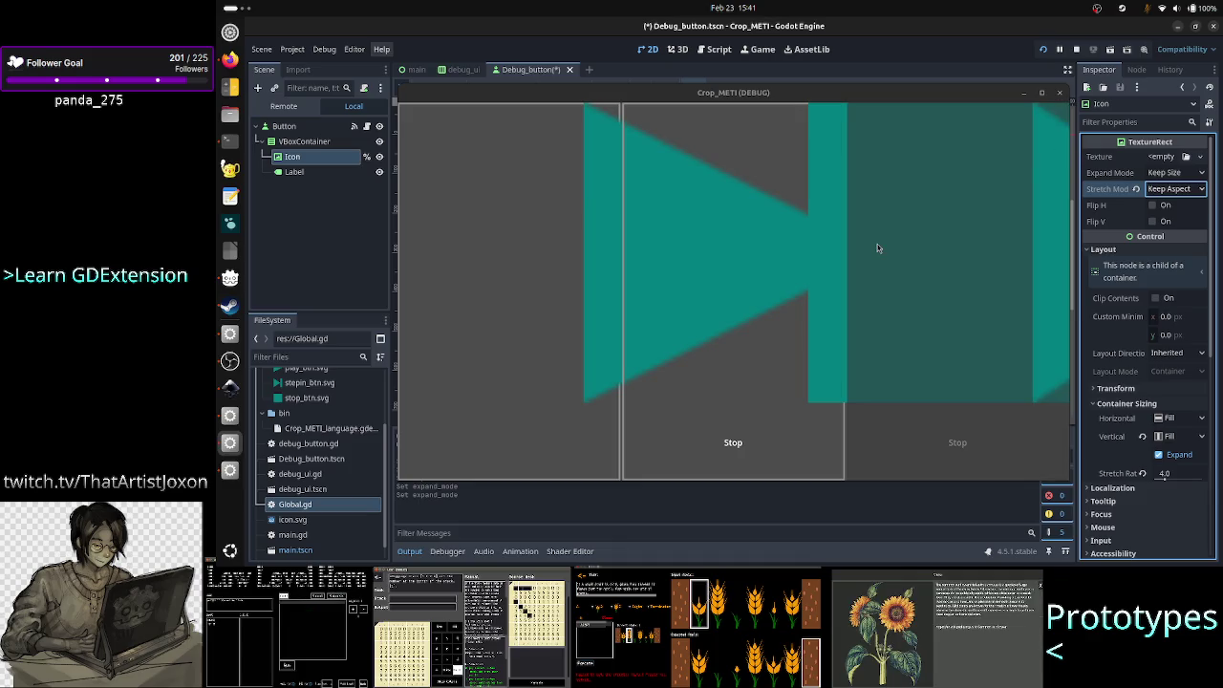
{"action": "left_click", "coordinate": [723, 223]}
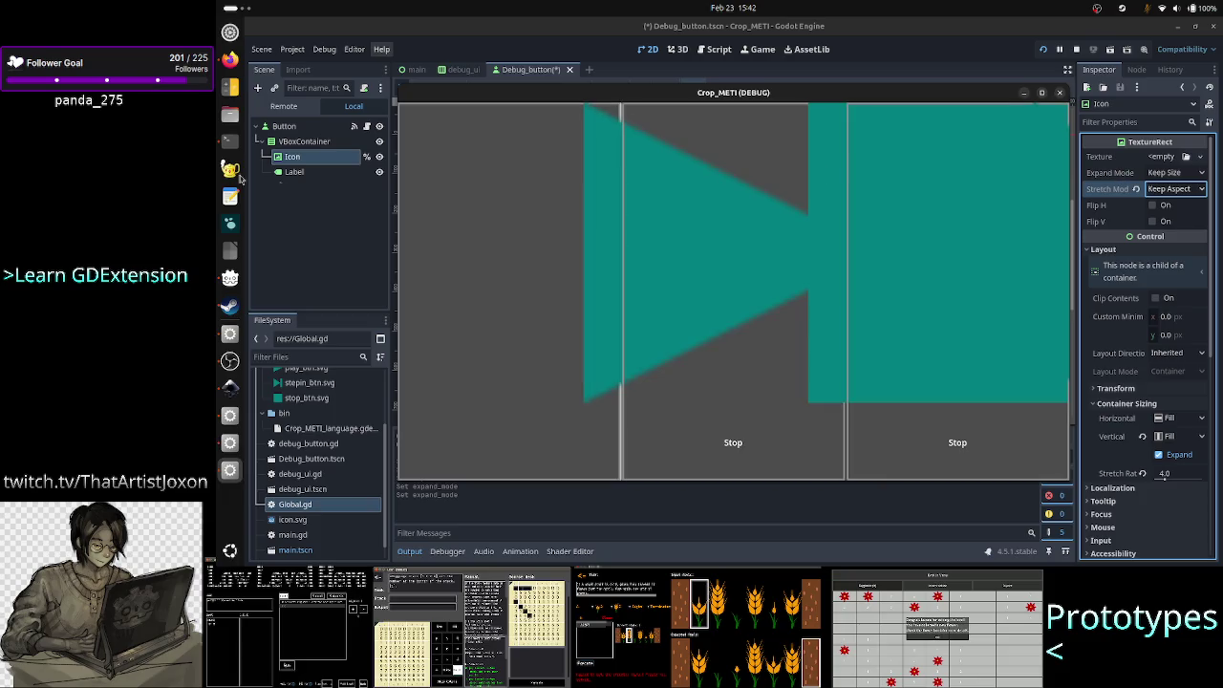
{"action": "left_click", "coordinate": [691, 273]}
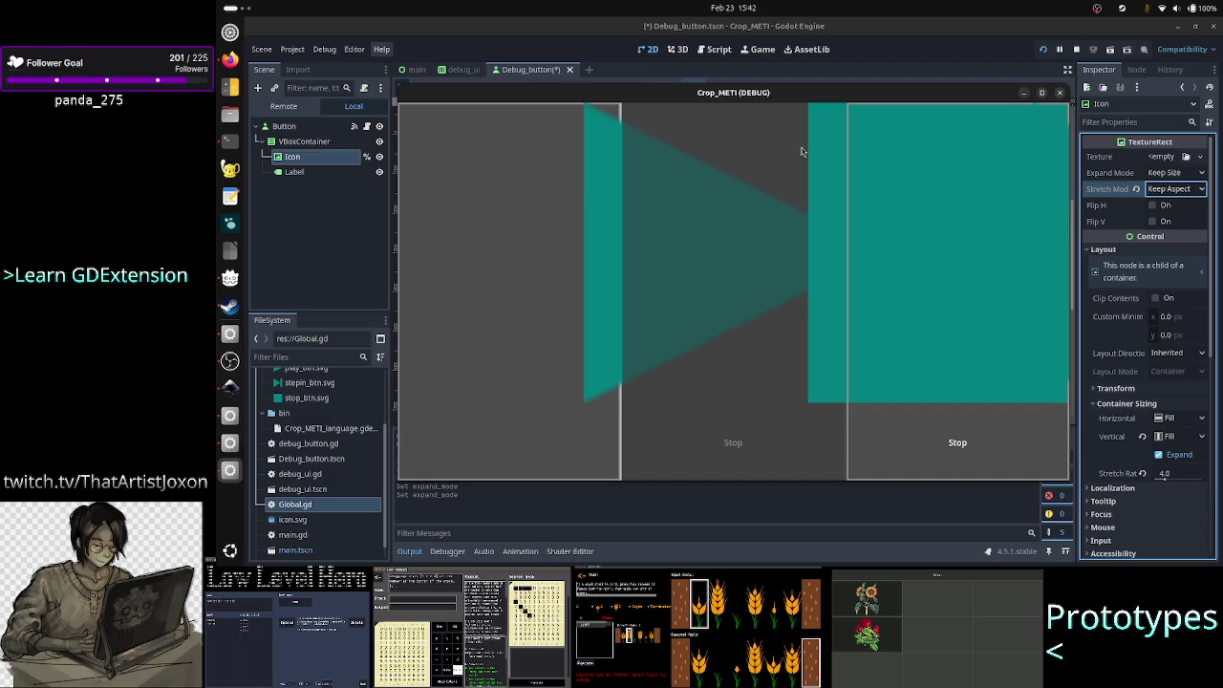
{"action": "mouse_move", "coordinate": [837, 107]}
{"action": "left_mouse_down"}
{"action": "mouse_move", "coordinate": [817, 184]}
{"action": "mouse_move", "coordinate": [849, 142]}
{"action": "mouse_move", "coordinate": [847, 124]}
{"action": "mouse_move", "coordinate": [794, 124]}
{"action": "mouse_move", "coordinate": [875, 125]}
{"action": "mouse_move", "coordinate": [848, 110]}
{"action": "mouse_move", "coordinate": [862, 146]}
{"action": "left_mouse_up"}
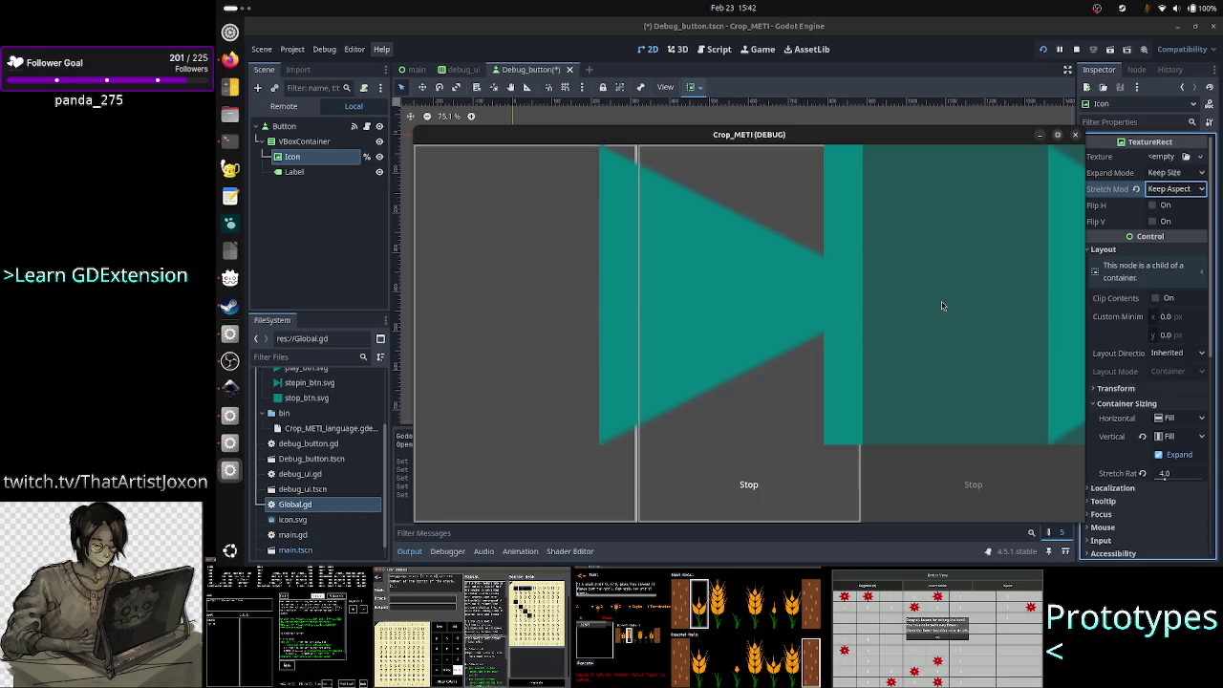
{"action": "left_click", "coordinate": [1075, 135]}
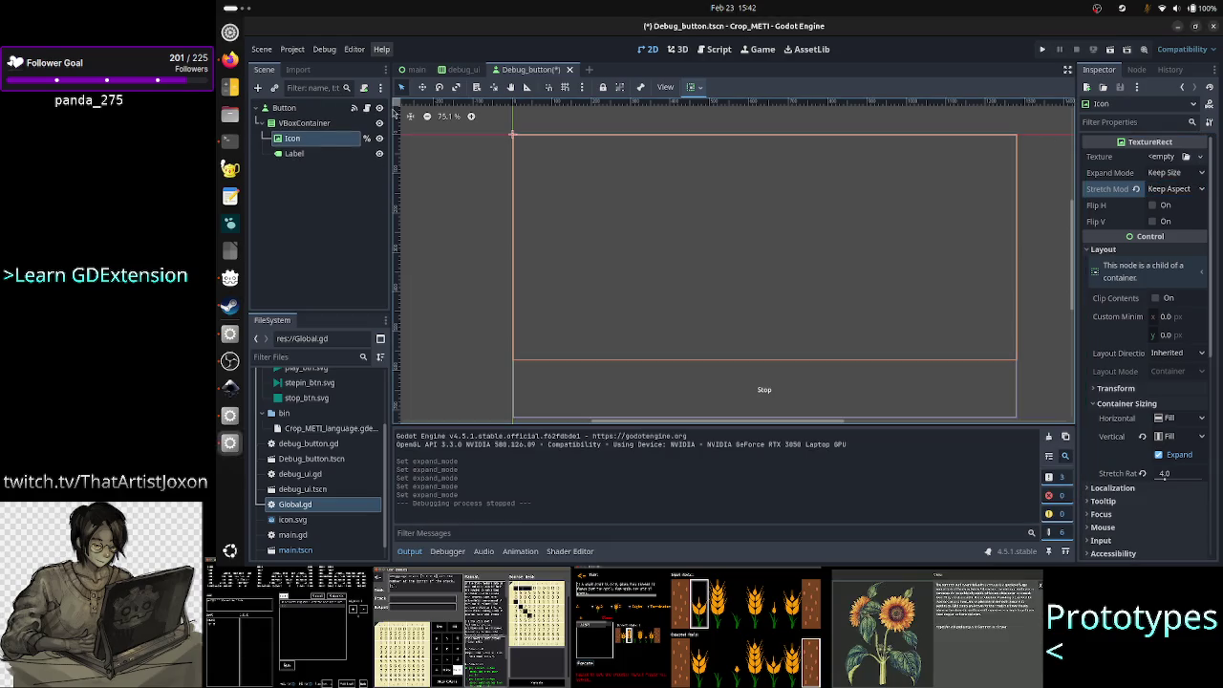
- Return to the debug_ui scene, pan the canvas, and view the Play button's properties
{"action": "left_click", "coordinate": [464, 71]}
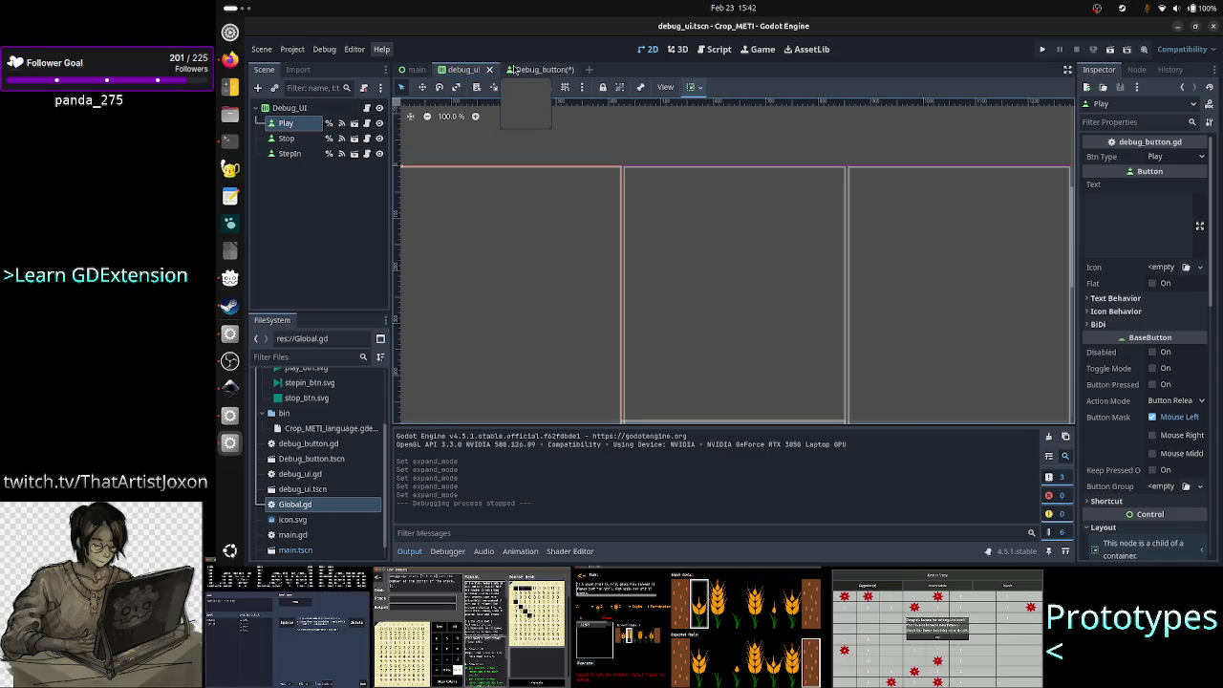
{"action": "left_click", "coordinate": [517, 70]}
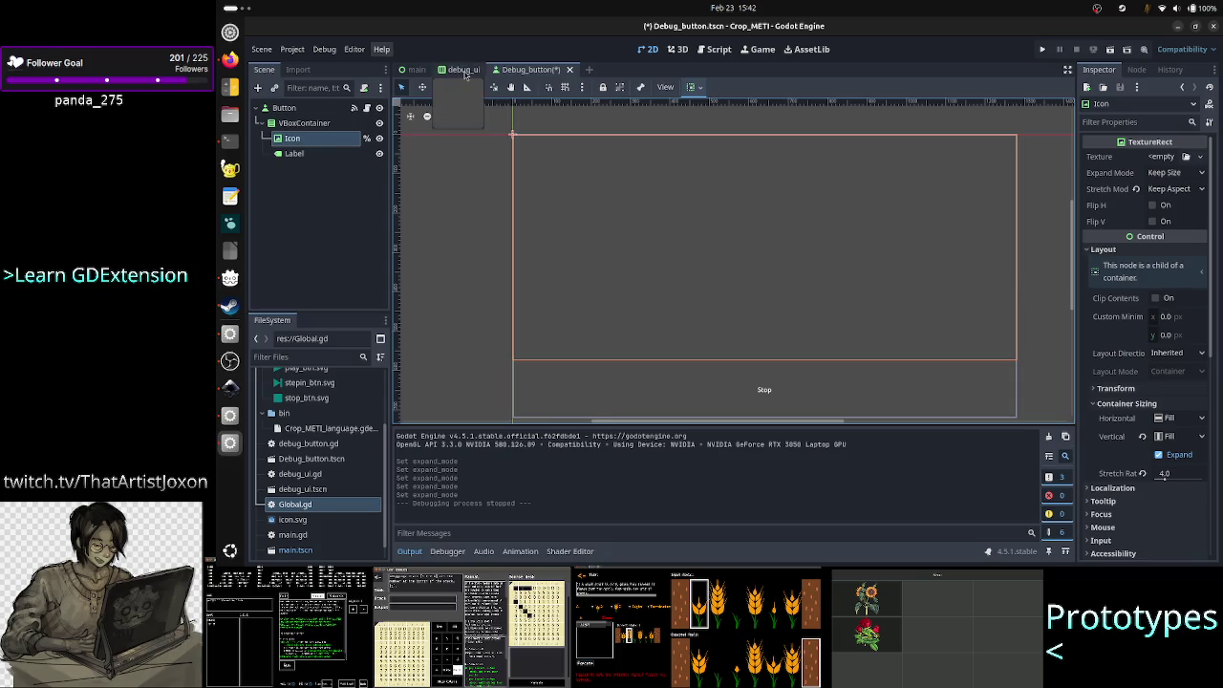
{"action": "left_click", "coordinate": [464, 70]}
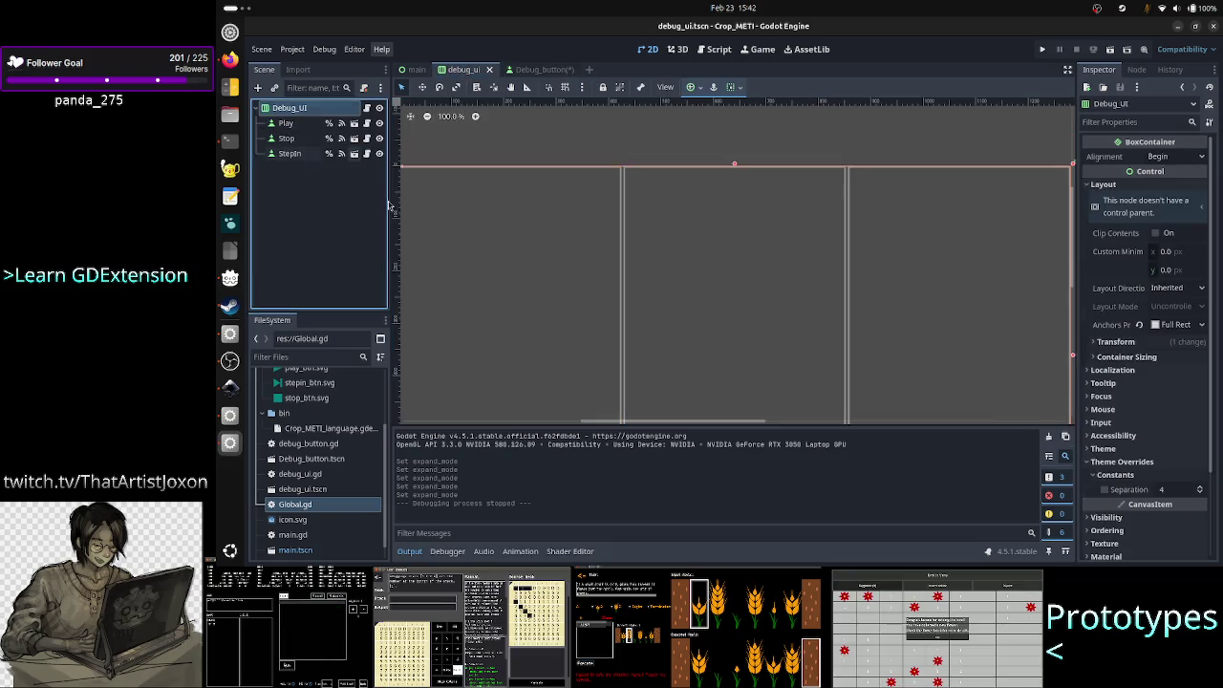
{"action": "scroll", "coordinate": [621, 420], "scroll_direction": "left", "scroll_amount": 3}
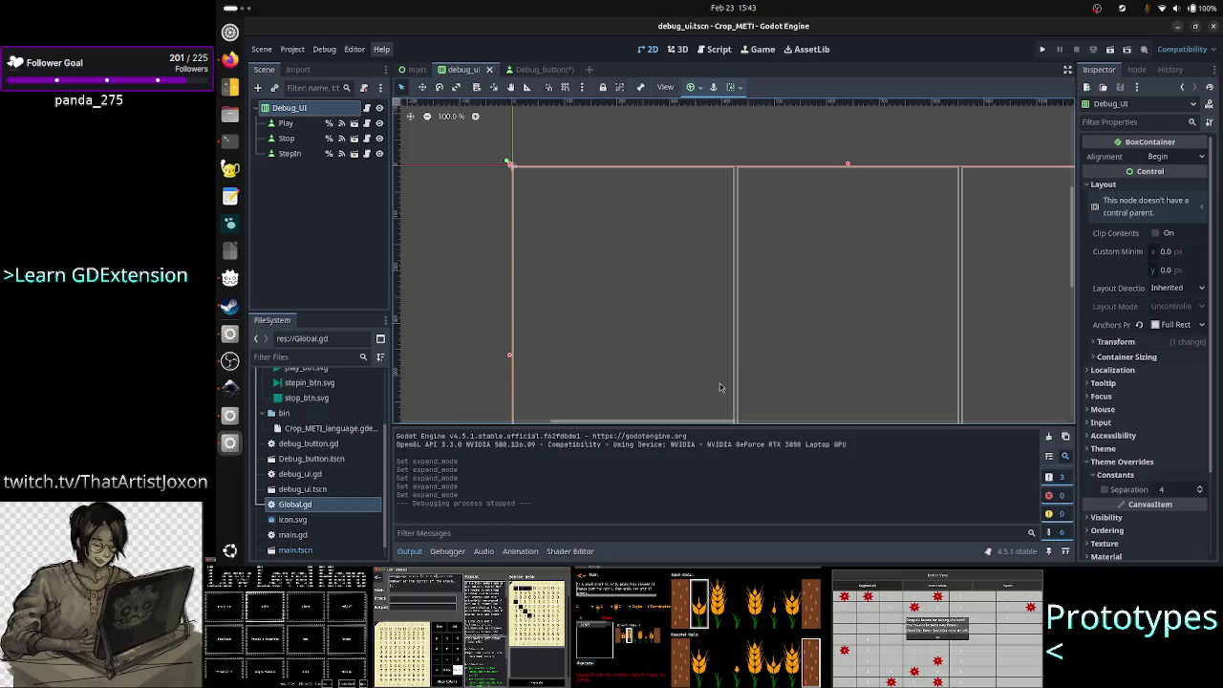
{"action": "mouse_move", "coordinate": [659, 421]}
{"action": "left_mouse_down"}
{"action": "mouse_move", "coordinate": [613, 417]}
{"action": "mouse_move", "coordinate": [816, 448]}
{"action": "mouse_move", "coordinate": [652, 420]}
{"action": "mouse_move", "coordinate": [679, 421]}
{"action": "left_mouse_up"}
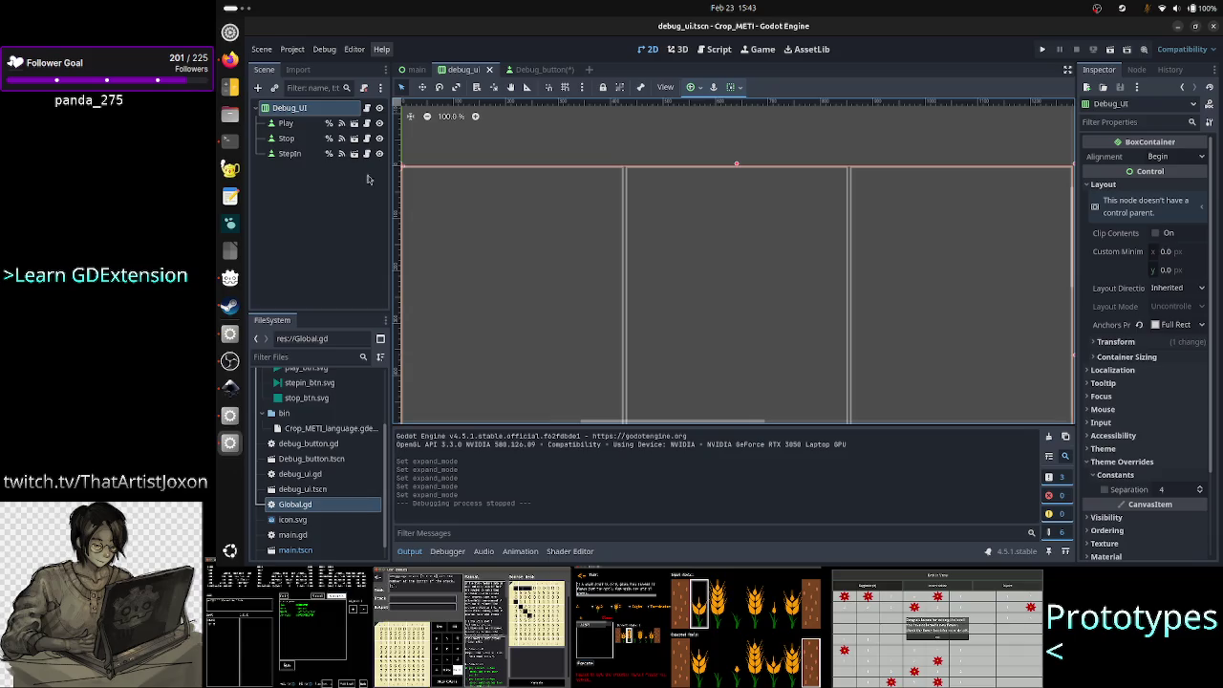
{"action": "left_click", "coordinate": [286, 123]}
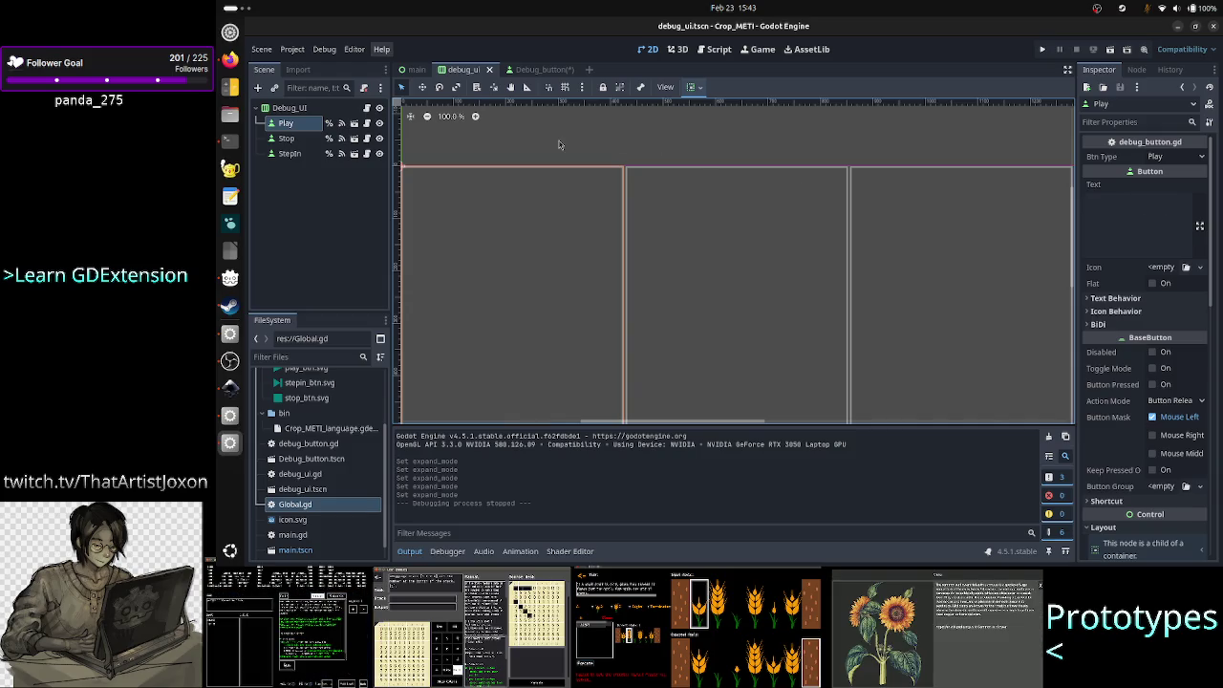
{"action": "left_click", "coordinate": [229, 388]}
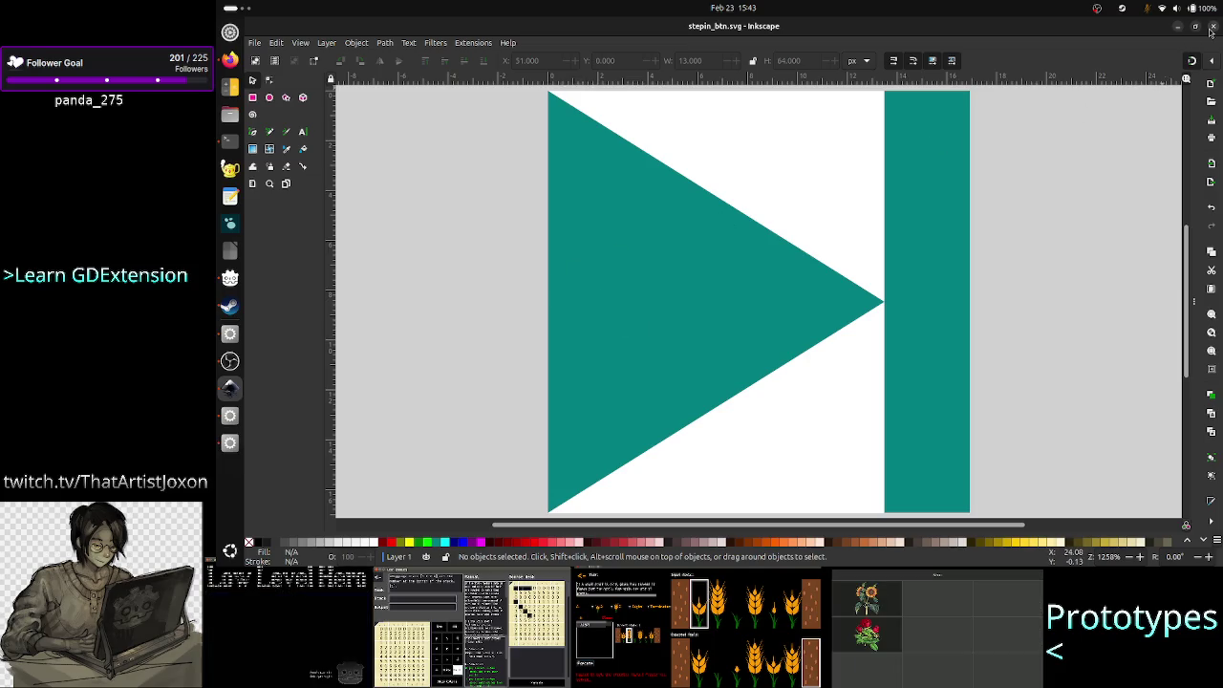
{"action": "left_click", "coordinate": [1177, 27]}
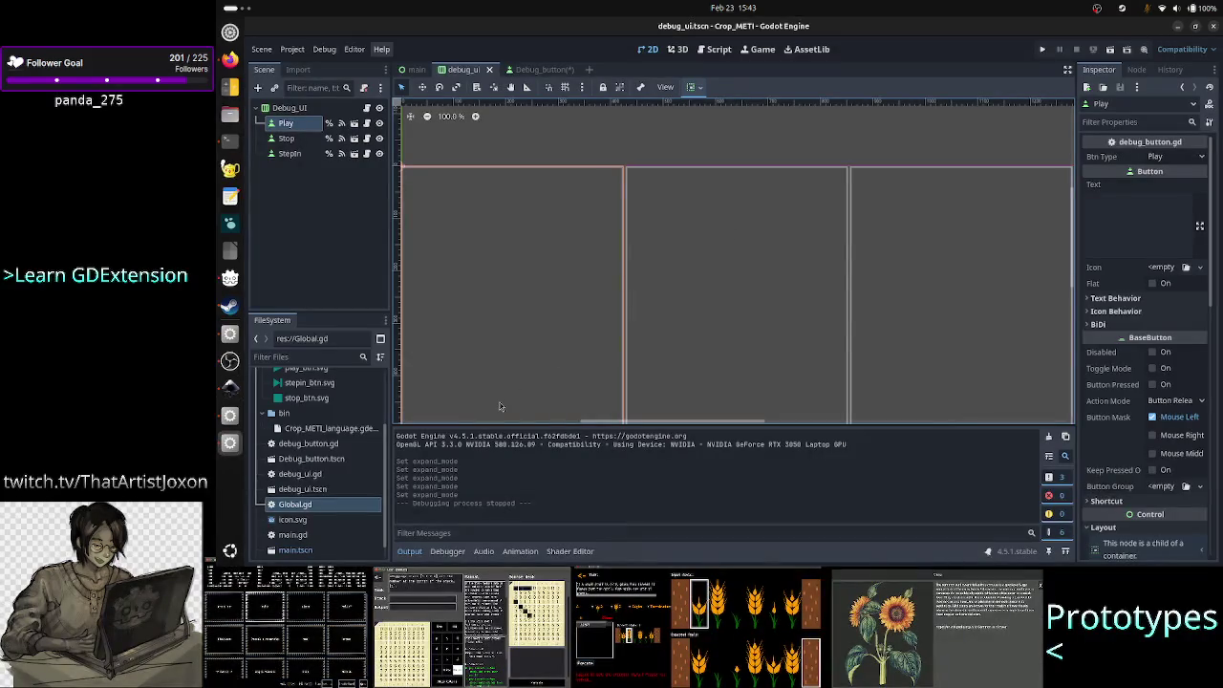
{"action": "scroll", "coordinate": [330, 436], "scroll_direction": "up", "scroll_amount": 3}
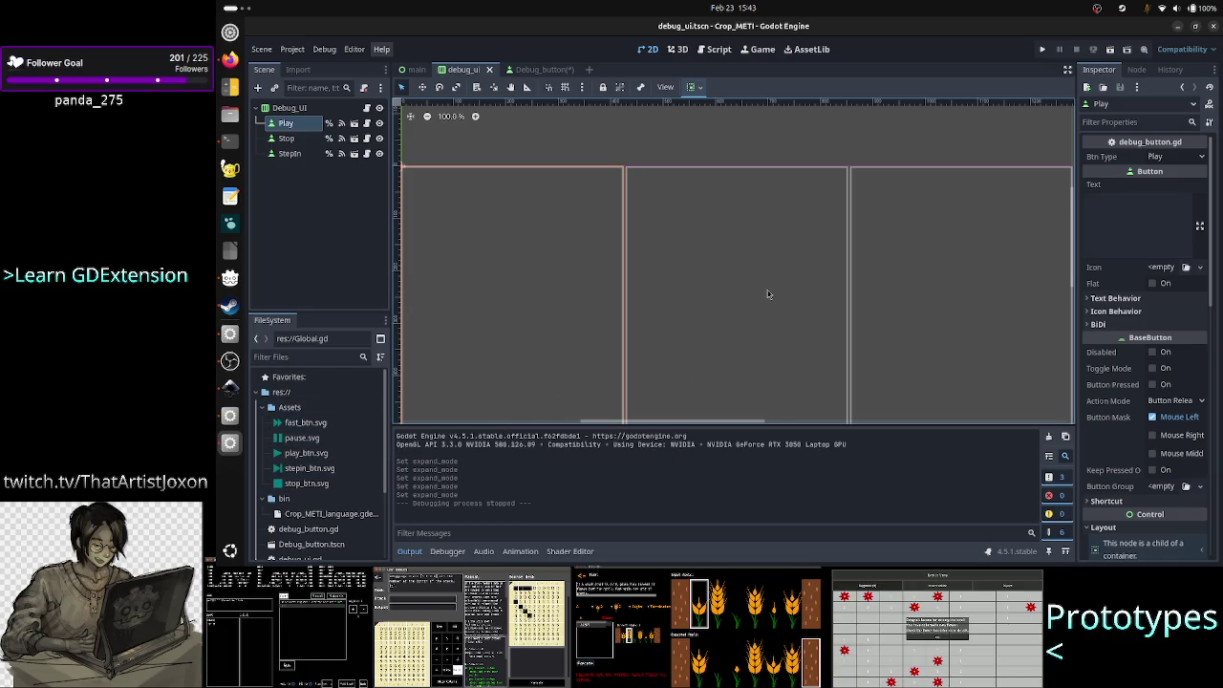
{"action": "left_click", "coordinate": [418, 554]}
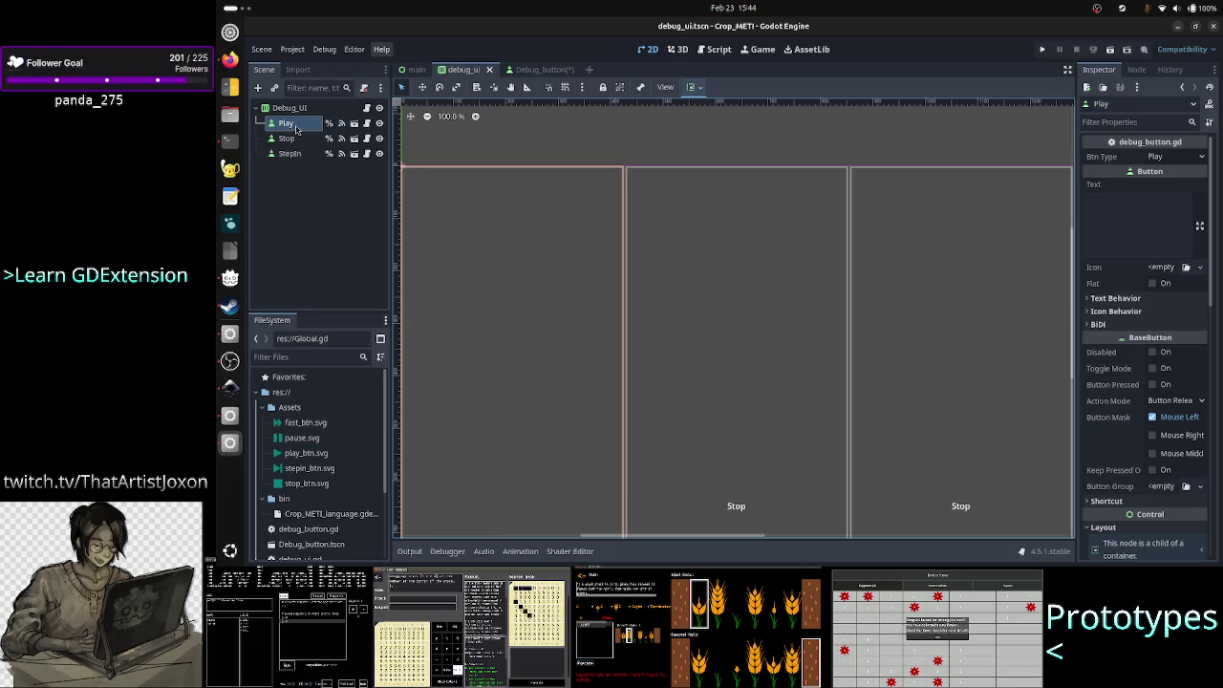
{"action": "left_click", "coordinate": [1044, 50]}
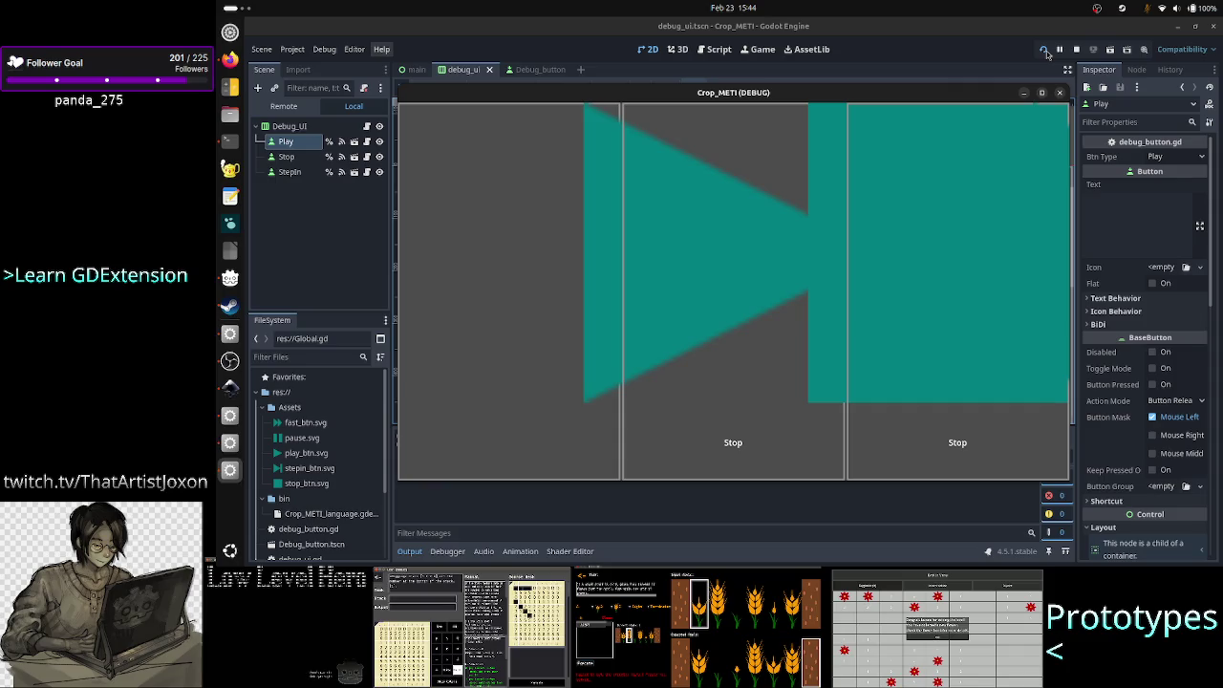
{"action": "left_click", "coordinate": [1044, 50]}
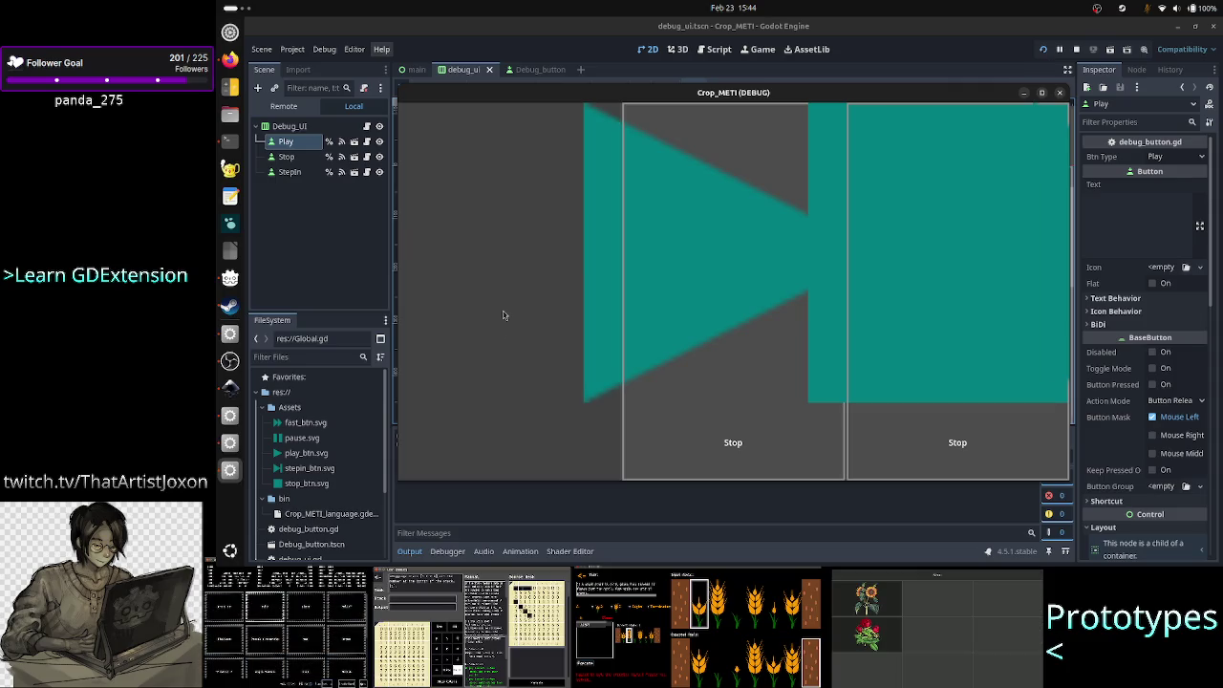
{"action": "left_click", "coordinate": [1061, 94]}
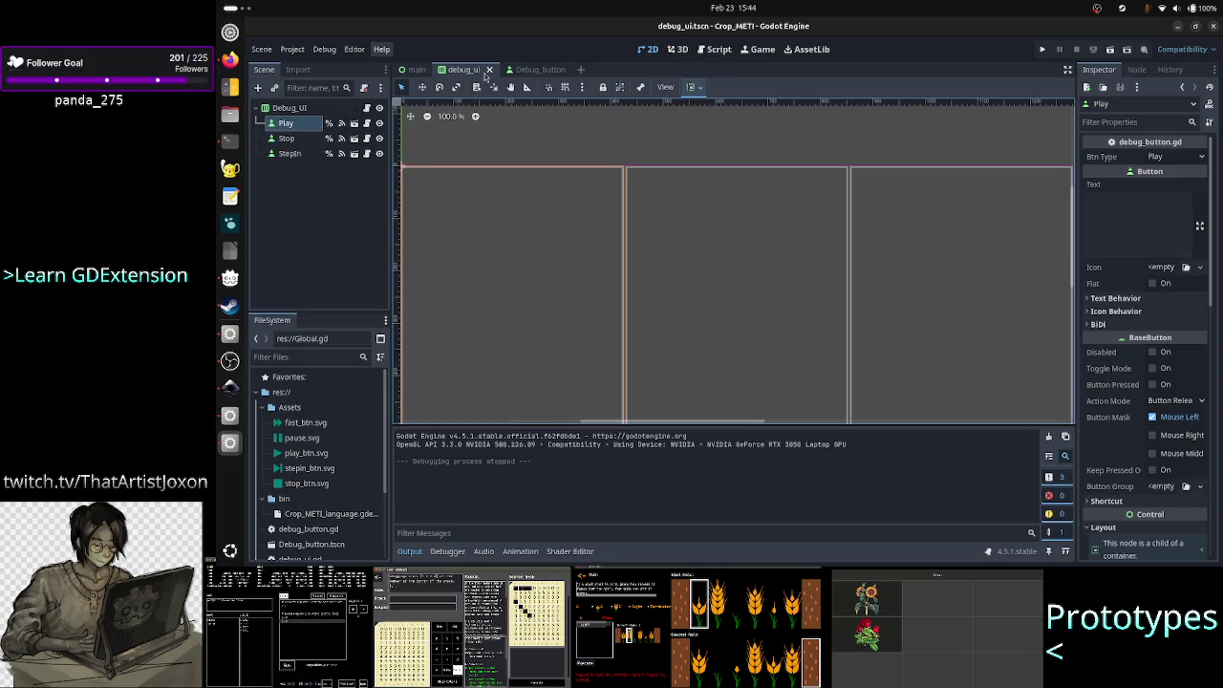
{"action": "left_click", "coordinate": [531, 70]}
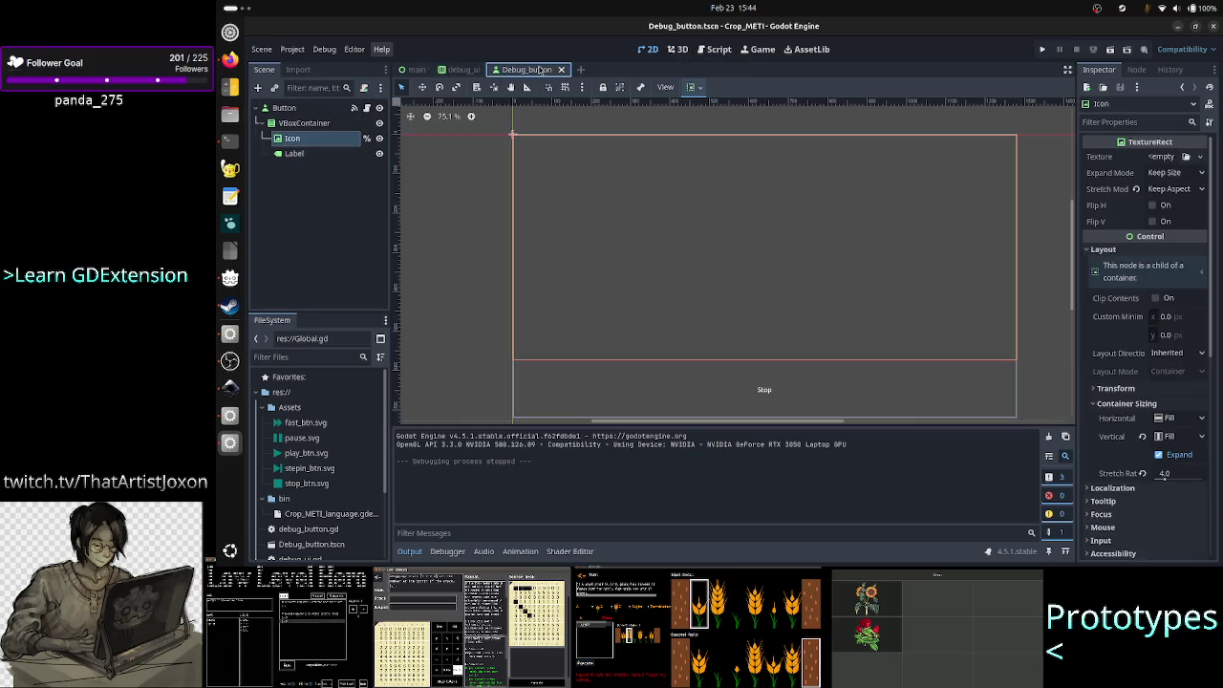
- With debug_button.gd showing, delete the 'Stop' text from the Debug_button Label's Text property
{"action": "left_click", "coordinate": [367, 108]}
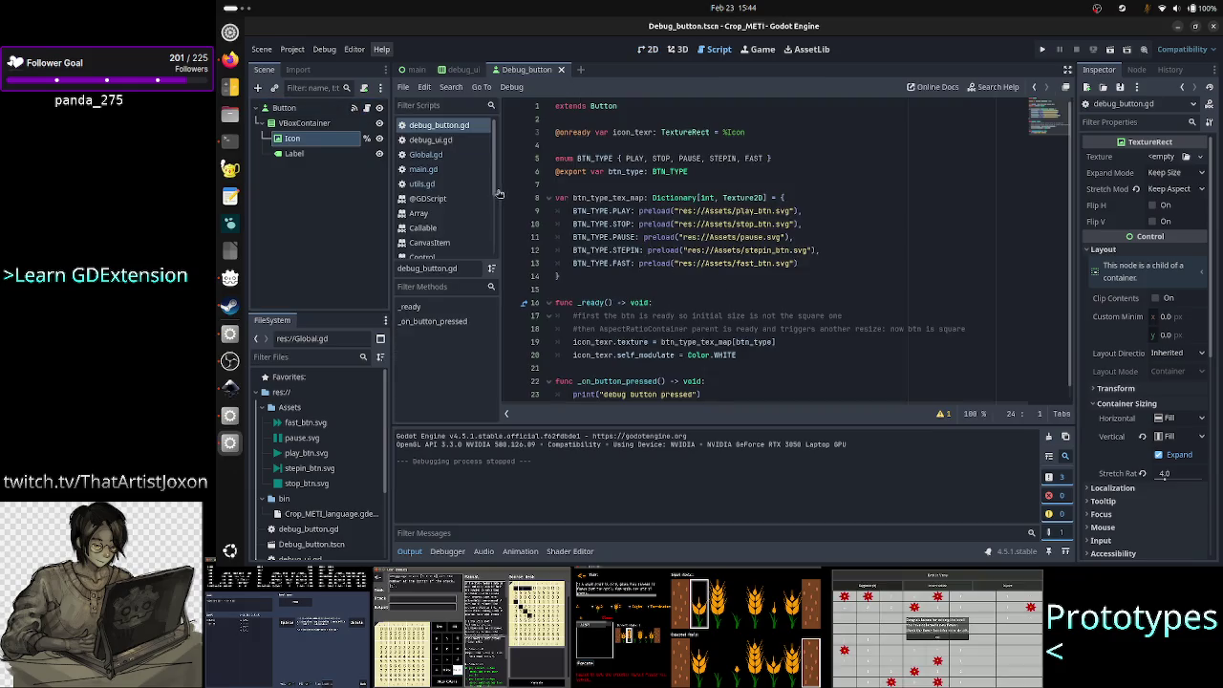
{"action": "left_click", "coordinate": [316, 154]}
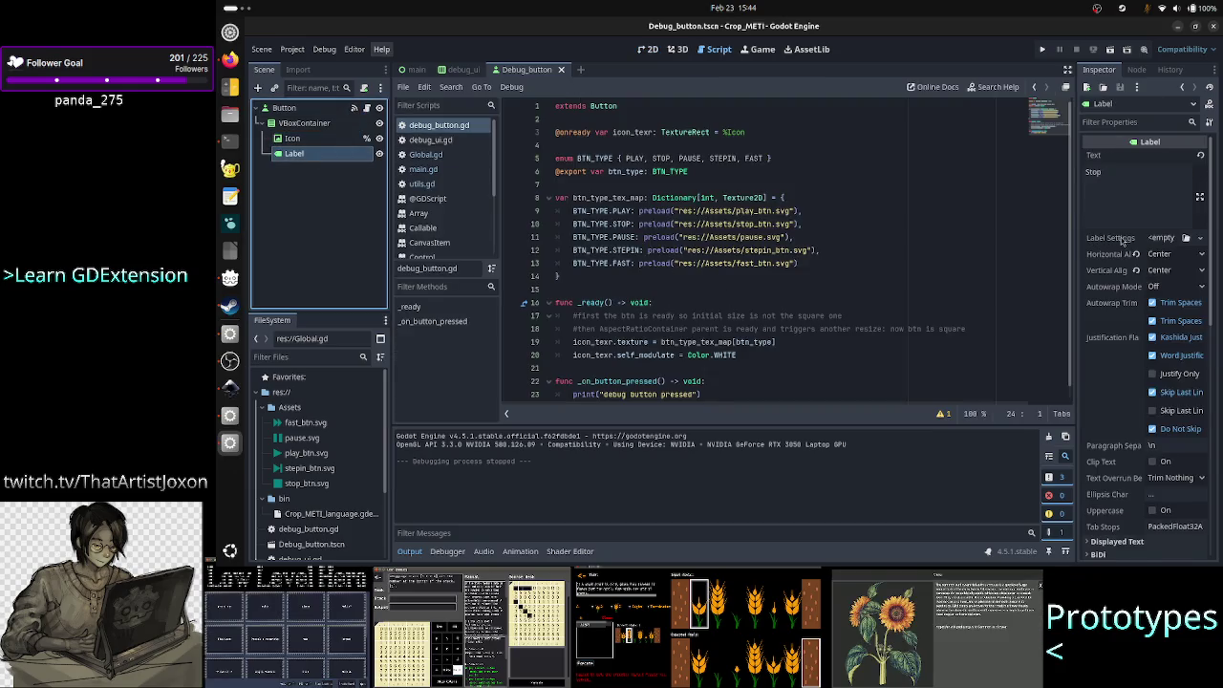
{"action": "left_click", "coordinate": [1127, 187]}
{"action": "key", "text": "BackSpace"}
{"action": "key", "text": "BackSpace"}
{"action": "key", "text": "BackSpace"}
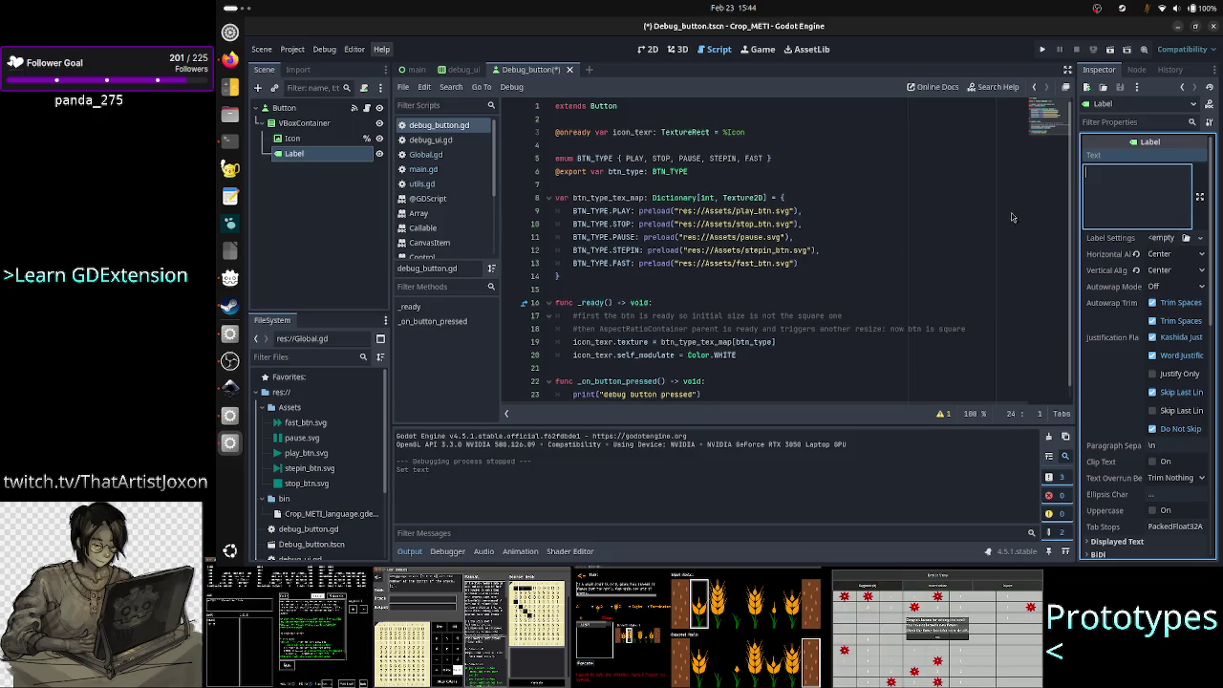